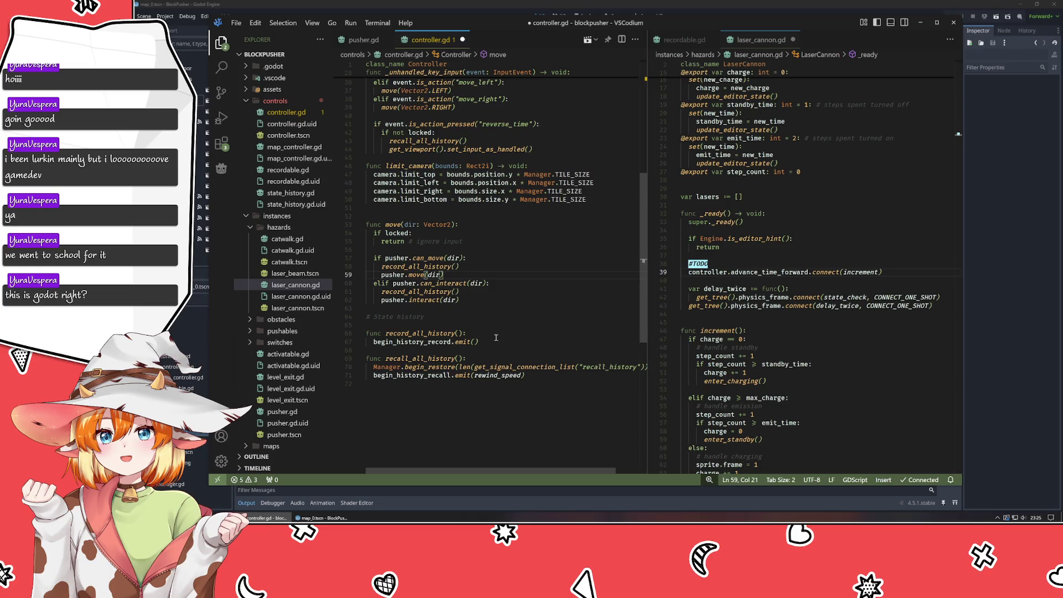
Compare the Godot level with controller.gd and laser_cannon.gd in VSCodium.
{"action": "left_click", "coordinate": [367, 5]}
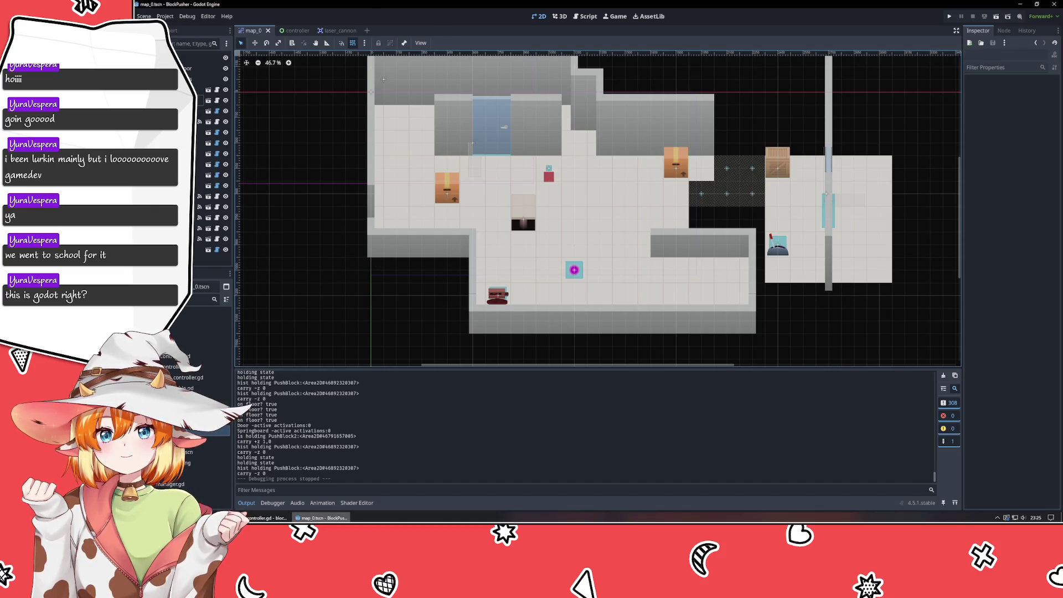
{"action": "mouse_move", "coordinate": [266, 518]}
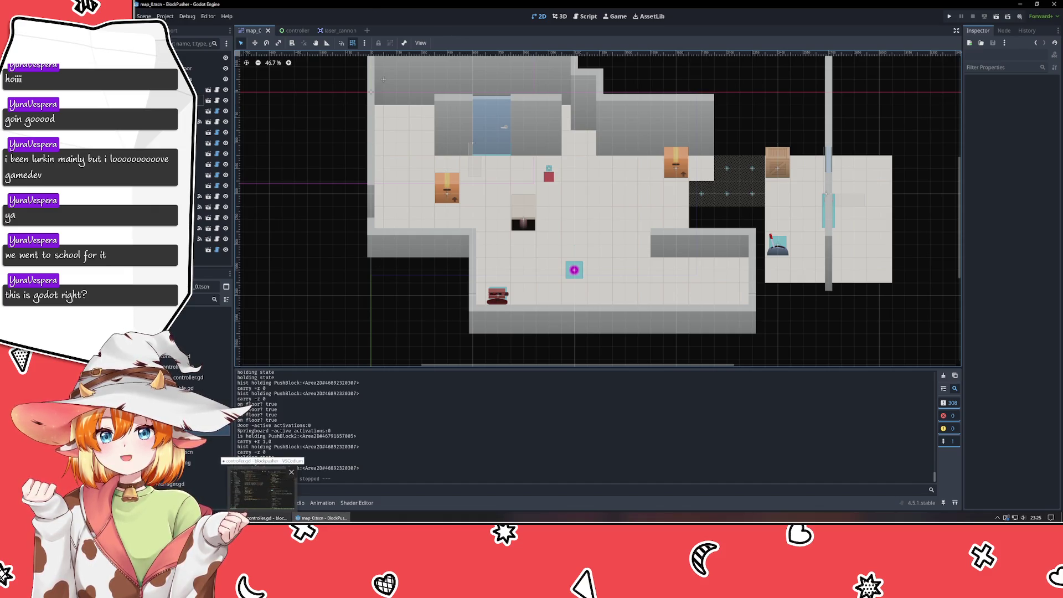
{"action": "left_click", "coordinate": [266, 518]}
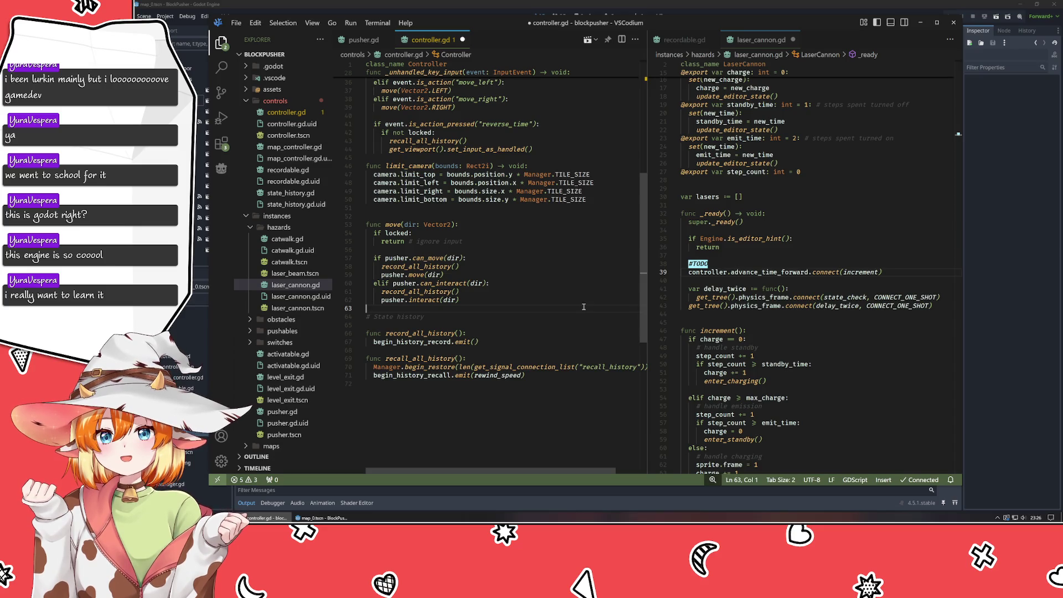
{"action": "key", "text": "alt+Tab"}
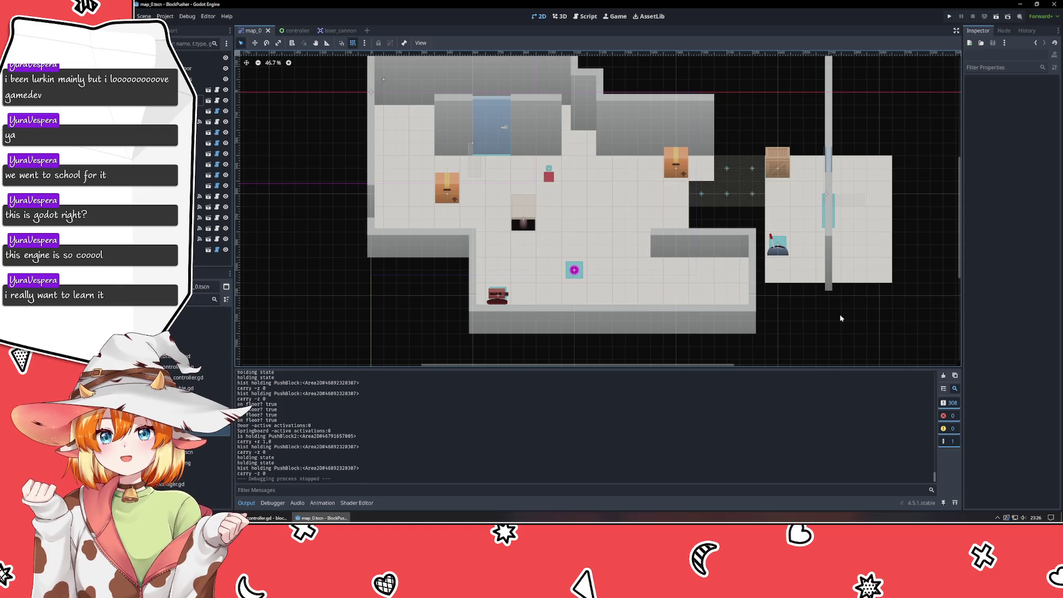
{"action": "key", "text": "alt+Tab"}
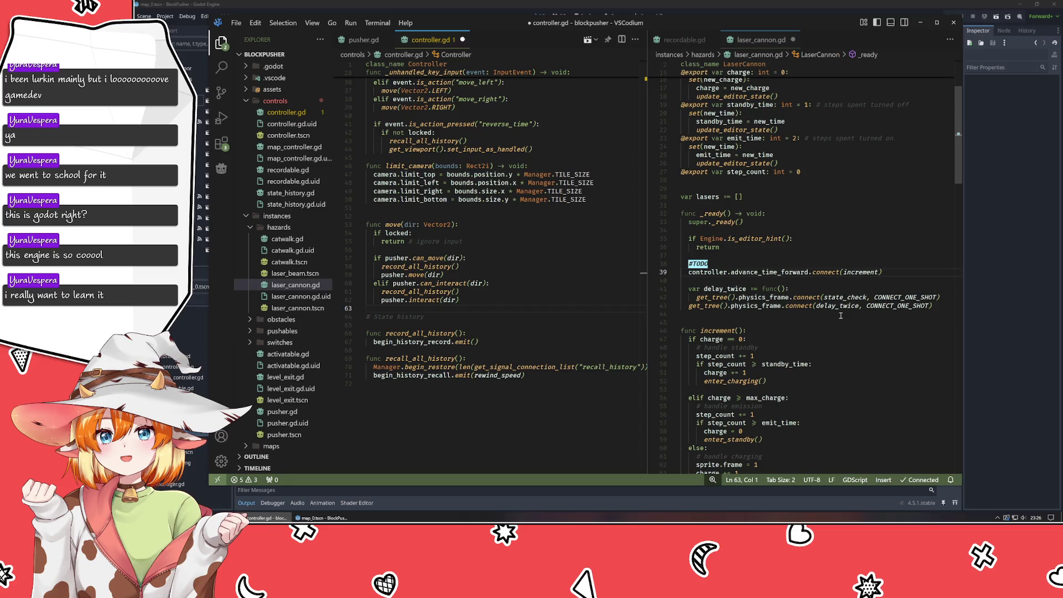
{"action": "left_click", "coordinate": [568, 383]}
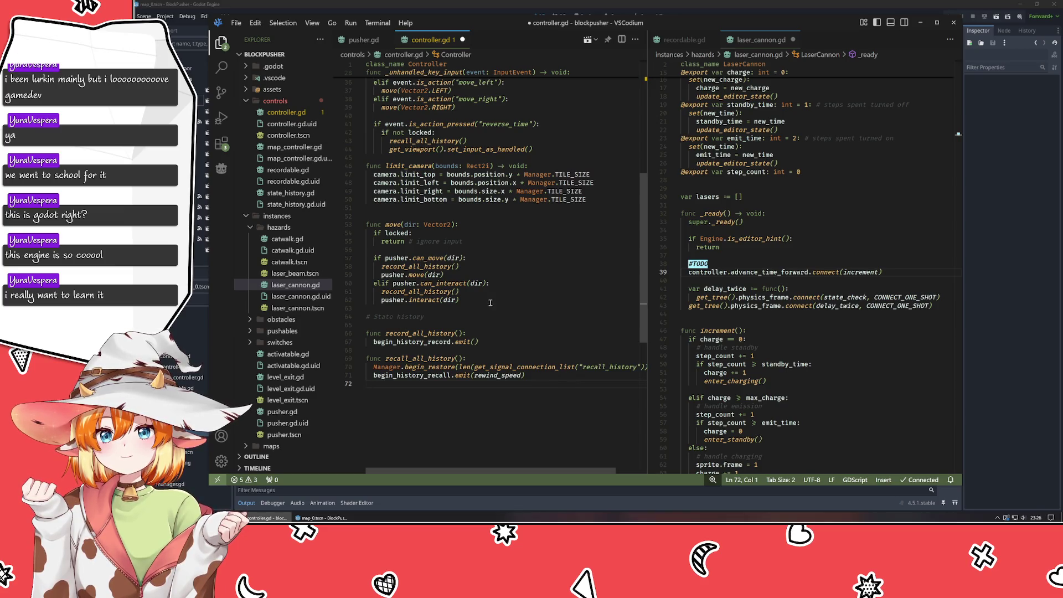
{"action": "left_click", "coordinate": [752, 271]}
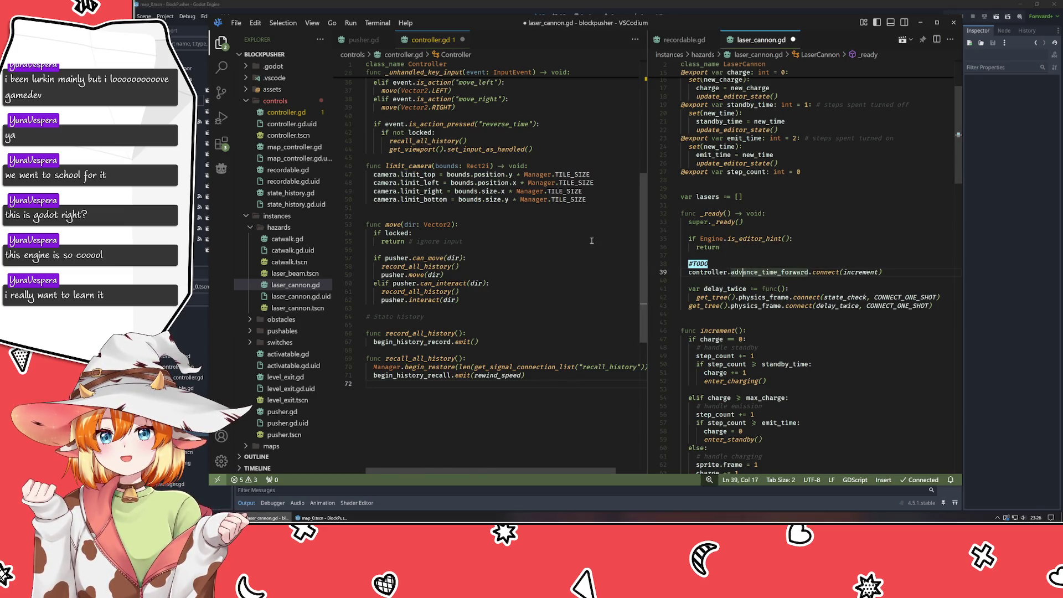
{"action": "scroll", "coordinate": [383, 208], "scroll_direction": "up", "scroll_amount": 5}
{"action": "scroll", "coordinate": [383, 209], "scroll_direction": "down", "scroll_amount": 3}
{"action": "left_click", "coordinate": [458, 314]}
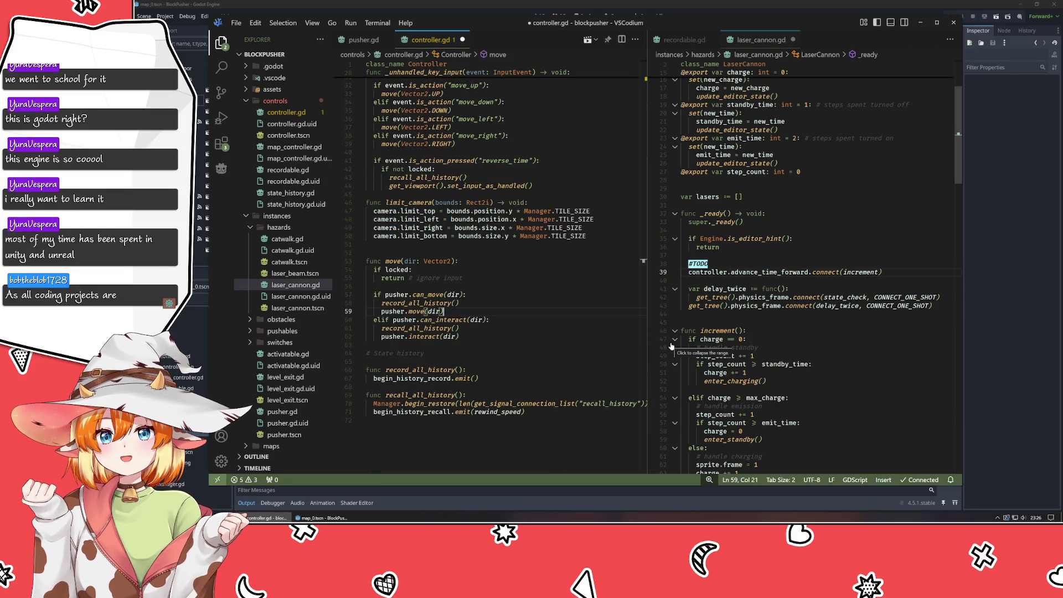
Add advance_time_forward.emit() below begin_history_record.emit() in controller.gd and save.
{"action": "key", "text": "Return"}
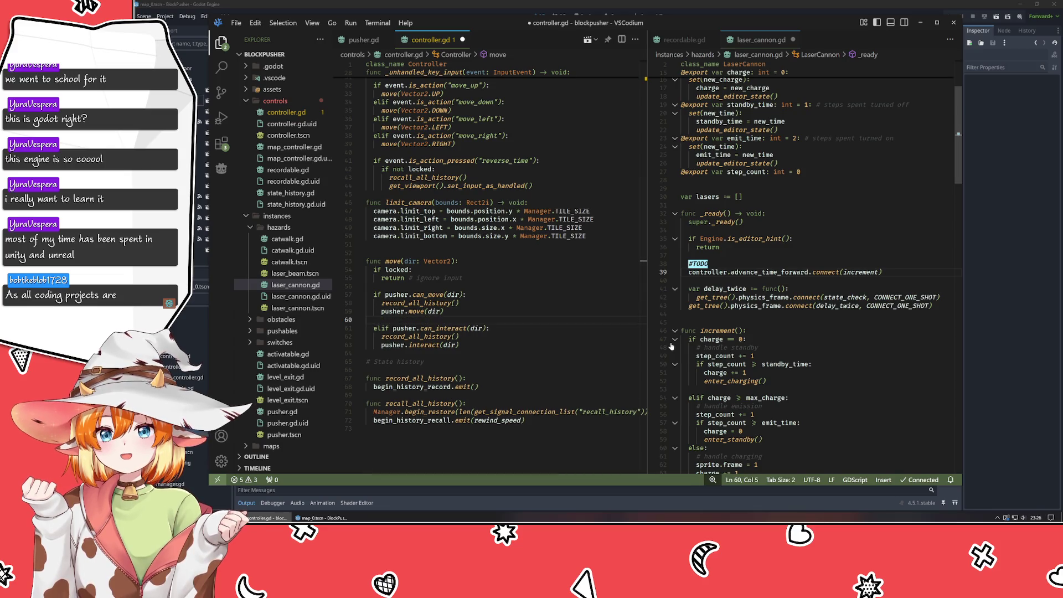
{"action": "key", "text": "BackSpace"}
{"action": "key", "text": "BackSpace"}
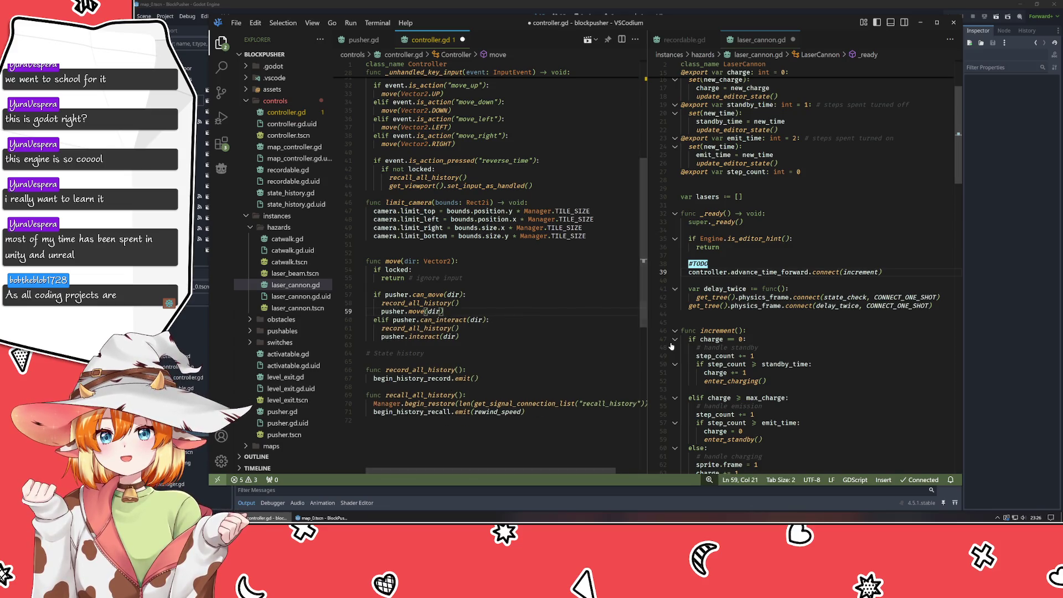
{"action": "left_click", "coordinate": [493, 378]}
{"action": "key", "text": "Return"}
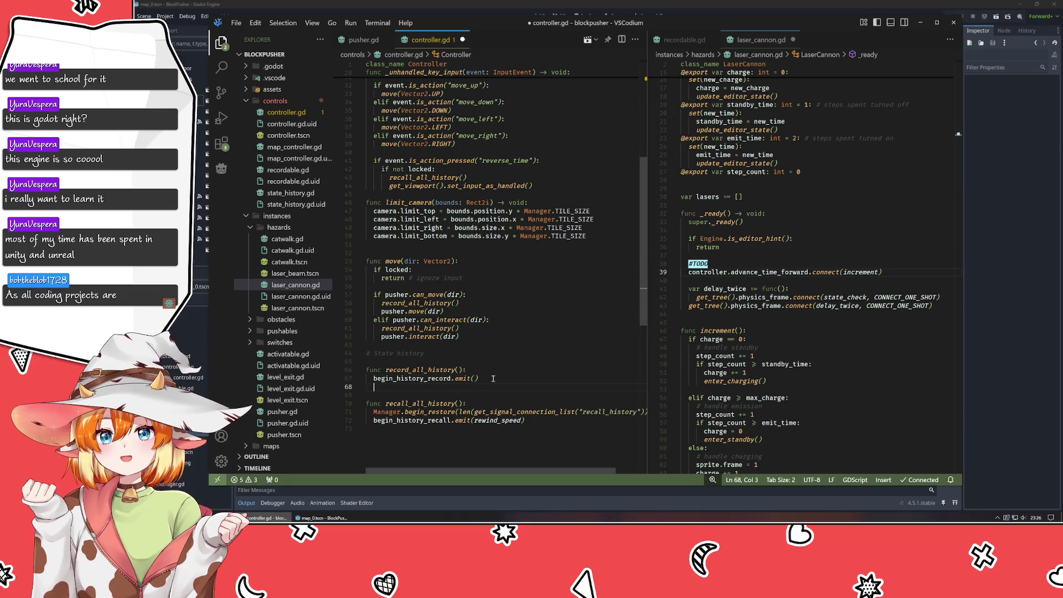
{"action": "type", "text": "adva"}
{"action": "key", "text": "Tab"}
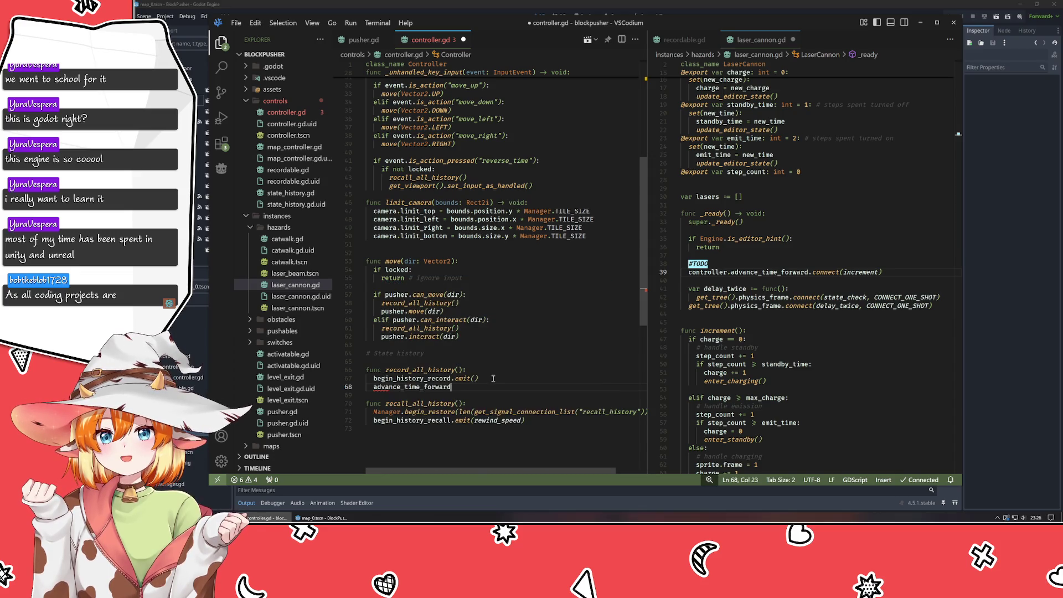
{"action": "type", "text": ".emit()"}
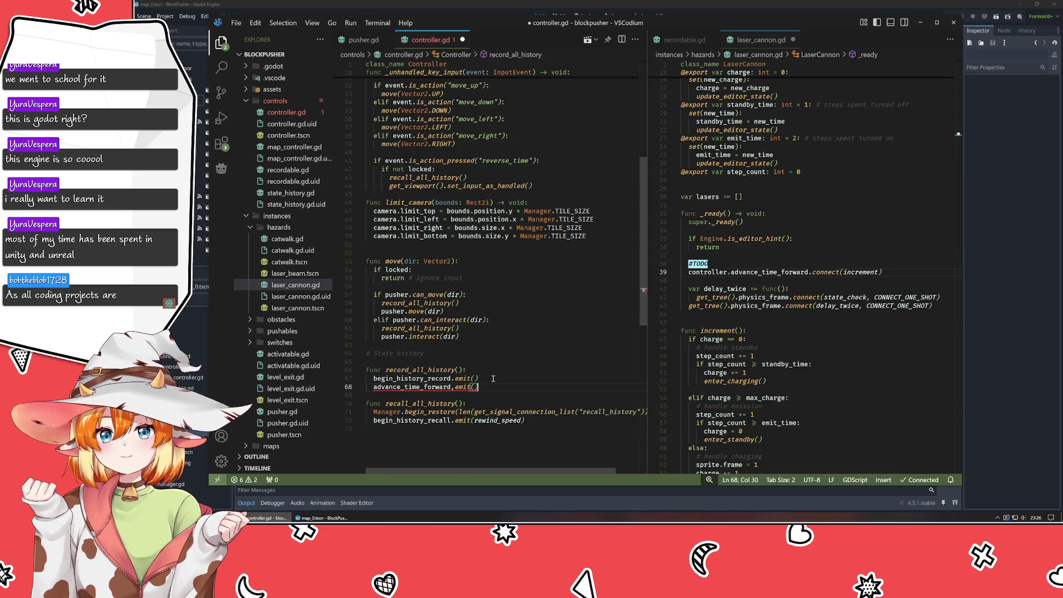
{"action": "key", "text": "ctrl+s"}
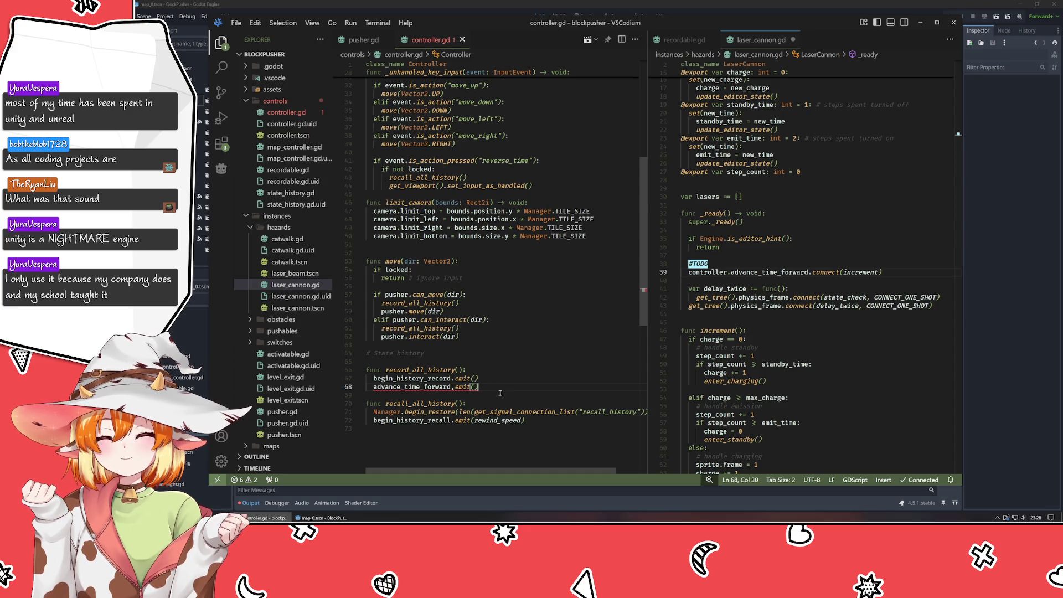
Replace the stray comma before emit() with a period in the new line.
{"action": "key", "text": "Left"}
{"action": "key", "text": "Left"}
{"action": "key", "text": "Left"}
{"action": "key", "text": "Delete"}
{"action": "type", "text": "."}
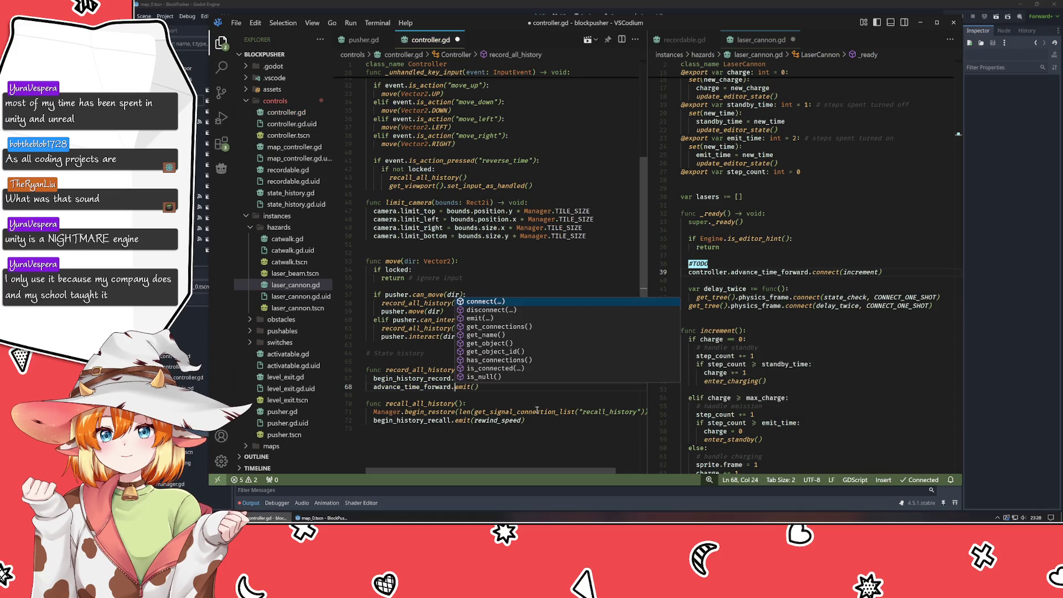
{"action": "left_click", "coordinate": [518, 397]}
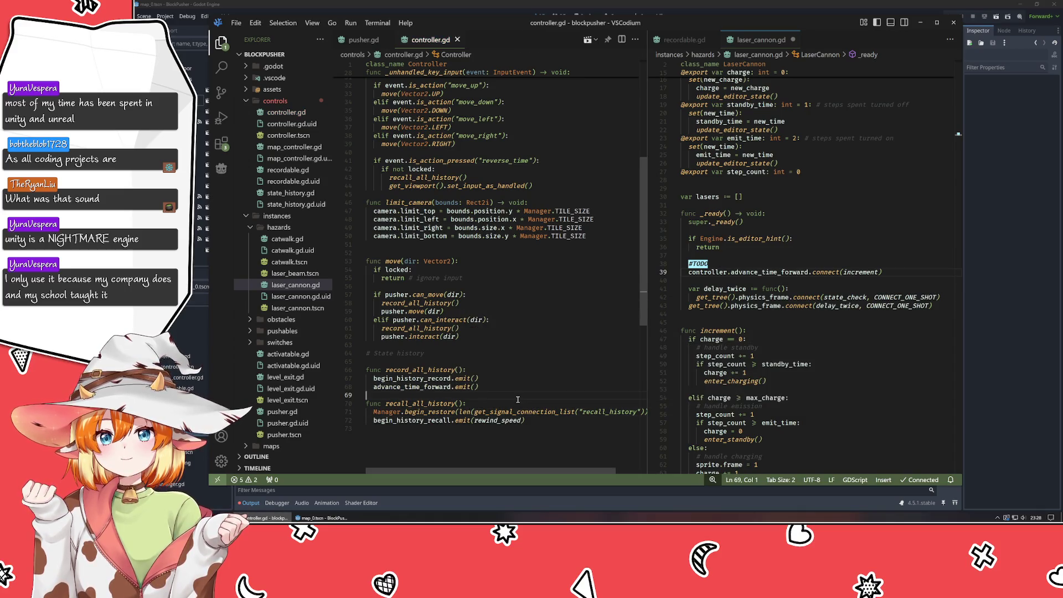
Delete the #TODO line from laser_cannon.gd and save it.
{"action": "left_click", "coordinate": [866, 189]}
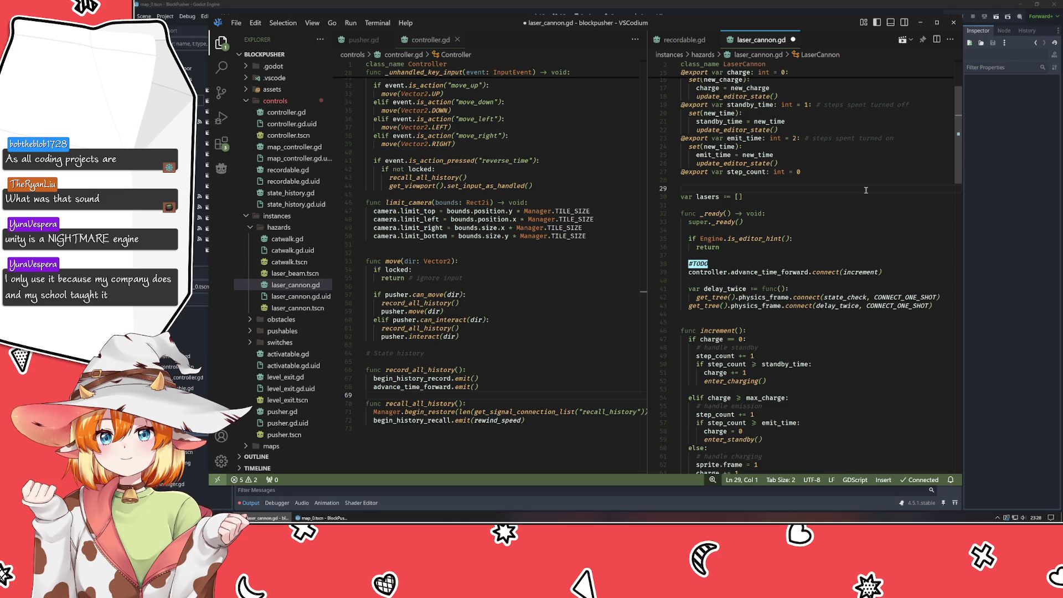
{"action": "key", "text": "ctrl+shift+k"}
{"action": "key", "text": "ctrl+s"}
Run the project with F5 and move the player orb one tile right.
{"action": "key", "text": "alt+Tab"}
{"action": "key", "text": "F5"}
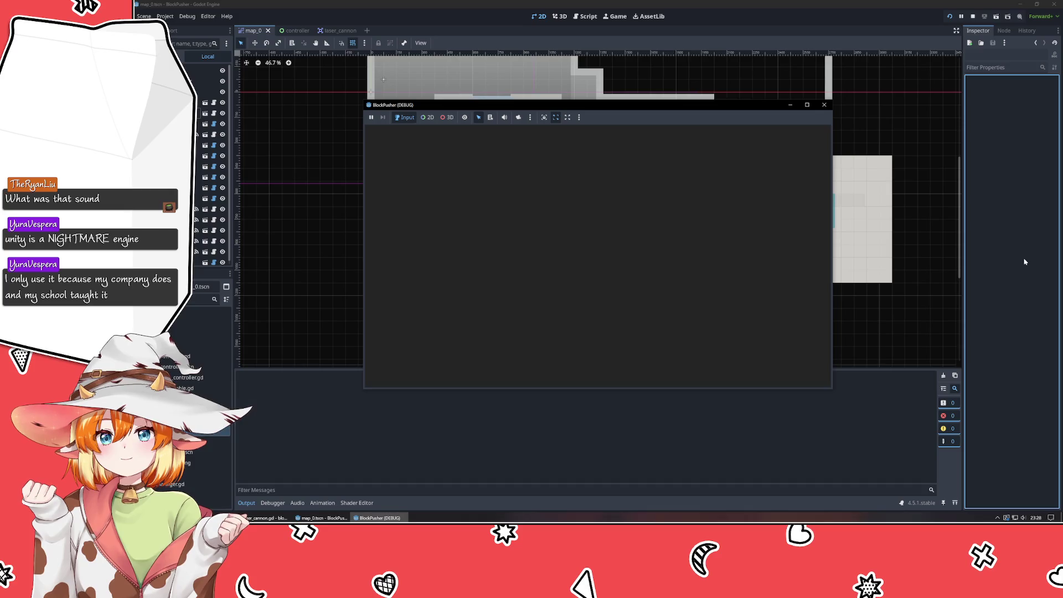
{"action": "key", "text": "Right"}
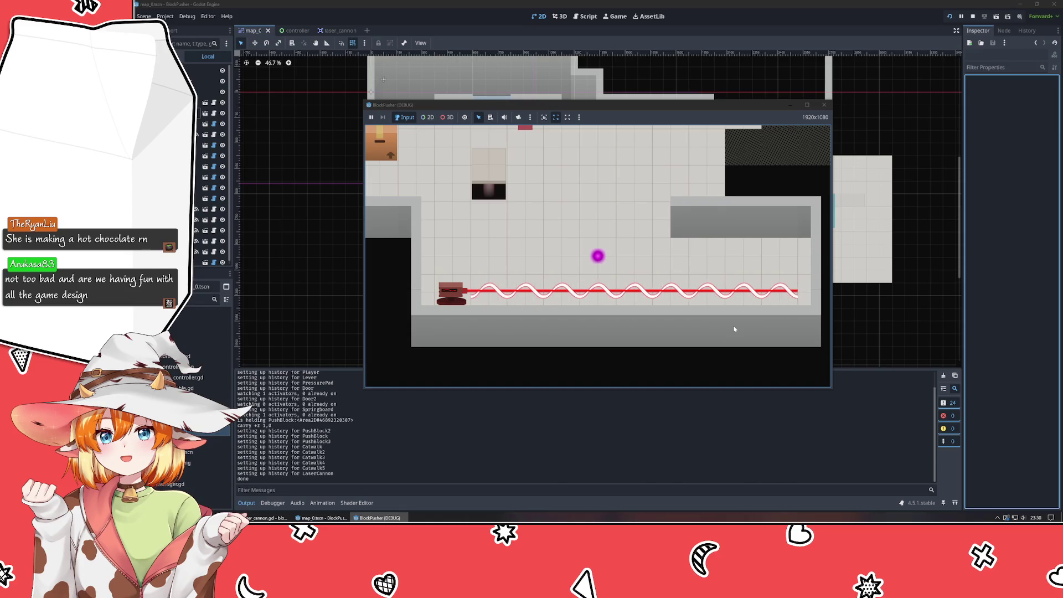
Walk the player up, right, up, left, left and down, then select the Controller node in the editor.
{"action": "key", "text": "Up"}
{"action": "key", "text": "Up"}
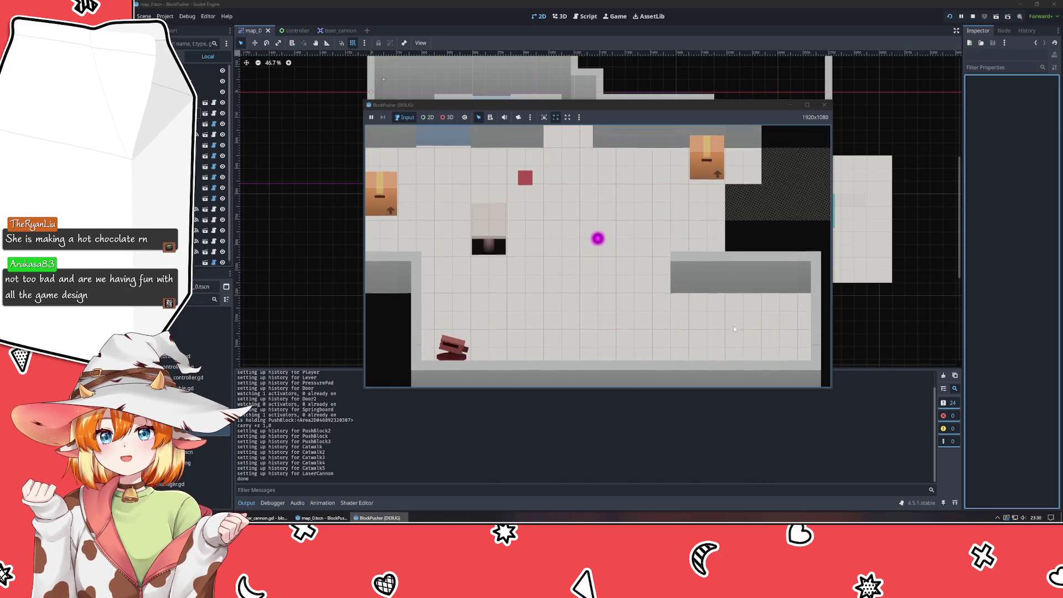
{"action": "key", "text": "Right"}
{"action": "key", "text": "Right"}
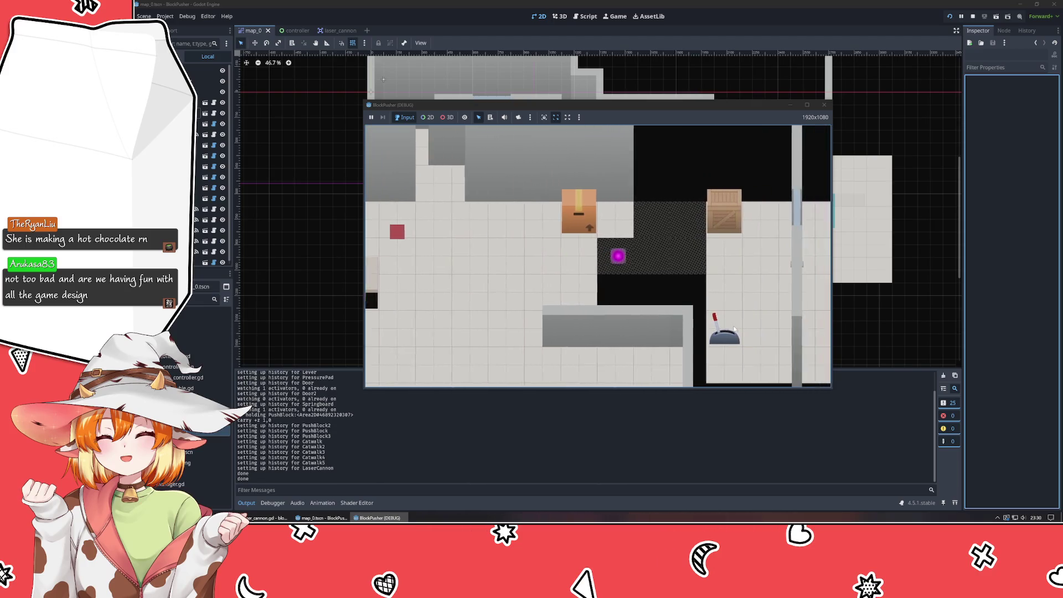
{"action": "key", "text": "Up"}
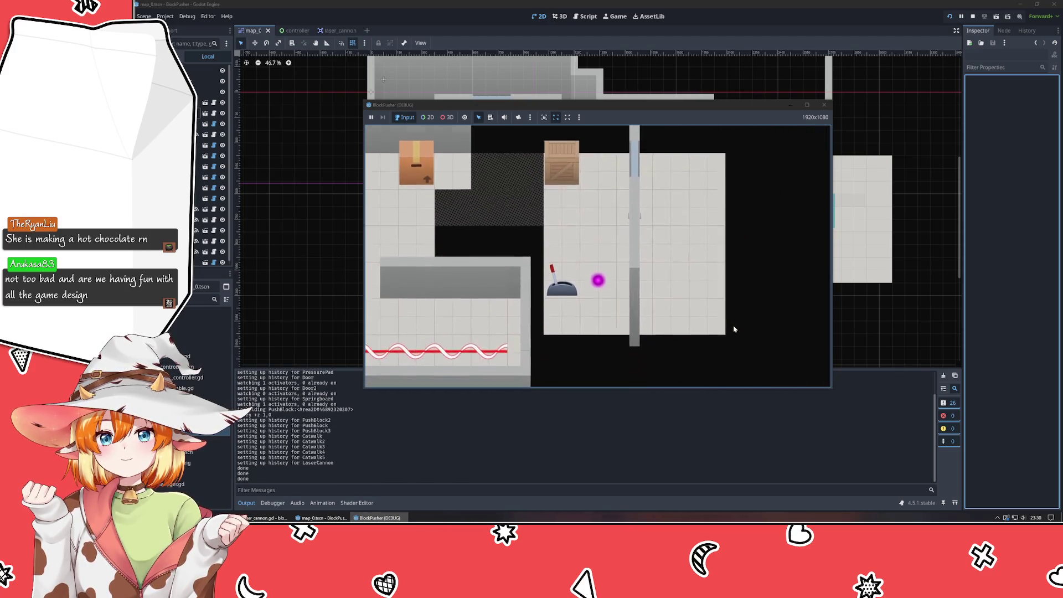
{"action": "key", "text": "Left"}
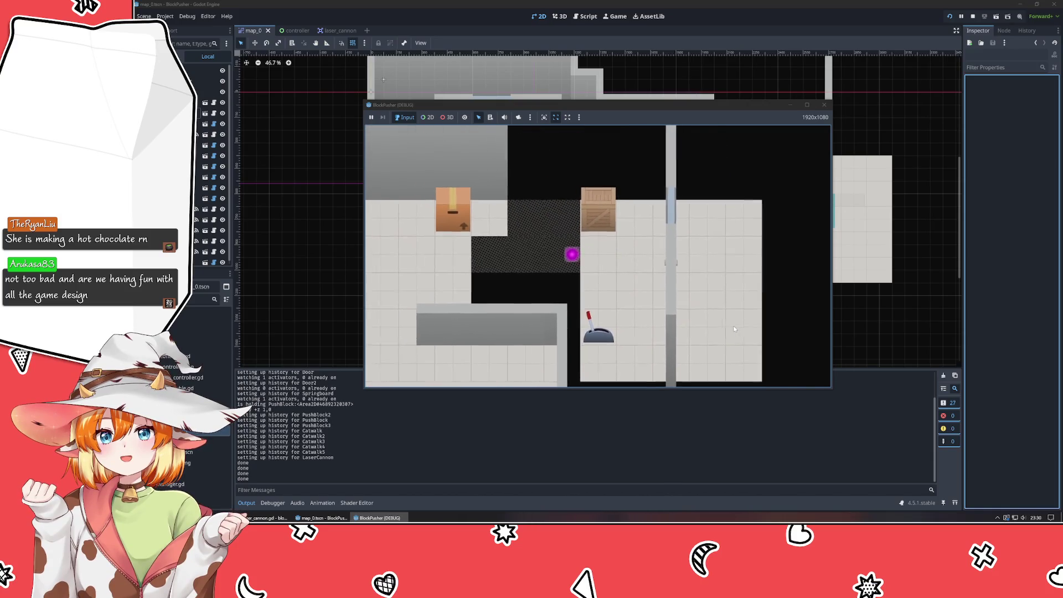
{"action": "key", "text": "Left"}
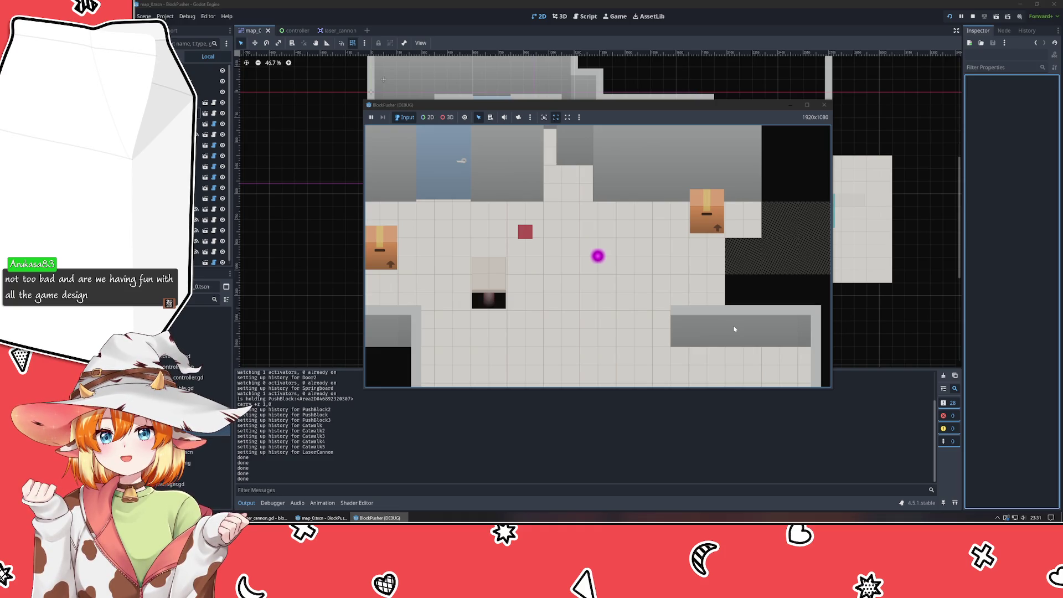
{"action": "key", "text": "Down"}
{"action": "key", "text": "Down"}
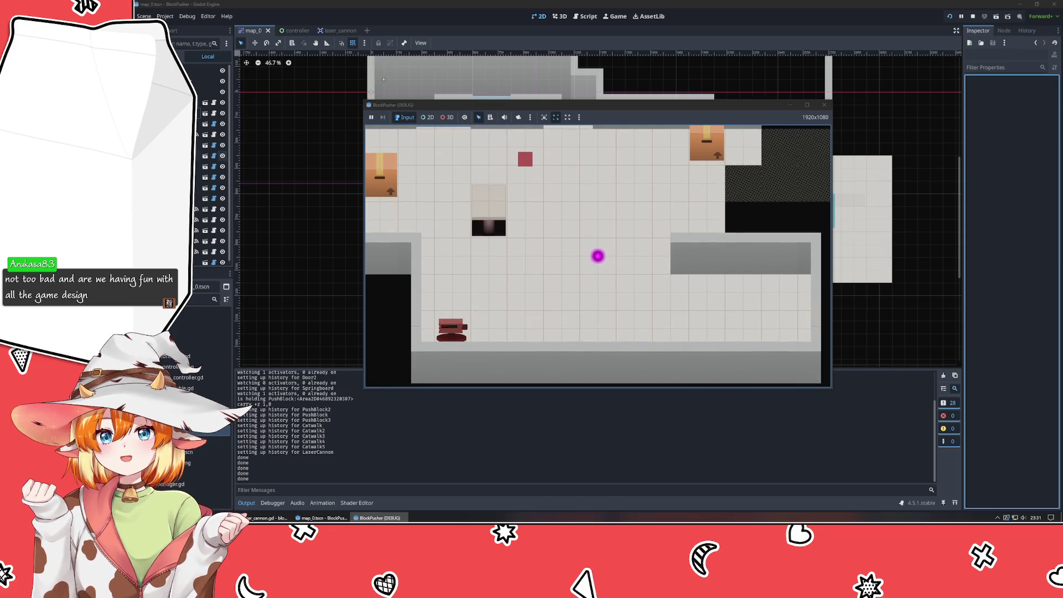
{"action": "left_click", "coordinate": [885, 329]}
{"action": "left_click", "coordinate": [210, 103]}
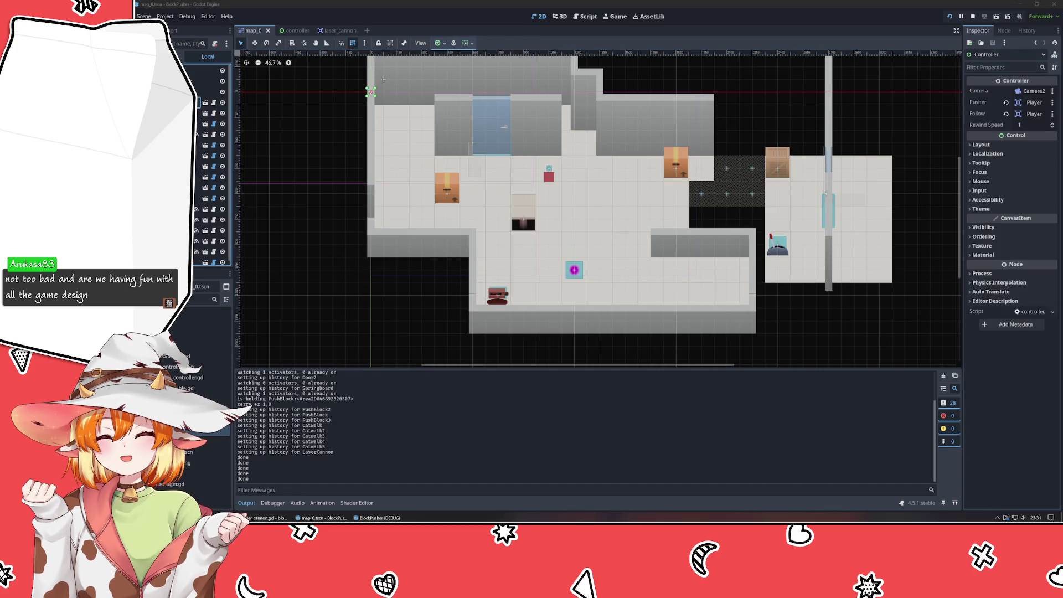
{"action": "left_click", "coordinate": [213, 103]}
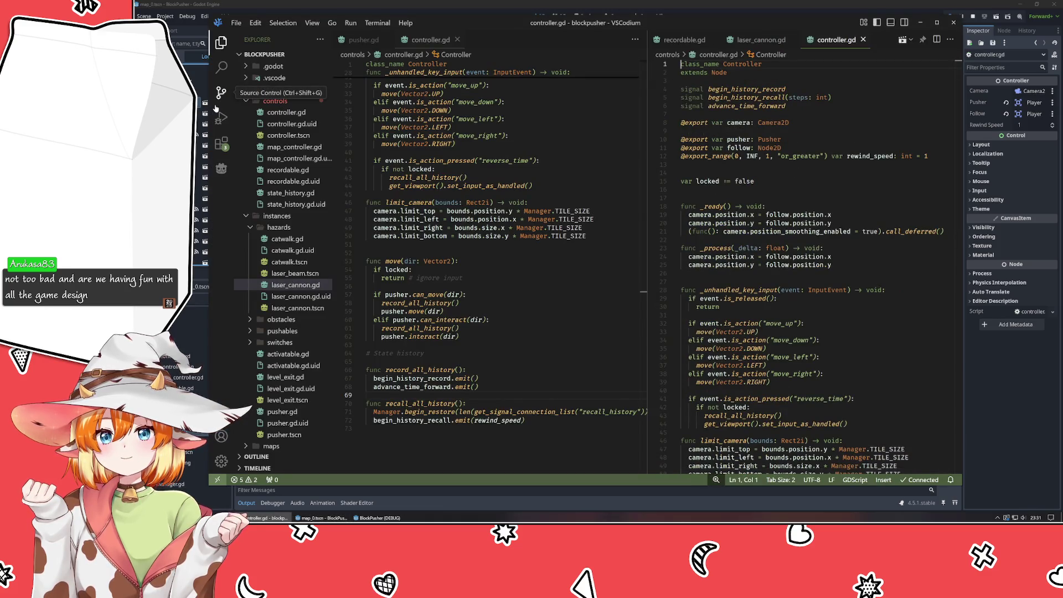
{"action": "middle_click", "coordinate": [828, 39]}
{"action": "left_click", "coordinate": [543, 264]}
{"action": "scroll", "coordinate": [543, 264], "scroll_direction": "up", "scroll_amount": 10}
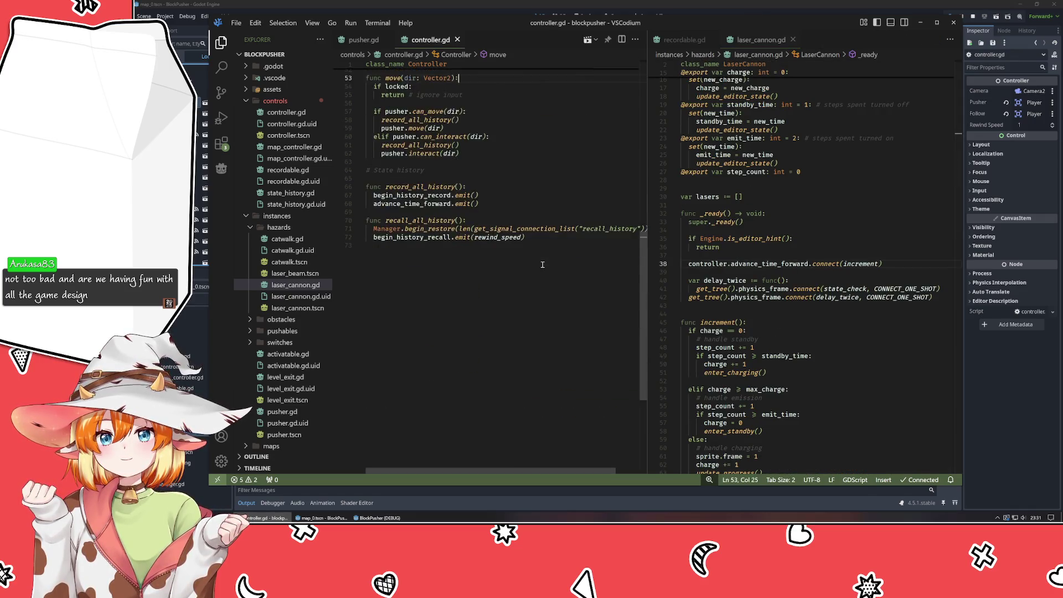
{"action": "scroll", "coordinate": [818, 321], "scroll_direction": "up", "scroll_amount": 5}
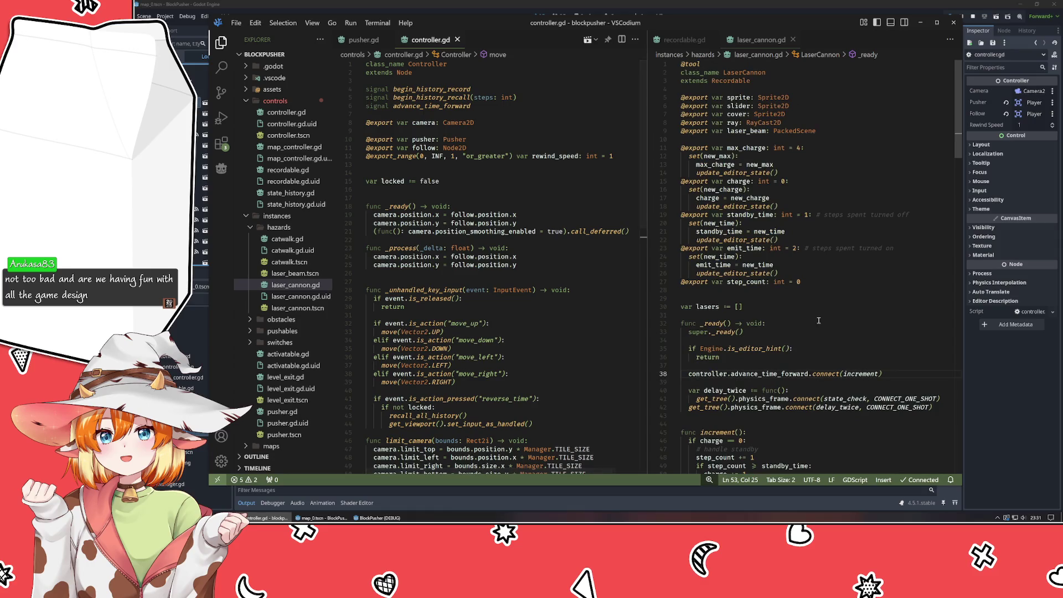
{"action": "left_click", "coordinate": [506, 197]}
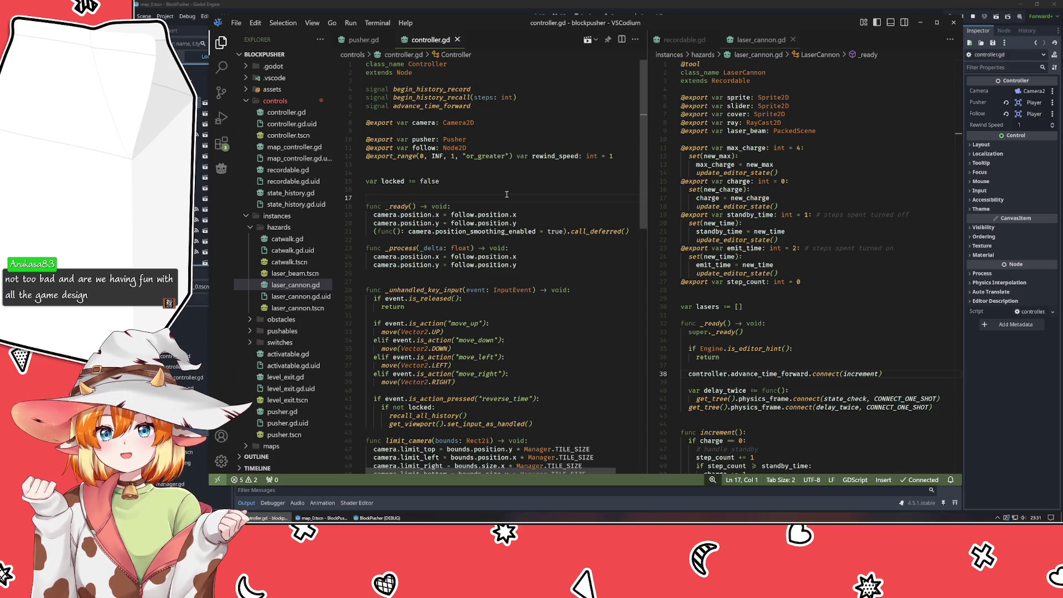
{"action": "scroll", "coordinate": [507, 194], "scroll_direction": "down", "scroll_amount": 7}
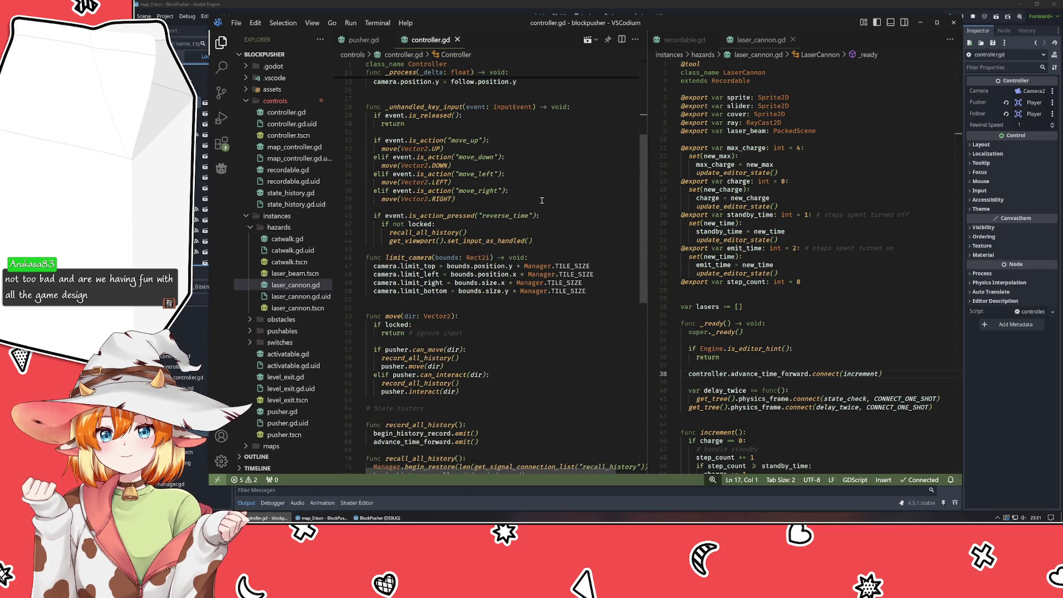
{"action": "scroll", "coordinate": [542, 201], "scroll_direction": "down", "scroll_amount": 2}
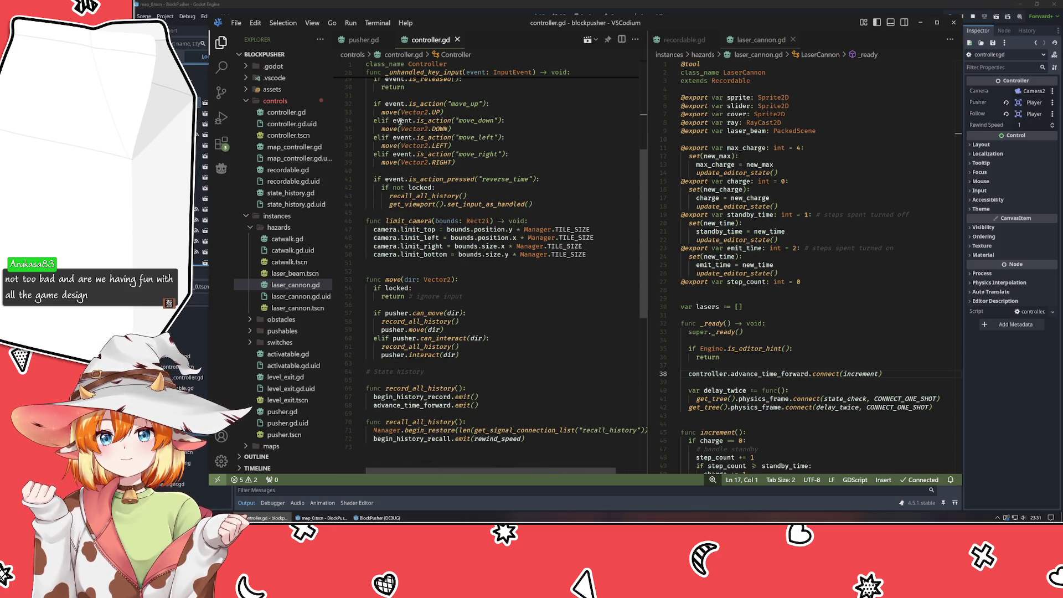
{"action": "left_click_drag", "start_coordinate": [385, 176], "coordinate": [544, 213]}
{"action": "left_click", "coordinate": [546, 217]}
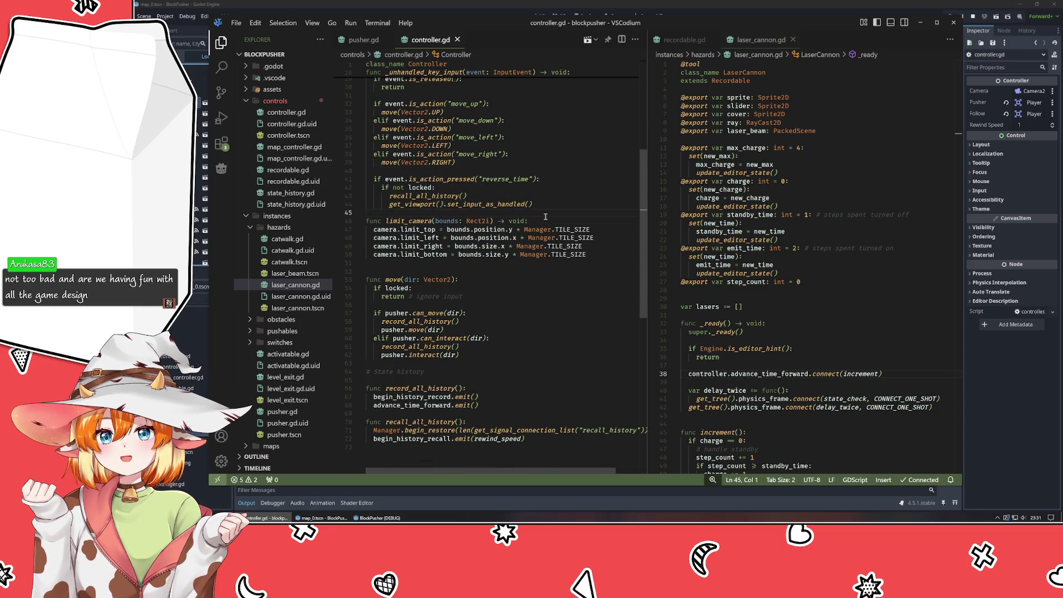
{"action": "scroll", "coordinate": [545, 217], "scroll_direction": "up", "scroll_amount": 9}
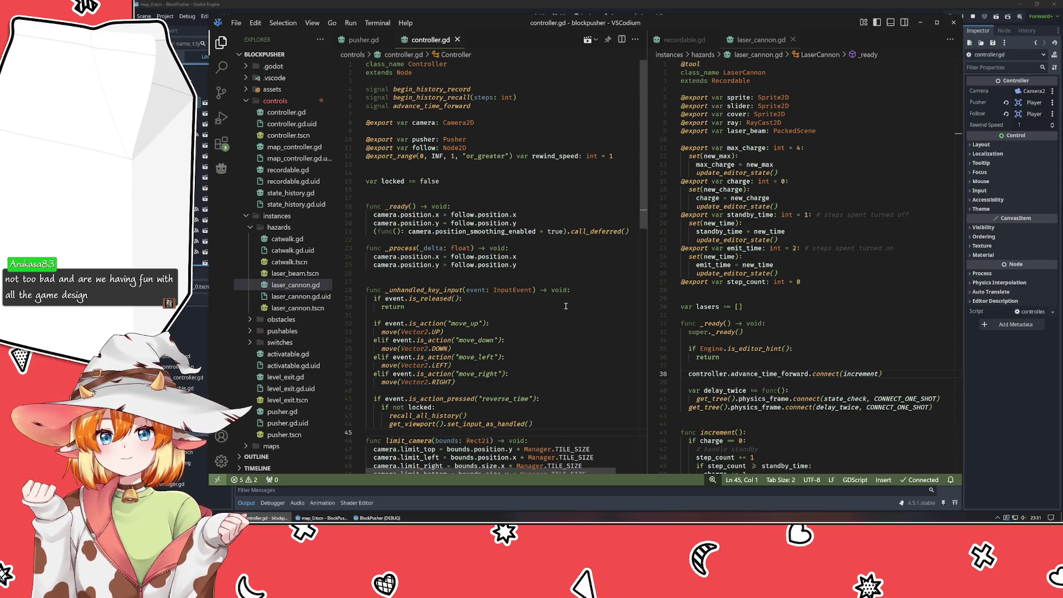
{"action": "scroll", "coordinate": [566, 306], "scroll_direction": "down", "scroll_amount": 7}
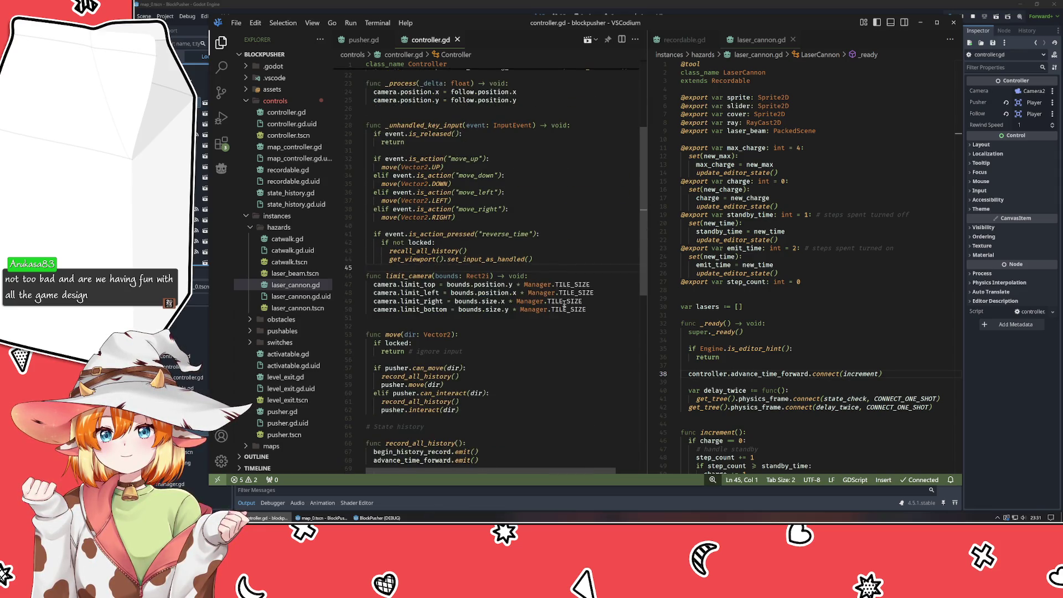
Add 'if locked: return' at the top of _unhandled_key_input.
{"action": "left_click", "coordinate": [599, 125]}
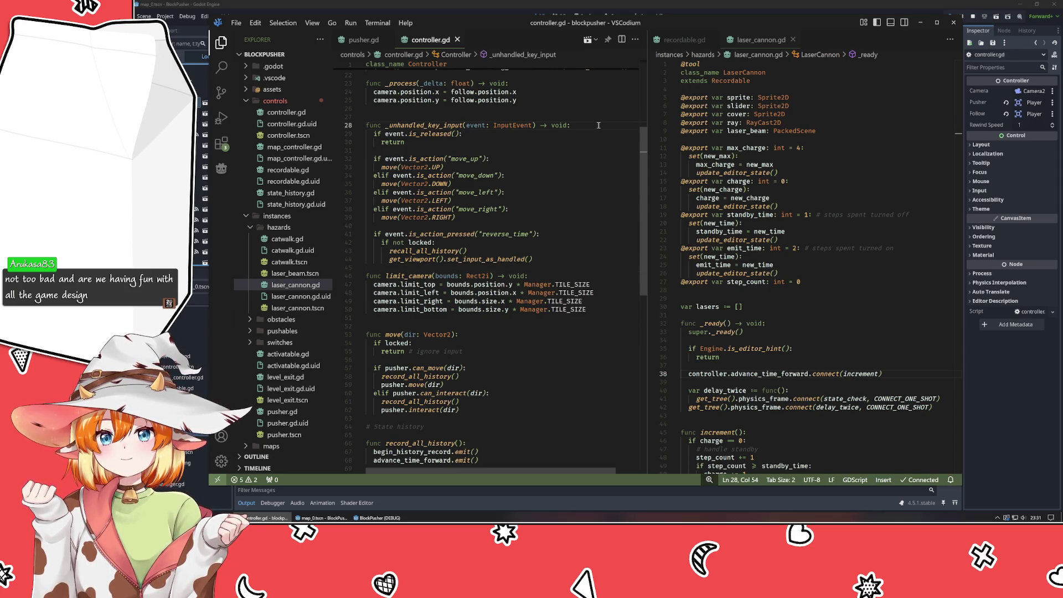
{"action": "key", "text": "Return"}
{"action": "key", "text": "Return"}
{"action": "key", "text": "Return"}
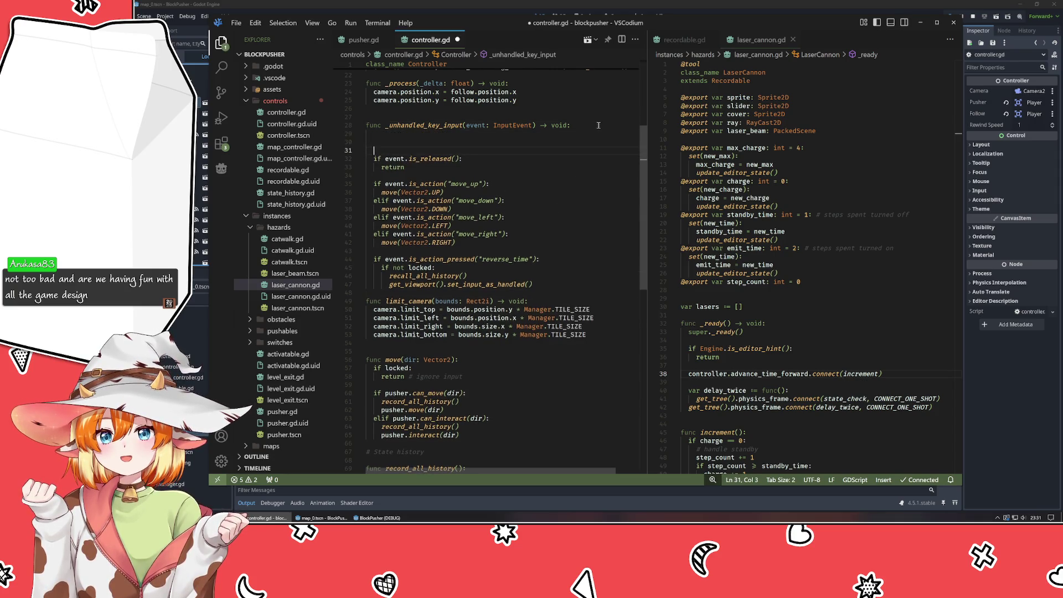
{"action": "key", "text": "BackSpace"}
{"action": "key", "text": "Up"}
{"action": "type", "text": "if locked"}
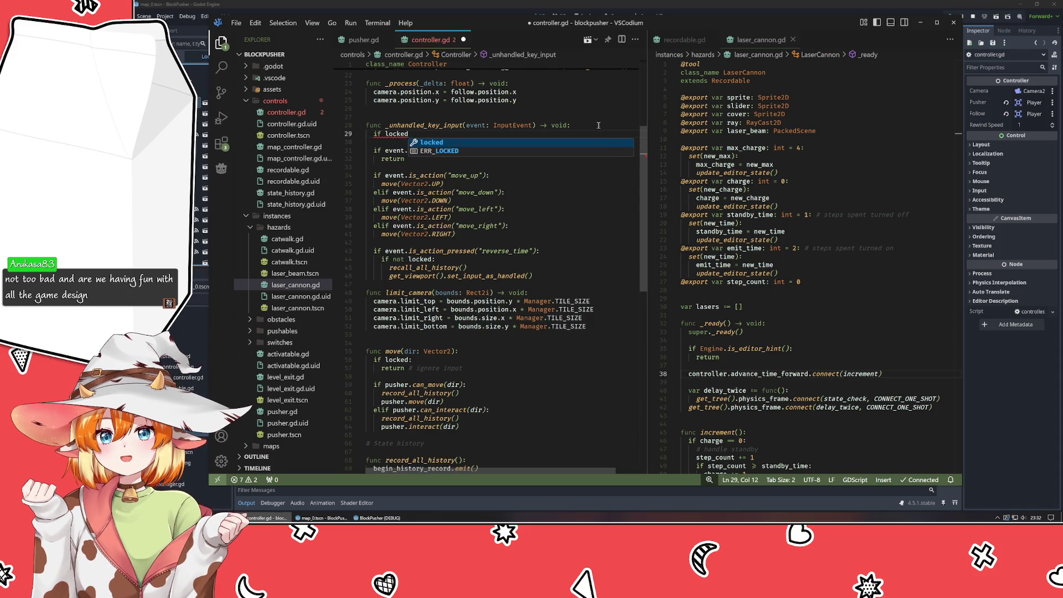
{"action": "type", "text": ":"}
{"action": "key", "text": "Return"}
{"action": "type", "text": "return"}
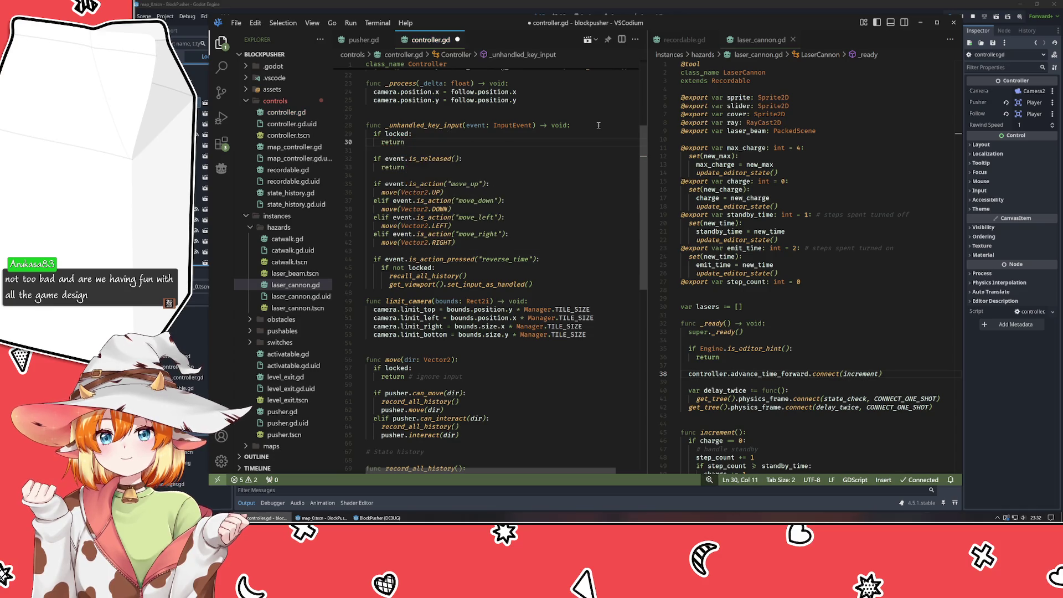
Remove the locked checks from reverse-time handling and move(), dedent the recall lines, and save.
{"action": "left_click", "coordinate": [457, 267]}
{"action": "key", "text": "shift+Home"}
{"action": "key", "text": "shift+Home"}
{"action": "key", "text": "BackSpace"}
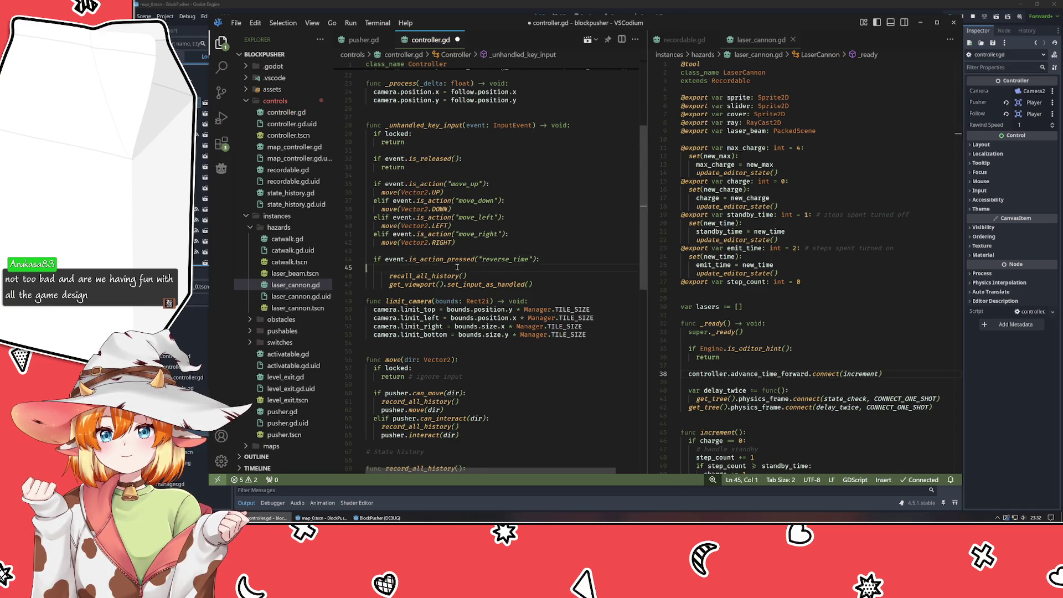
{"action": "key", "text": "Delete"}
{"action": "key", "text": "shift+Down"}
{"action": "key", "text": "shift+Tab"}
{"action": "left_click", "coordinate": [468, 368]}
{"action": "key", "text": "shift+Up"}
{"action": "key", "text": "shift+Up"}
{"action": "key", "text": "BackSpace"}
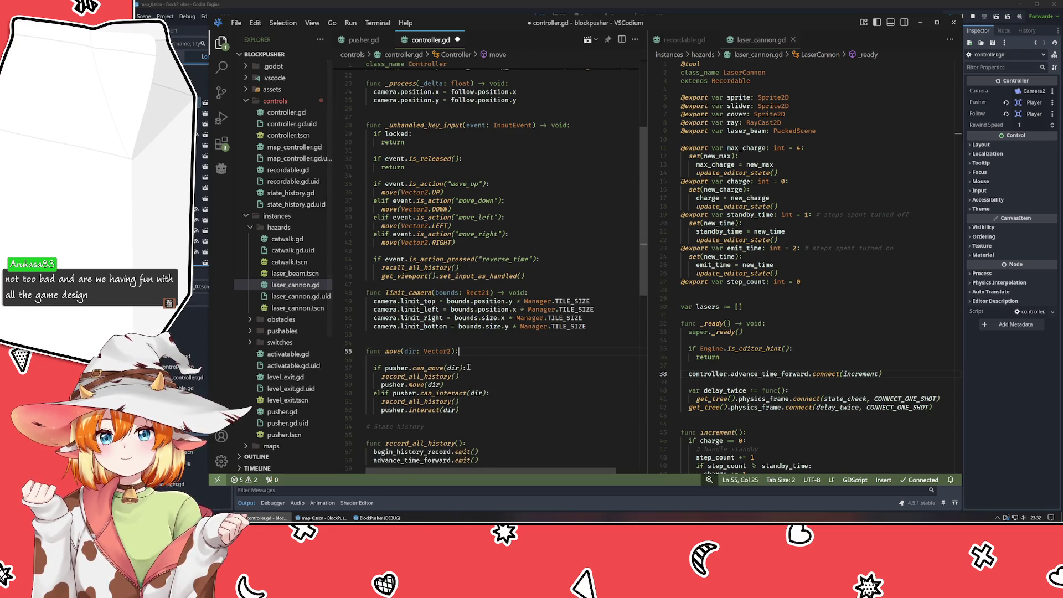
{"action": "key", "text": "Delete"}
{"action": "key", "text": "ctrl+s"}
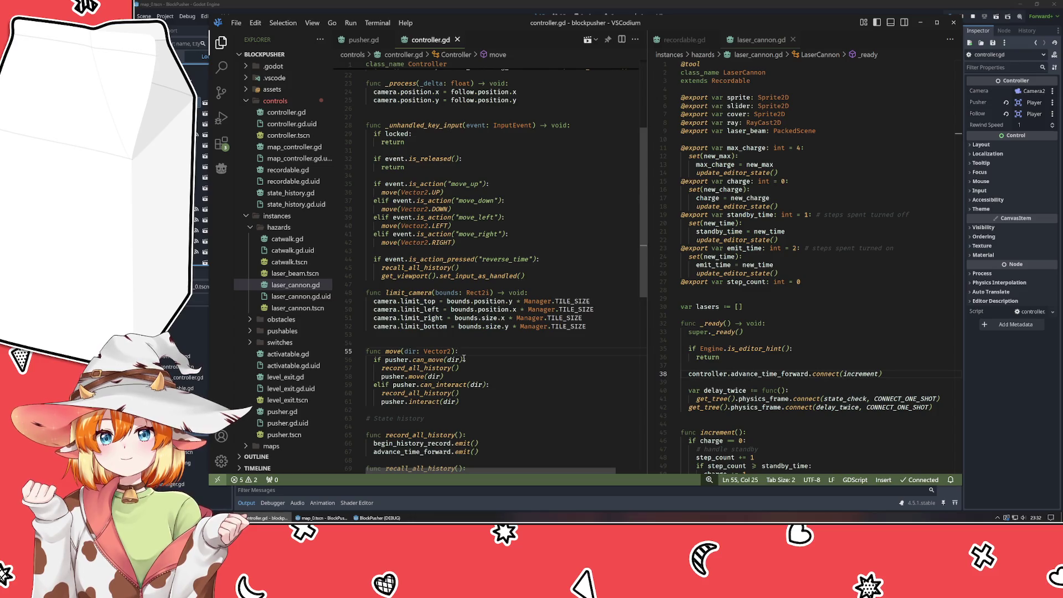
Highlight the uses of follow in controller.gd, then return to Godot.
{"action": "scroll", "coordinate": [427, 303], "scroll_direction": "up", "scroll_amount": 5}
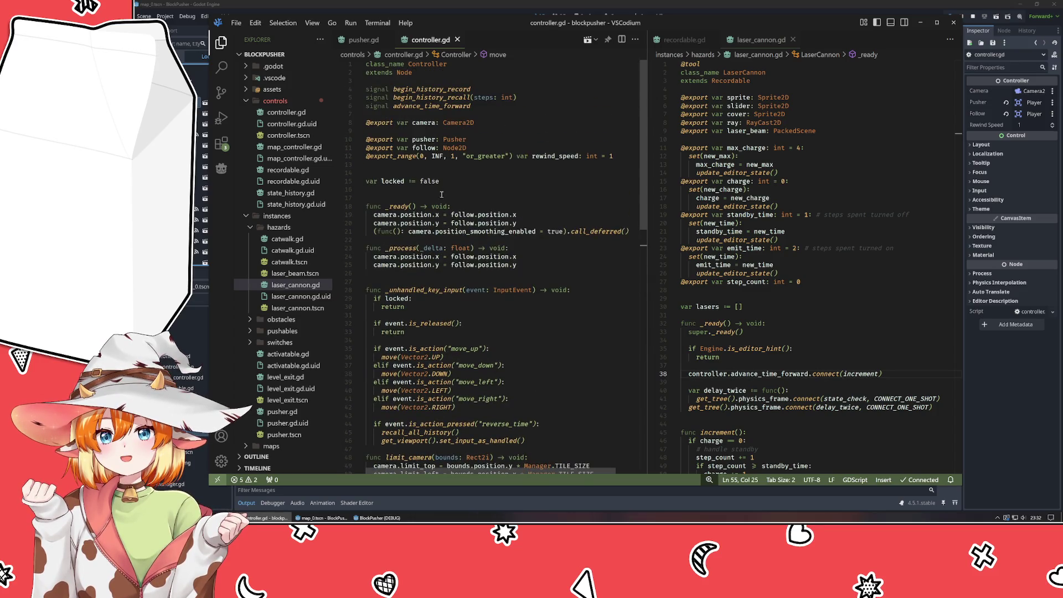
{"action": "double_click", "coordinate": [418, 149]}
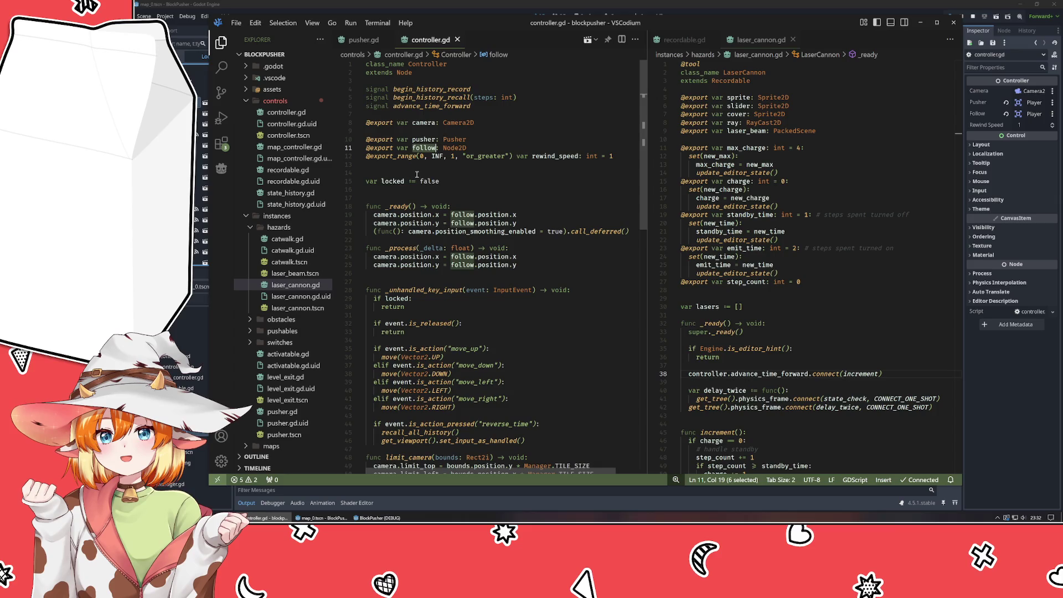
{"action": "left_click", "coordinate": [417, 174]}
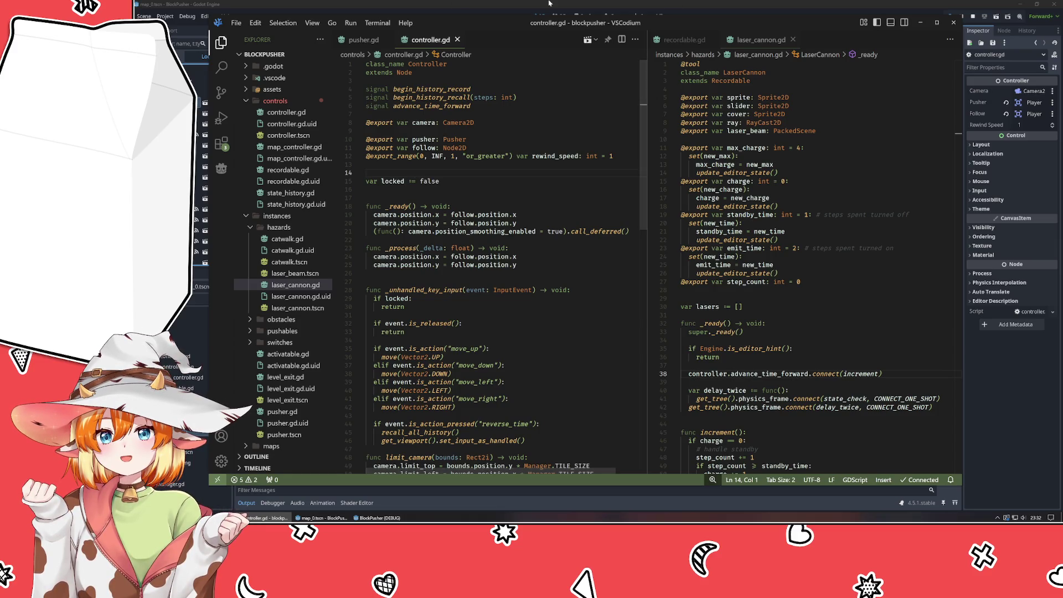
{"action": "key", "text": "alt+Tab"}
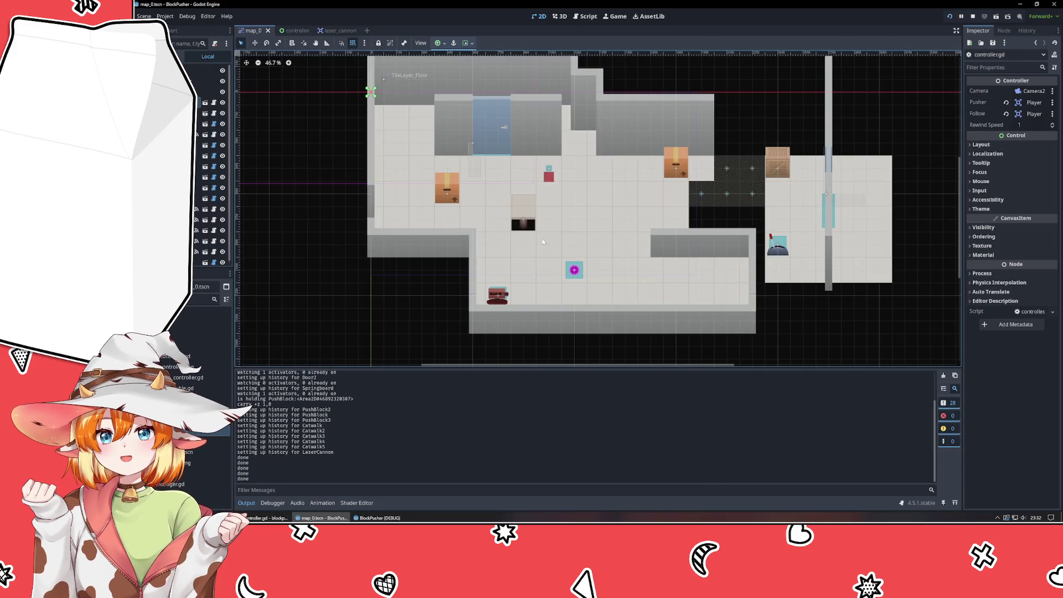
{"action": "scroll", "coordinate": [551, 241], "scroll_direction": "right", "scroll_amount": 5}
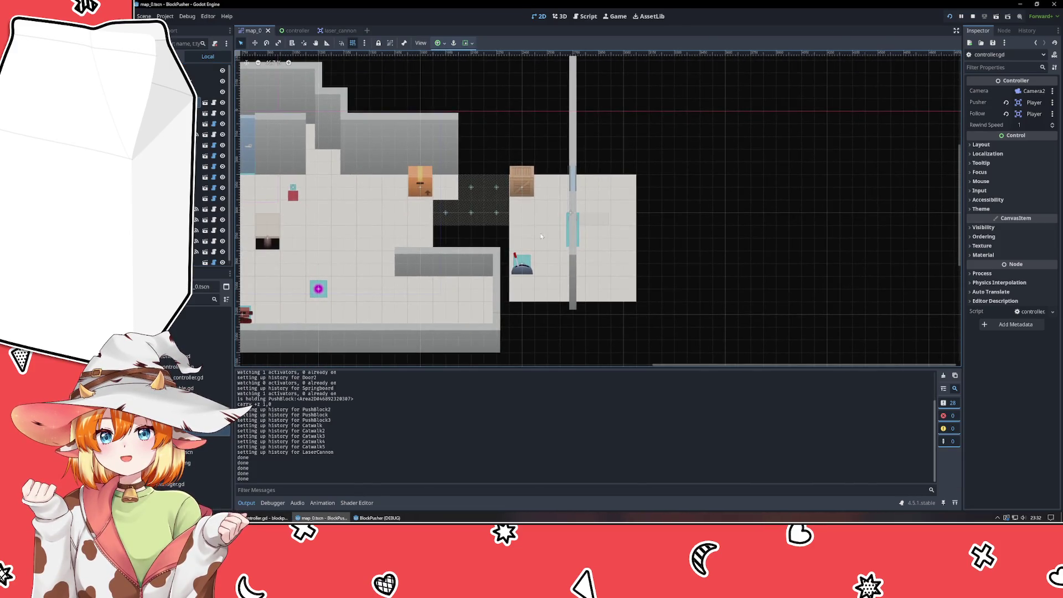
{"action": "mouse_move", "coordinate": [481, 247]}
{"action": "left_mouse_down"}
{"action": "mouse_move", "coordinate": [664, 208]}
{"action": "mouse_move", "coordinate": [785, 165]}
{"action": "mouse_move", "coordinate": [504, 242]}
{"action": "left_mouse_up"}
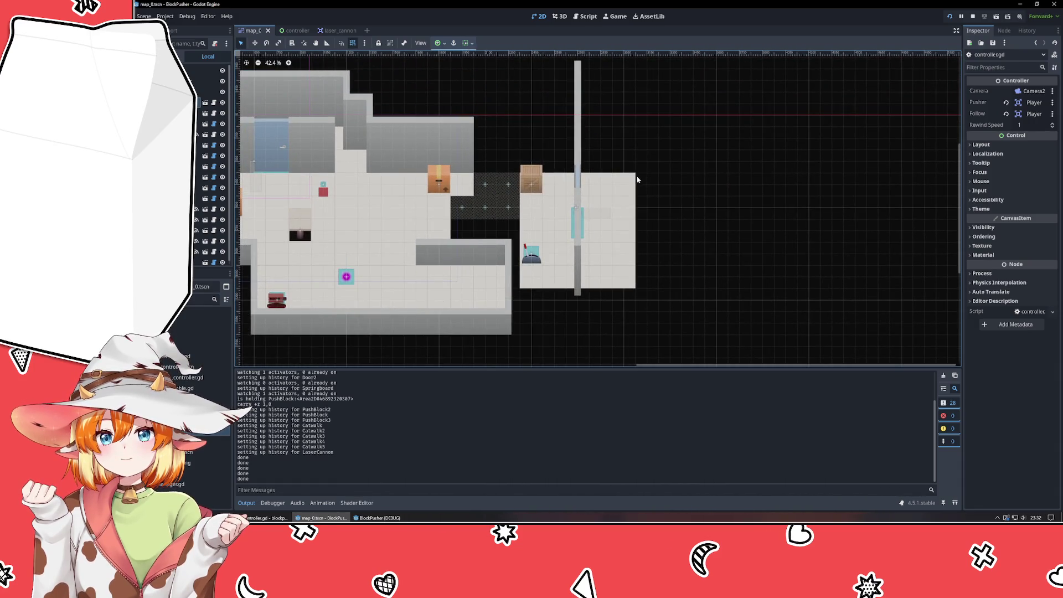
{"action": "scroll", "coordinate": [581, 201], "scroll_direction": "up", "scroll_amount": 2}
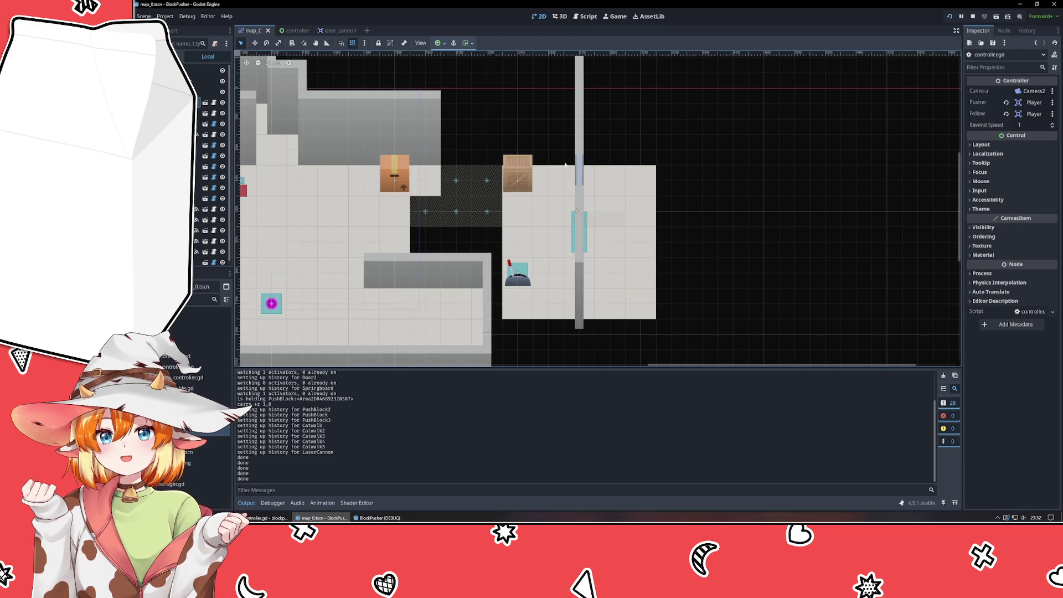
{"action": "mouse_move", "coordinate": [401, 312]}
{"action": "left_mouse_down"}
{"action": "mouse_move", "coordinate": [498, 312]}
{"action": "mouse_move", "coordinate": [679, 255]}
{"action": "mouse_move", "coordinate": [726, 227]}
{"action": "left_mouse_up"}
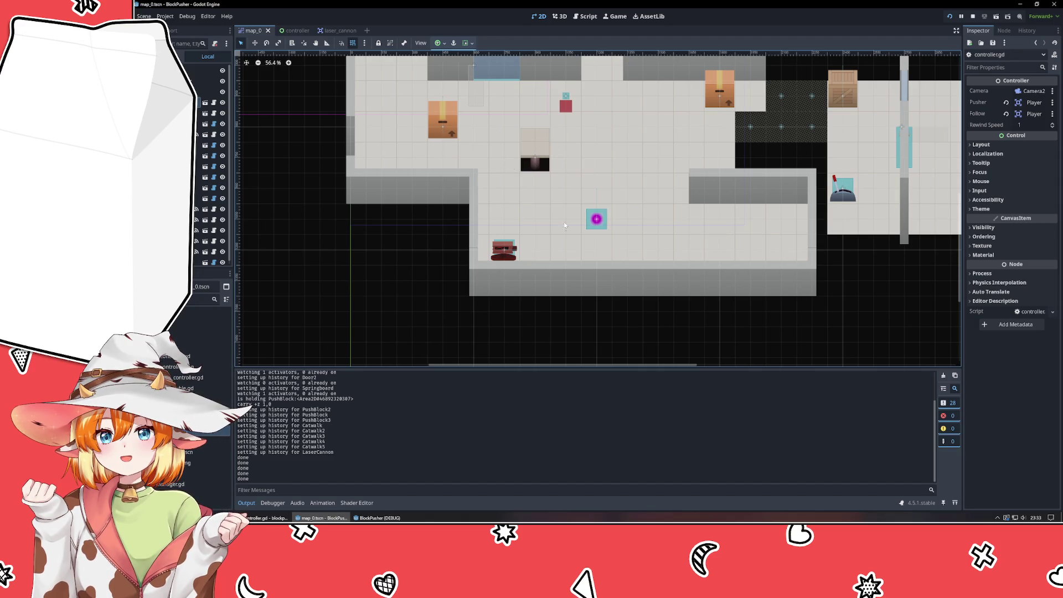
{"action": "scroll", "coordinate": [574, 291], "scroll_direction": "up", "scroll_amount": 3}
{"action": "key", "text": "F5"}
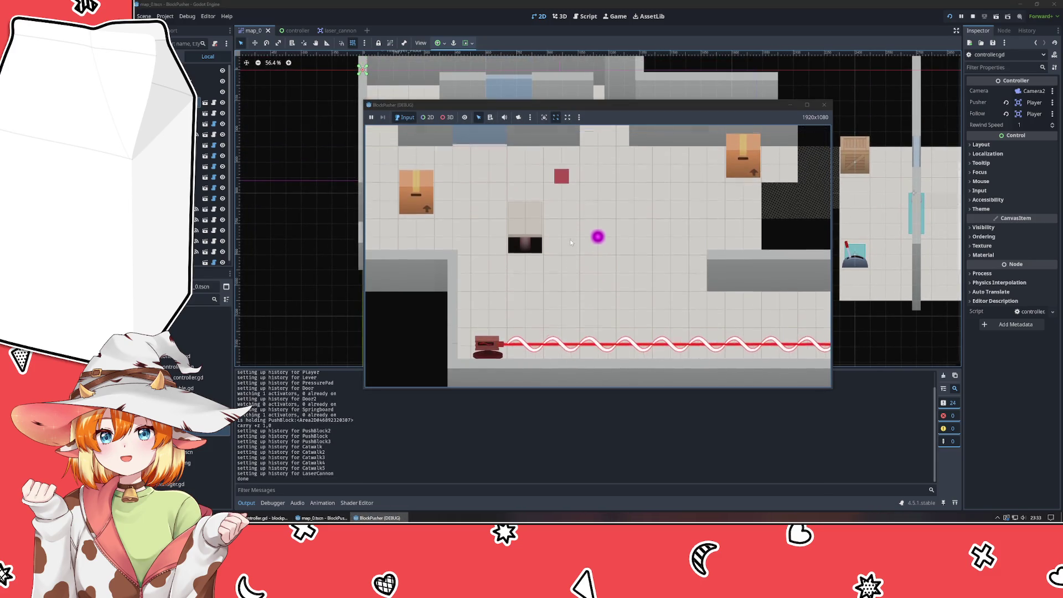
Push a crate left and walk the player left past the crates and up.
{"action": "key", "text": "Right"}
{"action": "key", "text": "Right"}
{"action": "key", "text": "Up"}
{"action": "key", "text": "Left"}
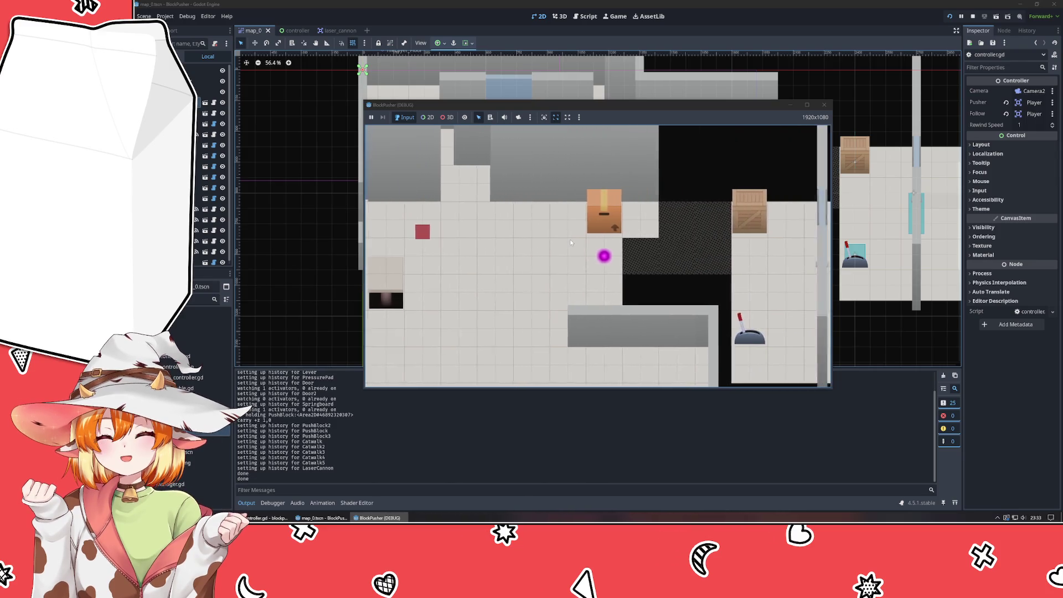
{"action": "key", "text": "Left"}
{"action": "key", "text": "Down"}
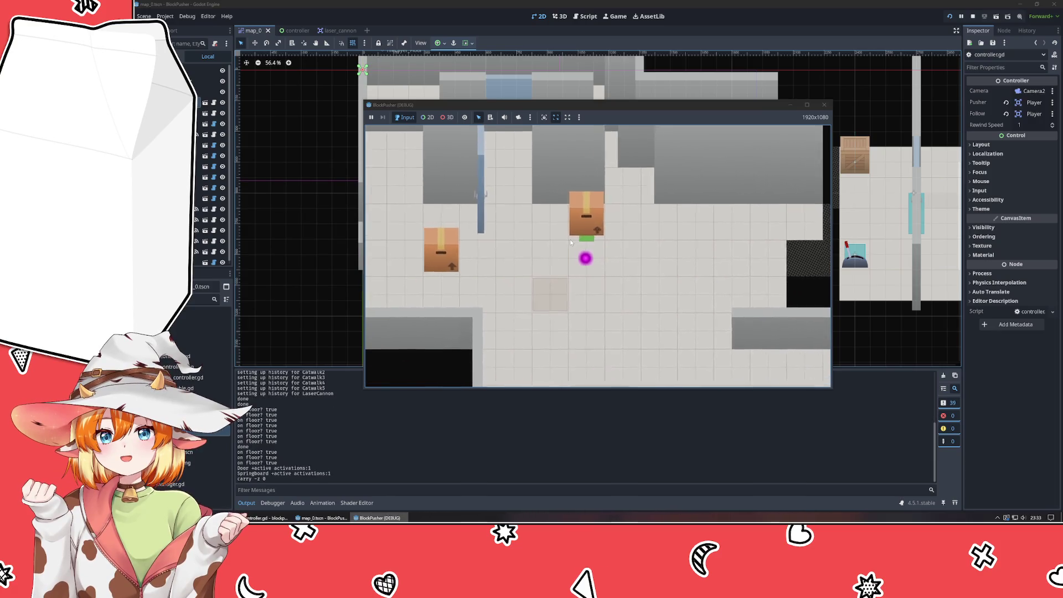
{"action": "key", "text": "Left"}
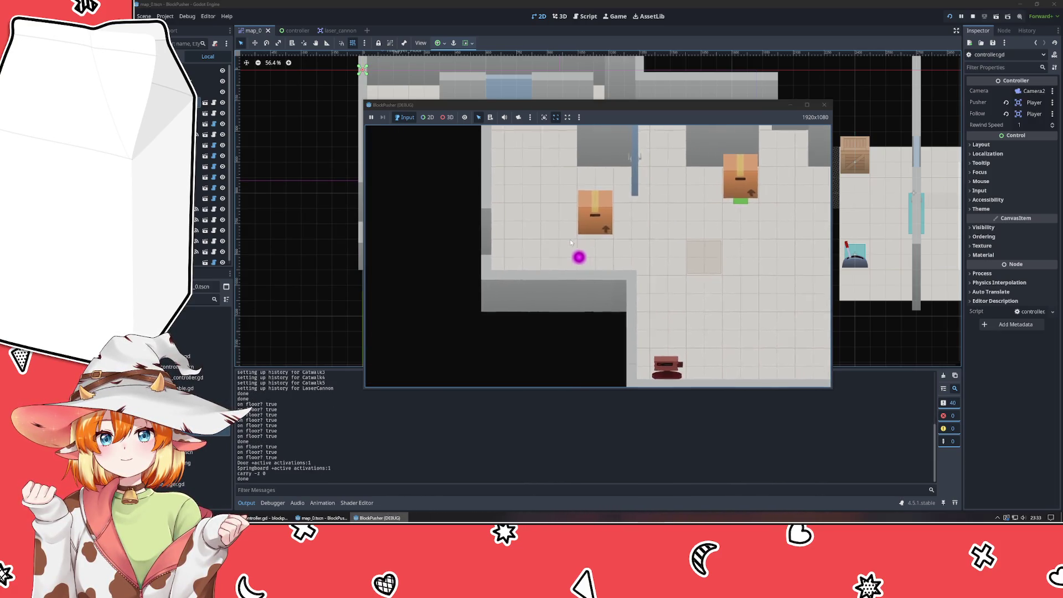
{"action": "key", "text": "Up"}
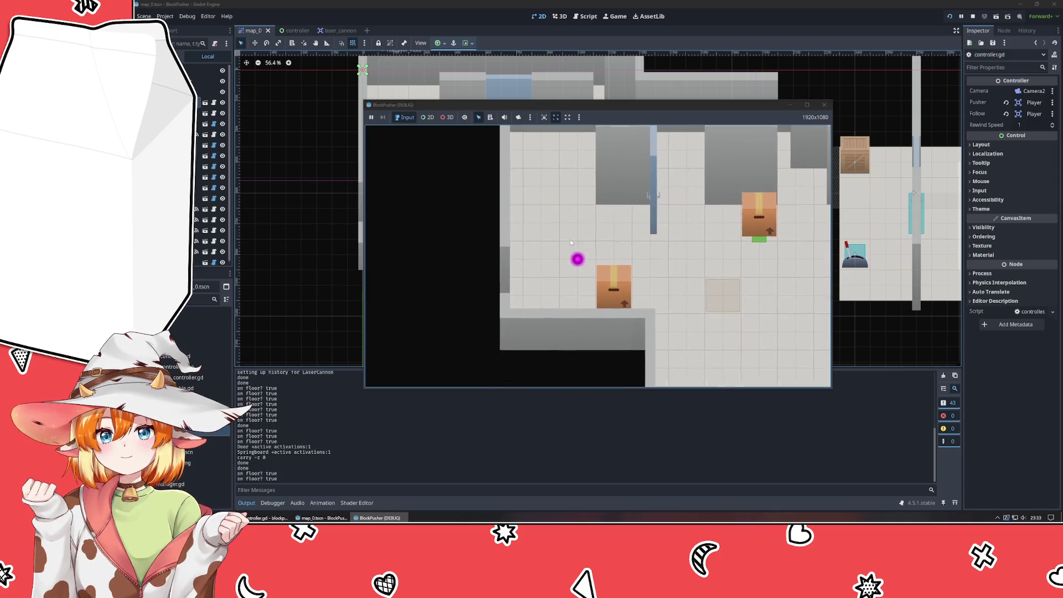
Push a crate three tiles right, push another left, undo with z, retry, then select PushBlock2.
{"action": "key", "text": "Right"}
{"action": "key", "text": "Right"}
{"action": "key", "text": "Right"}
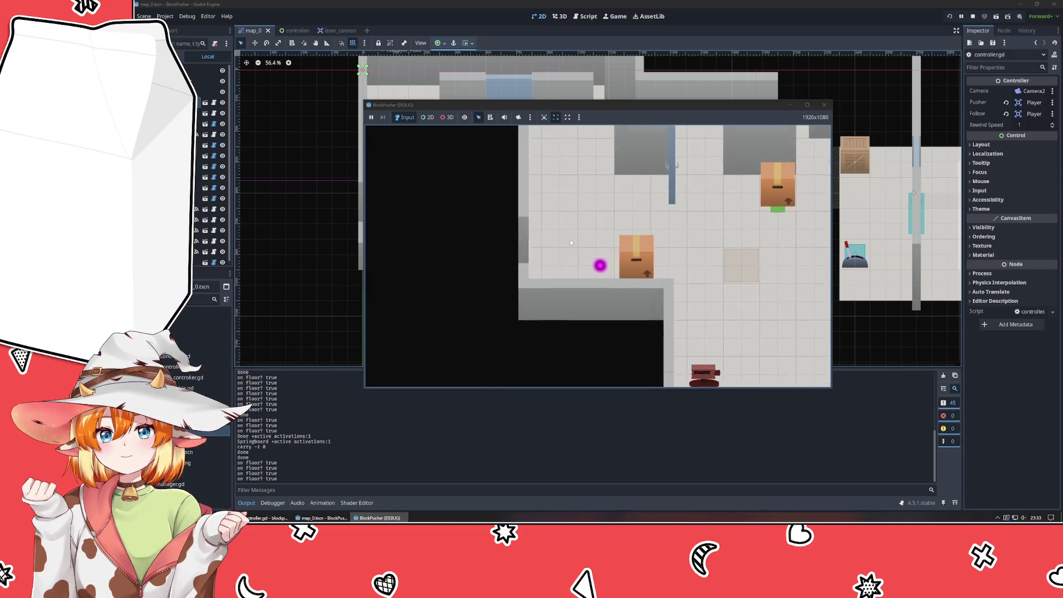
{"action": "key", "text": "Up"}
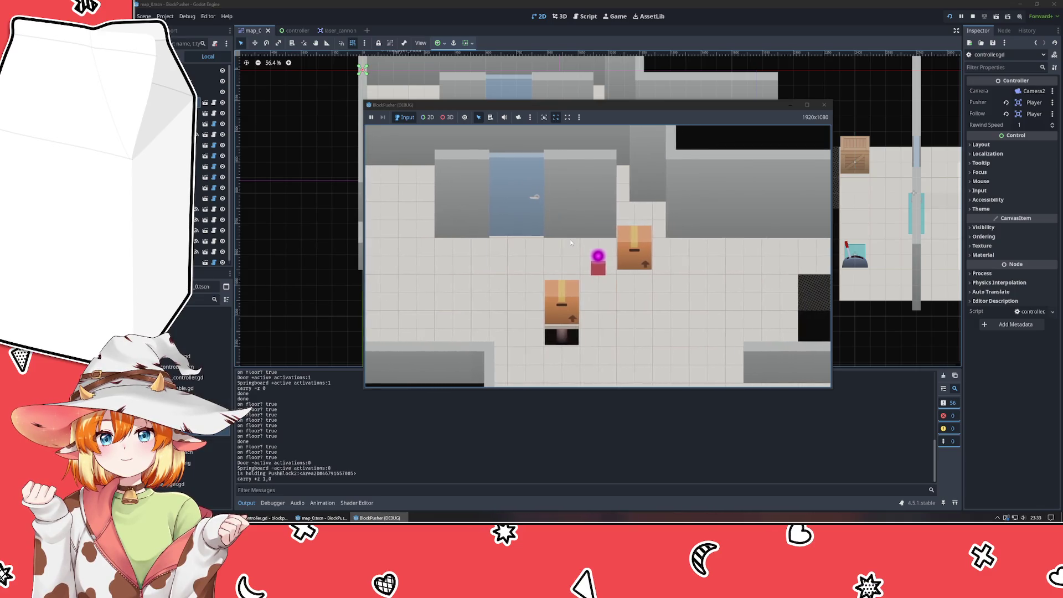
{"action": "key", "text": "Left"}
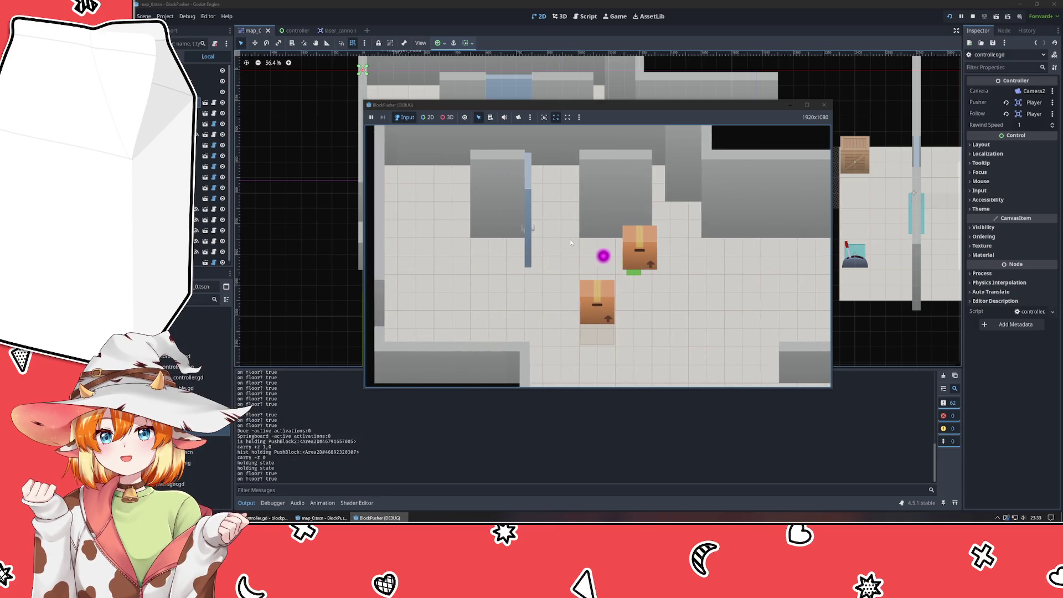
{"action": "key", "text": "z"}
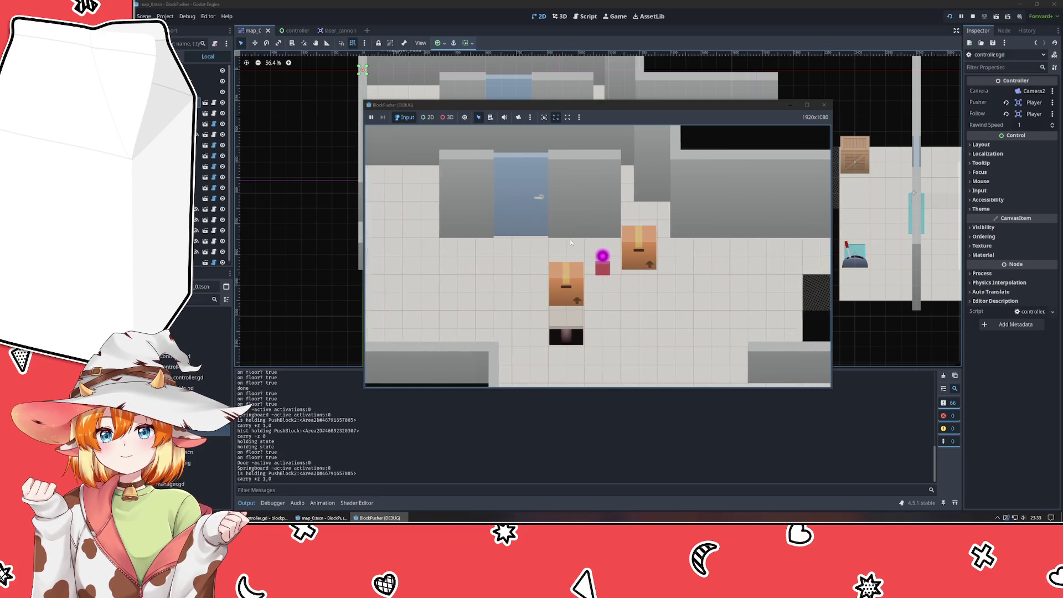
{"action": "key", "text": "Left"}
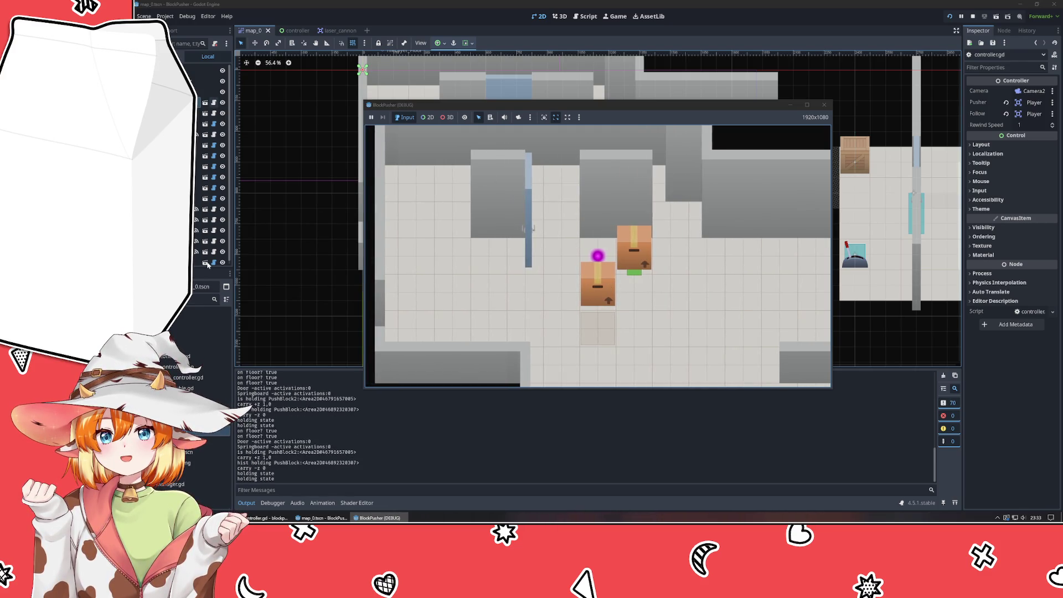
{"action": "left_click", "coordinate": [457, 181]}
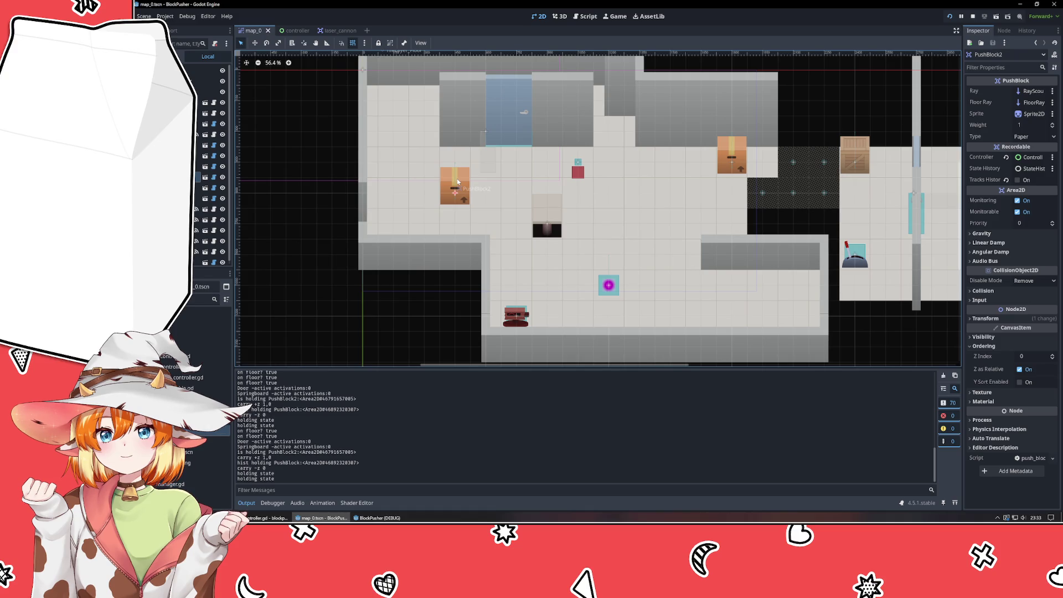
Turn Tracks History on for PushBlock2, save the map, close the old game and rerun.
{"action": "left_click", "coordinate": [1024, 181]}
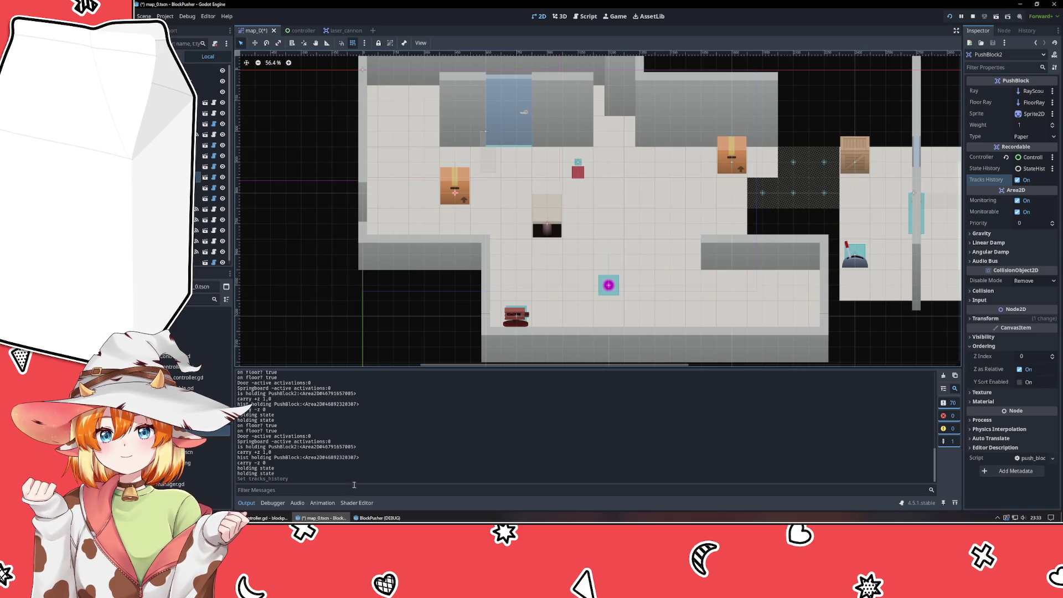
{"action": "key", "text": "ctrl+s"}
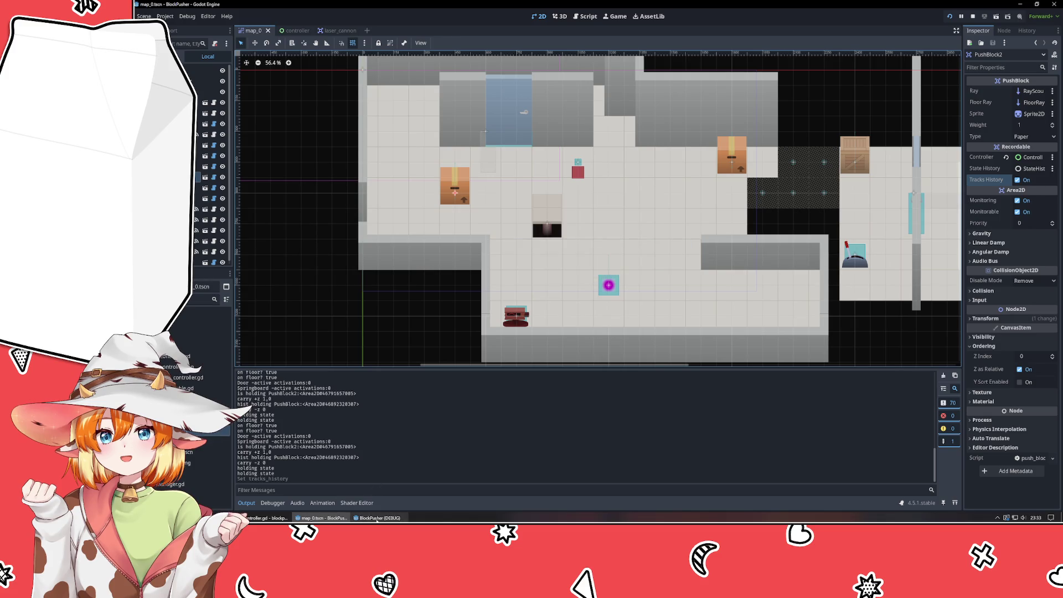
{"action": "mouse_move", "coordinate": [377, 520]}
{"action": "left_click", "coordinate": [390, 490]}
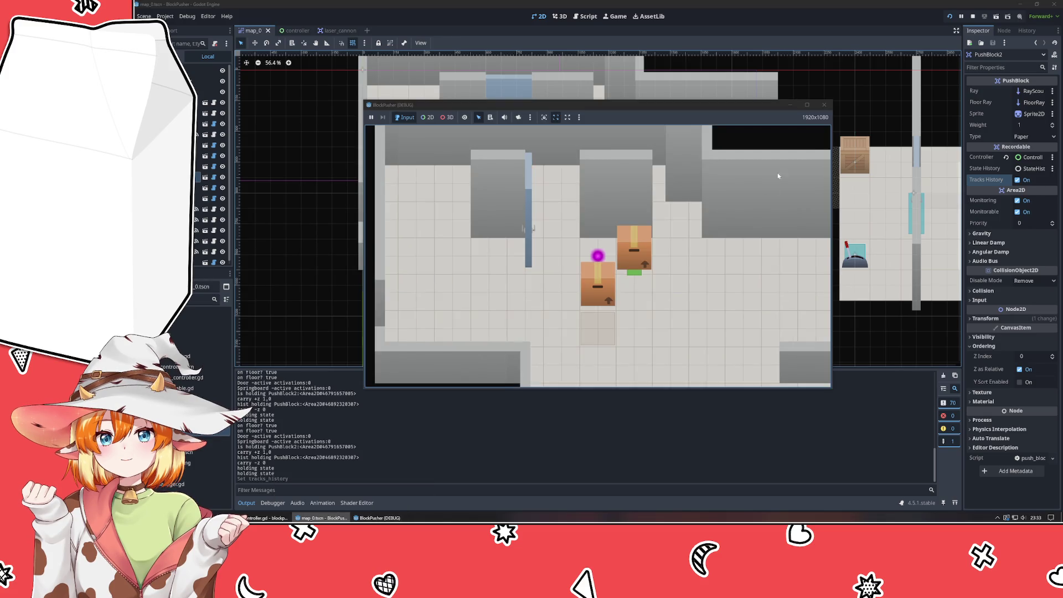
{"action": "left_click", "coordinate": [825, 105]}
{"action": "left_click", "coordinate": [953, 17]}
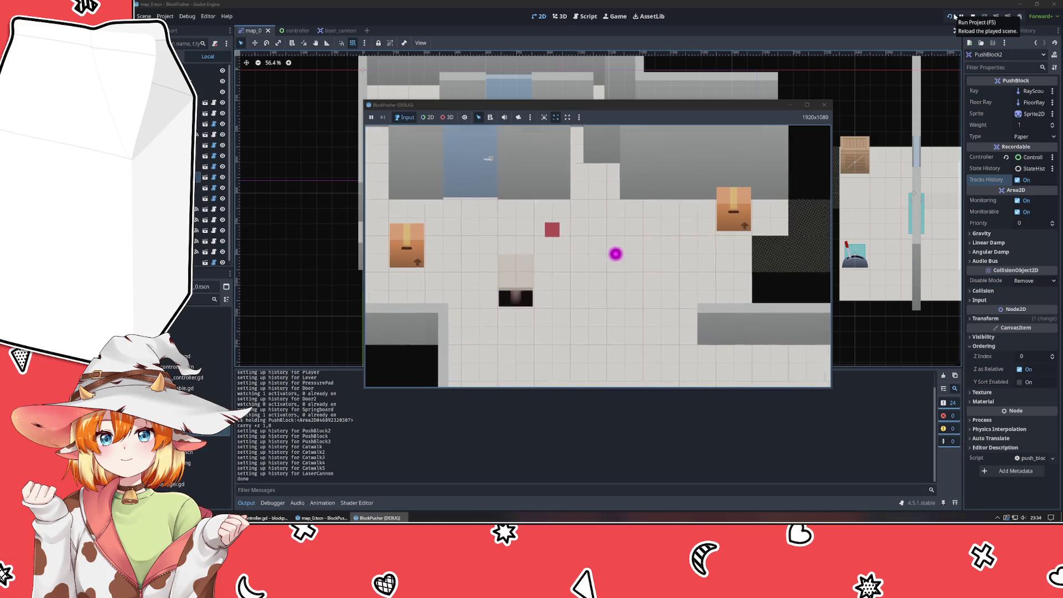
Walk the player around the room and push a box two tiles right, then one more.
{"action": "key", "text": "Right"}
{"action": "key", "text": "Right"}
{"action": "key", "text": "Up"}
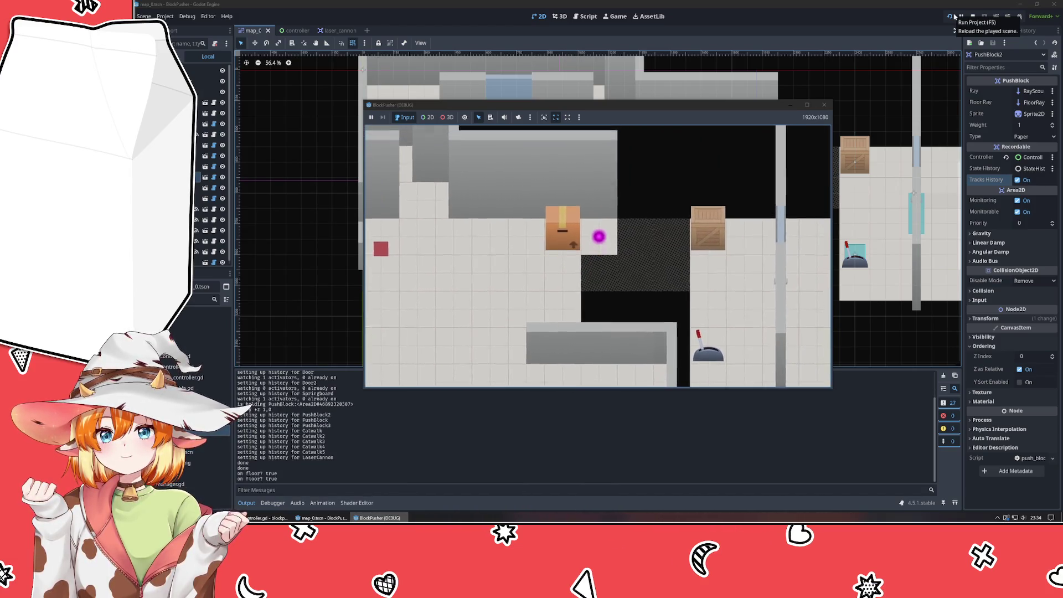
{"action": "key", "text": "Left"}
{"action": "key", "text": "Left"}
{"action": "key", "text": "Left"}
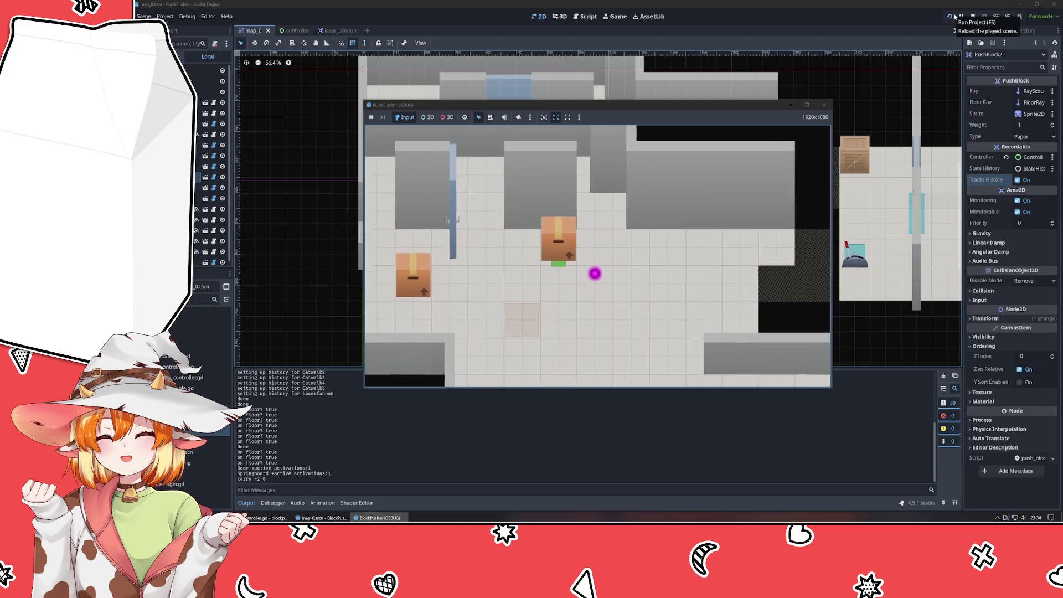
{"action": "key", "text": "Left"}
{"action": "key", "text": "Left"}
{"action": "key", "text": "Left"}
{"action": "key", "text": "Down"}
{"action": "key", "text": "Down"}
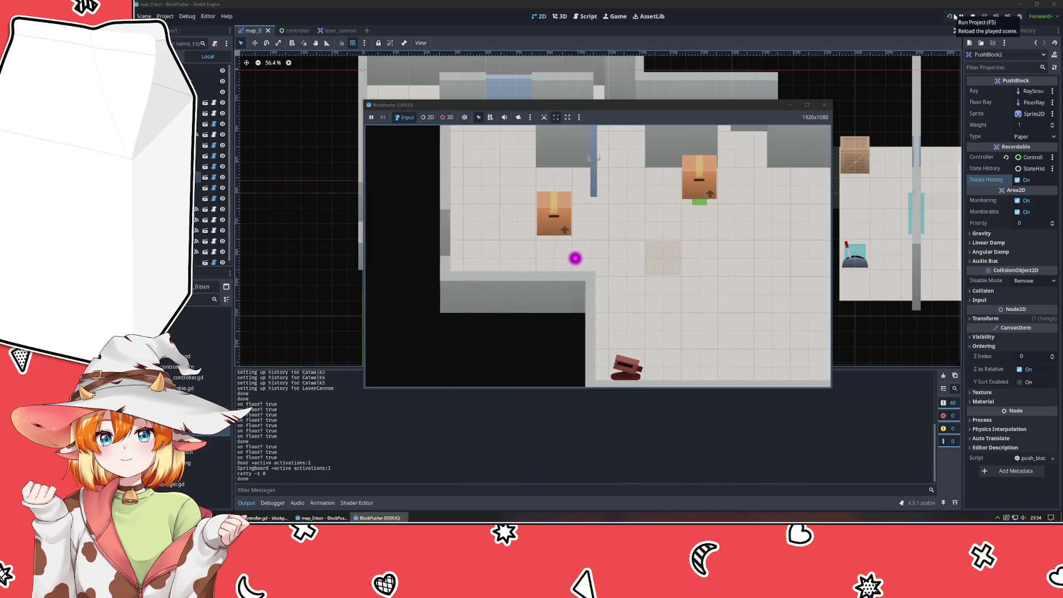
{"action": "key", "text": "Right"}
{"action": "key", "text": "Up"}
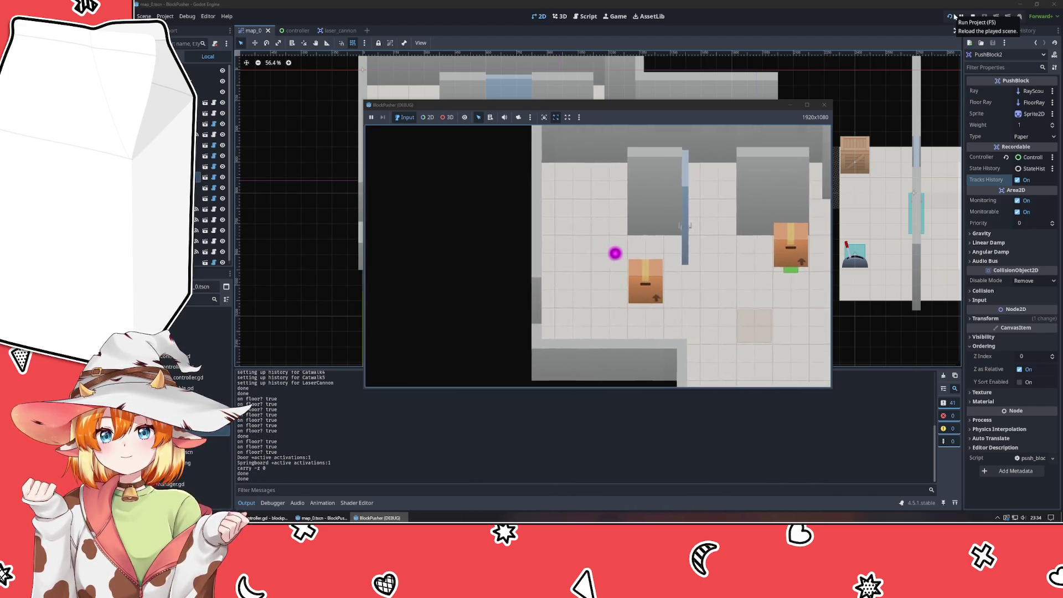
{"action": "key", "text": "Left"}
{"action": "key", "text": "Right"}
{"action": "key", "text": "Right"}
{"action": "key", "text": "Right"}
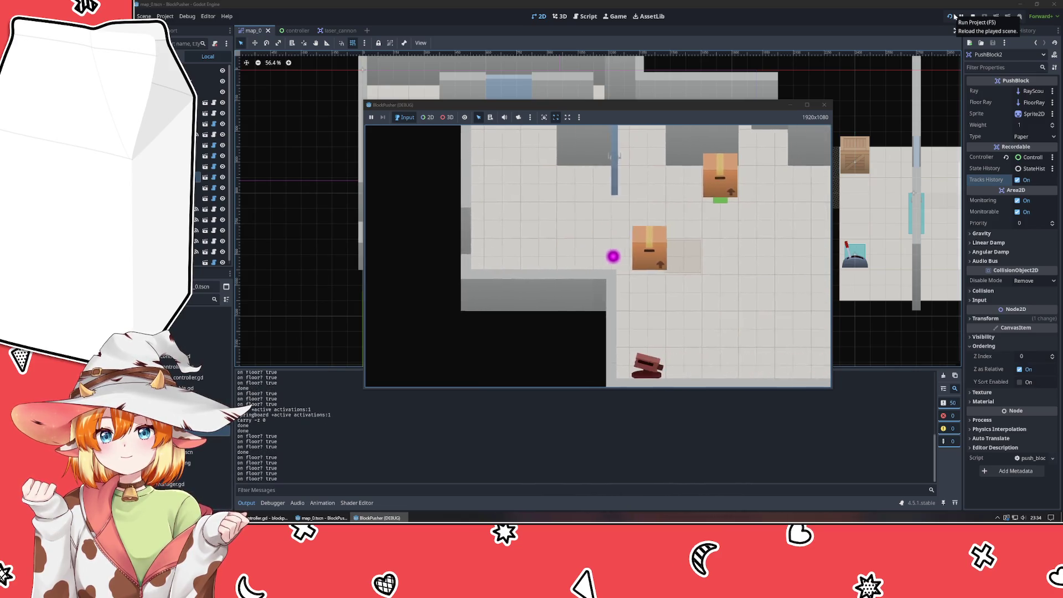
{"action": "key", "text": "Up"}
{"action": "key", "text": "Right"}
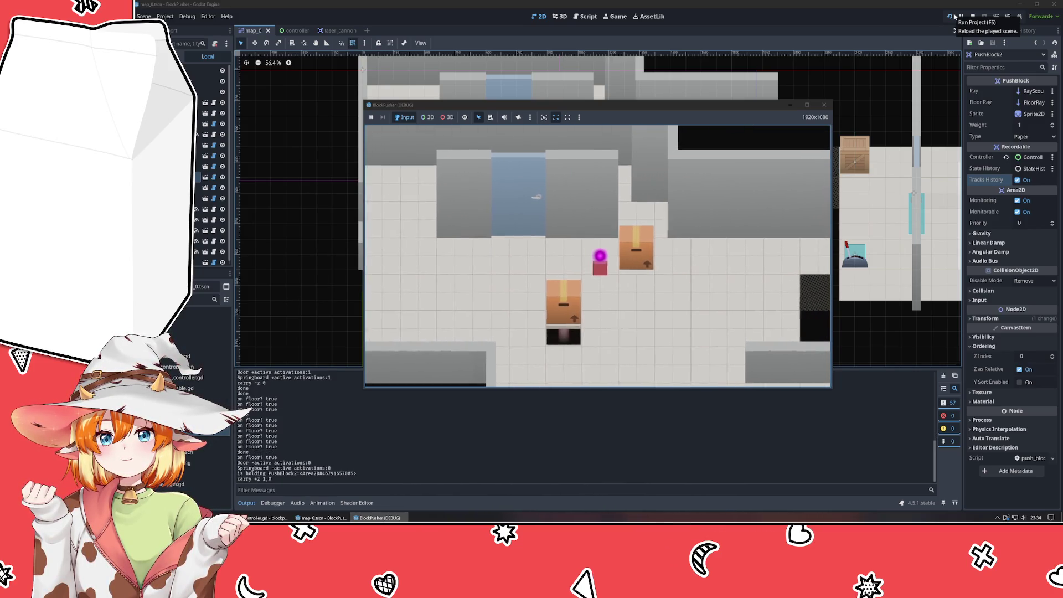
{"action": "key", "text": "Right"}
Repeatedly push the box right and rewind with z, then push the lower box down.
{"action": "key", "text": "z"}
{"action": "key", "text": "Right"}
{"action": "key", "text": "z"}
{"action": "key", "text": "Right"}
{"action": "key", "text": "z"}
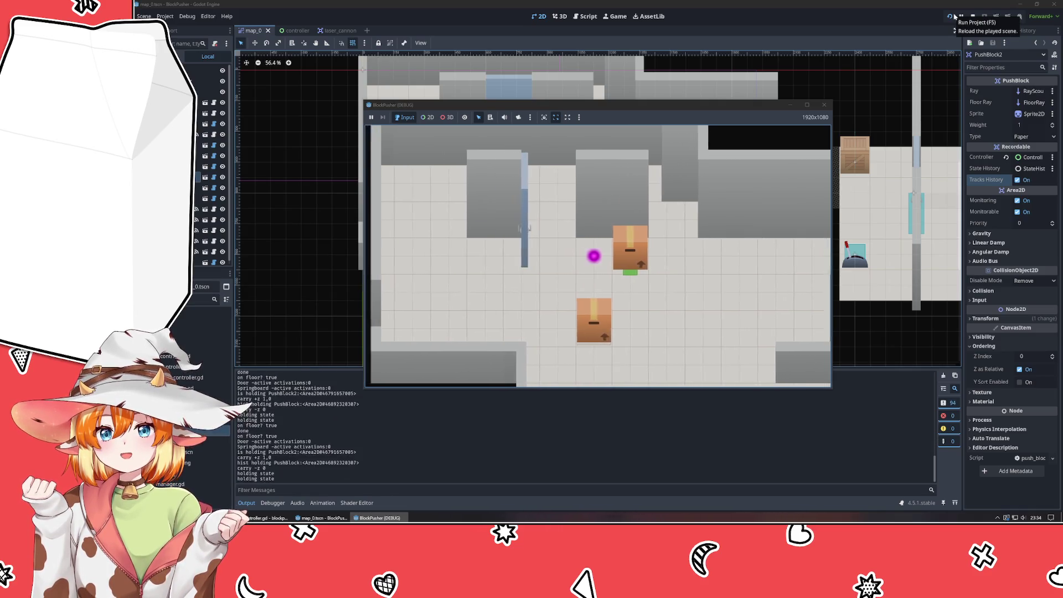
{"action": "key", "text": "Right"}
{"action": "key", "text": "z"}
{"action": "key", "text": "Right"}
{"action": "key", "text": "z"}
{"action": "key", "text": "Right"}
{"action": "key", "text": "z"}
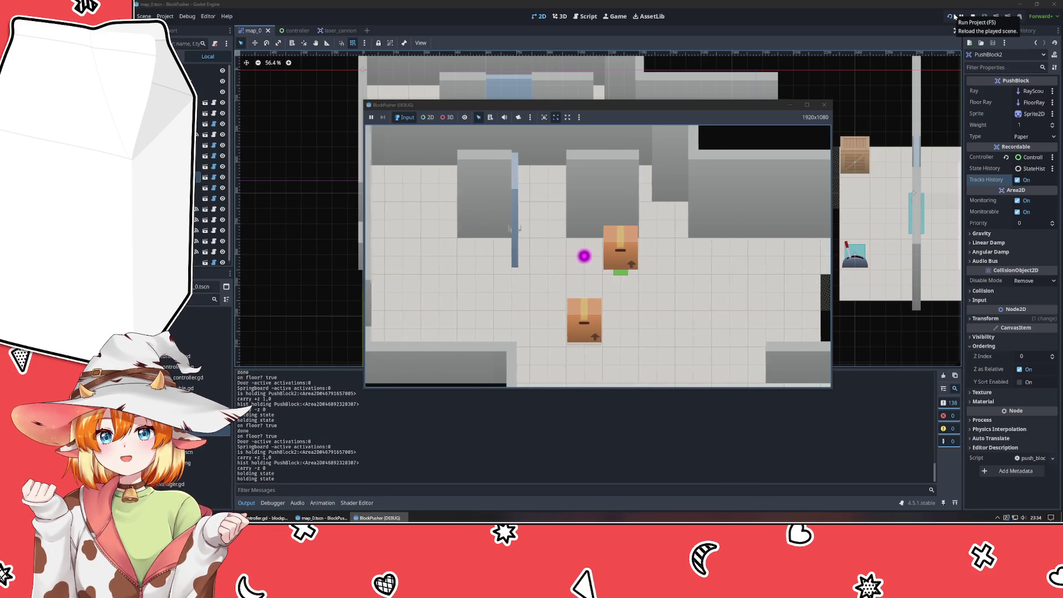
{"action": "key", "text": "Right"}
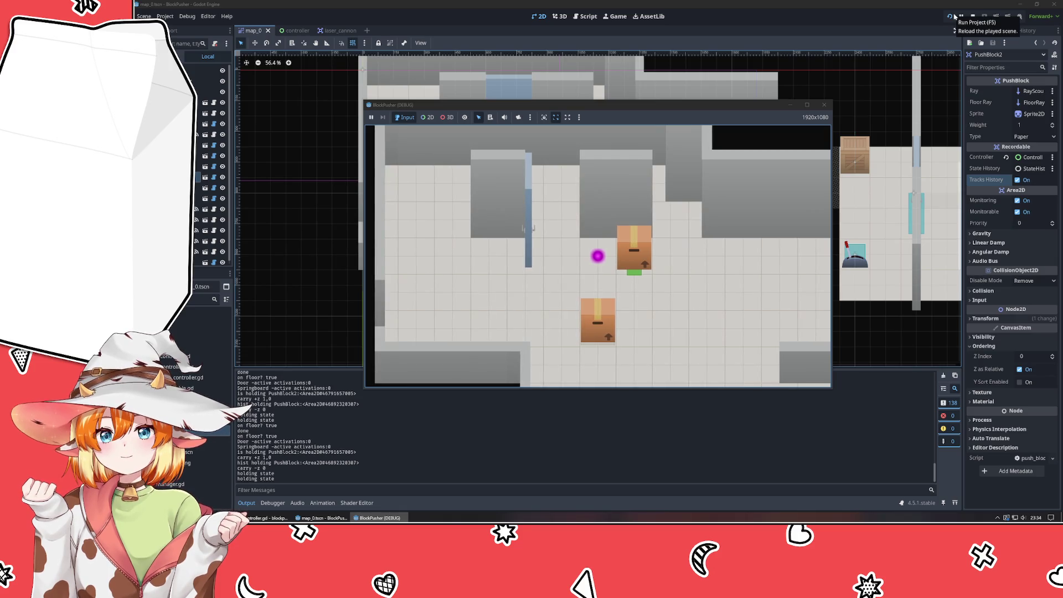
{"action": "key", "text": "Down"}
{"action": "key", "text": "z"}
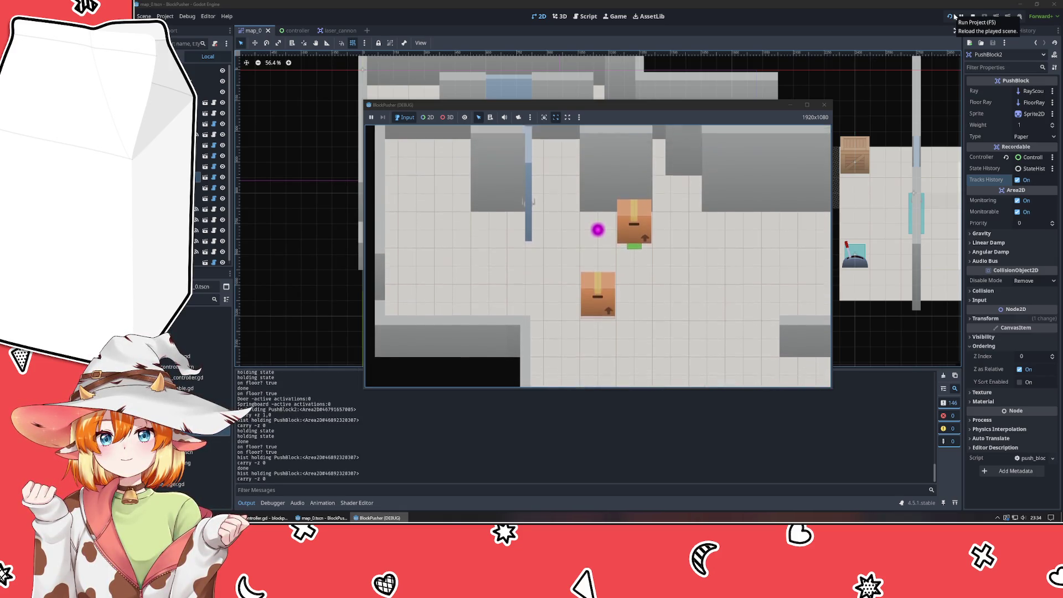
{"action": "key", "text": "Down"}
{"action": "key", "text": "Down"}
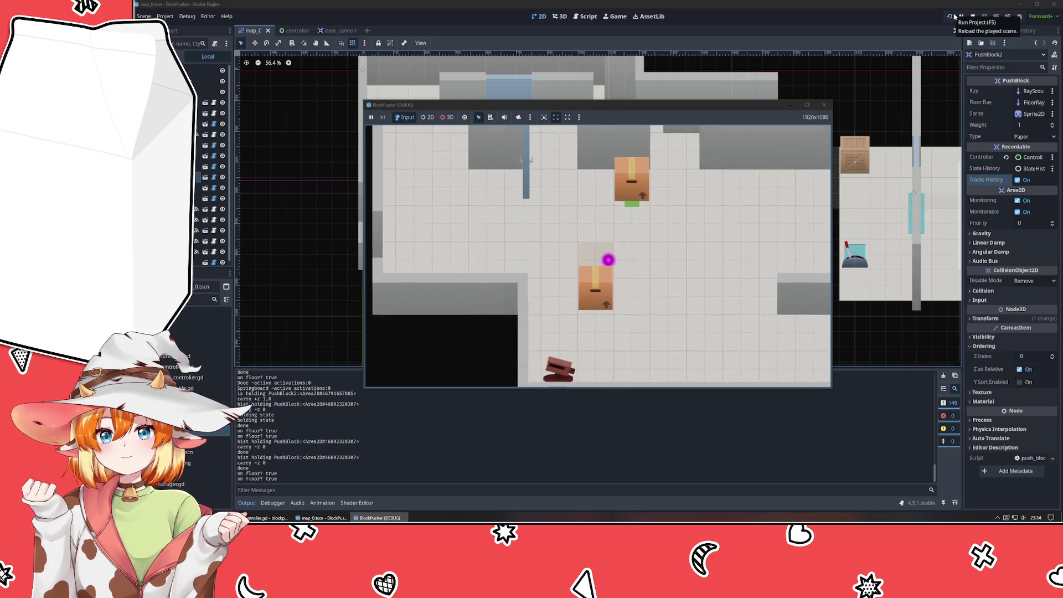
Reload the level, rewind and step right, then stop the game.
{"action": "left_click", "coordinate": [955, 16]}
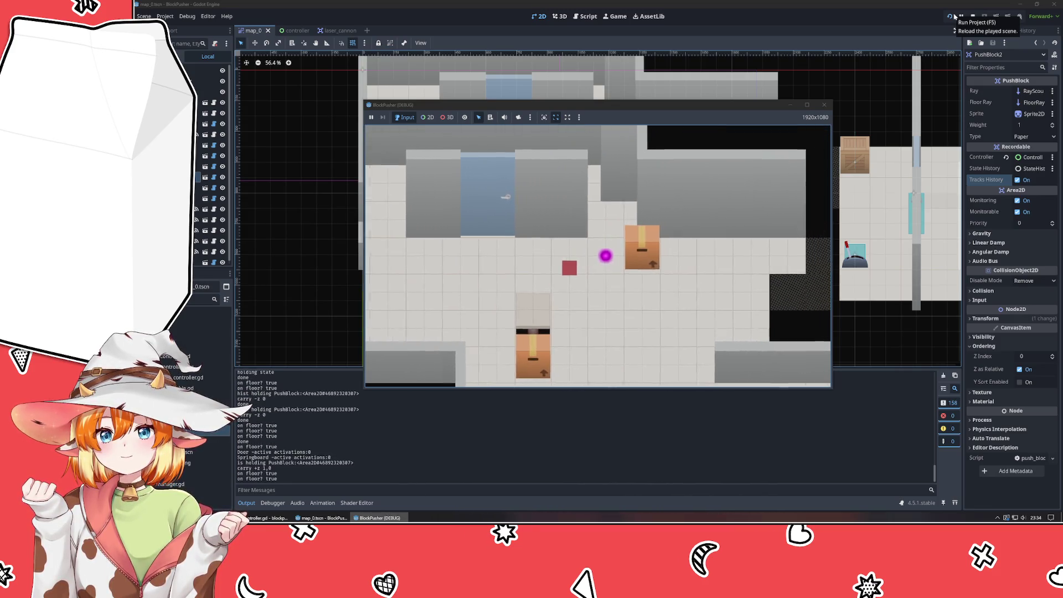
{"action": "key", "text": "z"}
{"action": "key", "text": "z"}
{"action": "key", "text": "z"}
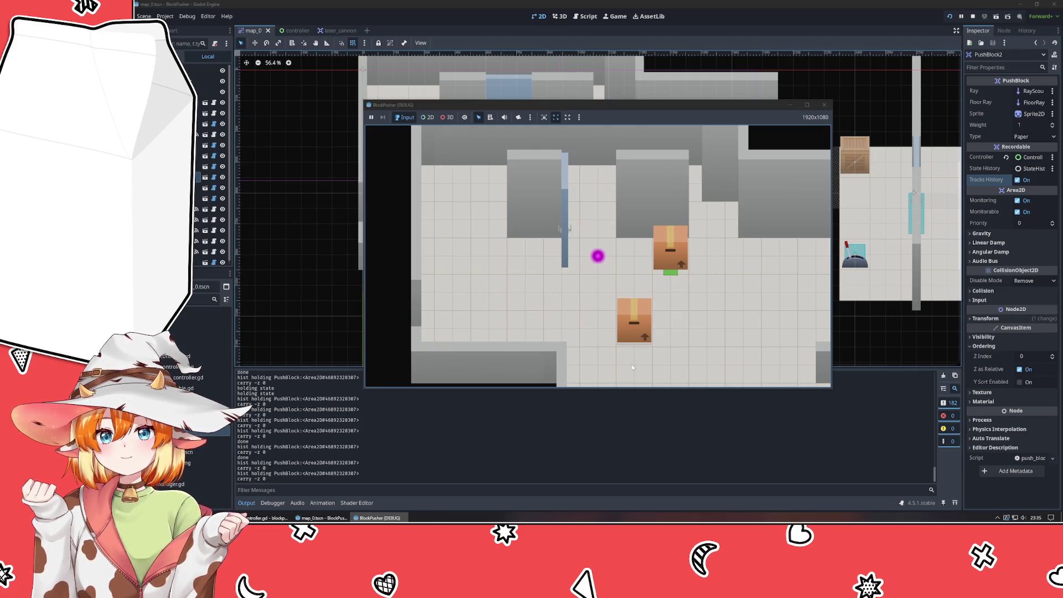
{"action": "key", "text": "Right"}
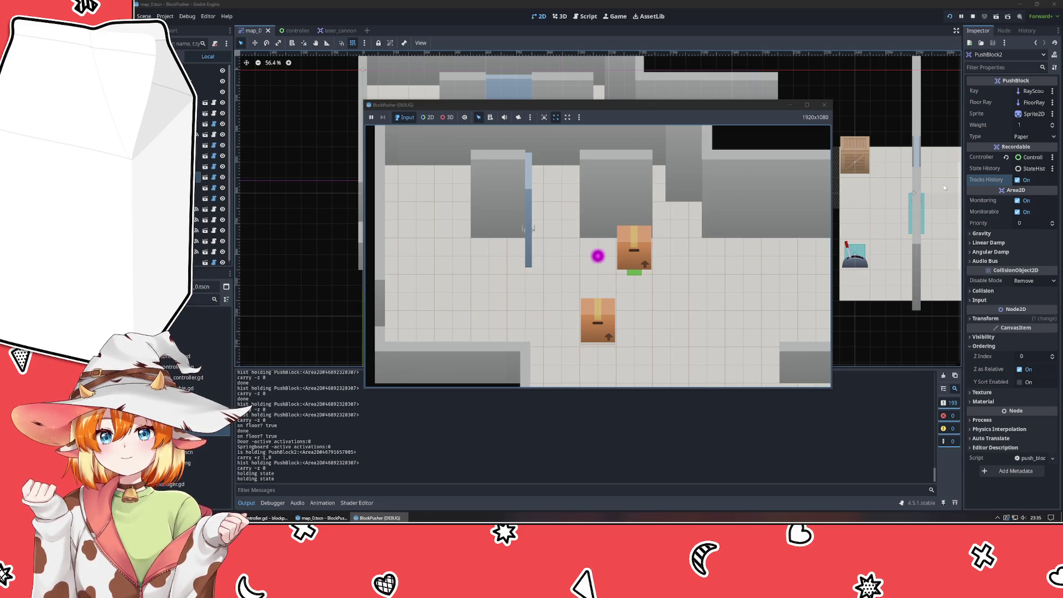
{"action": "left_click", "coordinate": [824, 105]}
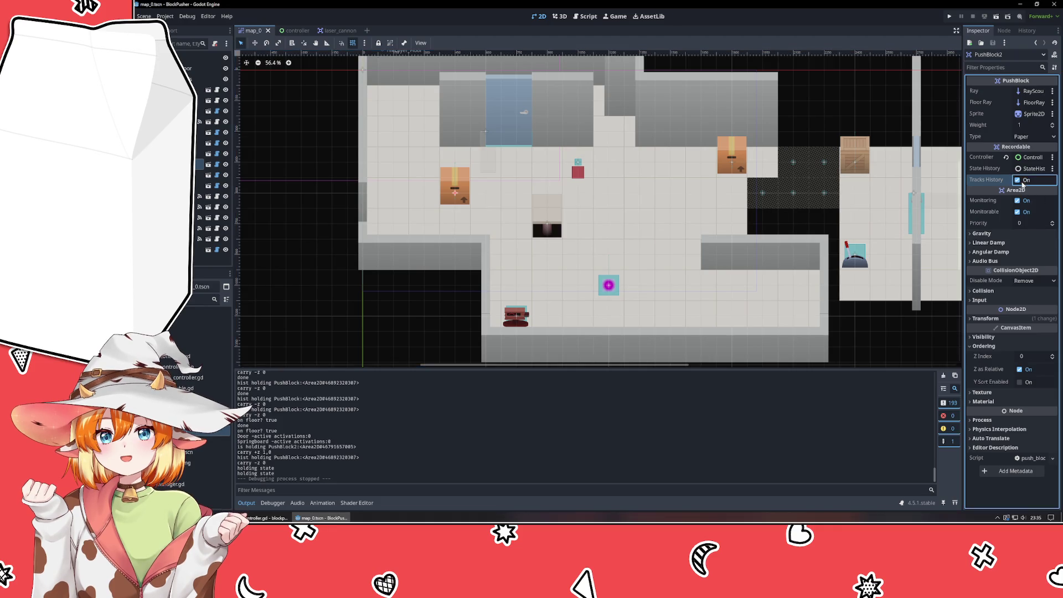
Toggle PushBlock2's Tracks History, save, move PushBlock2 to (750, 750) and PushBlock3 to (1200, 450), and rerun.
{"action": "left_click", "coordinate": [851, 123]}
{"action": "key", "text": "ctrl+s"}
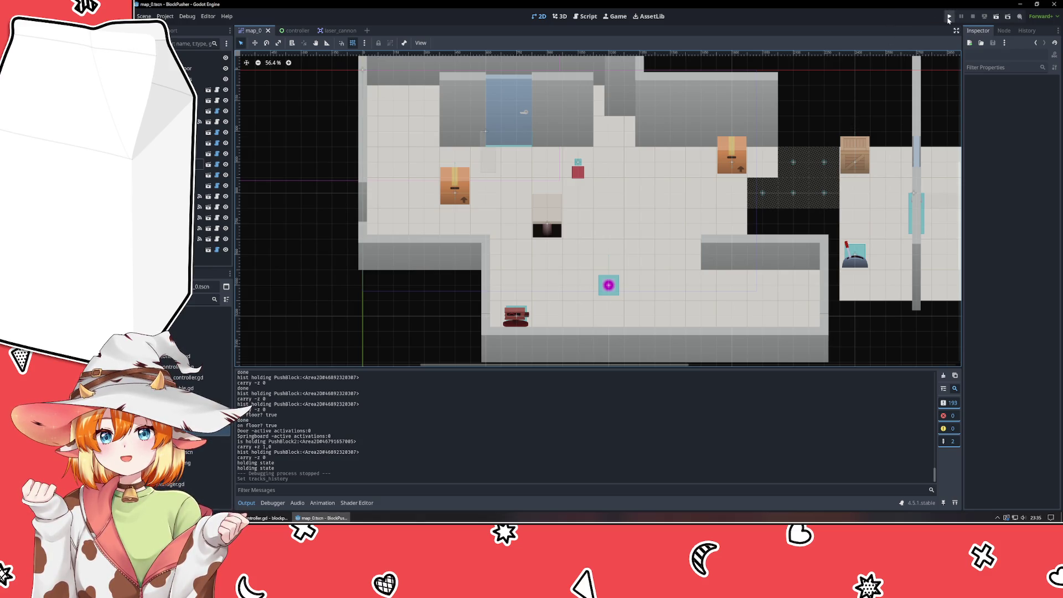
{"action": "left_click_drag", "start_coordinate": [468, 190], "coordinate": [529, 220]}
{"action": "mouse_move", "coordinate": [729, 147]}
{"action": "left_mouse_down"}
{"action": "mouse_move", "coordinate": [658, 169]}
{"action": "mouse_move", "coordinate": [581, 154]}
{"action": "left_mouse_up"}
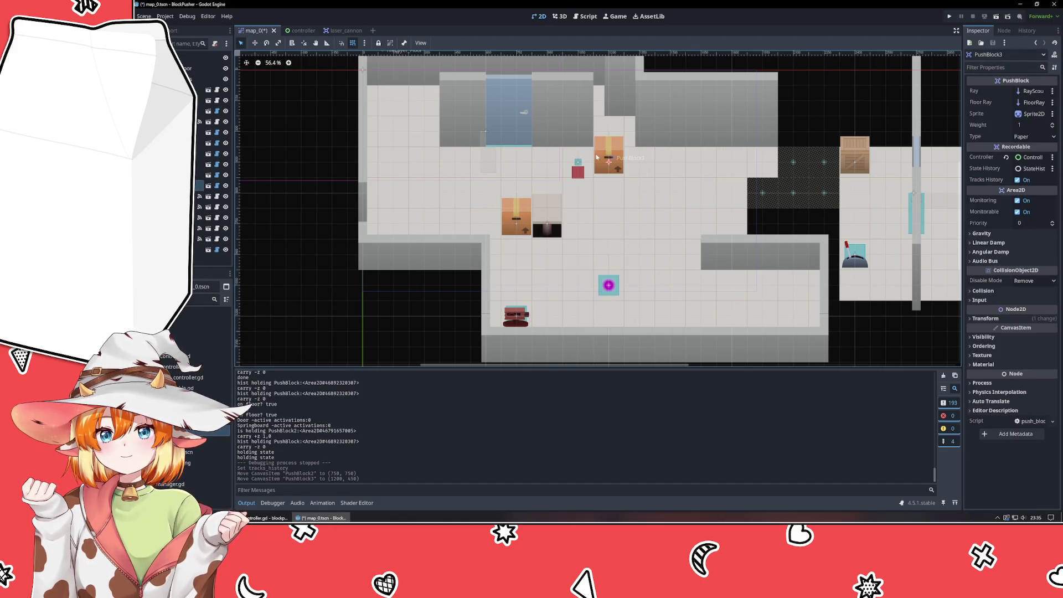
{"action": "left_click", "coordinate": [950, 15]}
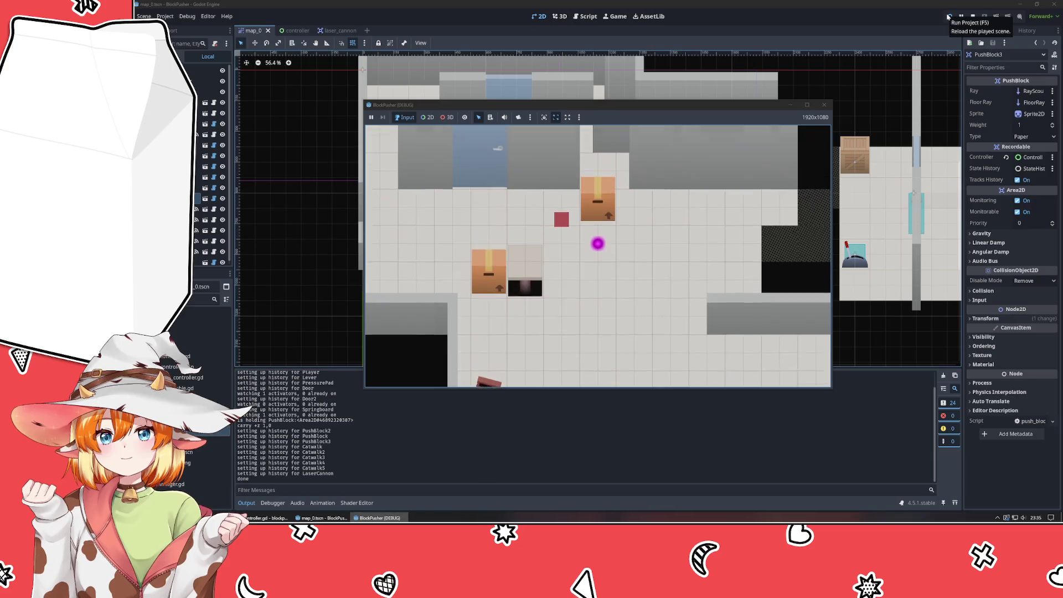
Push the boxes toward the pressure pad, then switch back to controller.gd in VSCodium.
{"action": "key", "text": "Left"}
{"action": "key", "text": "Left"}
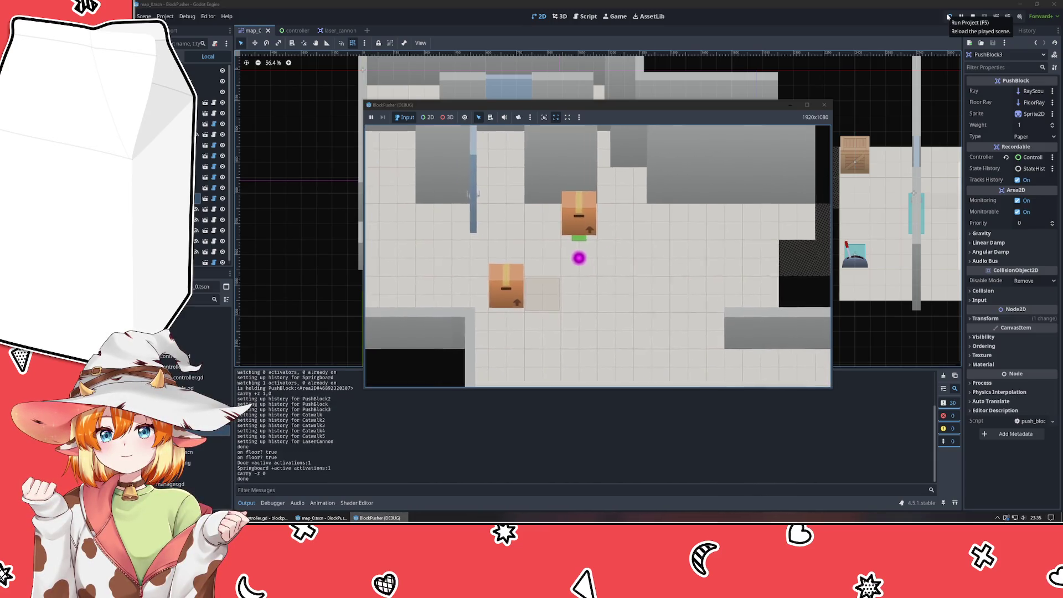
{"action": "key", "text": "Left"}
{"action": "key", "text": "Left"}
{"action": "key", "text": "Down"}
{"action": "key", "text": "Right"}
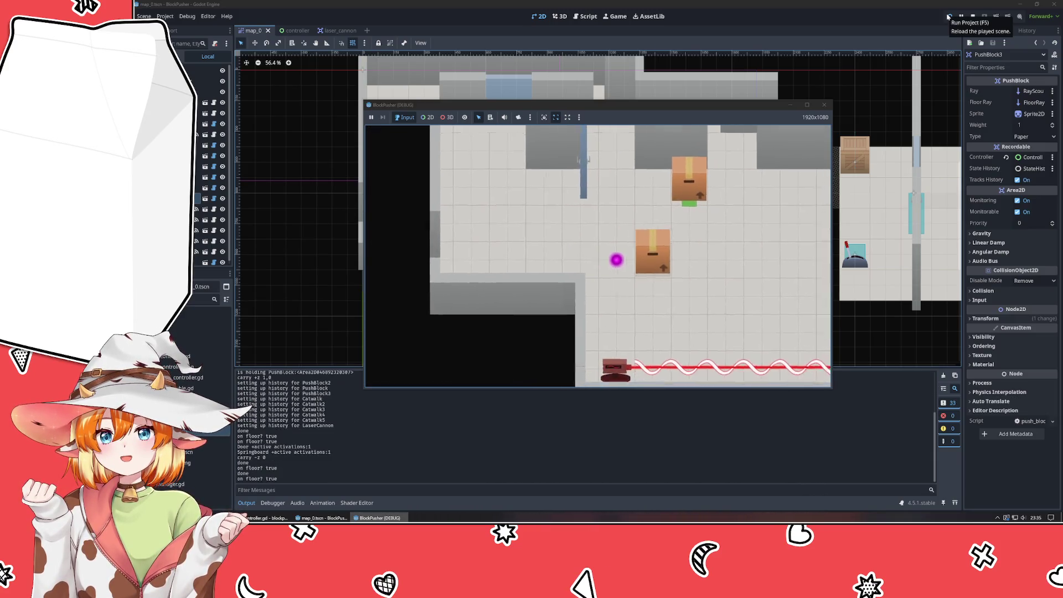
{"action": "key", "text": "Right"}
{"action": "key", "text": "Down"}
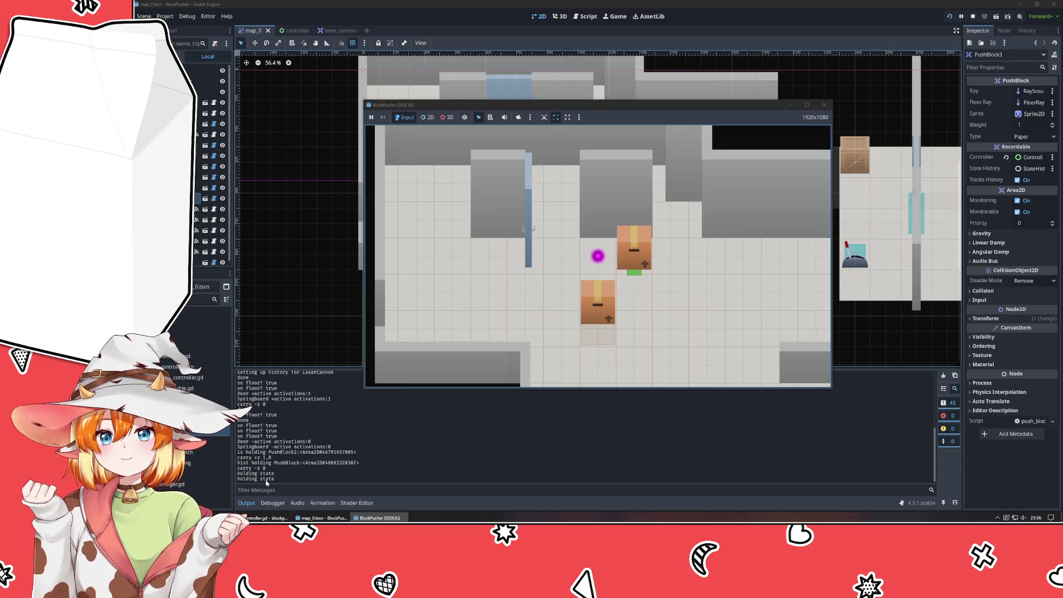
{"action": "left_click", "coordinate": [301, 309]}
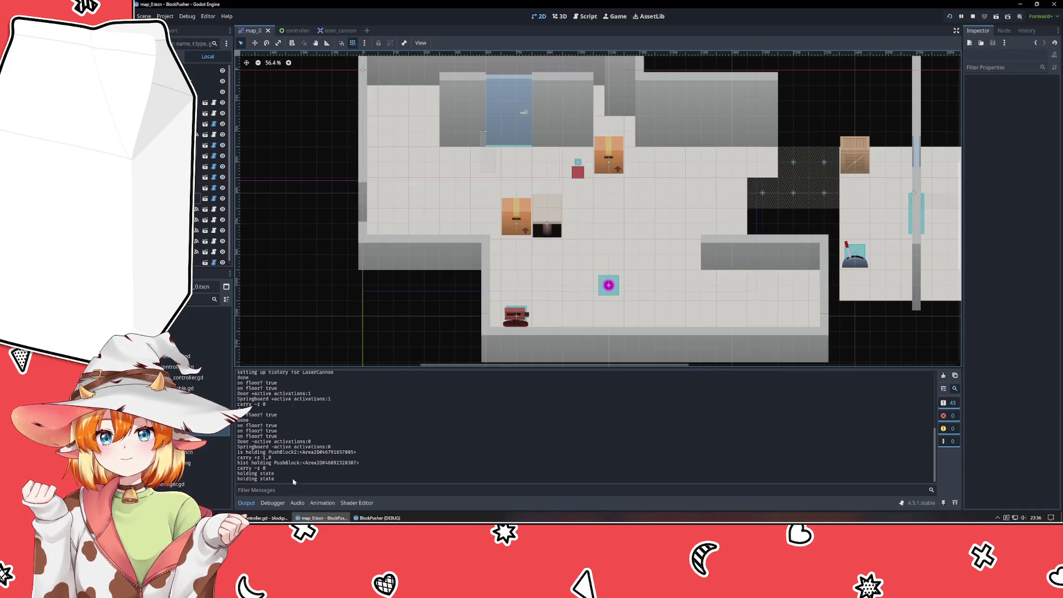
{"action": "left_click", "coordinate": [266, 518]}
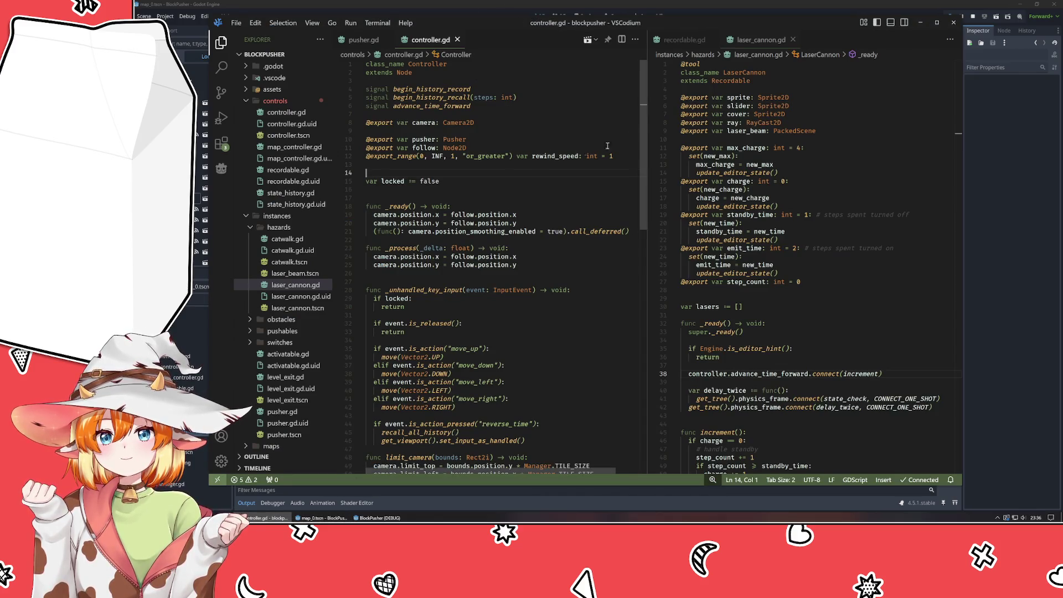
Close laser_cannon.gd and pusher.gd, open obstacles/springboard.gd, and place it beside recordable.gd.
{"action": "left_click", "coordinate": [793, 39]}
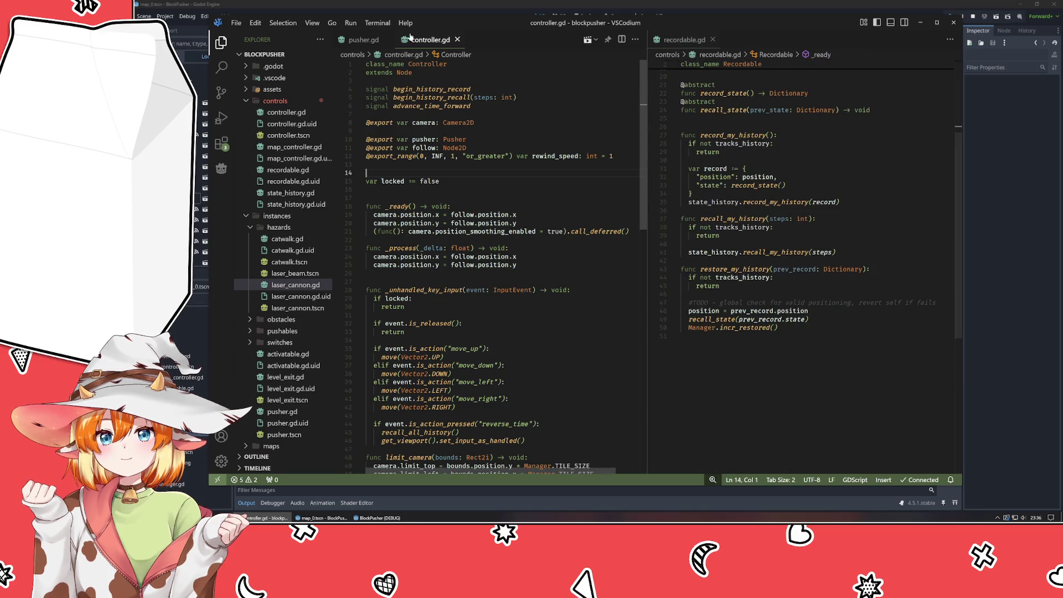
{"action": "left_click", "coordinate": [387, 39]}
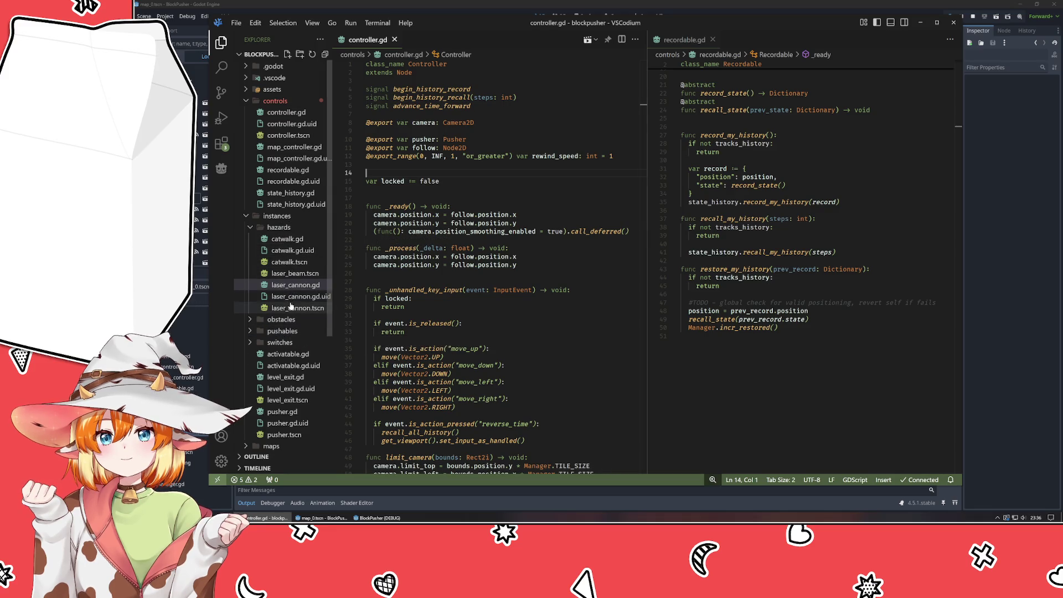
{"action": "left_click", "coordinate": [292, 320]}
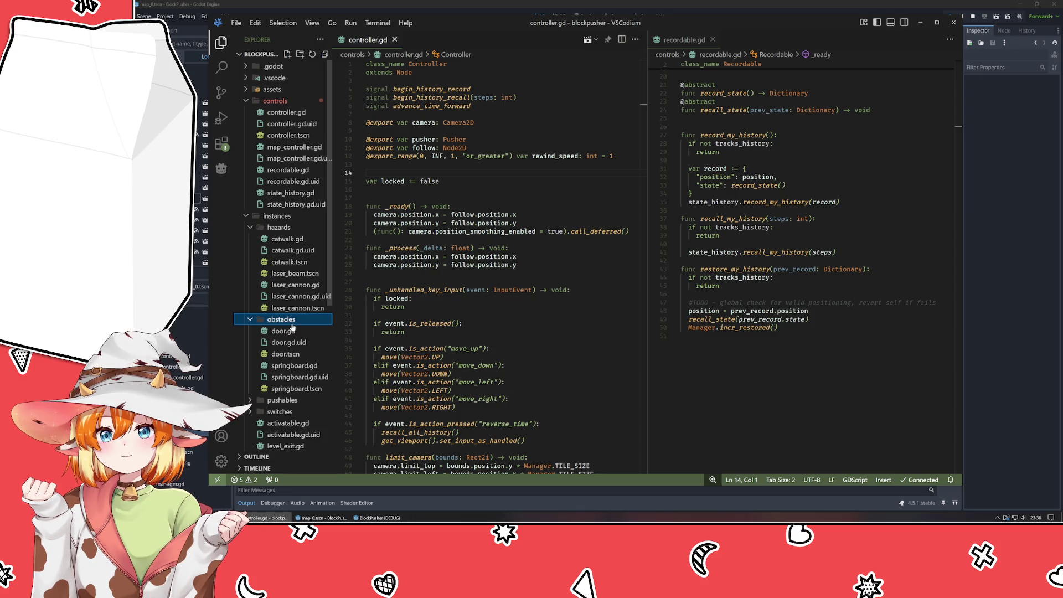
{"action": "left_click", "coordinate": [291, 366]}
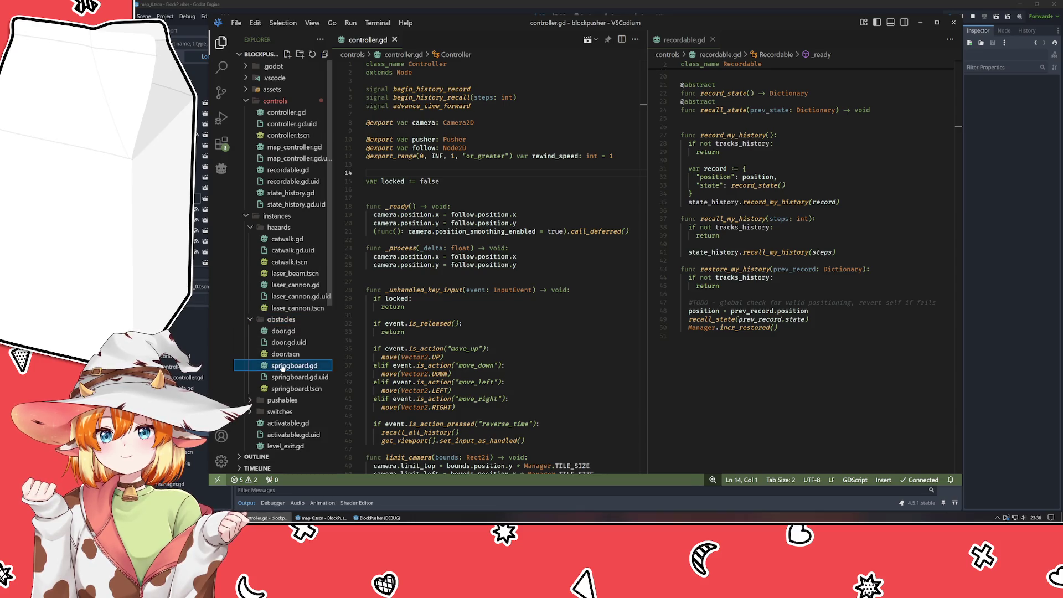
{"action": "left_click", "coordinate": [287, 320]}
{"action": "left_click_drag", "start_coordinate": [438, 40], "coordinate": [693, 89]}
{"action": "left_click_drag", "start_coordinate": [685, 39], "coordinate": [447, 151]}
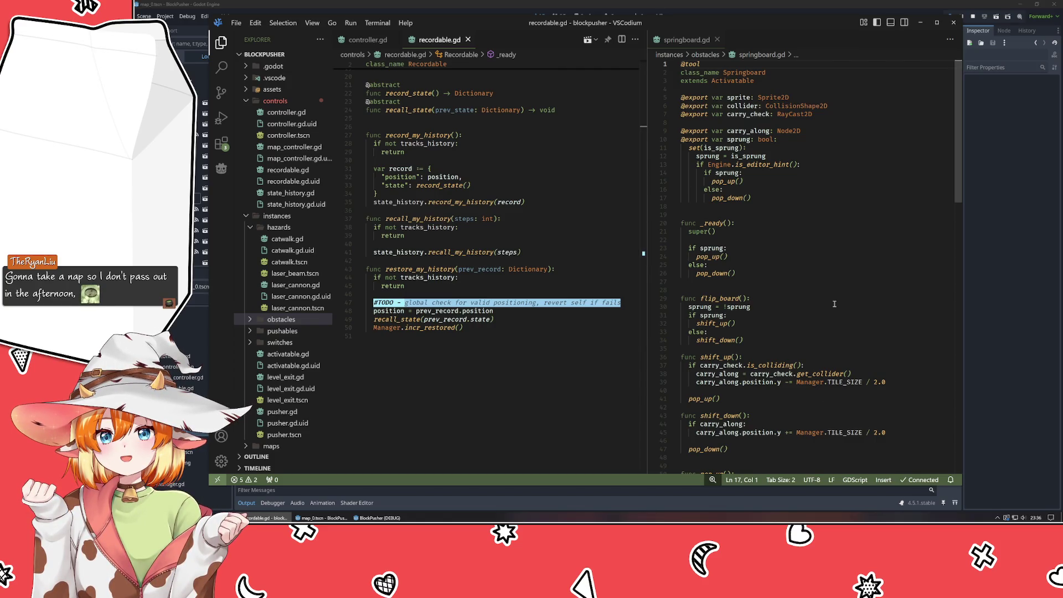
{"action": "scroll", "coordinate": [834, 304], "scroll_direction": "down", "scroll_amount": 2}
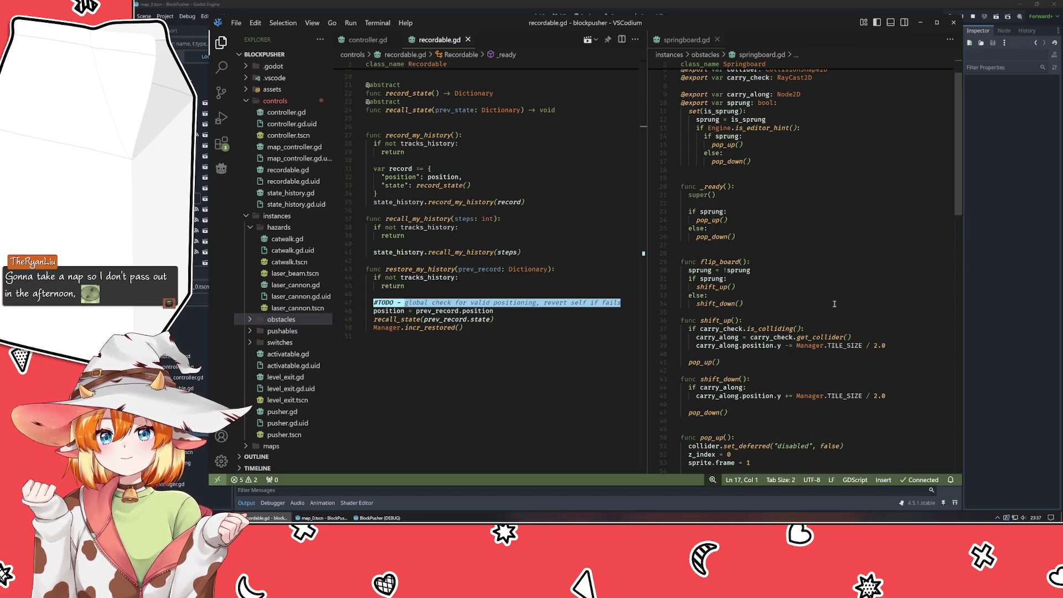
{"action": "scroll", "coordinate": [835, 304], "scroll_direction": "down", "scroll_amount": 12}
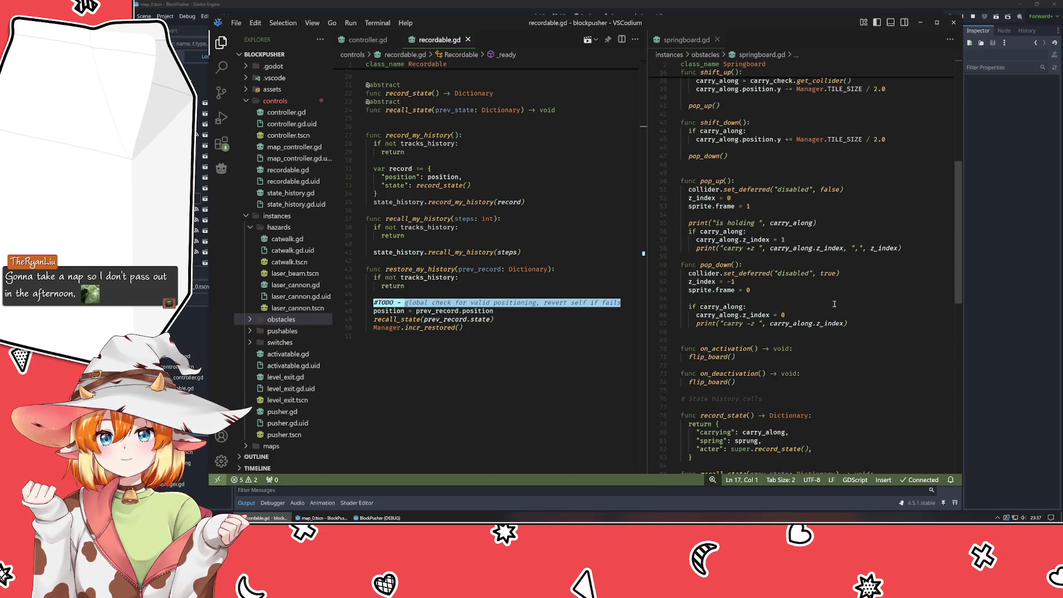
{"action": "scroll", "coordinate": [835, 304], "scroll_direction": "up", "scroll_amount": 1}
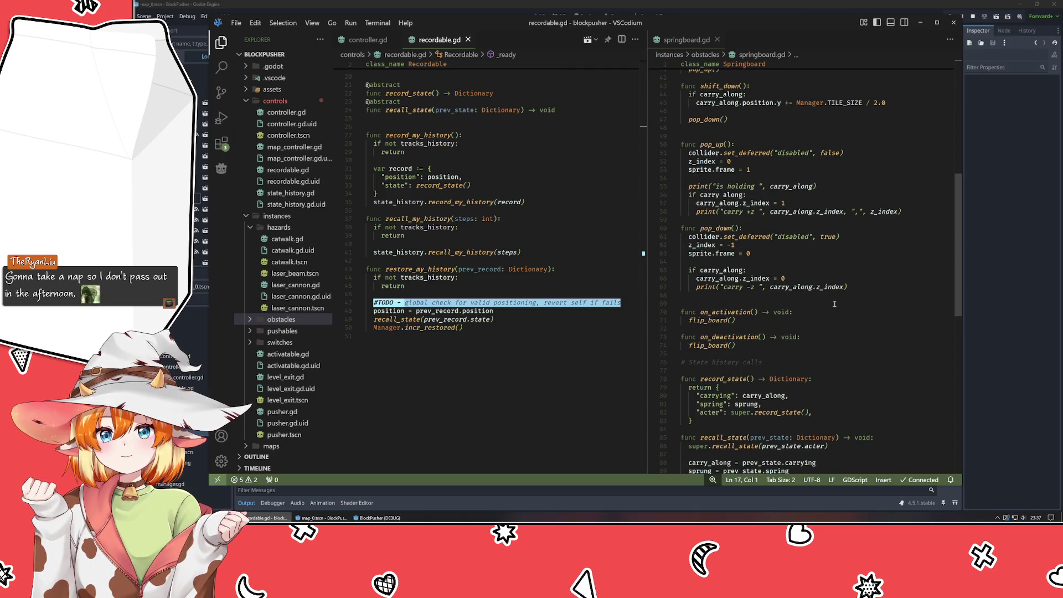
{"action": "scroll", "coordinate": [835, 304], "scroll_direction": "down", "scroll_amount": 5}
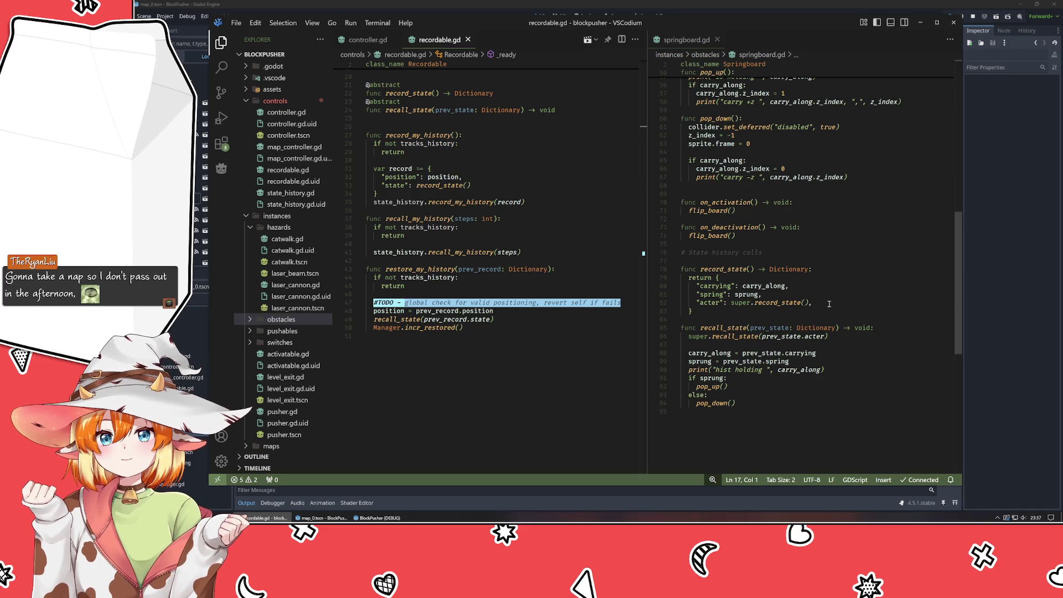
{"action": "scroll", "coordinate": [827, 304], "scroll_direction": "up", "scroll_amount": 2}
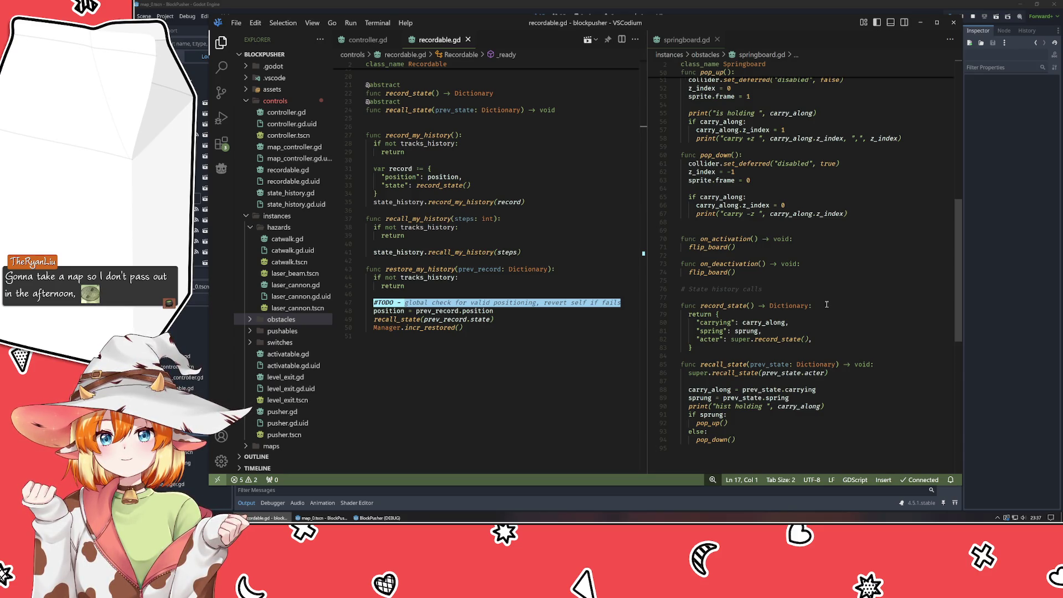
{"action": "left_click", "coordinate": [510, 335]}
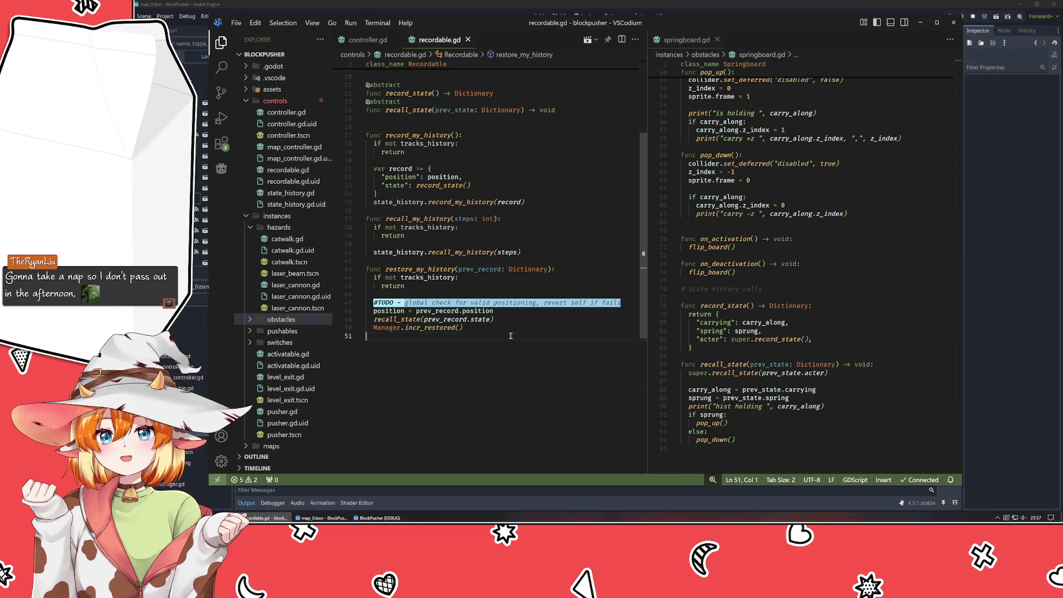
{"action": "scroll", "coordinate": [478, 353], "scroll_direction": "up", "scroll_amount": 1}
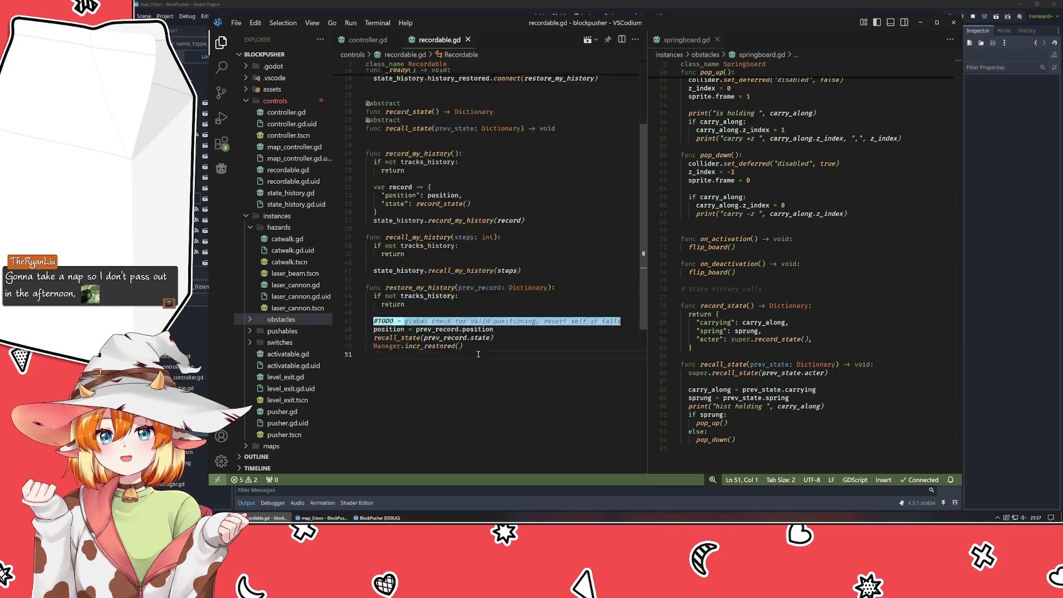
{"action": "scroll", "coordinate": [479, 353], "scroll_direction": "up", "scroll_amount": 6}
{"action": "scroll", "coordinate": [768, 305], "scroll_direction": "up", "scroll_amount": 5}
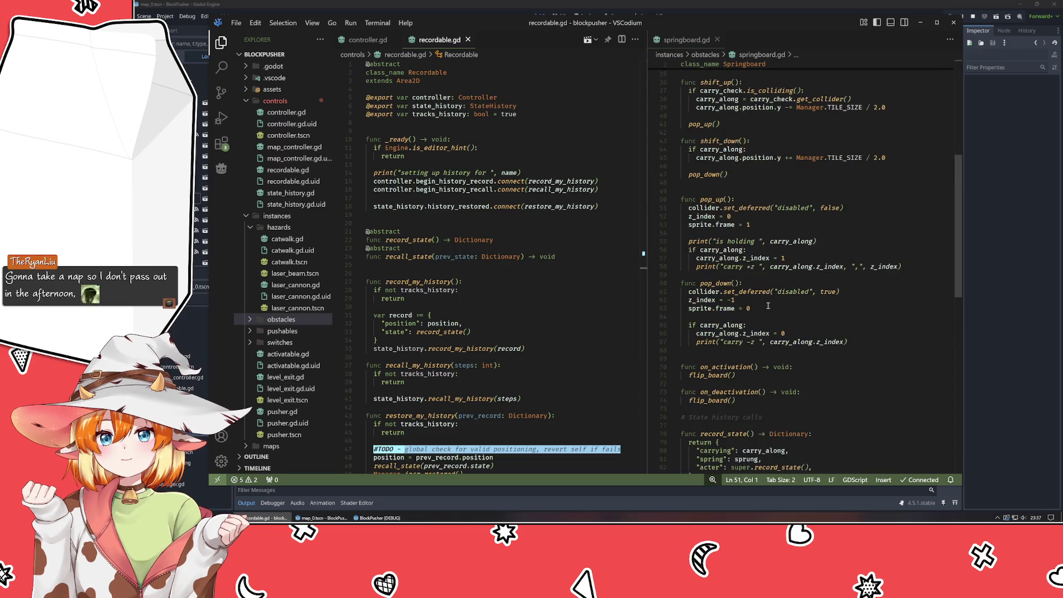
{"action": "scroll", "coordinate": [768, 306], "scroll_direction": "up", "scroll_amount": 4}
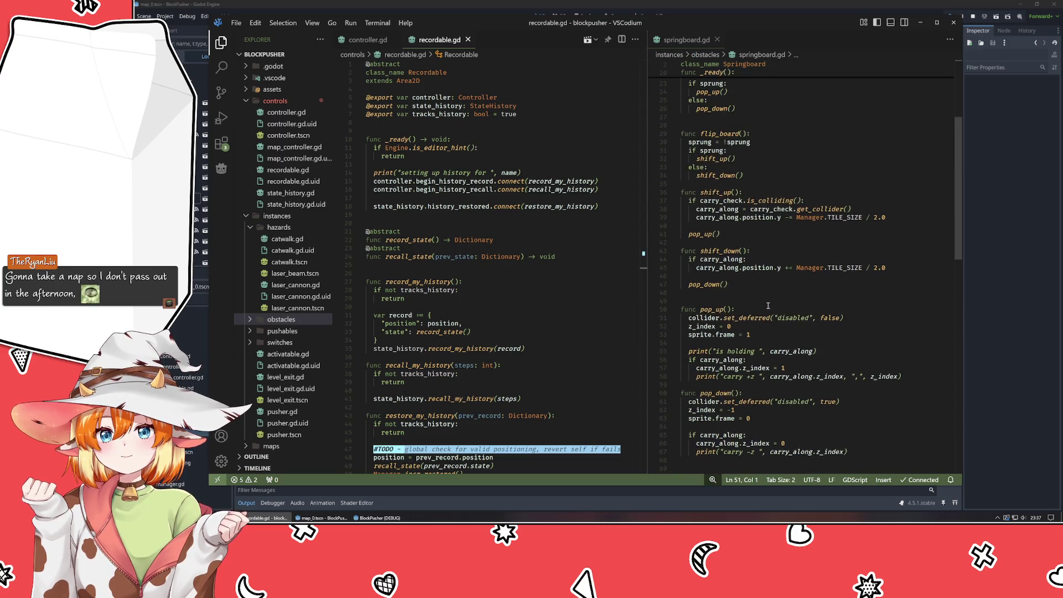
{"action": "scroll", "coordinate": [769, 306], "scroll_direction": "down", "scroll_amount": 3}
{"action": "left_click", "coordinate": [791, 277]}
{"action": "scroll", "coordinate": [823, 278], "scroll_direction": "up", "scroll_amount": 5}
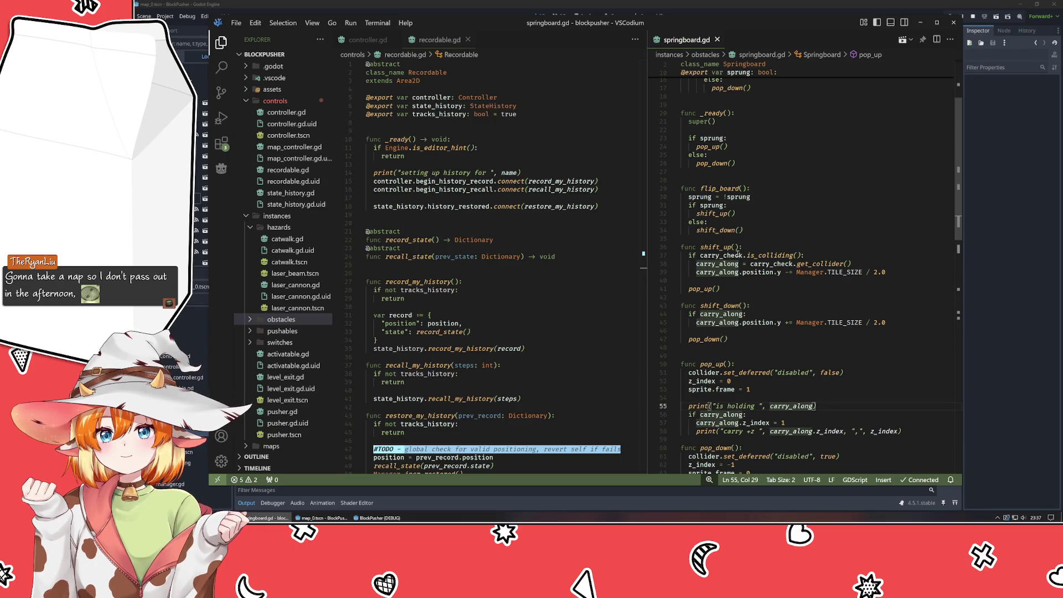
{"action": "mouse_move", "coordinate": [766, 256]}
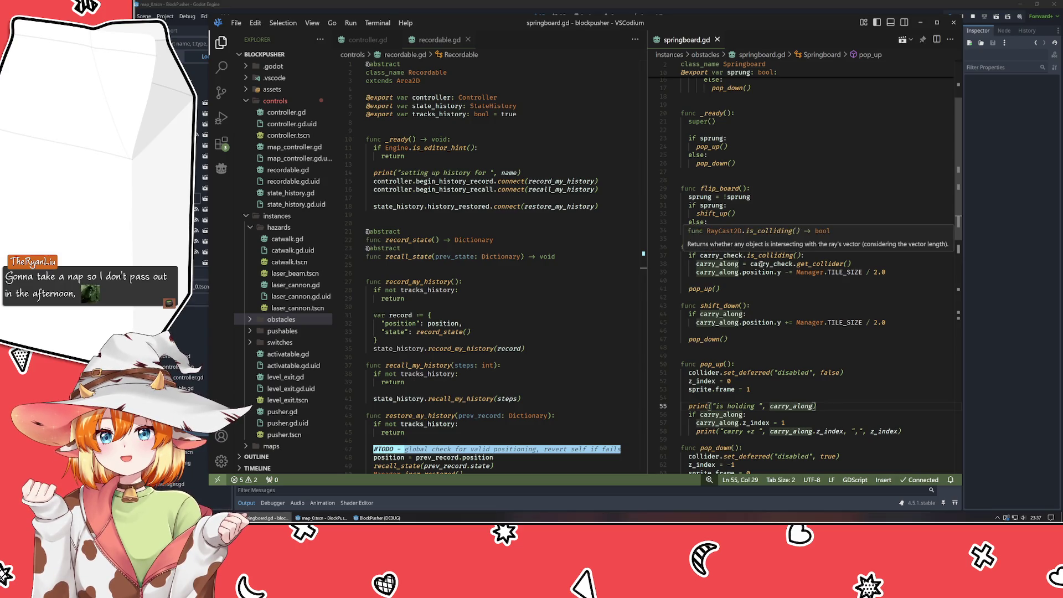
{"action": "scroll", "coordinate": [731, 325], "scroll_direction": "down", "scroll_amount": 10}
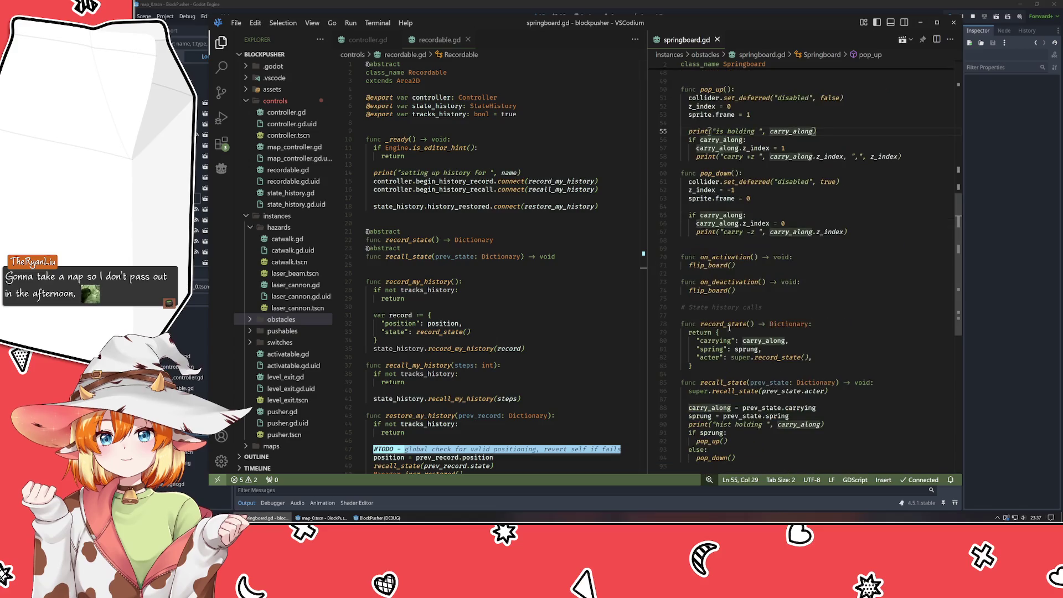
{"action": "scroll", "coordinate": [729, 328], "scroll_direction": "down", "scroll_amount": 2}
{"action": "mouse_move", "coordinate": [765, 289]}
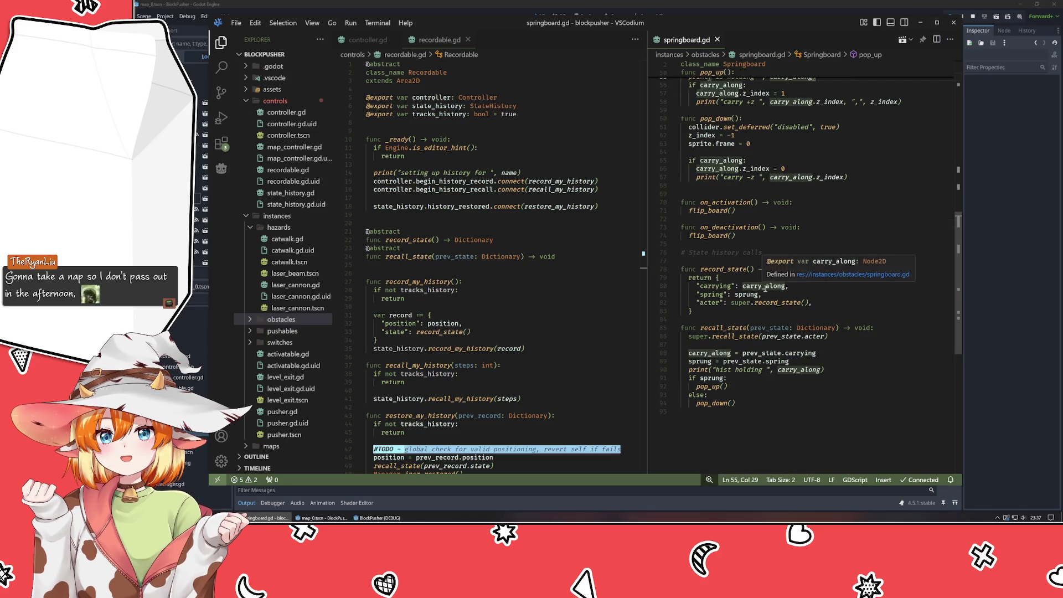
{"action": "mouse_move", "coordinate": [709, 352]}
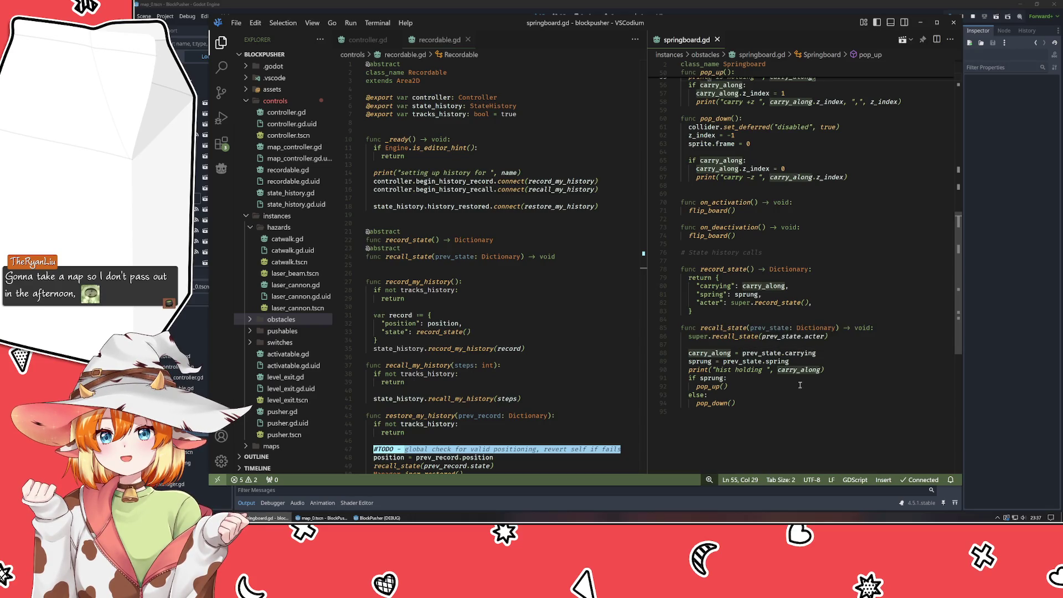
{"action": "left_click", "coordinate": [977, 404]}
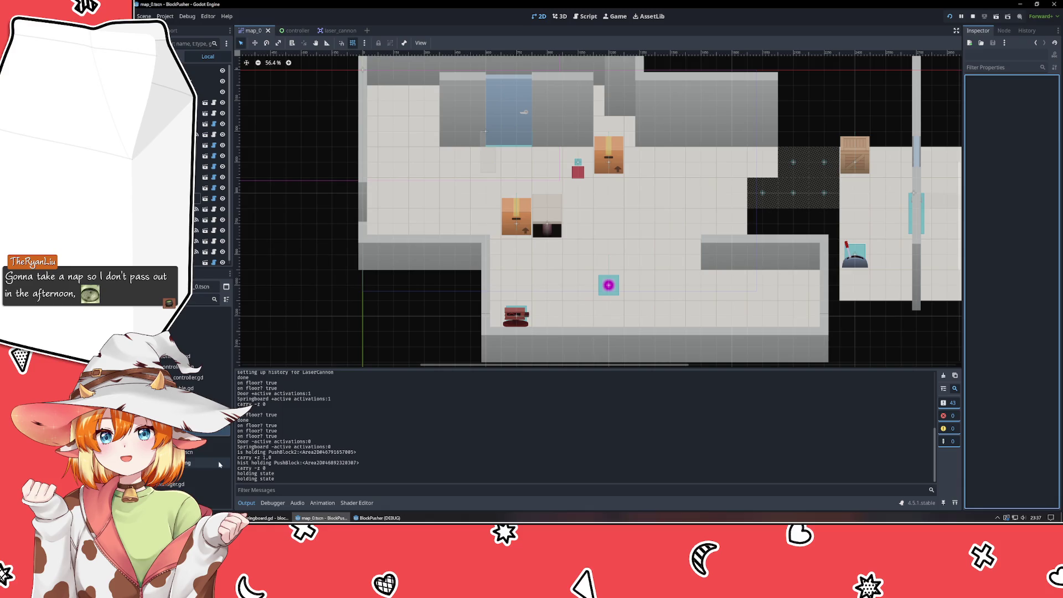
{"action": "left_click_drag", "start_coordinate": [274, 463], "coordinate": [371, 467]}
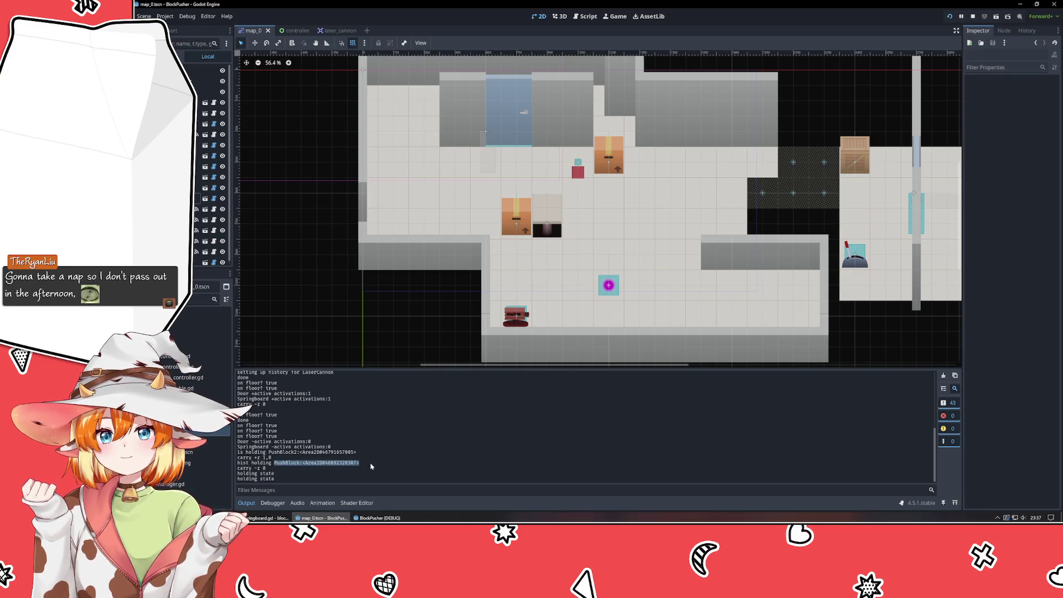
{"action": "left_click", "coordinate": [371, 467]}
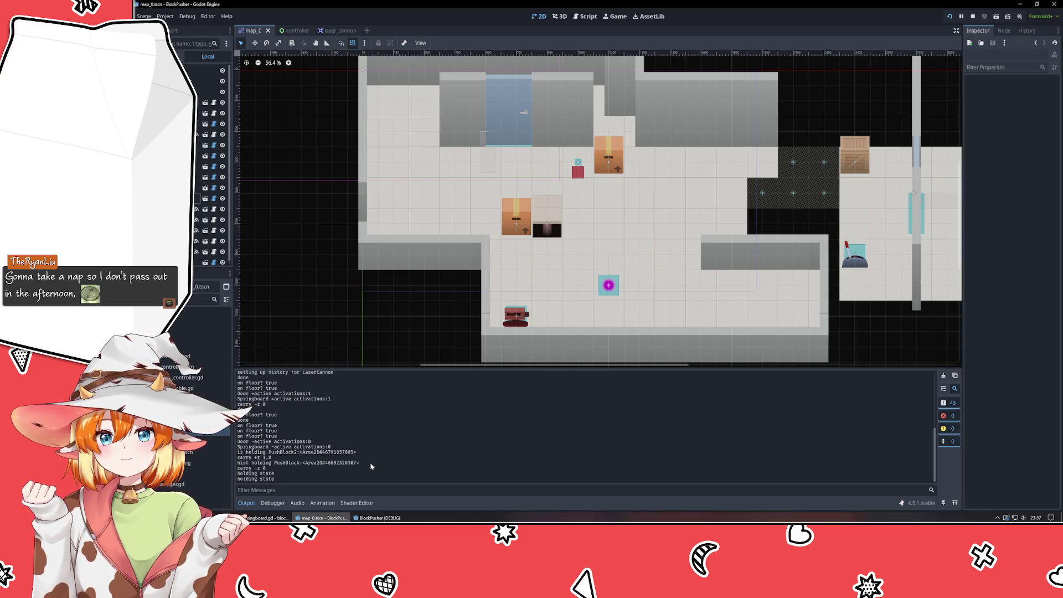
{"action": "left_click", "coordinate": [376, 516]}
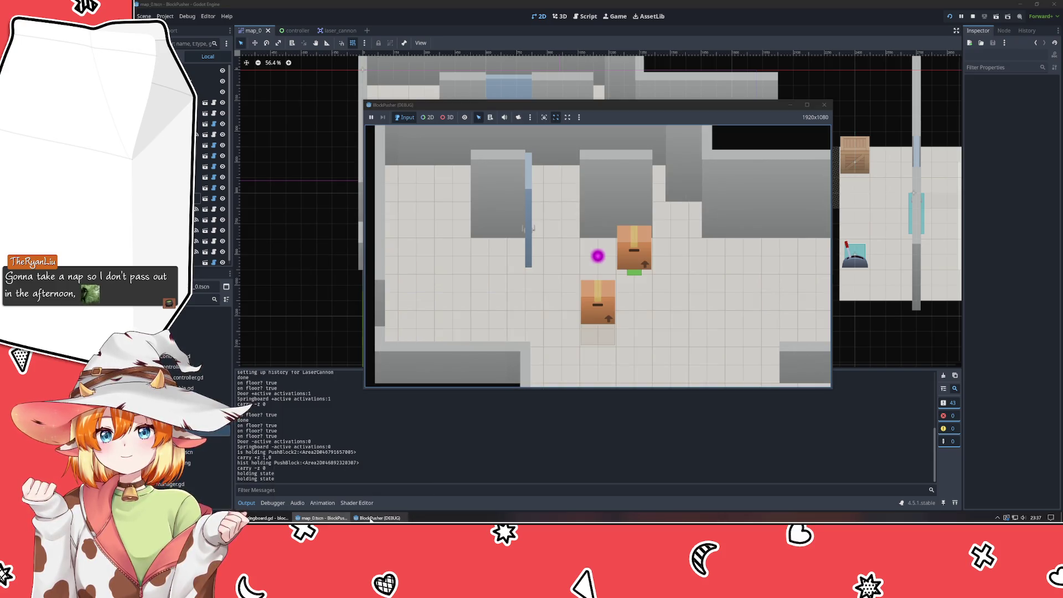
{"action": "left_click", "coordinate": [267, 517]}
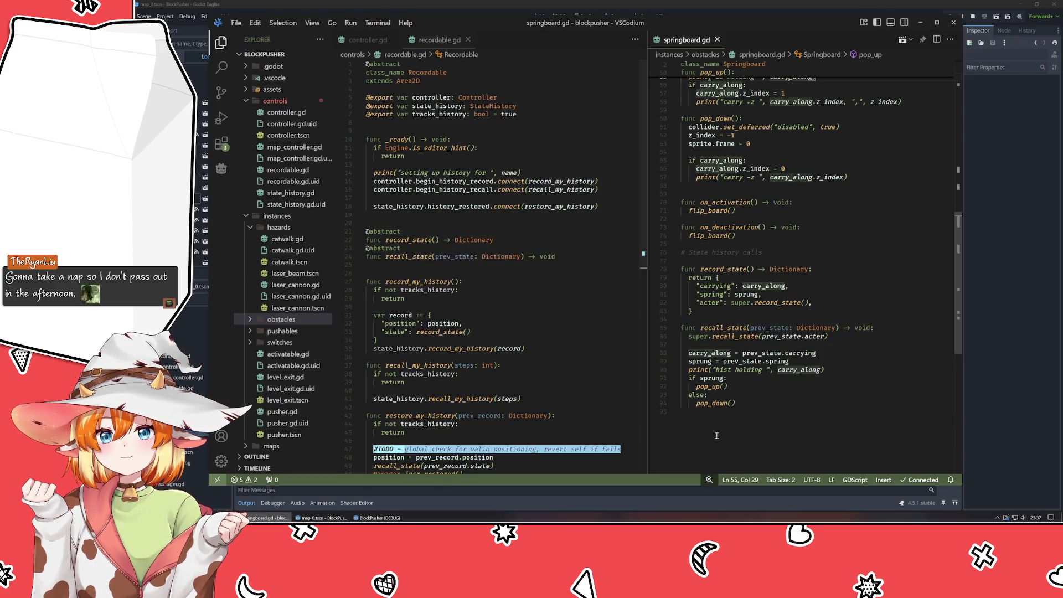
{"action": "left_click", "coordinate": [768, 425]}
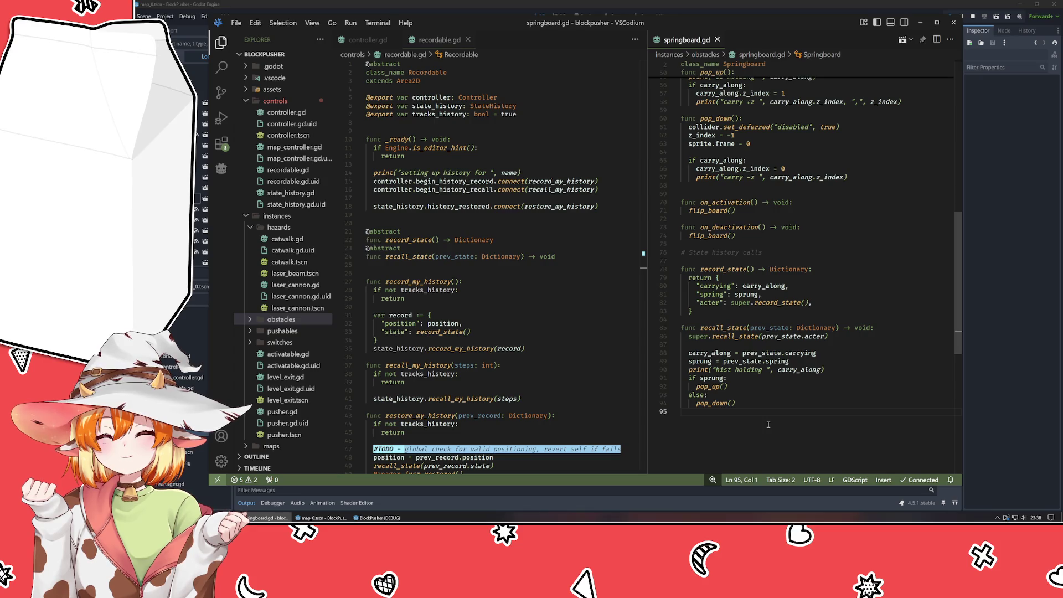
{"action": "scroll", "coordinate": [767, 349], "scroll_direction": "up", "scroll_amount": 4}
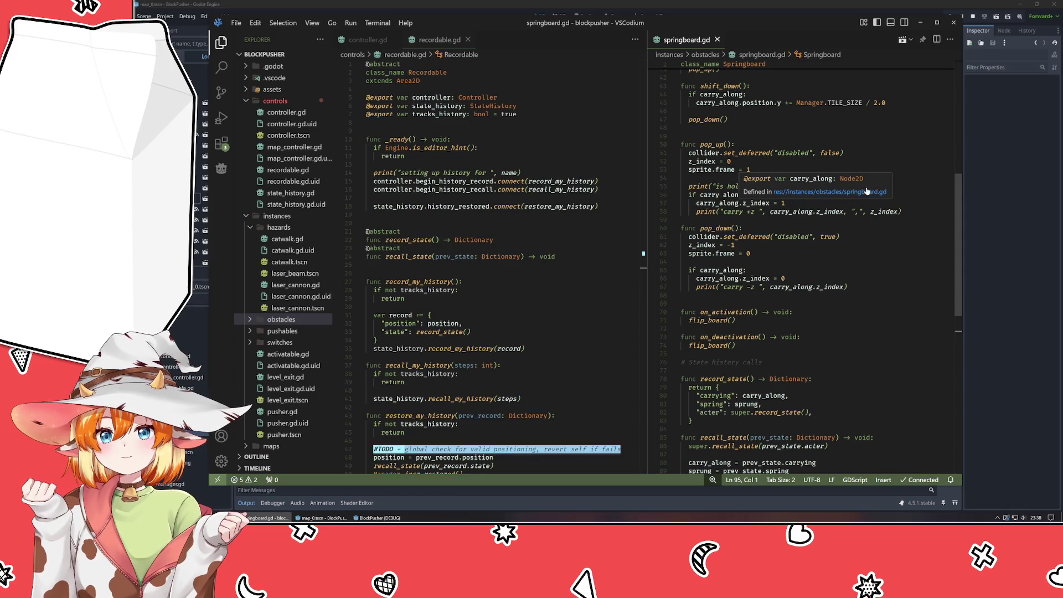
{"action": "left_click", "coordinate": [867, 236]}
{"action": "left_click", "coordinate": [817, 212]}
{"action": "scroll", "coordinate": [760, 232], "scroll_direction": "up", "scroll_amount": 3}
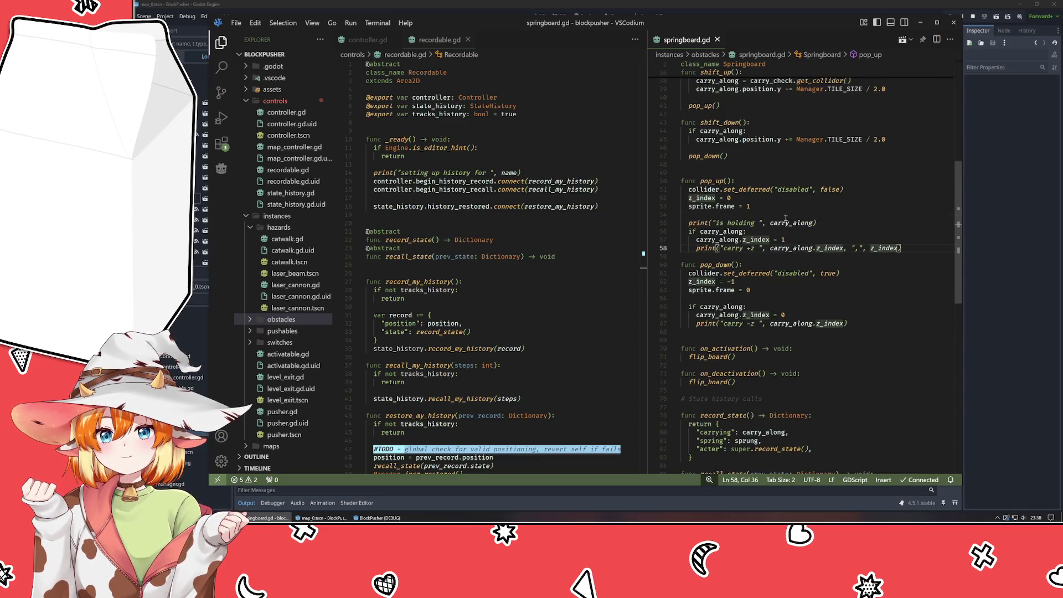
{"action": "scroll", "coordinate": [760, 232], "scroll_direction": "up", "scroll_amount": 2}
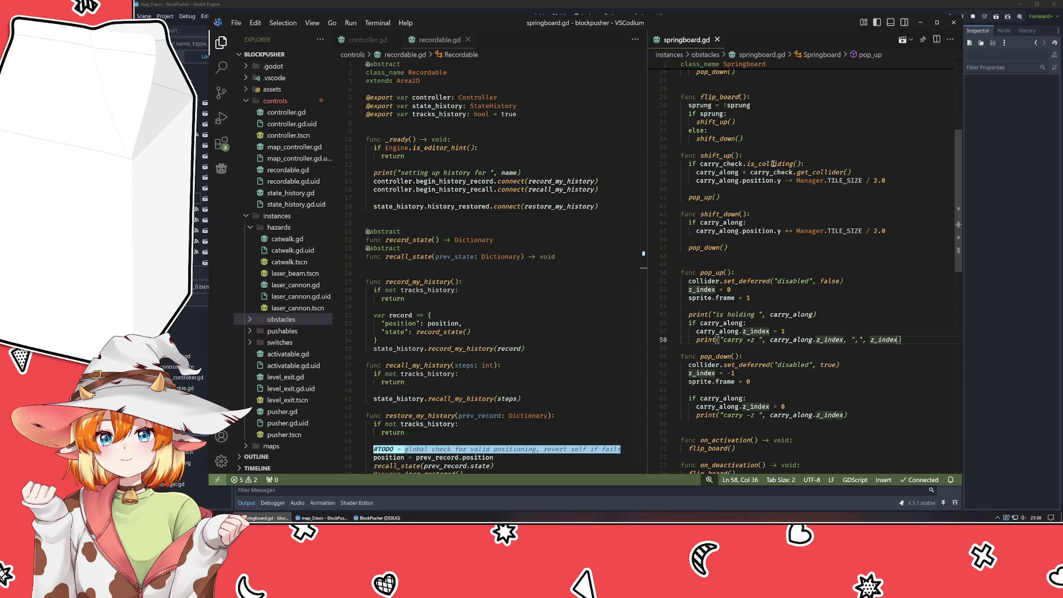
{"action": "left_click", "coordinate": [773, 263]}
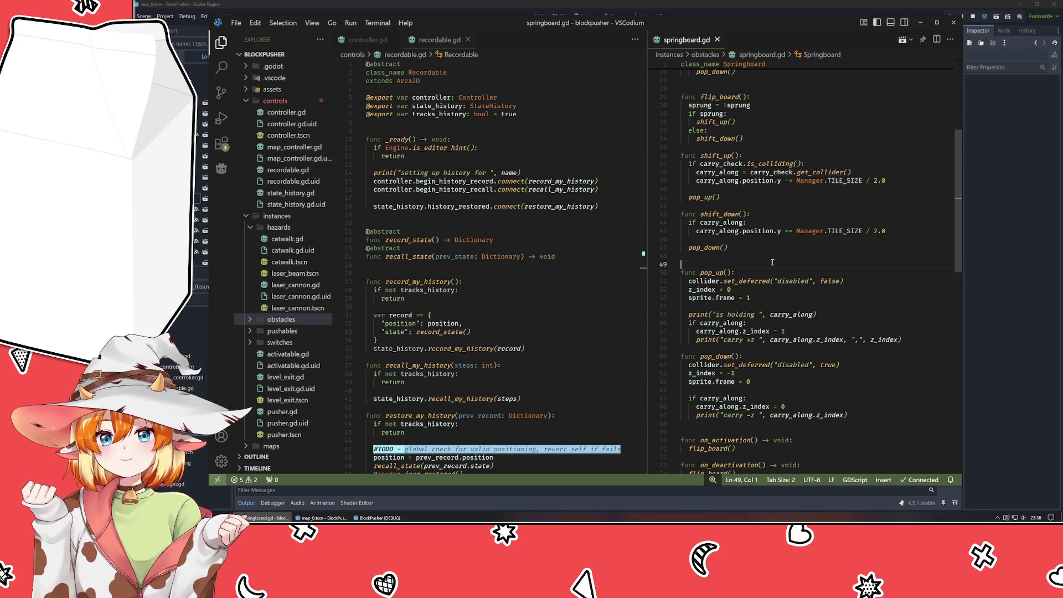
{"action": "scroll", "coordinate": [772, 263], "scroll_direction": "down", "scroll_amount": 10}
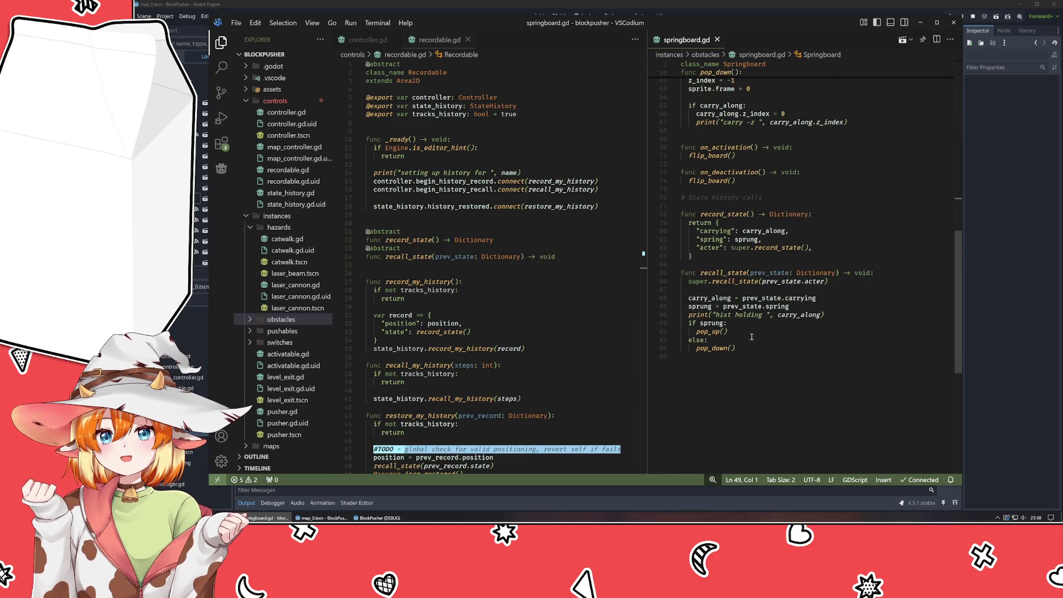
{"action": "left_click", "coordinate": [751, 333]}
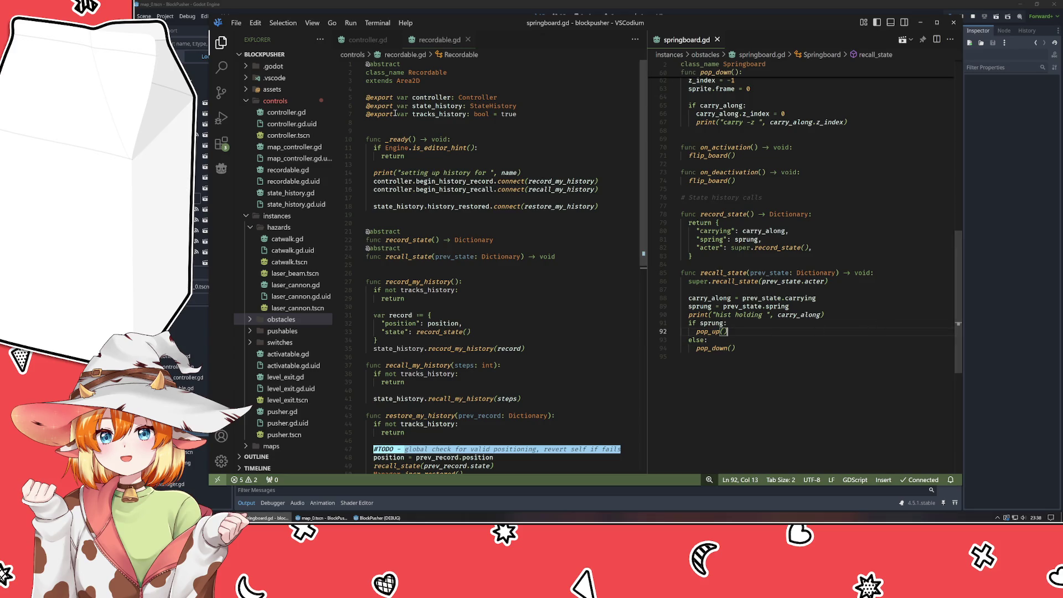
{"action": "left_click", "coordinate": [477, 148]}
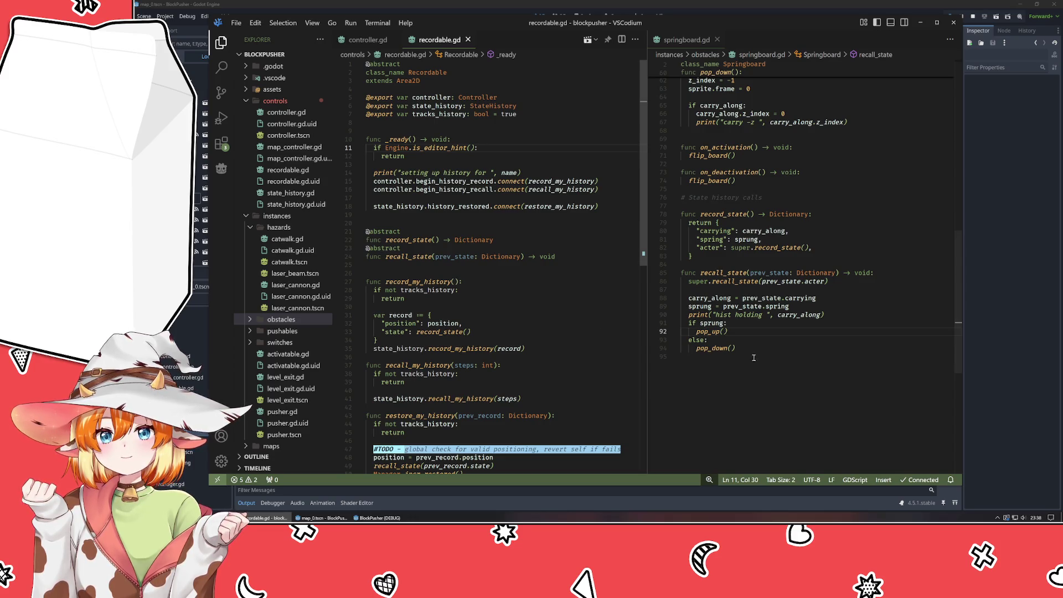
{"action": "left_click", "coordinate": [772, 324]}
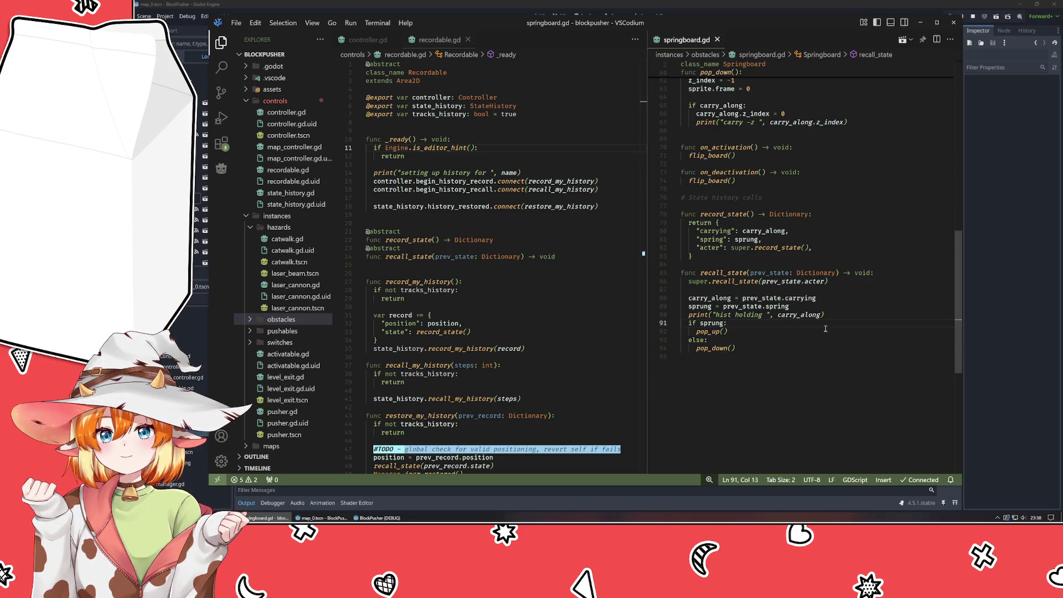
Wrap pop_up() in 'if carry_along.tracks_history:' with an else branch calling shift_up().
{"action": "key", "text": "Return"}
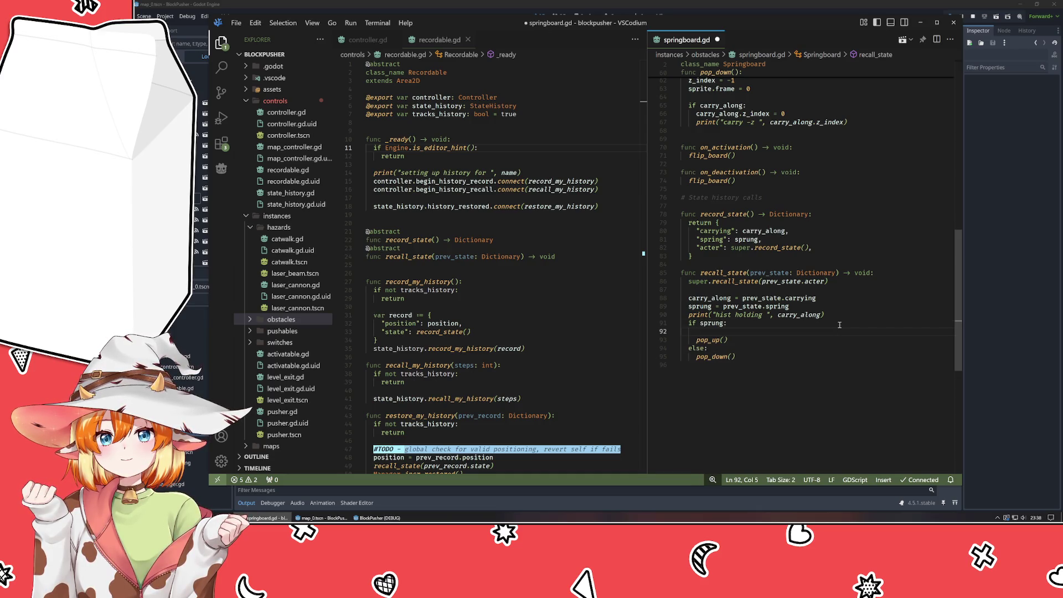
{"action": "type", "text": "if carr"}
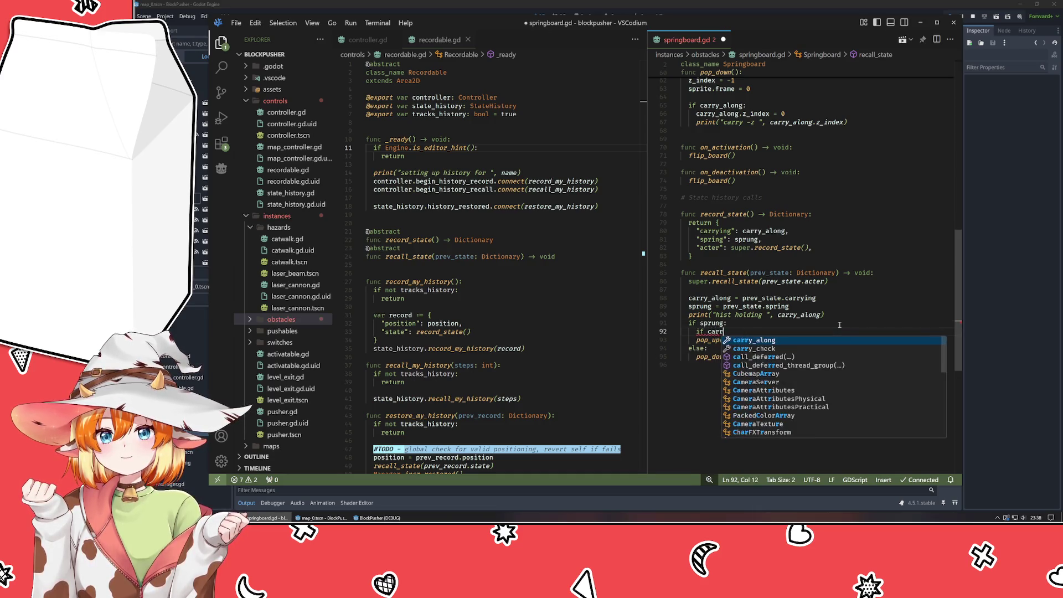
{"action": "type", "text": "y_along.tracks"}
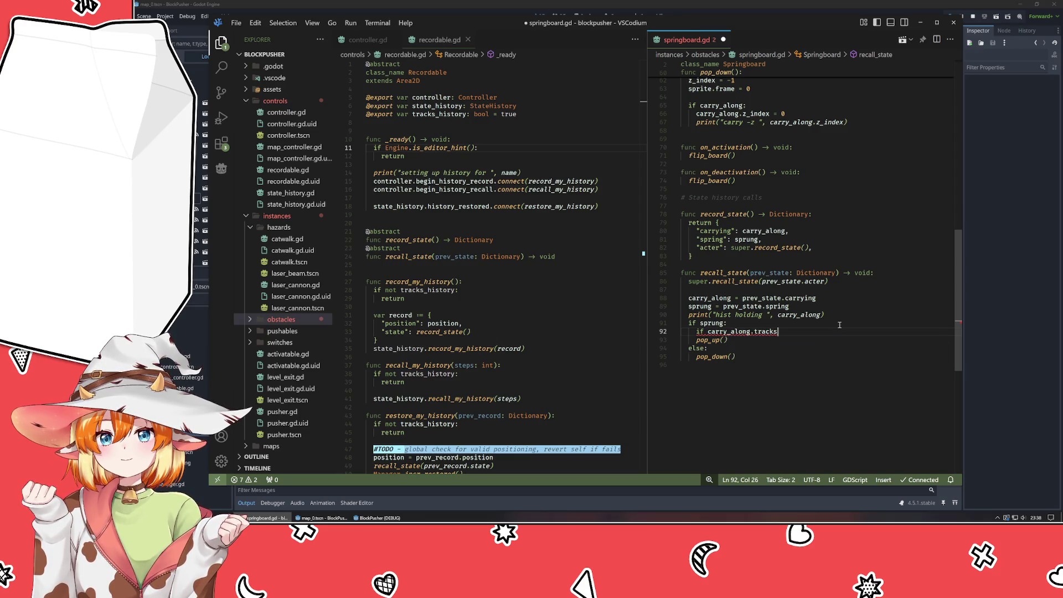
{"action": "type", "text": "_histoe"}
{"action": "key", "text": "BackSpace"}
{"action": "type", "text": "ry:"}
{"action": "key", "text": "Down"}
{"action": "key", "text": "Home"}
{"action": "key", "text": "Tab"}
{"action": "key", "text": "End"}
{"action": "key", "text": "Return"}
{"action": "key", "text": "BackSpace"}
{"action": "type", "text": "else:"}
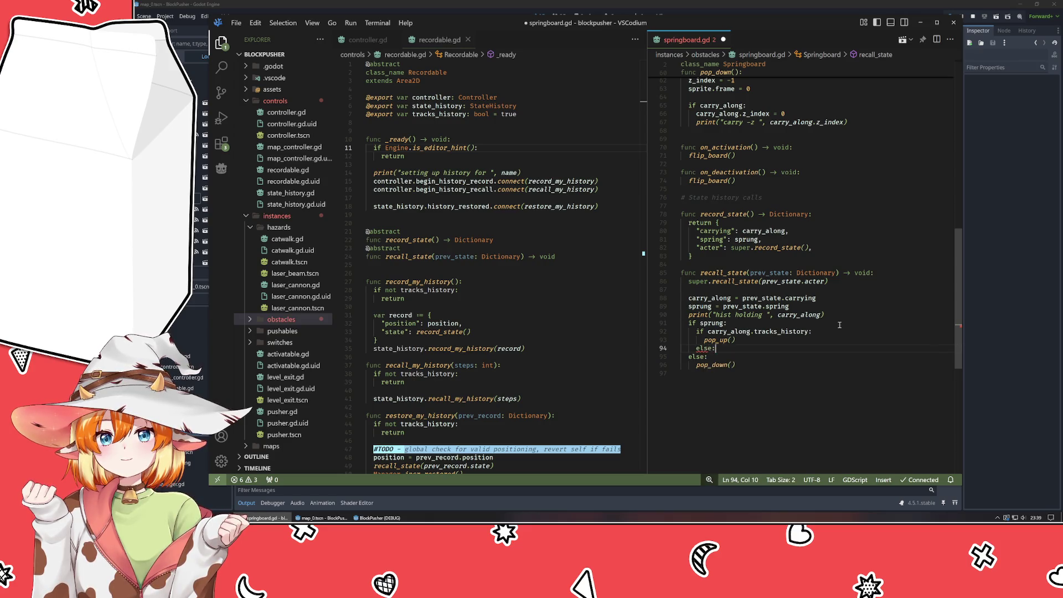
{"action": "key", "text": "Return"}
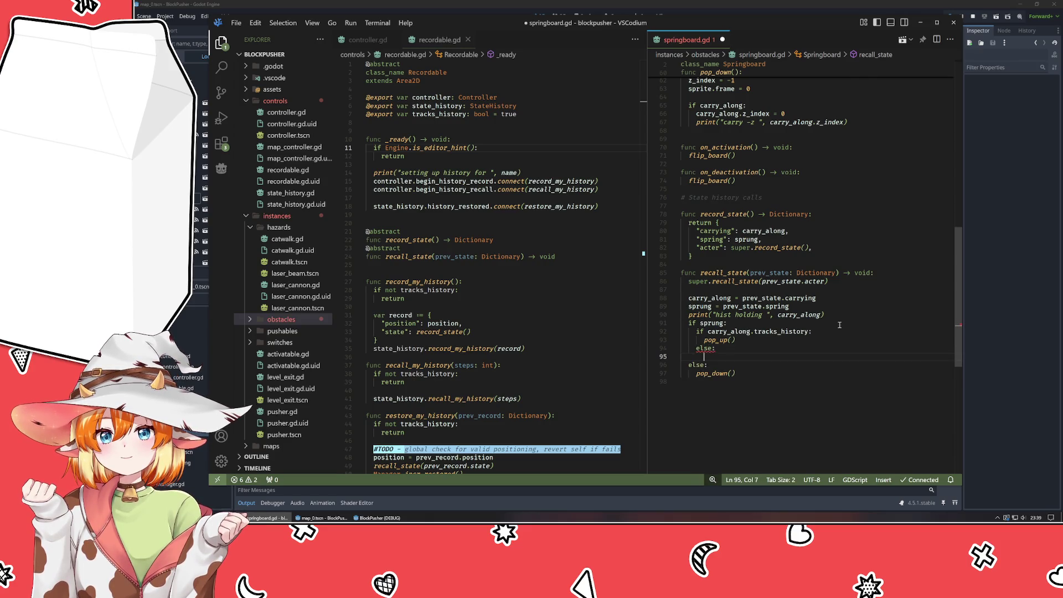
{"action": "scroll", "coordinate": [840, 325], "scroll_direction": "up", "scroll_amount": 5}
{"action": "type", "text": "shift_ip"}
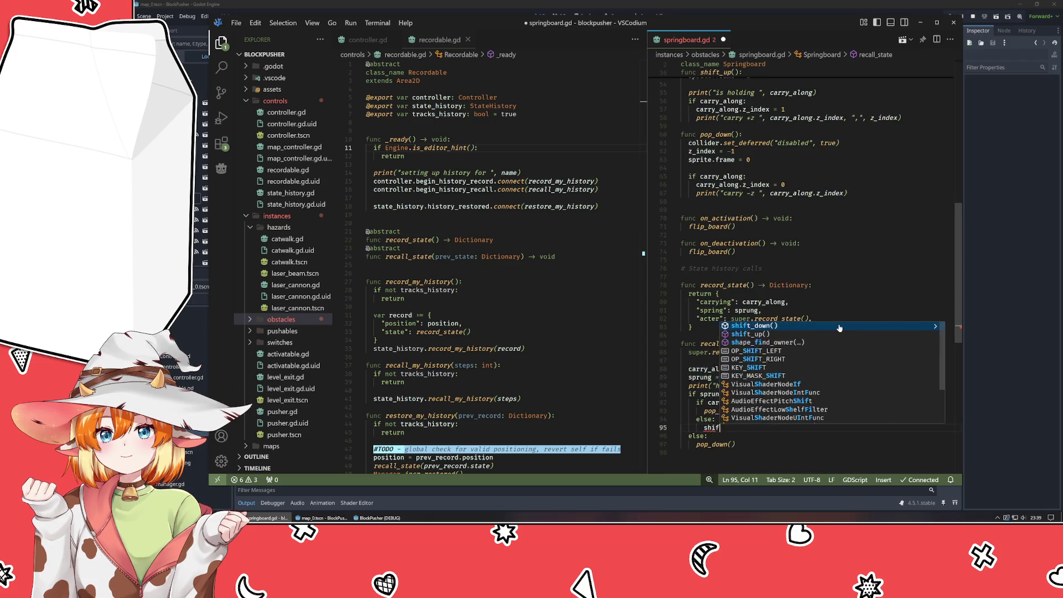
{"action": "key", "text": "BackSpace"}
{"action": "key", "text": "BackSpace"}
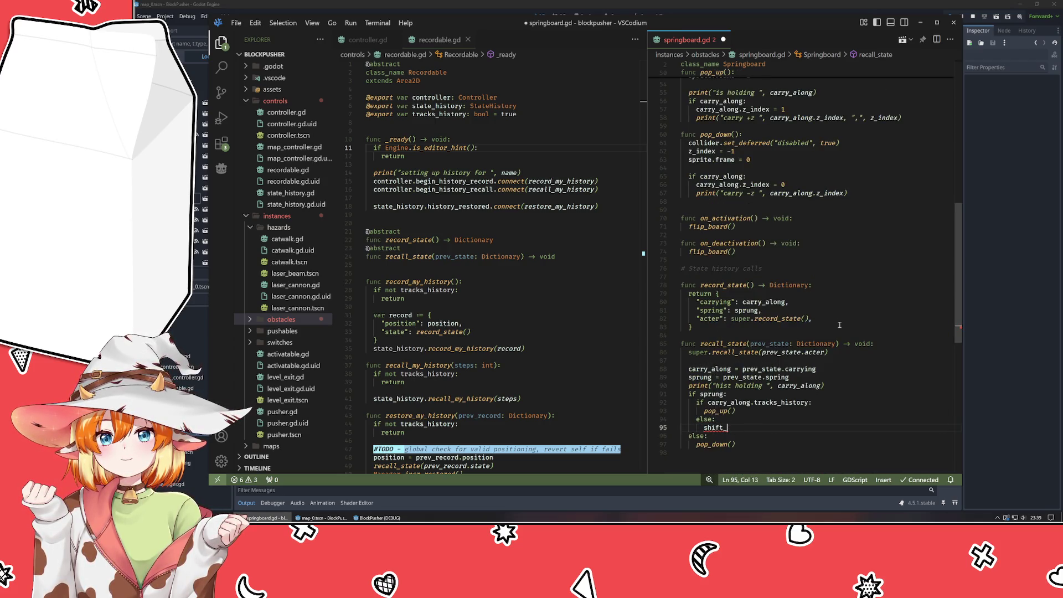
{"action": "type", "text": "up()"}
{"action": "key", "text": "Escape"}
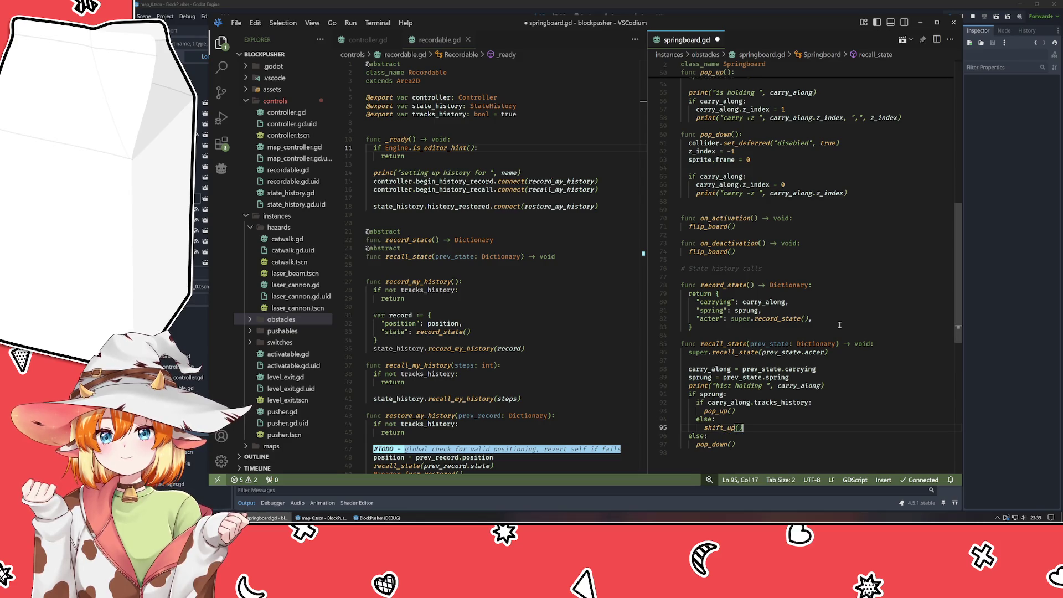
Wrap pop_down() in the same tracks_history check with an else calling shift_down(), then save springboard.gd.
{"action": "key", "text": "Down"}
{"action": "key", "text": "End"}
{"action": "key", "text": "Return"}
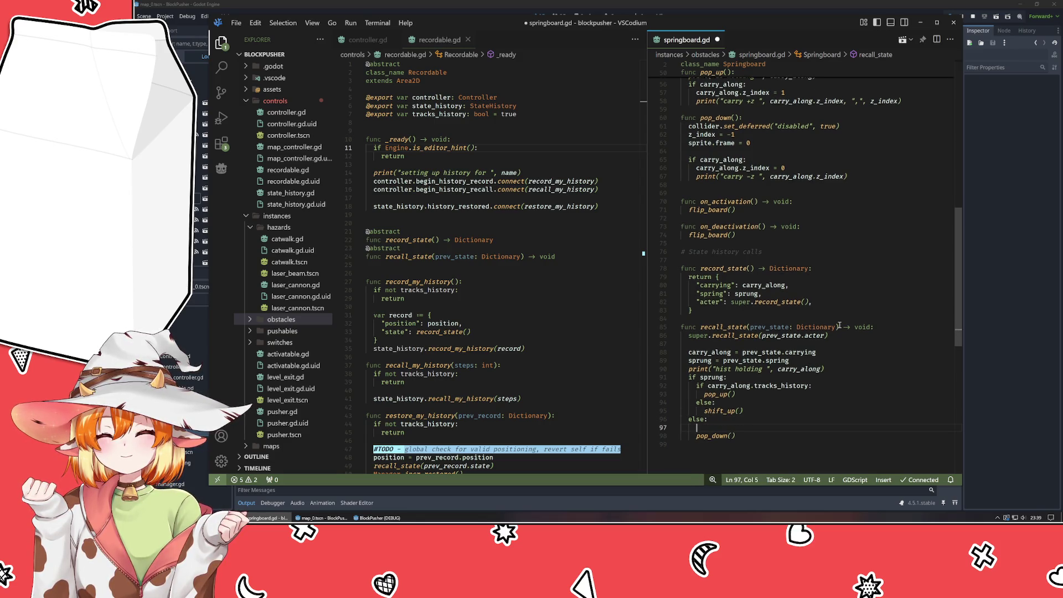
{"action": "type", "text": "if carry"}
{"action": "key", "text": "Tab"}
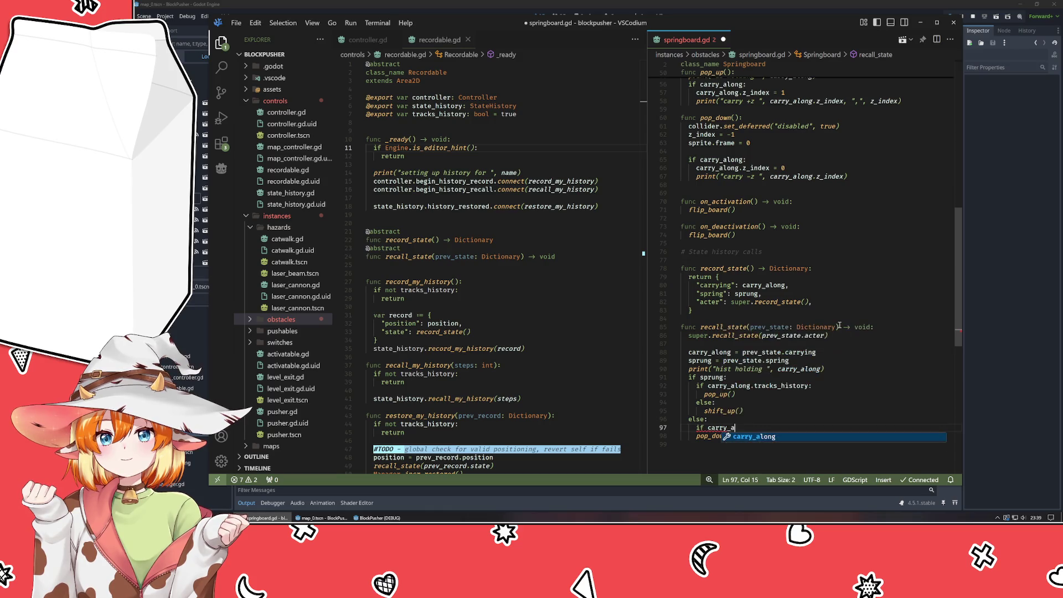
{"action": "type", "text": "long."}
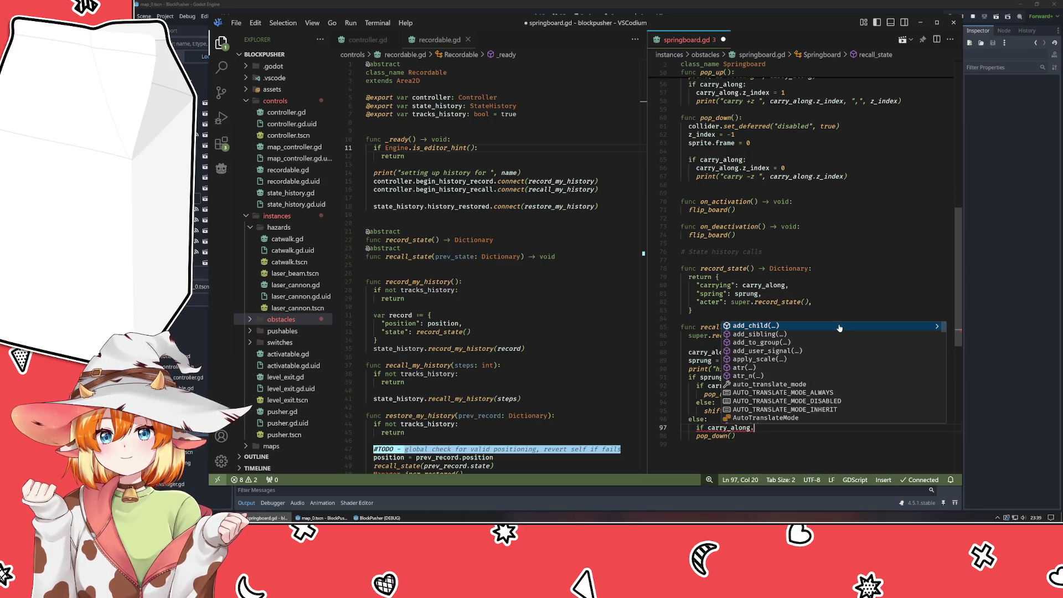
{"action": "type", "text": "tracks_"}
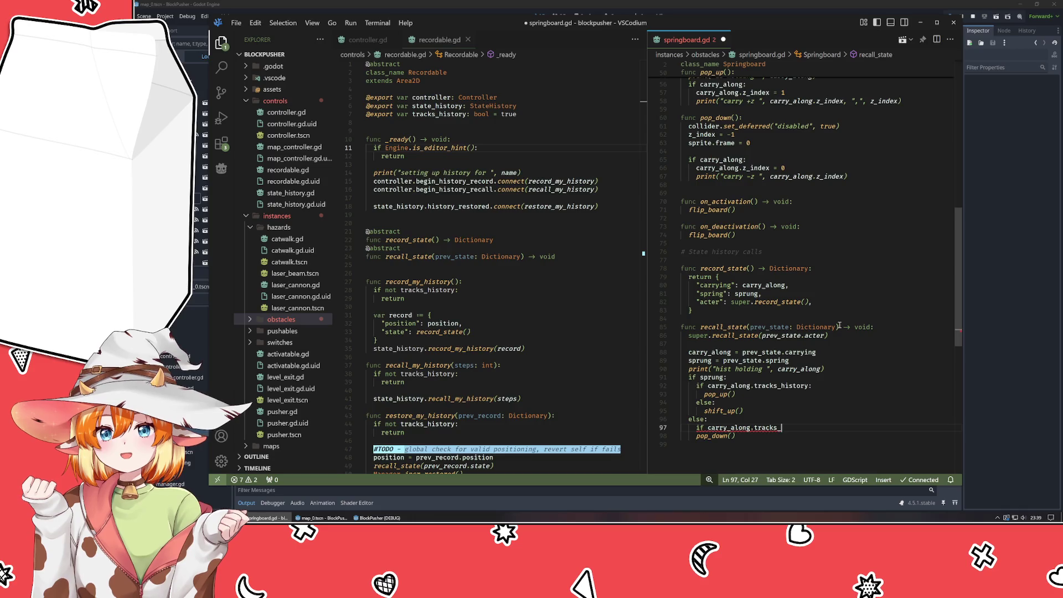
{"action": "type", "text": "history:"}
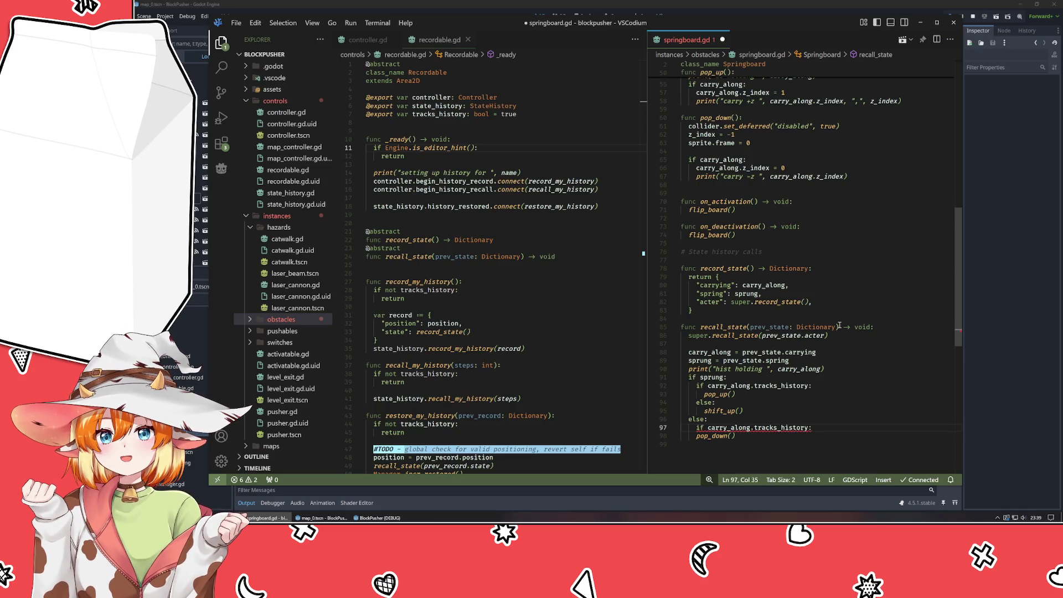
{"action": "key", "text": "Down"}
{"action": "key", "text": "Home"}
{"action": "key", "text": "Tab"}
{"action": "key", "text": "End"}
{"action": "key", "text": "Return"}
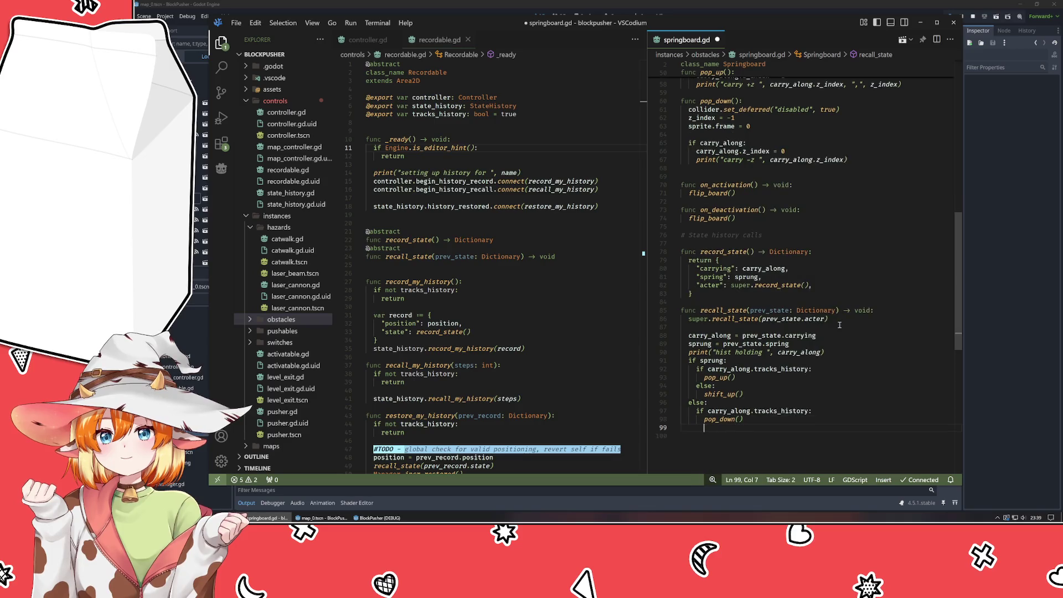
{"action": "type", "text": "else:"}
{"action": "key", "text": "Return"}
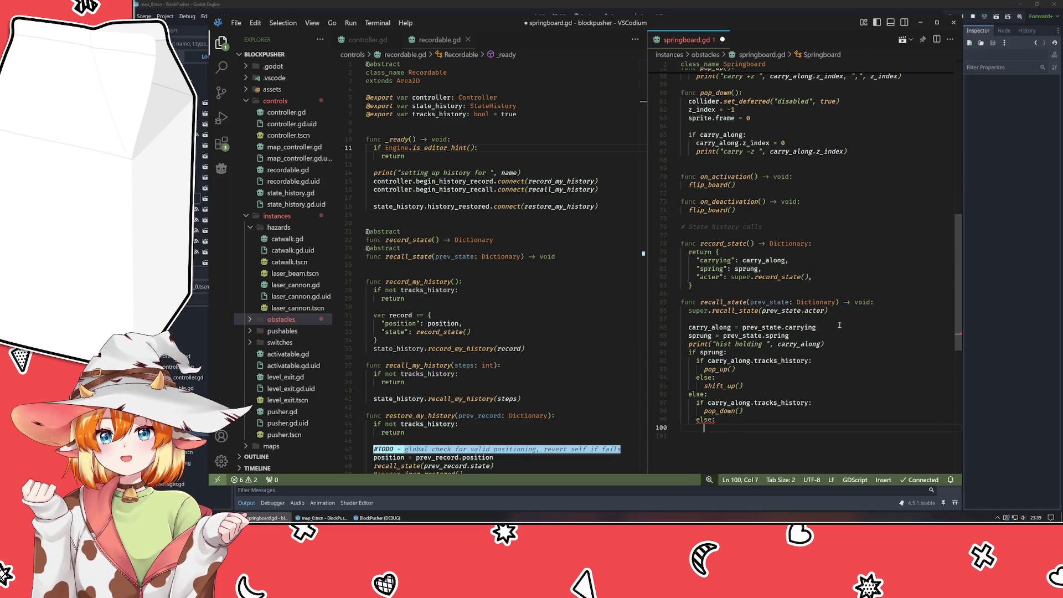
{"action": "type", "text": "shif"}
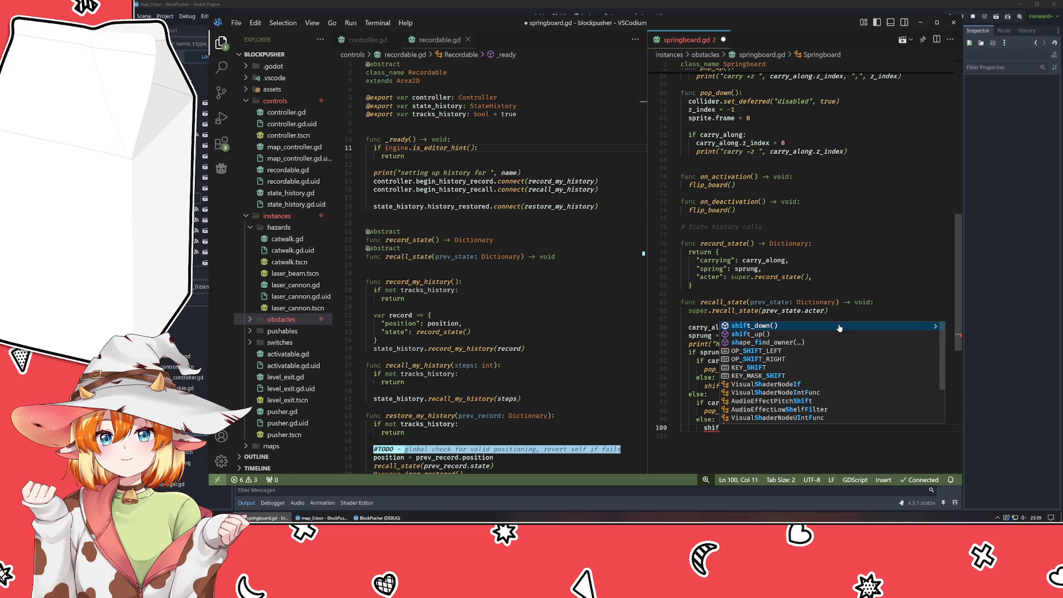
{"action": "type", "text": "t_down"}
{"action": "key", "text": "Return"}
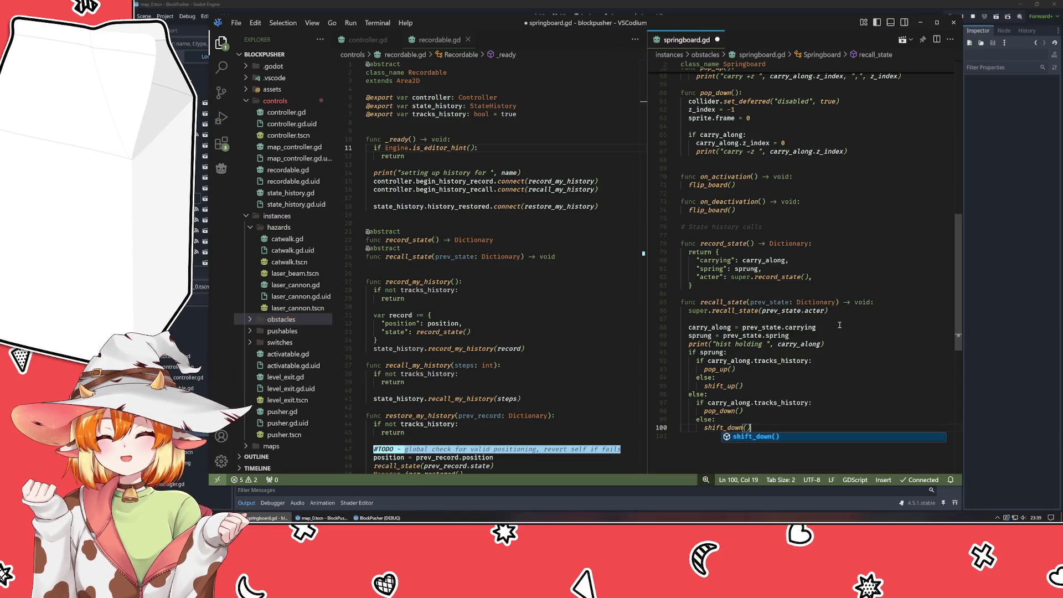
{"action": "key", "text": "ctrl+s"}
{"action": "left_click", "coordinate": [992, 308]}
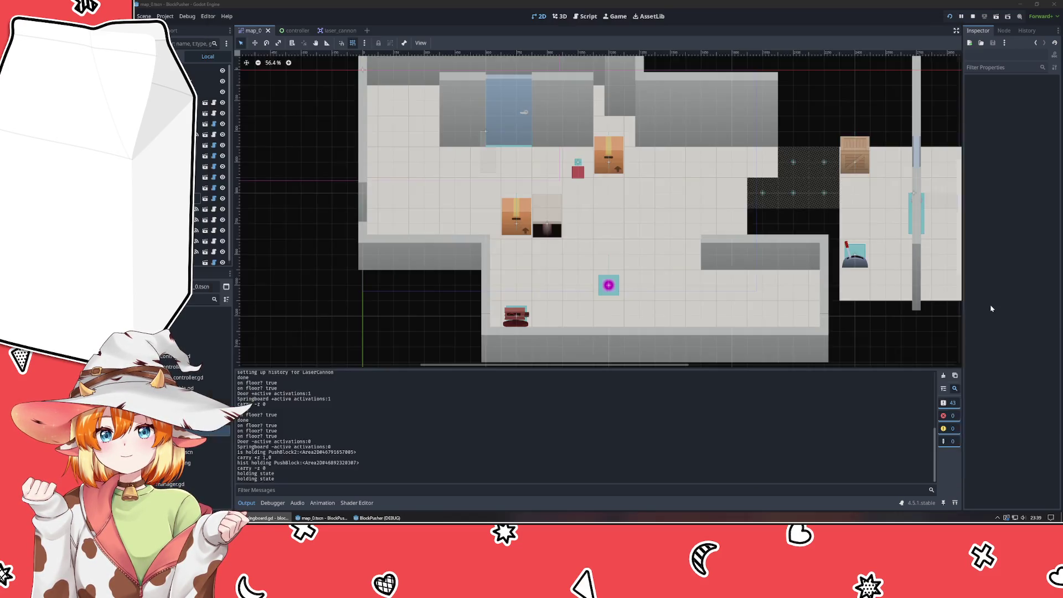
Run the game briefly, then drag PushBlock2 two tiles right in map_0.
{"action": "key", "text": "F5"}
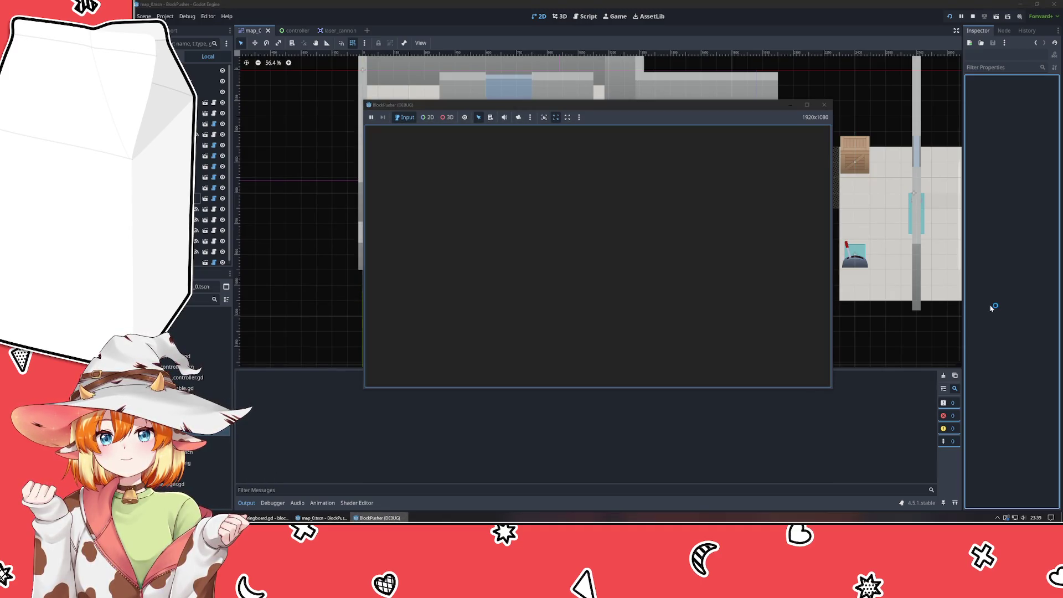
{"action": "left_click", "coordinate": [824, 104]}
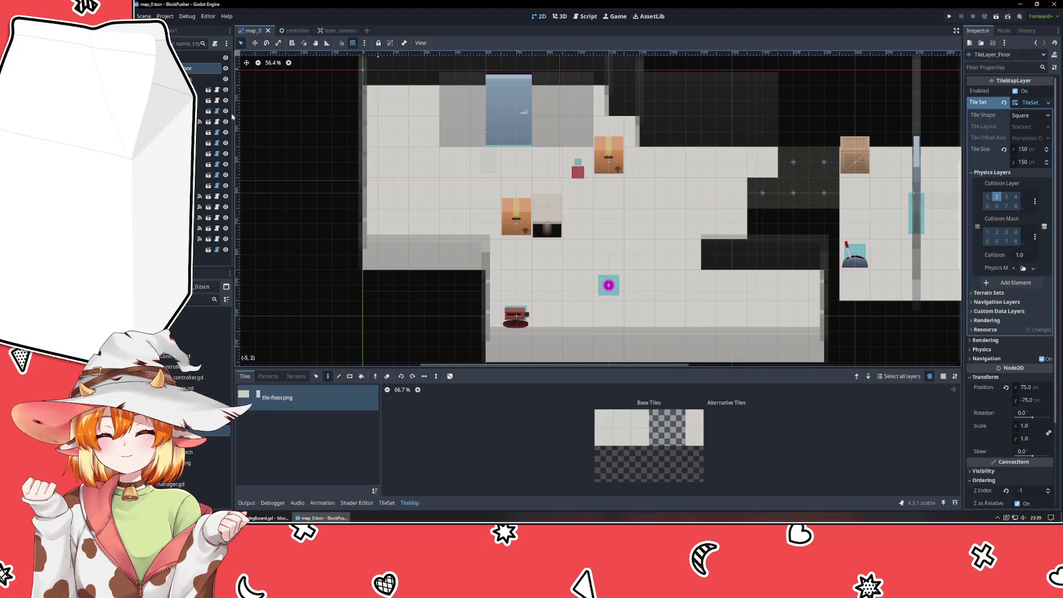
{"action": "left_click", "coordinate": [516, 225]}
{"action": "left_click_drag", "start_coordinate": [522, 223], "coordinate": [584, 223]}
Playtest again, picking up PushBlock2 and carrying it one tile left, then return to VSCodium.
{"action": "left_click", "coordinate": [950, 17]}
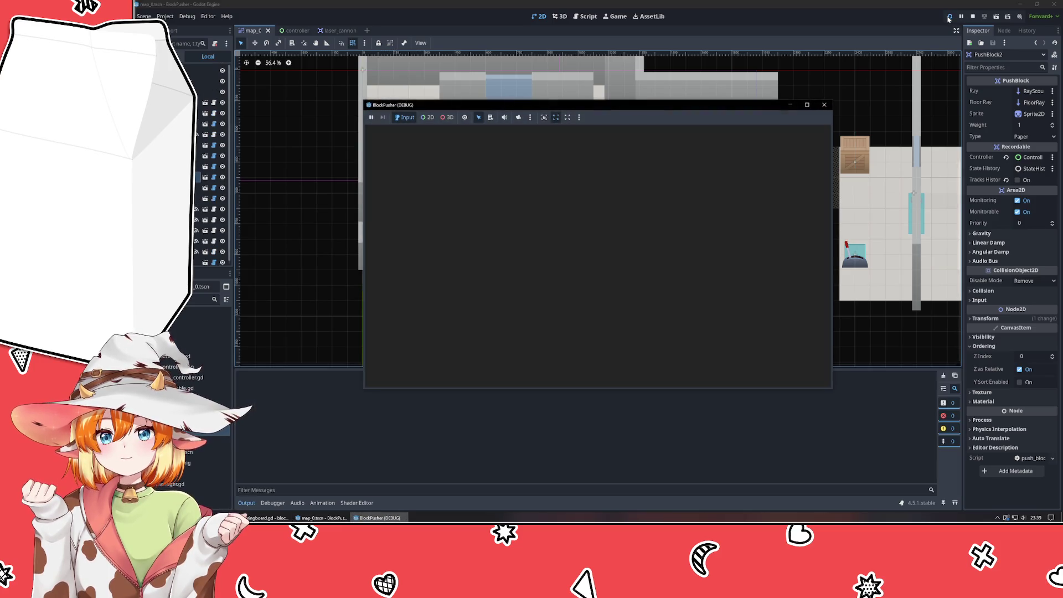
{"action": "key", "text": "Up"}
{"action": "key", "text": "Up"}
{"action": "key", "text": "Up"}
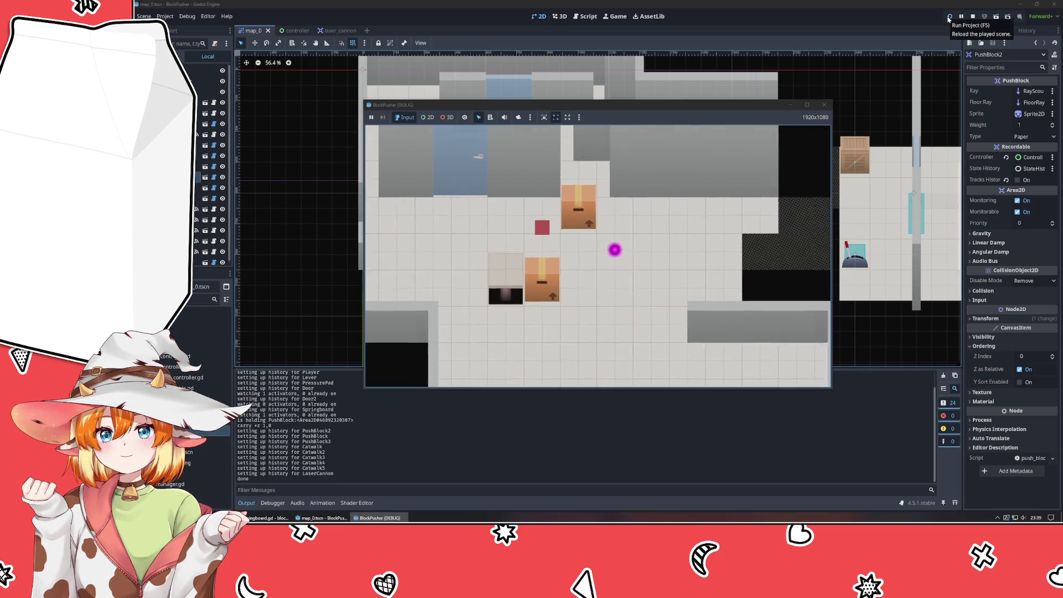
{"action": "key", "text": "Up"}
{"action": "key", "text": "Up"}
{"action": "key", "text": "Up"}
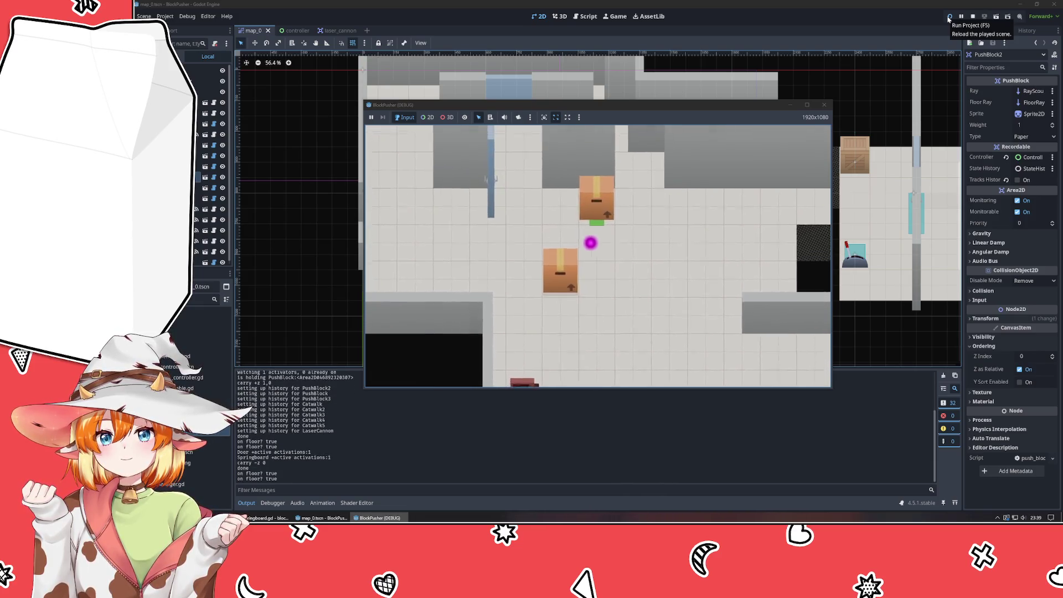
{"action": "key", "text": "Left"}
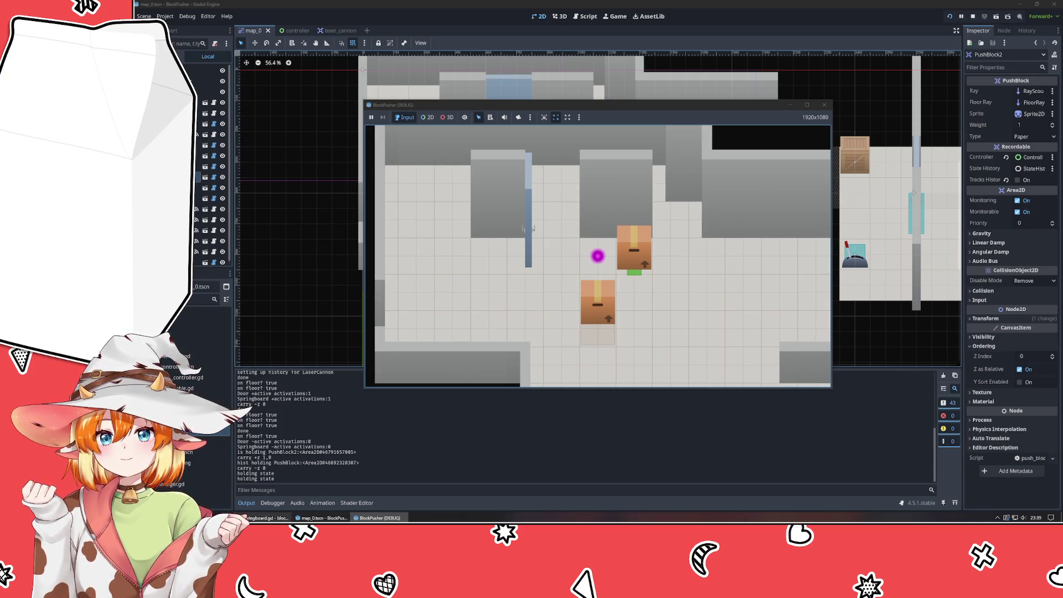
{"action": "key", "text": "alt+Tab"}
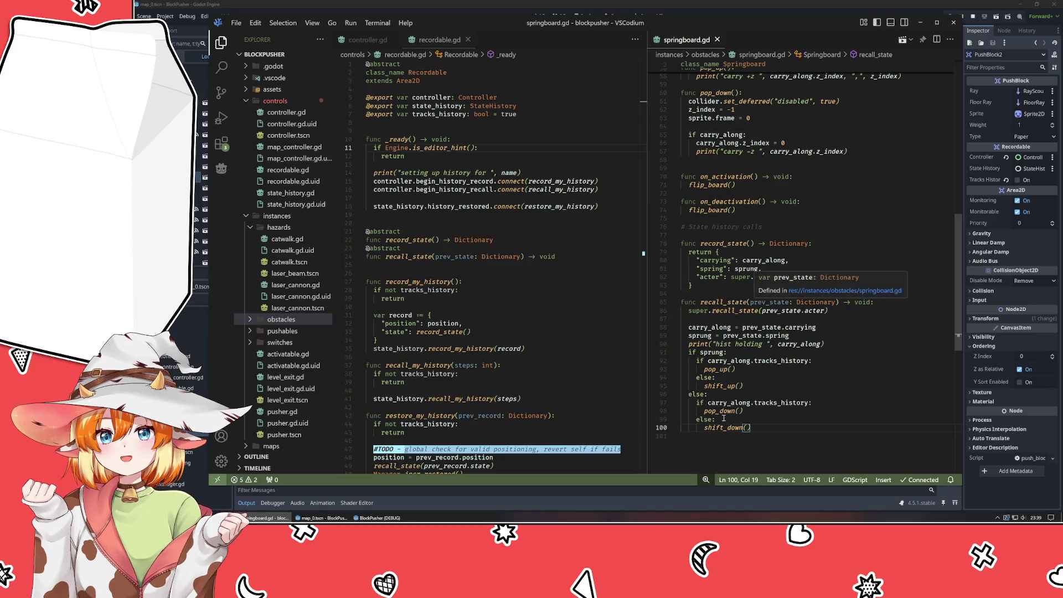
Append ', " ? ", carry_along.tracks_history' to the hist holding print in recall_state.
{"action": "left_click_drag", "start_coordinate": [731, 404], "coordinate": [796, 406]}
{"action": "mouse_move", "coordinate": [796, 405]}
{"action": "left_click", "coordinate": [855, 344]}
{"action": "type", "text": ", \""}
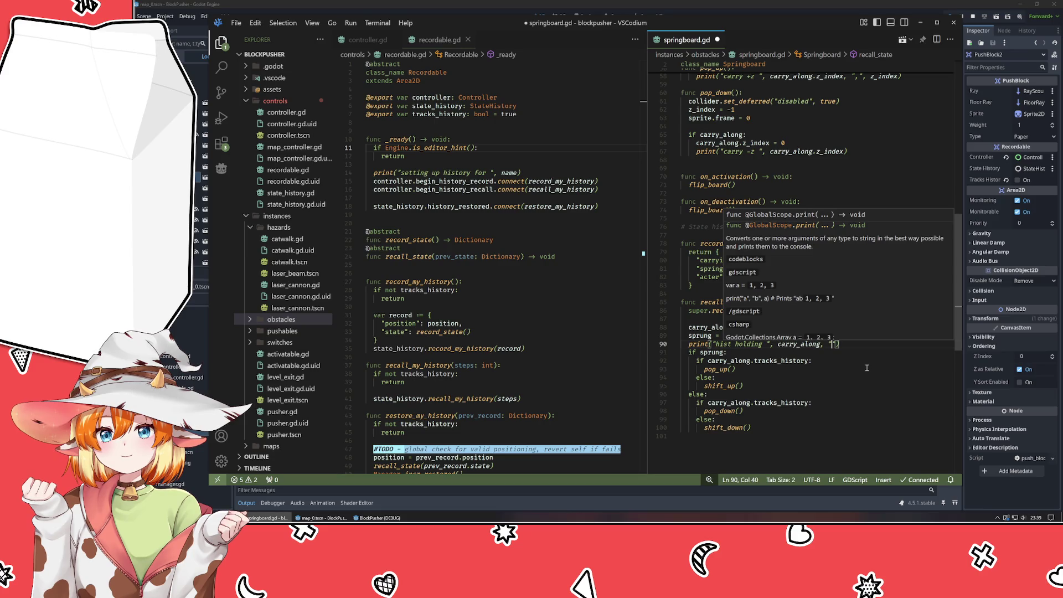
{"action": "type", "text": " ? \", carry_along.tracks_history"}
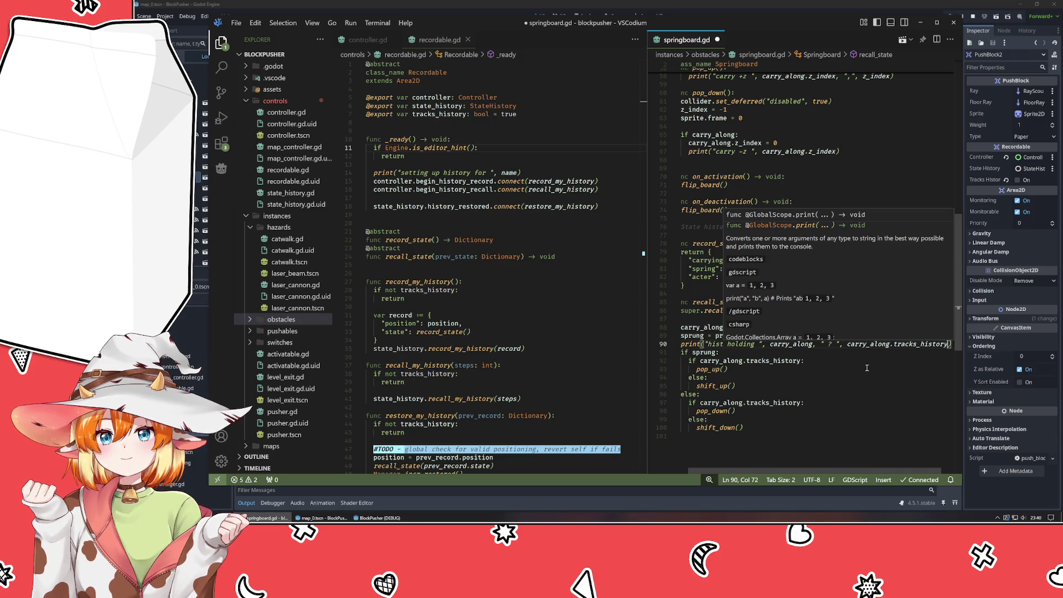
{"action": "left_click", "coordinate": [860, 368]}
Save springboard.gd and relaunch the game from Godot.
{"action": "key", "text": "ctrl+s"}
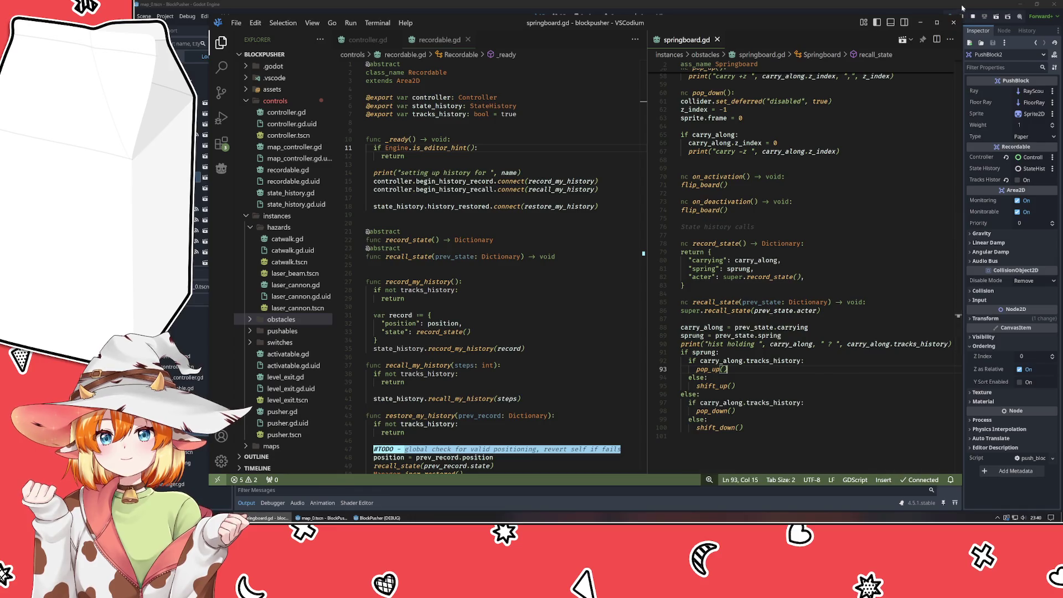
{"action": "left_click", "coordinate": [963, 17]}
{"action": "left_click", "coordinate": [950, 19]}
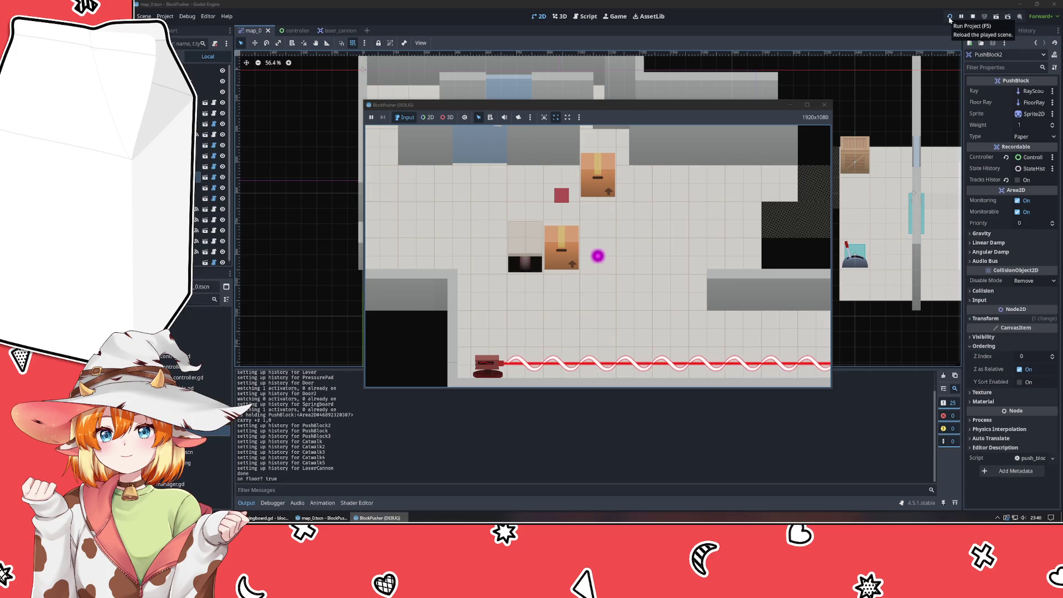
Restart the game and walk the player left and up to pick up PushBlock2.
{"action": "left_click", "coordinate": [951, 18]}
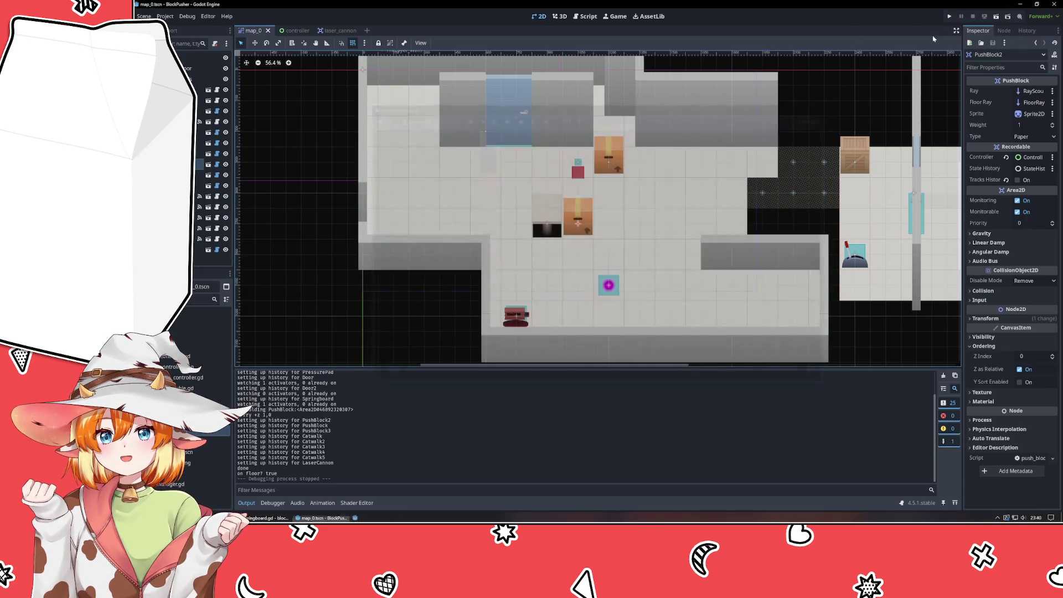
{"action": "left_click", "coordinate": [950, 18]}
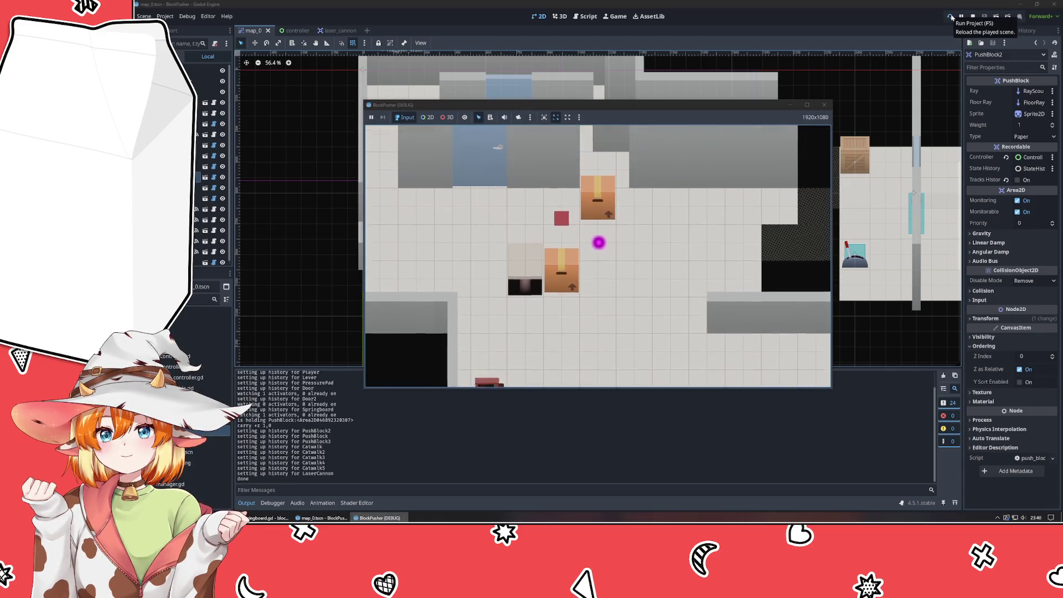
{"action": "key", "text": "Left"}
{"action": "key", "text": "Up"}
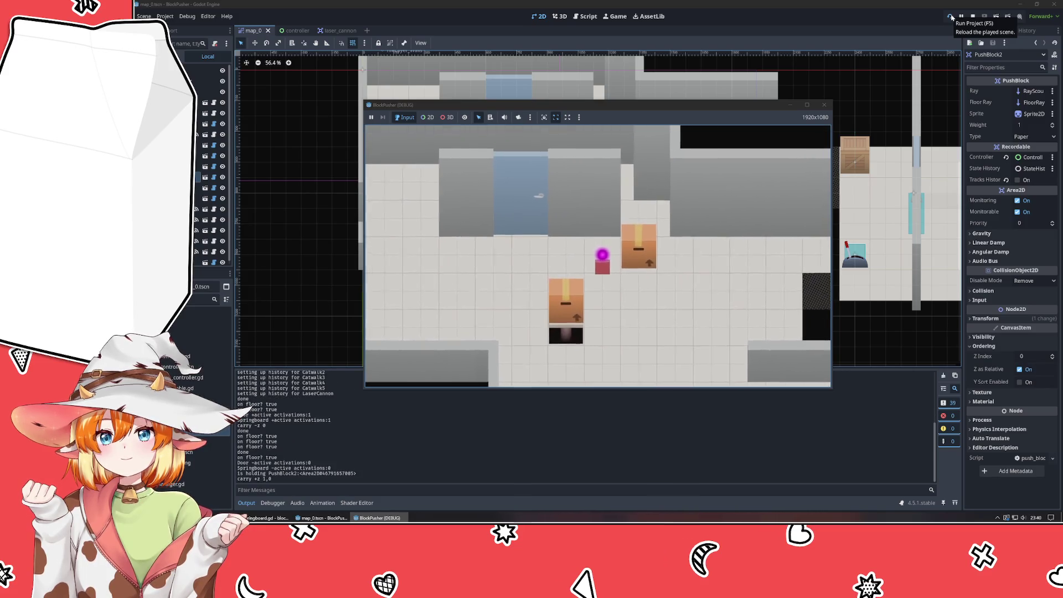
{"action": "key", "text": "space"}
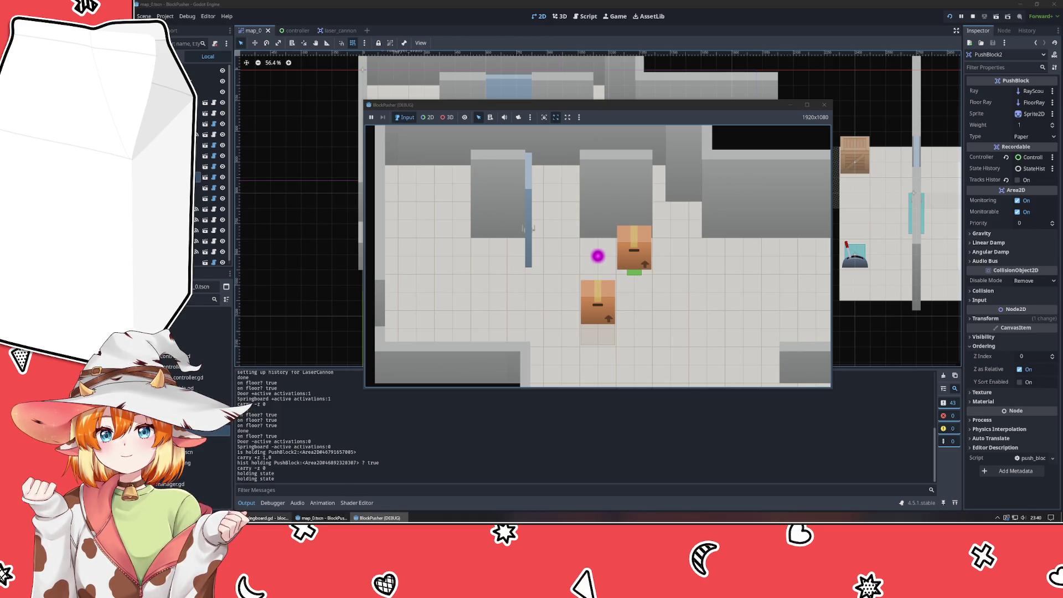
Check the springboard.gd code, then stop the running game with F8.
{"action": "left_click", "coordinate": [266, 517]}
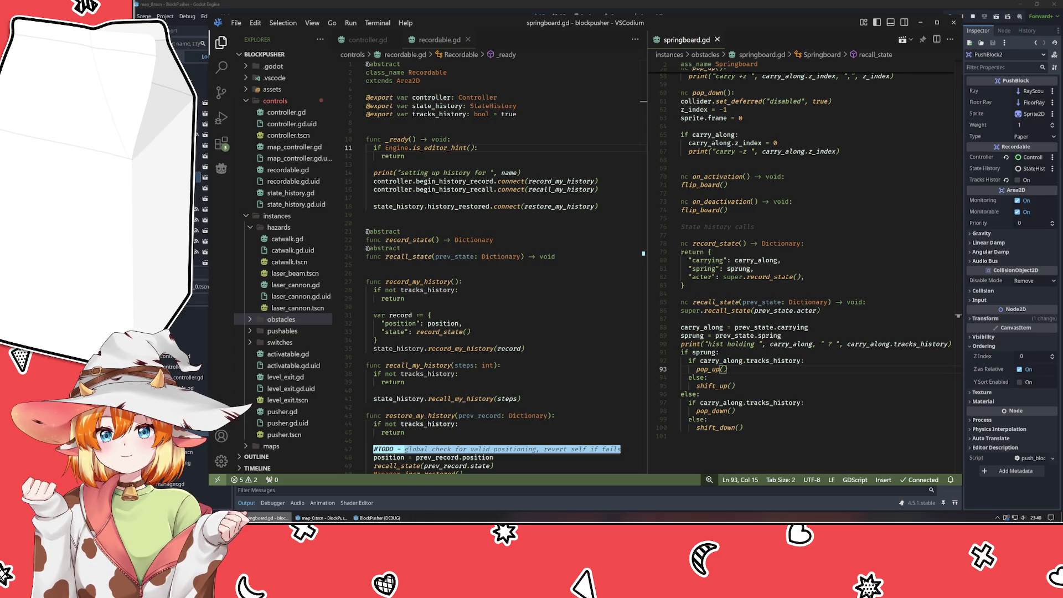
{"action": "key", "text": "alt+Tab"}
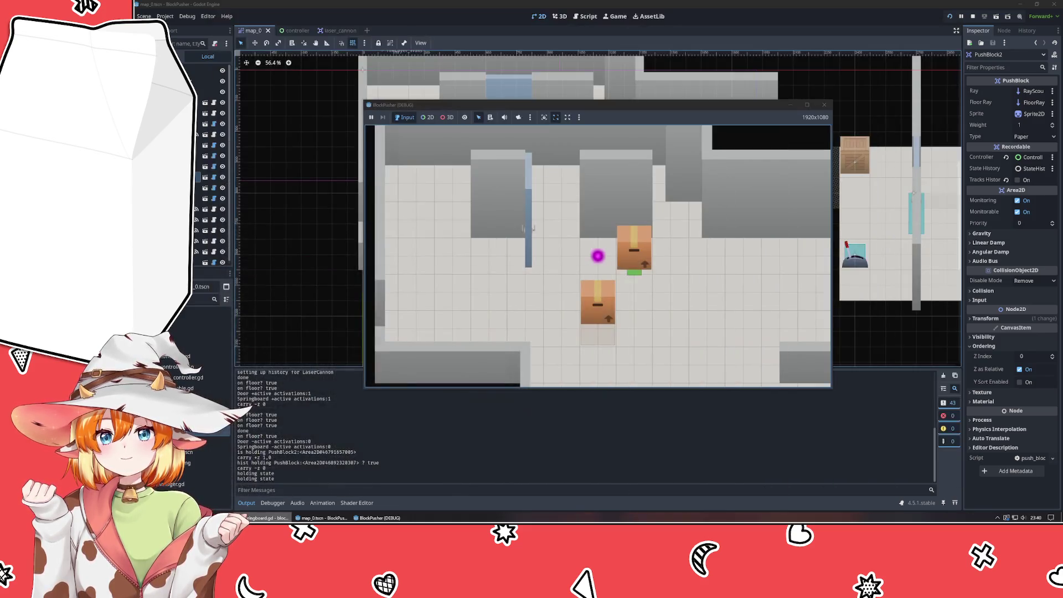
{"action": "key", "text": "F8"}
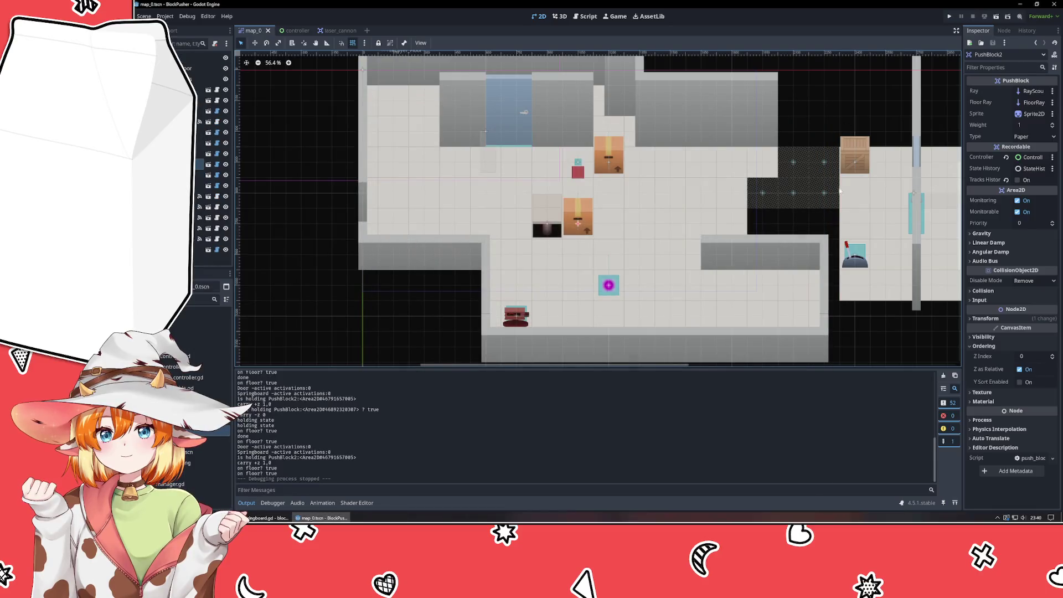
Enable PushBlock2's Tracks History, playtest grabbing the box, then stop and disable Tracks History.
{"action": "left_click", "coordinate": [1017, 180]}
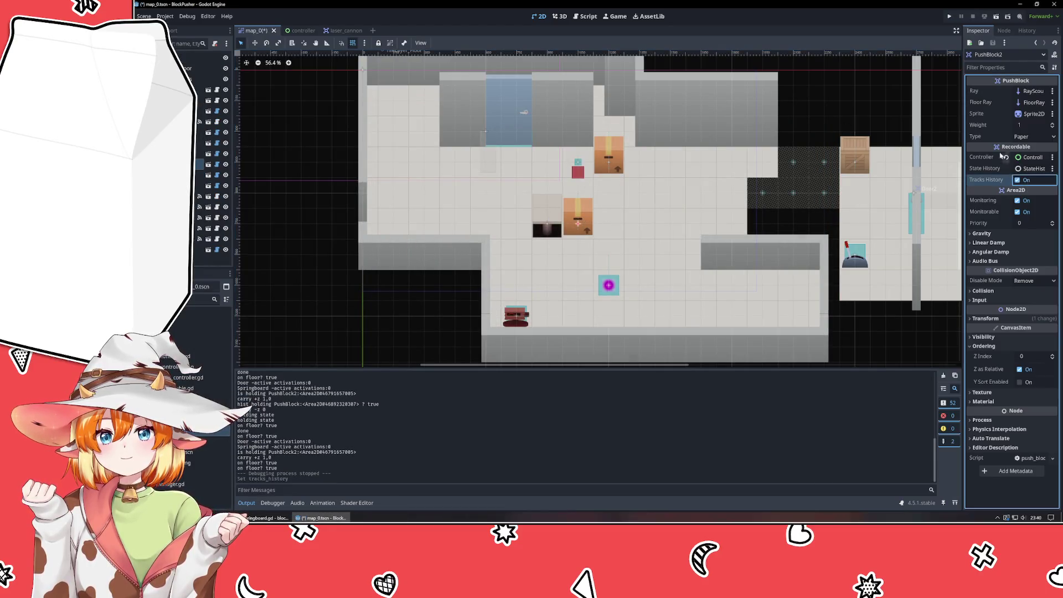
{"action": "left_click", "coordinate": [949, 18]}
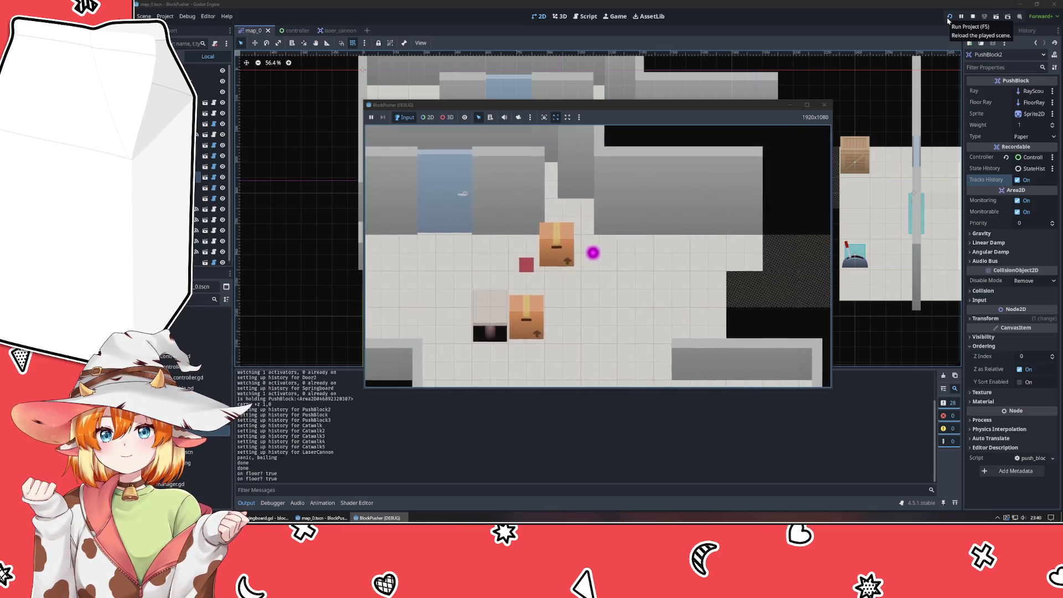
{"action": "key", "text": "Down"}
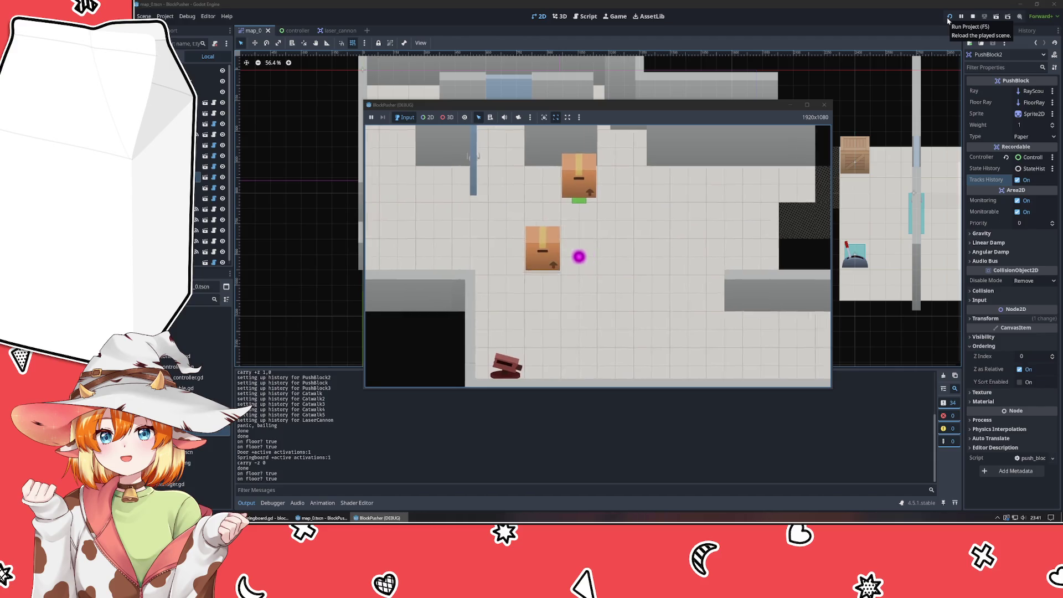
{"action": "key", "text": "Up"}
{"action": "key", "text": "Left"}
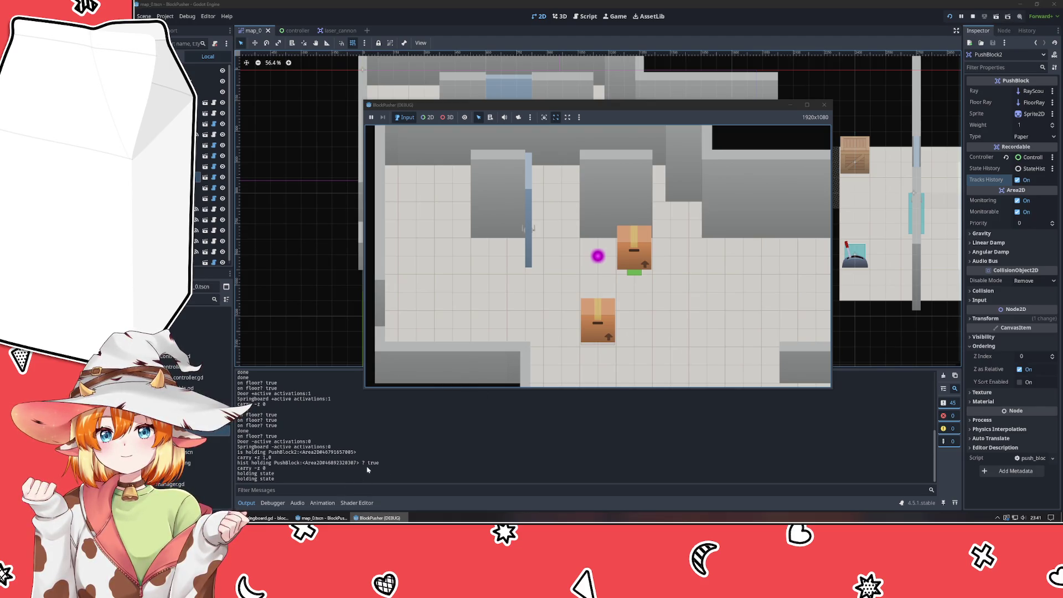
{"action": "left_click", "coordinate": [973, 16]}
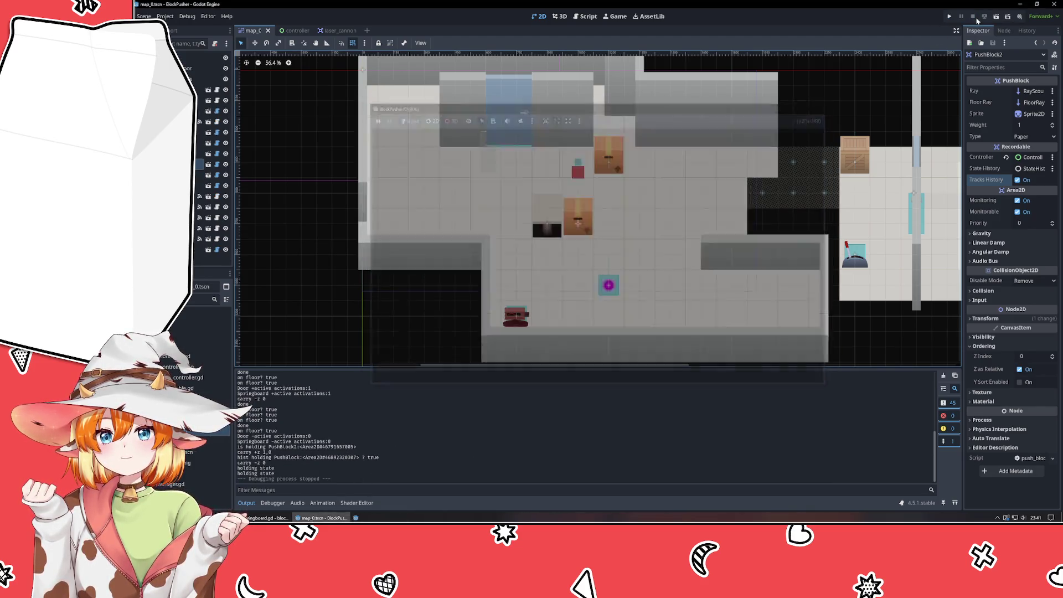
{"action": "left_click", "coordinate": [1019, 180]}
Save the scene and launch a playtest, moving the player up and left.
{"action": "key", "text": "ctrl+s"}
{"action": "left_click", "coordinate": [950, 16]}
{"action": "key", "text": "Up"}
{"action": "key", "text": "Left"}
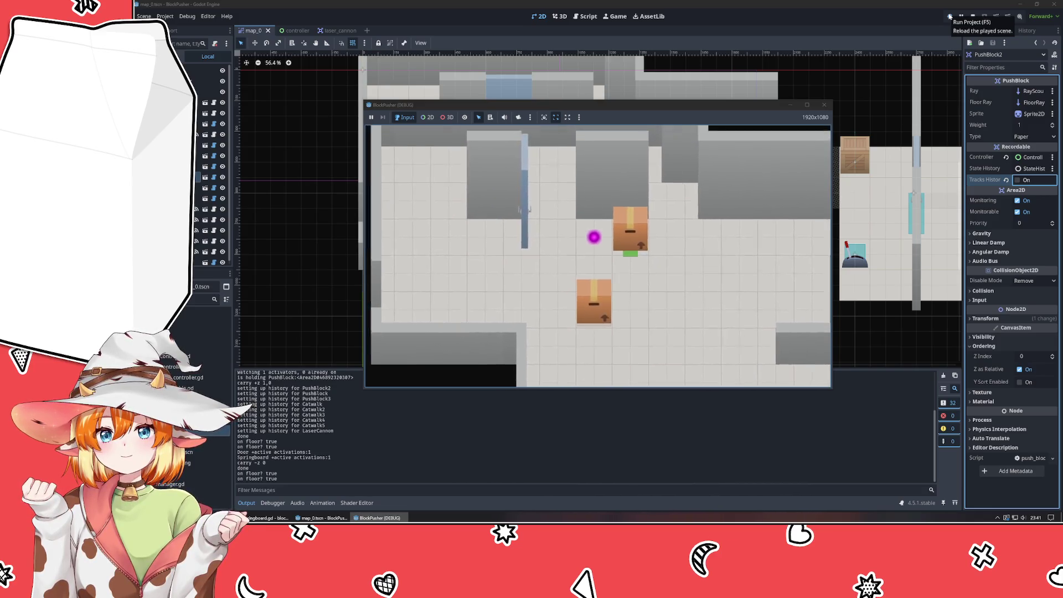
Carry the box up and left, then select it in-game to inspect its remote Sprite2D.
{"action": "key", "text": "Up"}
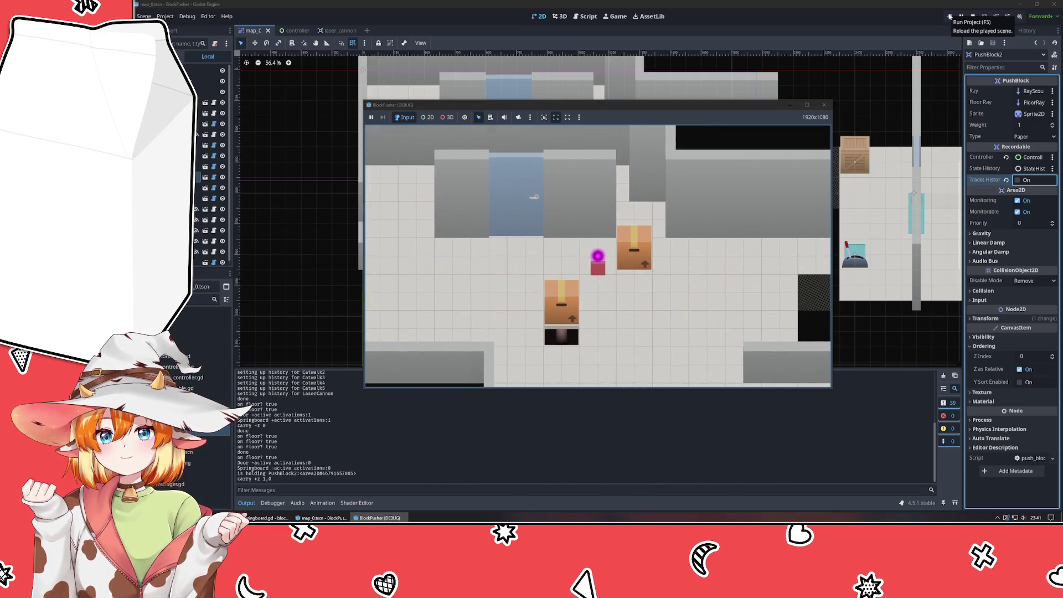
{"action": "key", "text": "Left"}
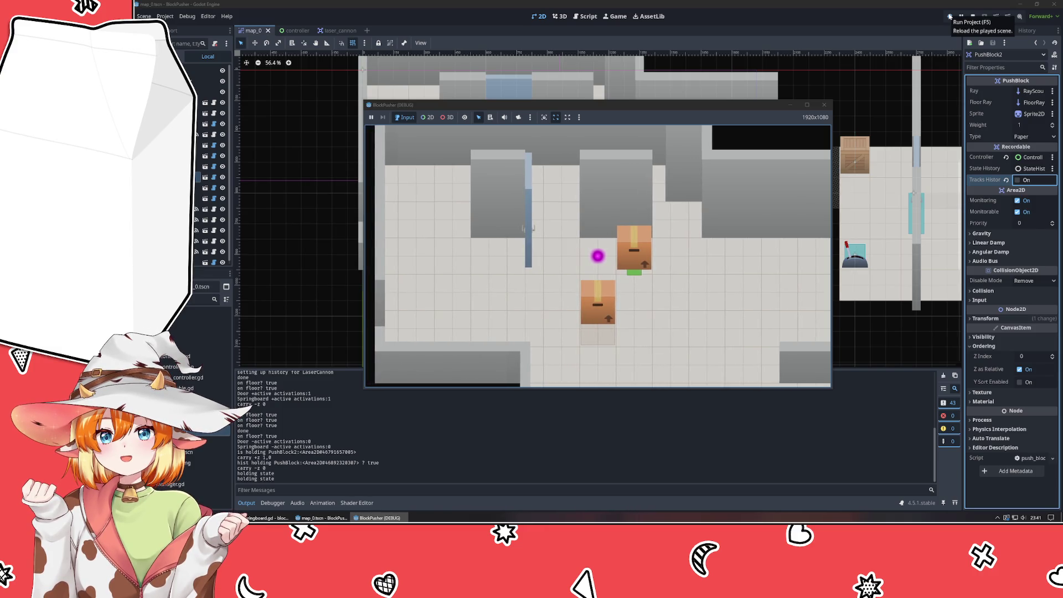
{"action": "left_click", "coordinate": [427, 117]}
{"action": "left_click", "coordinate": [590, 311]}
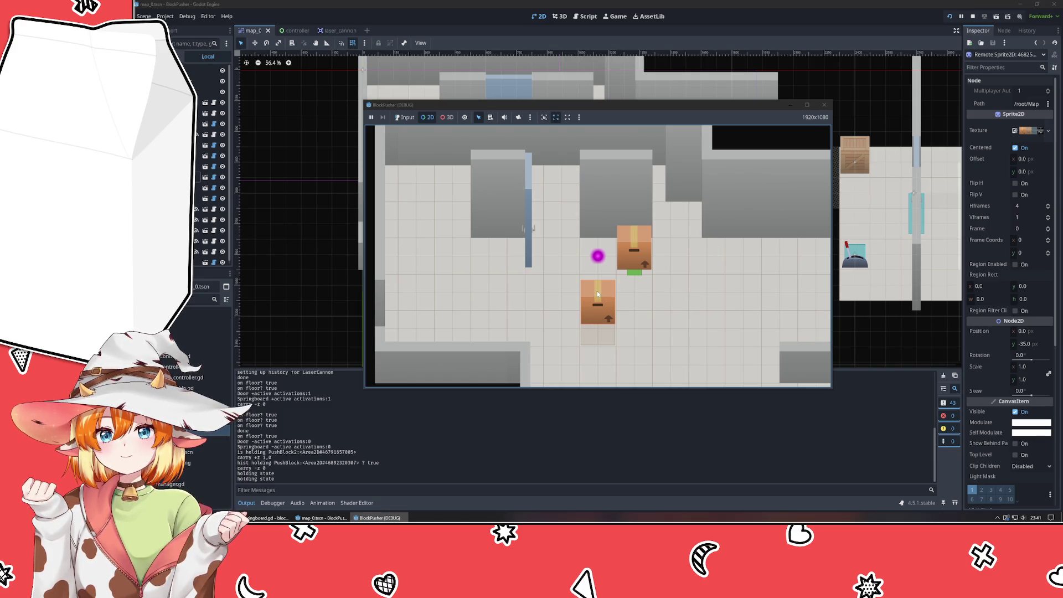
Use the game toolbar's list-select mode to pick the Springboard under the box.
{"action": "left_click", "coordinate": [983, 67]}
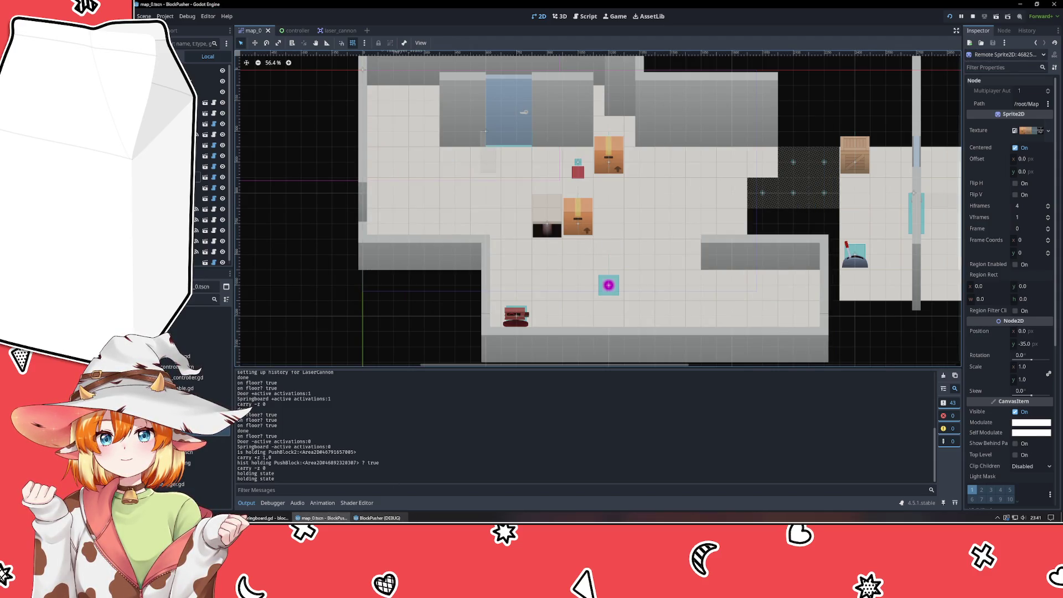
{"action": "left_click", "coordinate": [380, 518]}
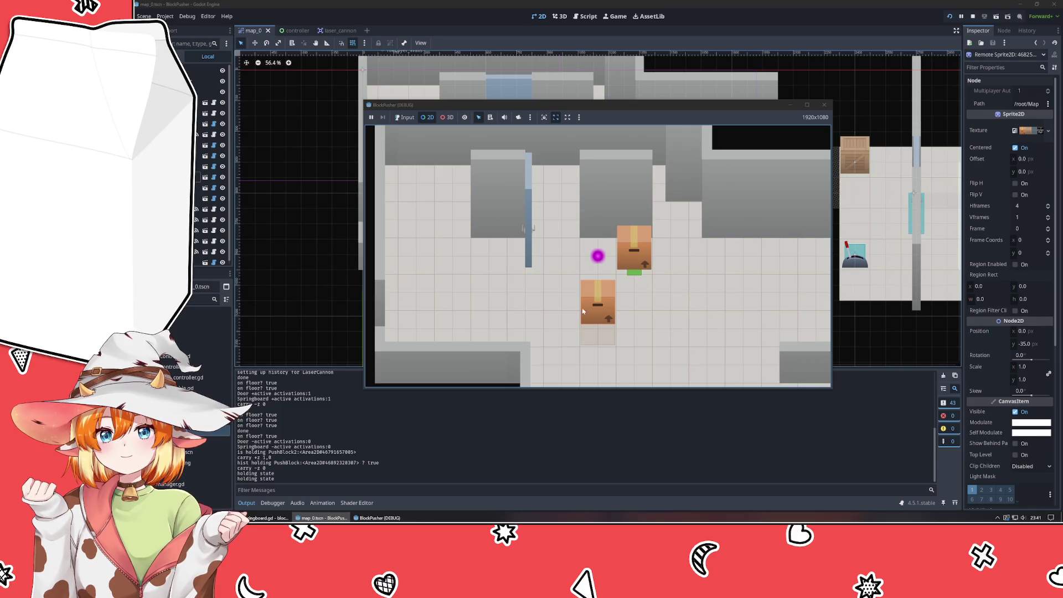
{"action": "left_click", "coordinate": [580, 118]}
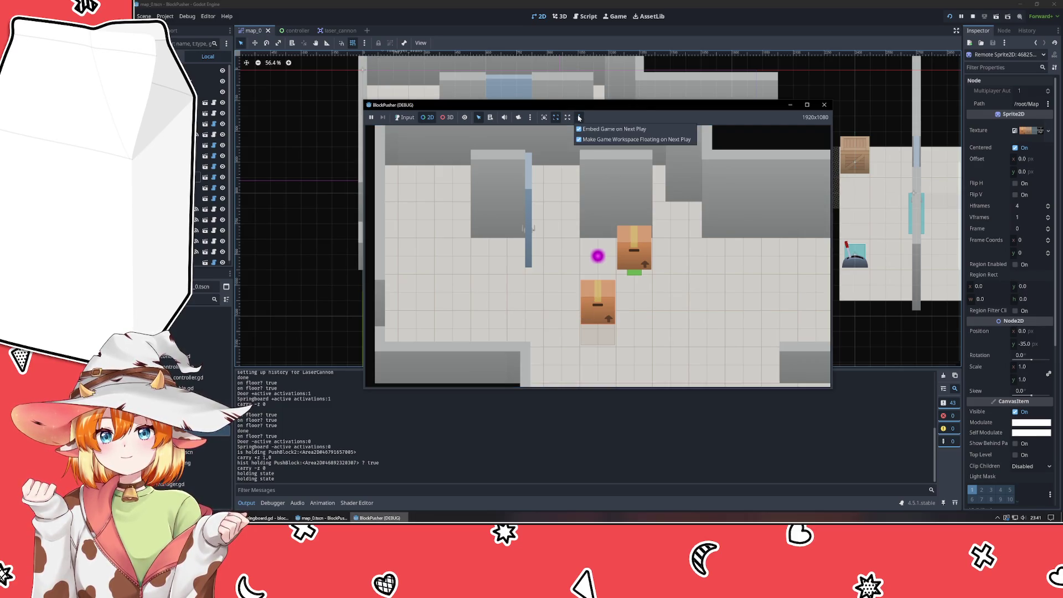
{"action": "left_click", "coordinate": [580, 117]}
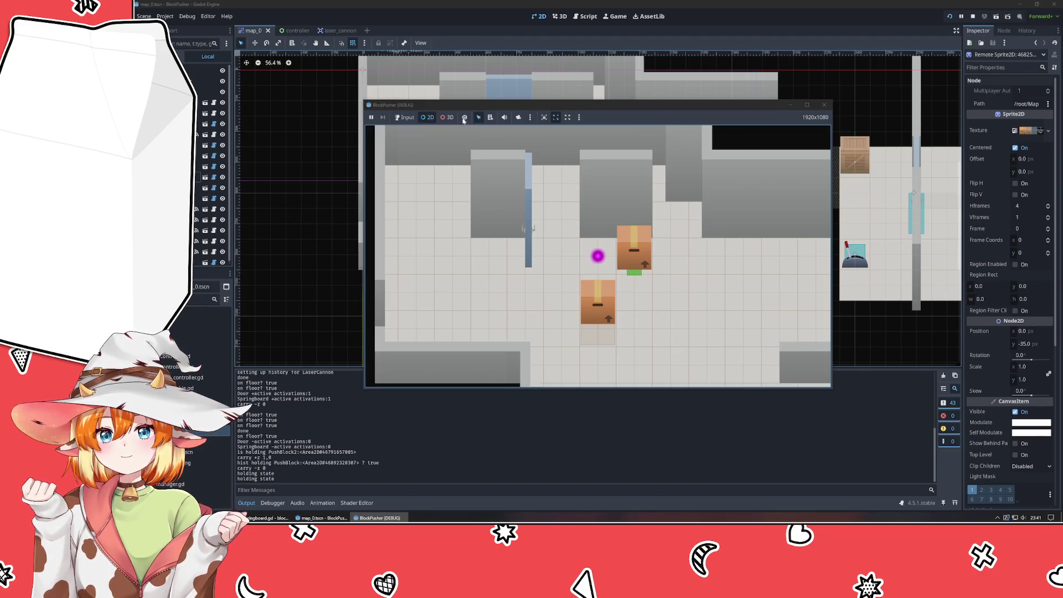
{"action": "left_click", "coordinate": [490, 118]}
{"action": "left_click", "coordinate": [603, 305]}
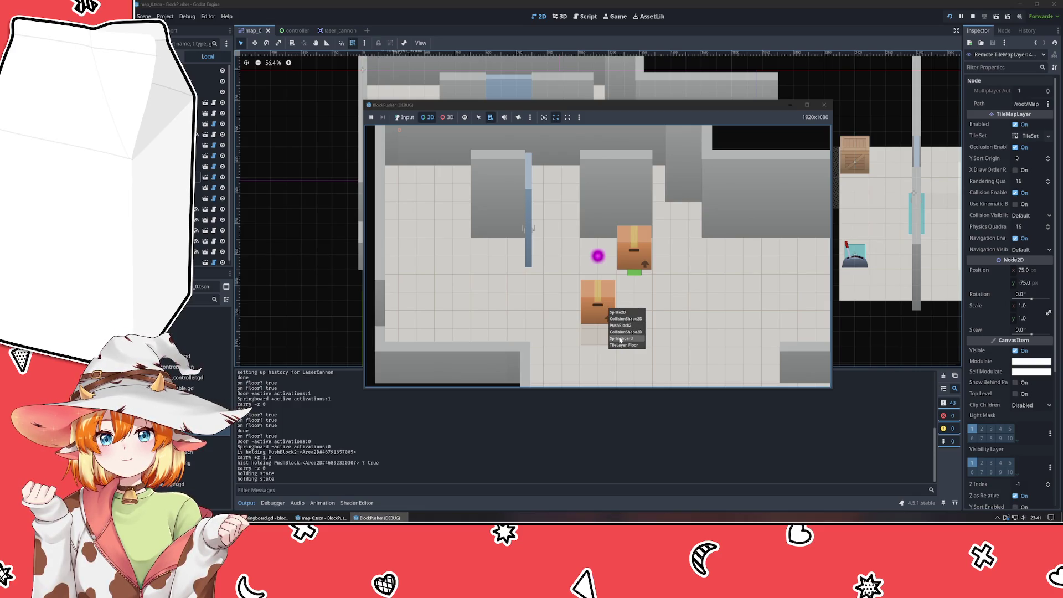
{"action": "left_click", "coordinate": [619, 339]}
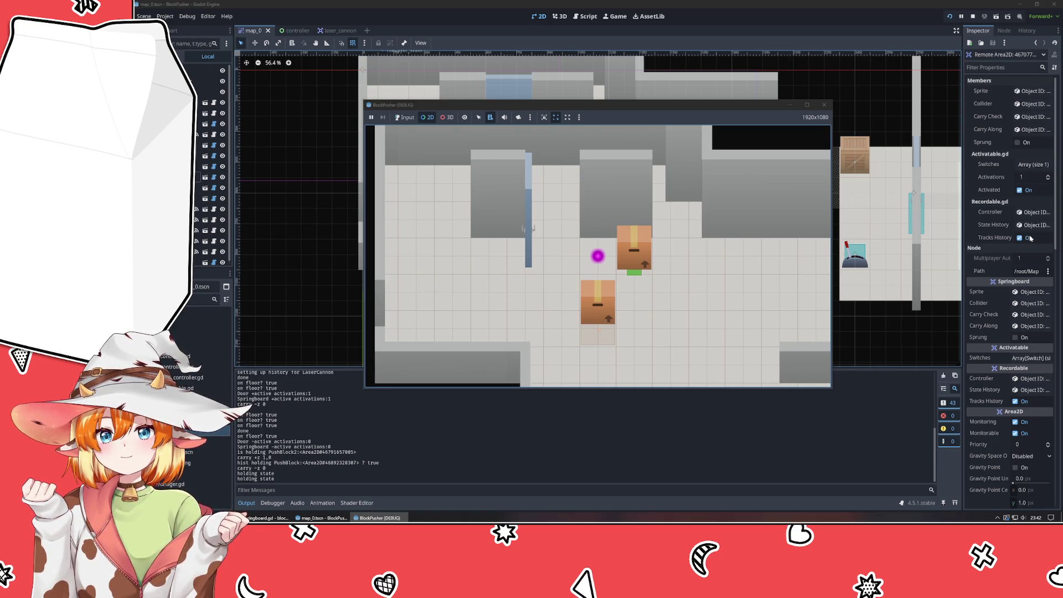
Review Springboard's remote properties, select the wall TileMapLayer, then switch back to Input mode.
{"action": "scroll", "coordinate": [991, 369], "scroll_direction": "down", "scroll_amount": 15}
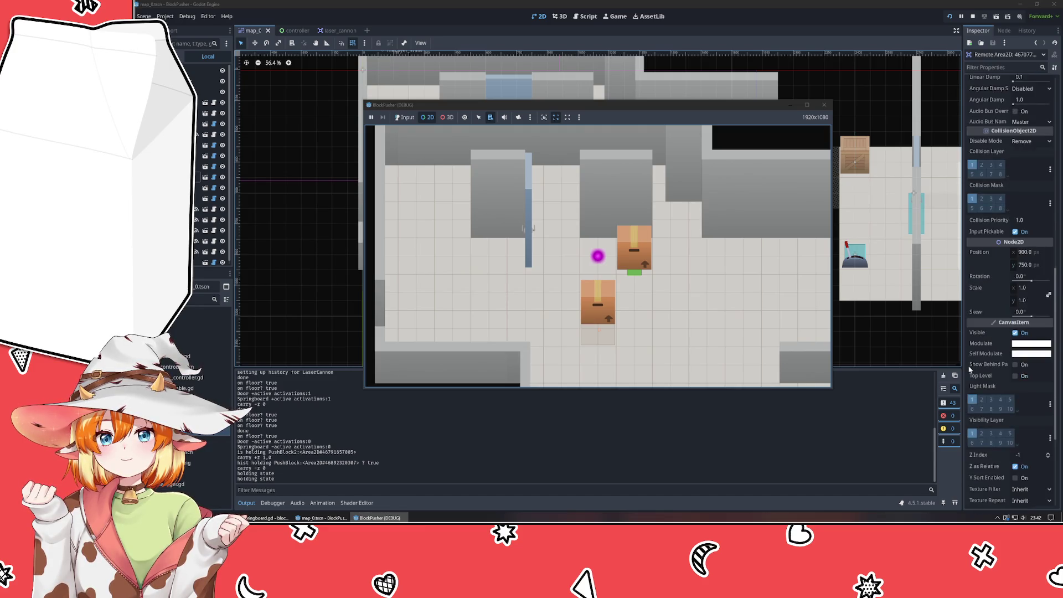
{"action": "scroll", "coordinate": [971, 370], "scroll_direction": "down", "scroll_amount": 5}
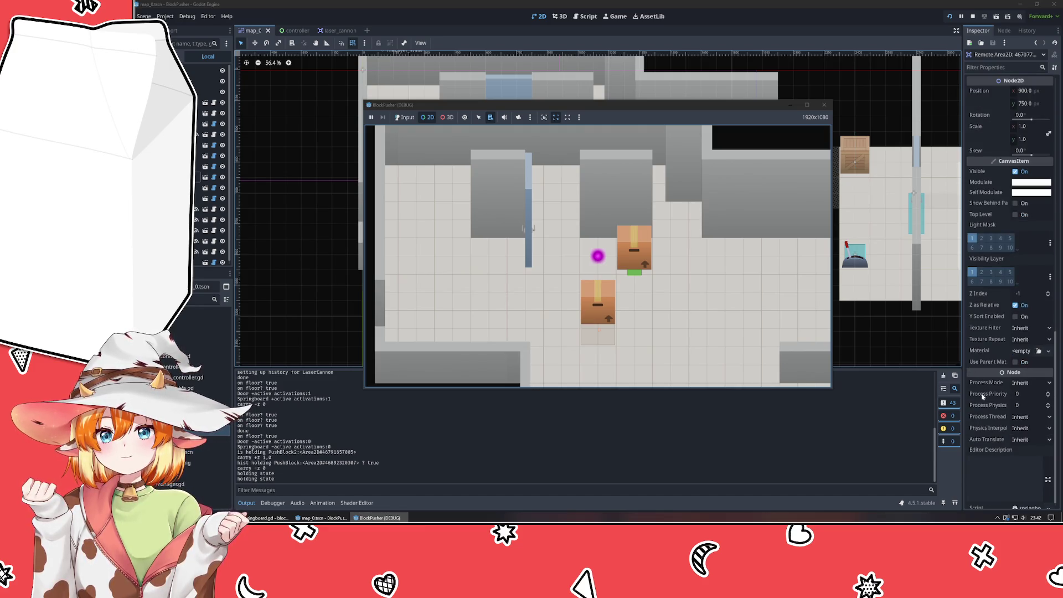
{"action": "scroll", "coordinate": [983, 397], "scroll_direction": "up", "scroll_amount": 15}
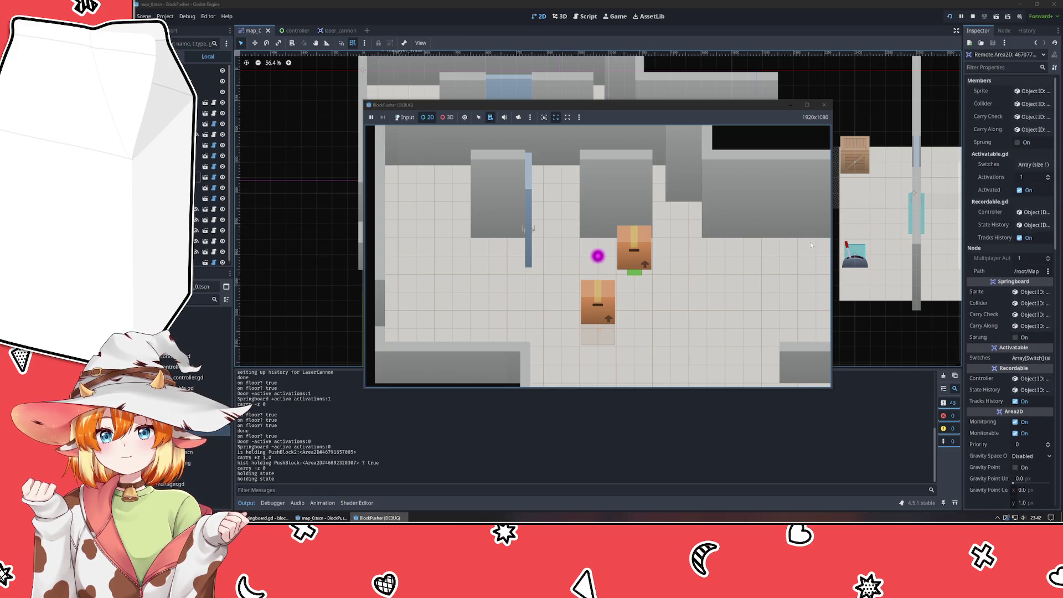
{"action": "left_click", "coordinate": [800, 228]}
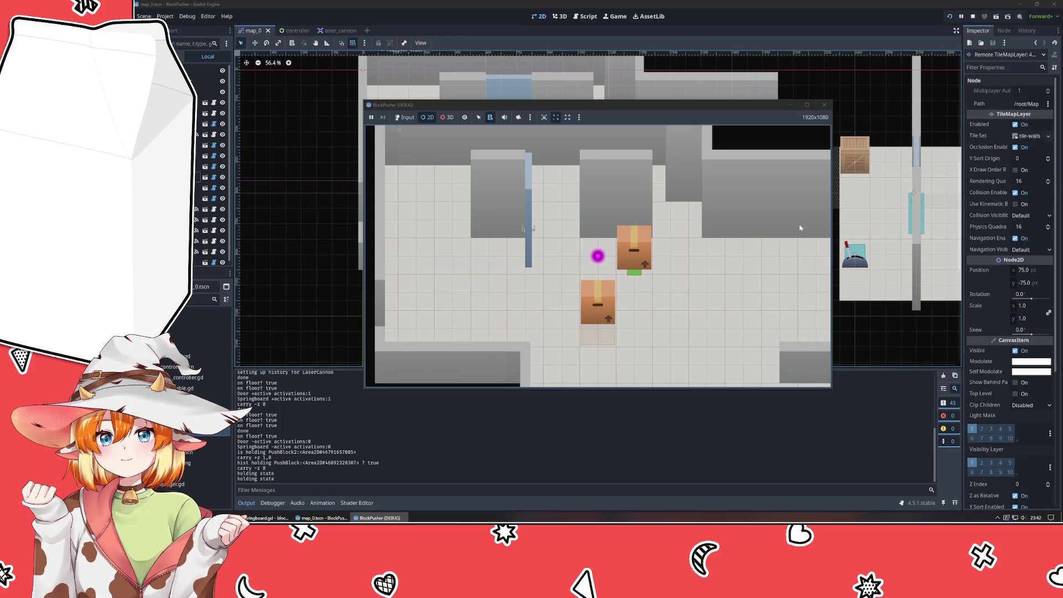
{"action": "left_click", "coordinate": [405, 118]}
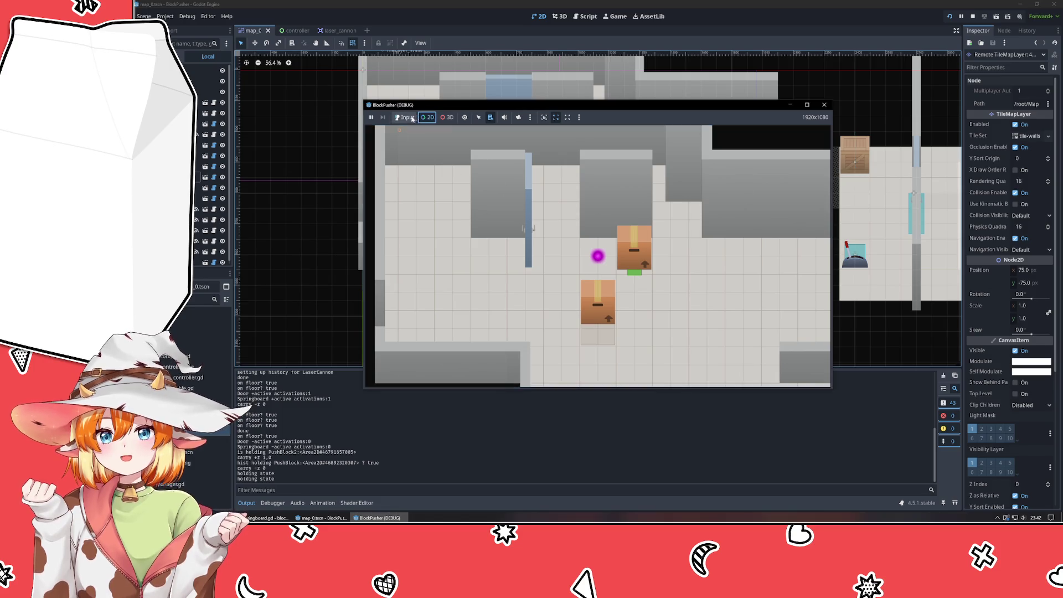
Move the player with D and S, stop the game, select PushBlock2 and relaunch the playtest.
{"action": "key", "text": "d"}
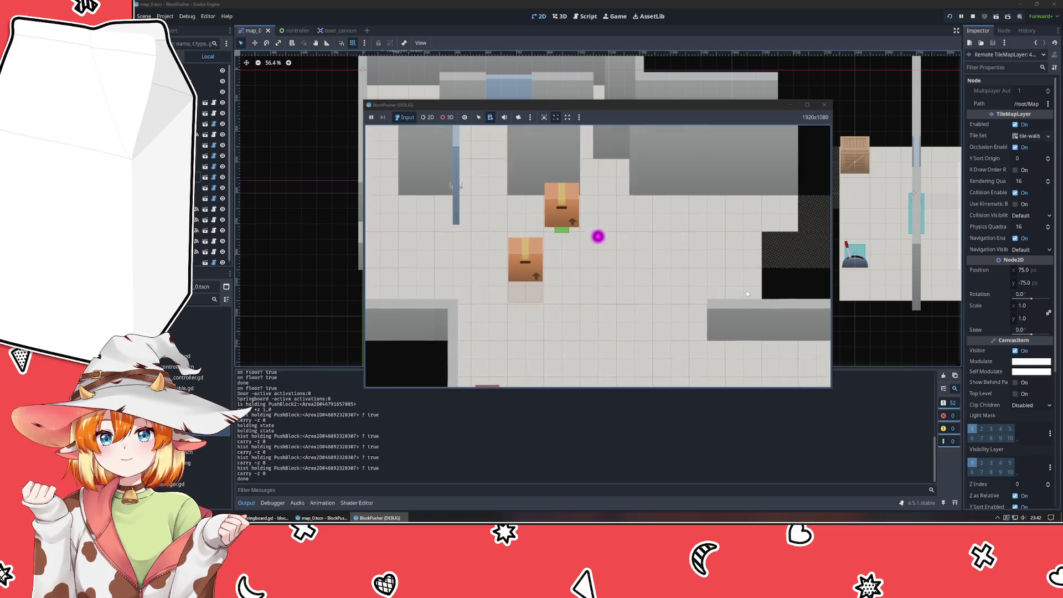
{"action": "key", "text": "s"}
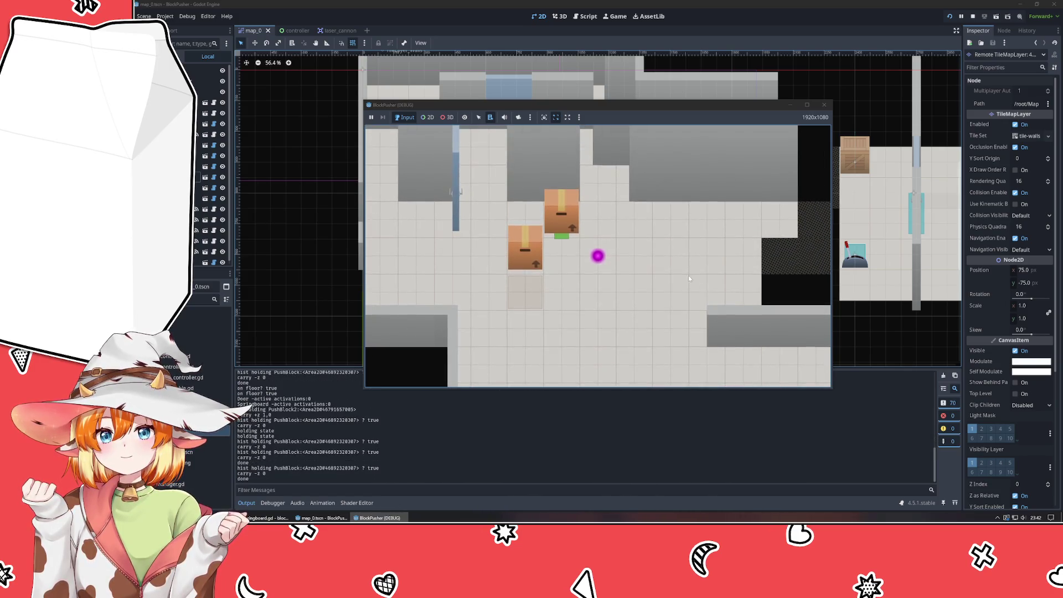
{"action": "left_click", "coordinate": [825, 105]}
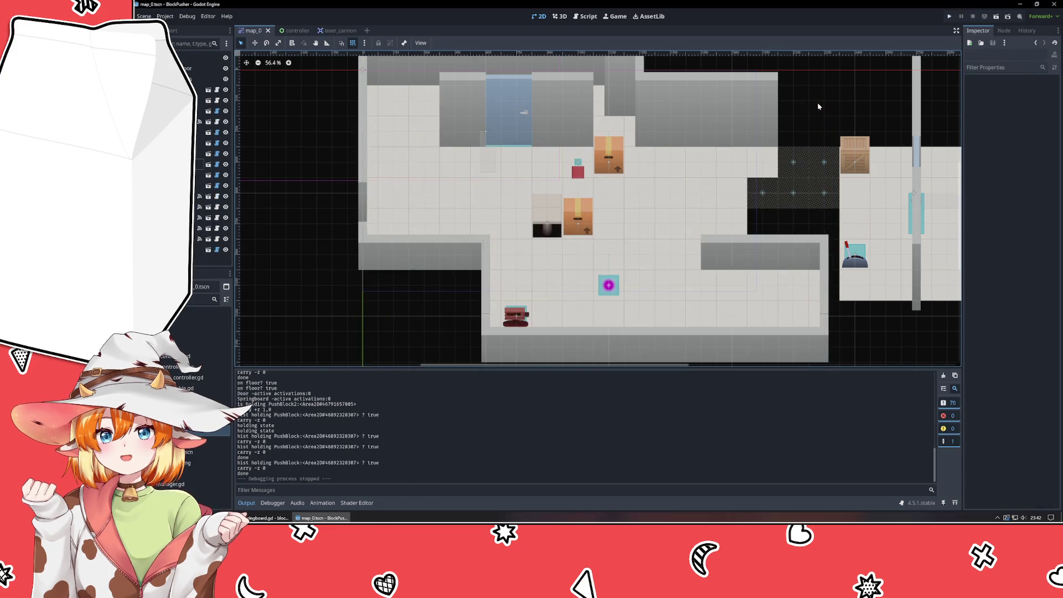
{"action": "left_click", "coordinate": [565, 226]}
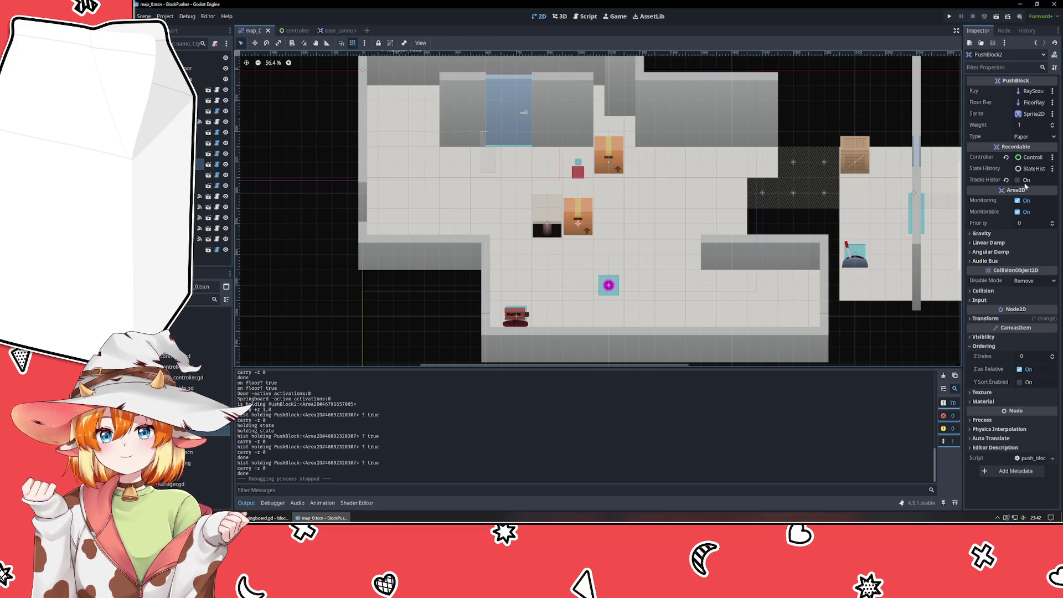
{"action": "left_click", "coordinate": [950, 17]}
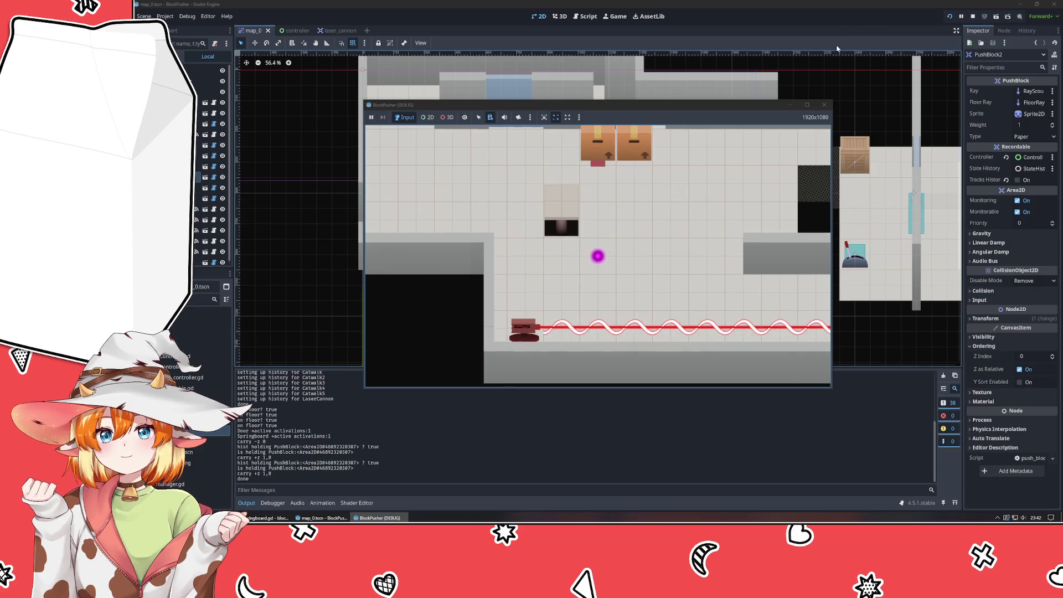
Restart the playtest, uncheck PushBlock2's Tracks History, stop the run, and bring VSCodium forward.
{"action": "left_click", "coordinate": [950, 17]}
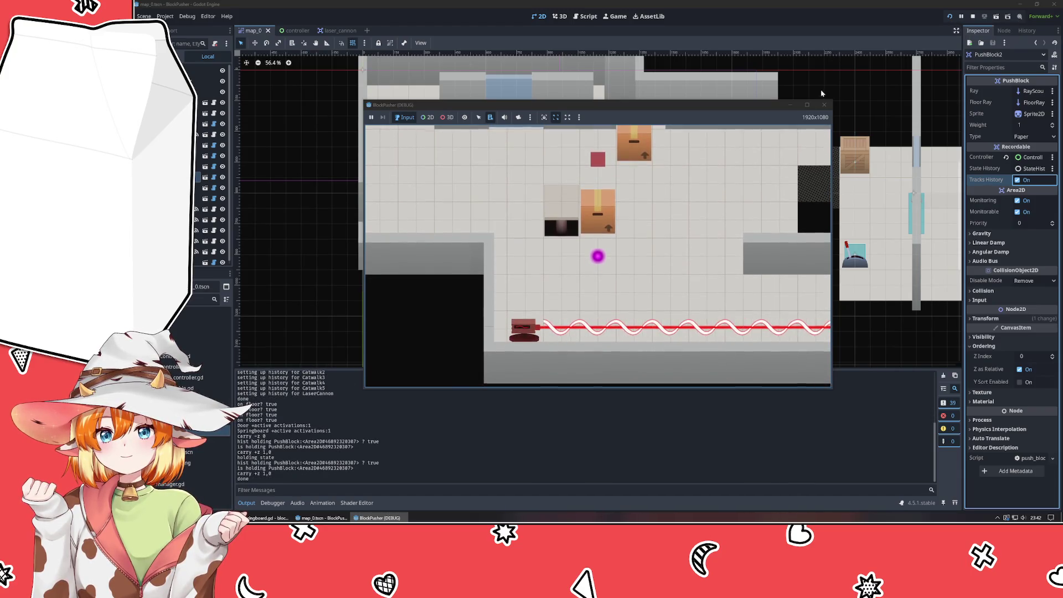
{"action": "left_click", "coordinate": [824, 104]}
{"action": "left_click", "coordinate": [1031, 181]}
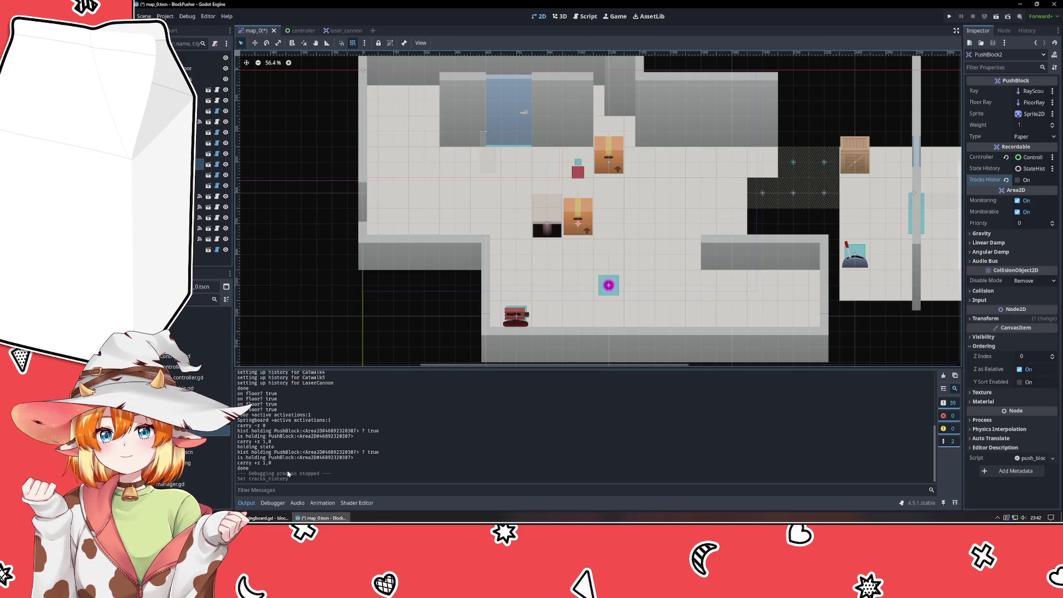
{"action": "left_click", "coordinate": [268, 518]}
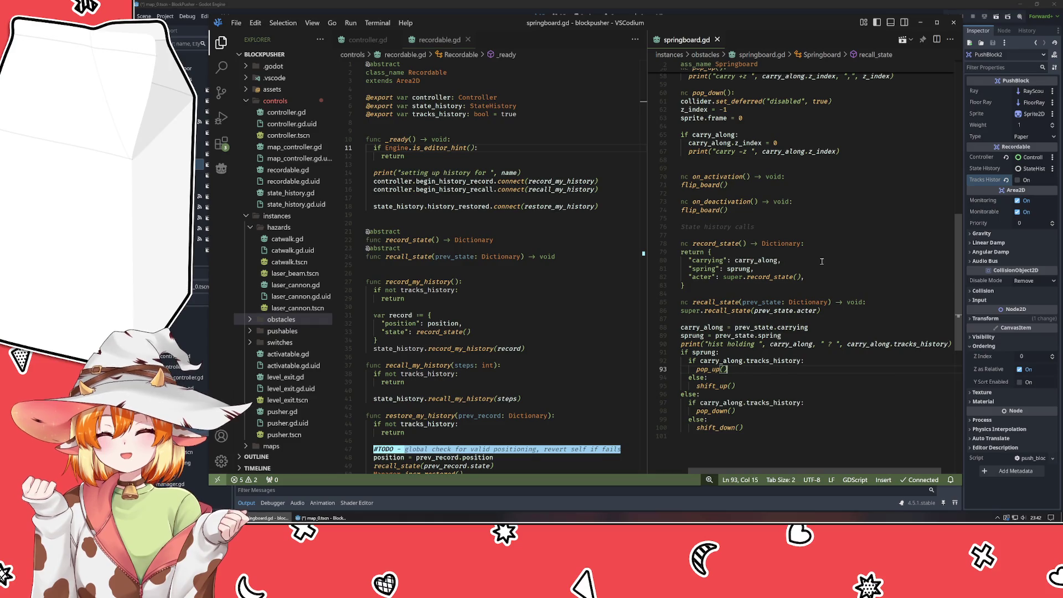
Select the tracks_history print argument and scroll to springboard.gd's pop_down code.
{"action": "left_click_drag", "start_coordinate": [947, 344], "coordinate": [822, 344]}
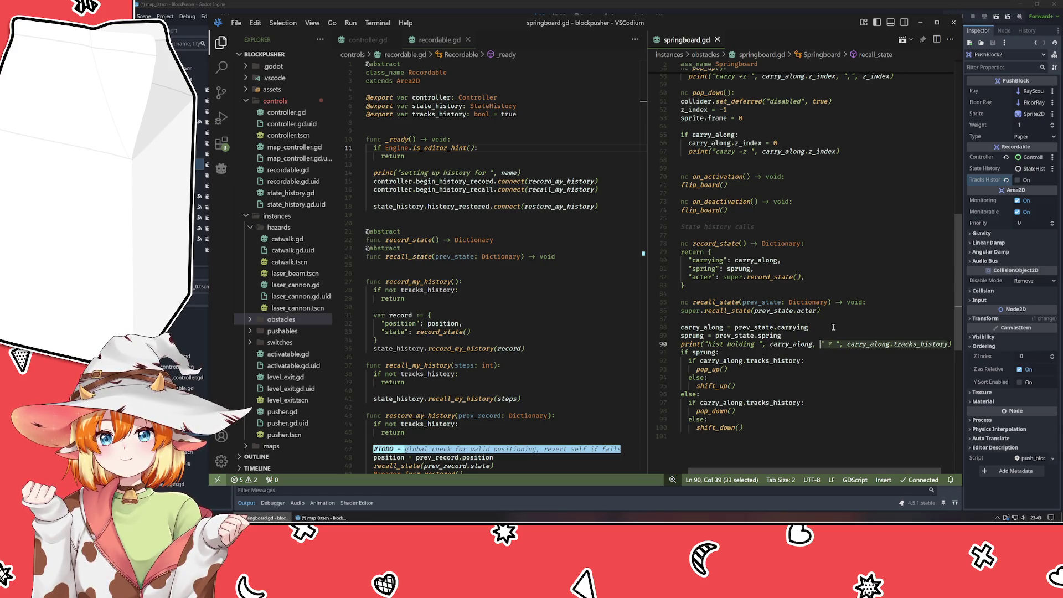
{"action": "scroll", "coordinate": [831, 327], "scroll_direction": "up", "scroll_amount": 5}
{"action": "scroll", "coordinate": [831, 326], "scroll_direction": "up", "scroll_amount": 6}
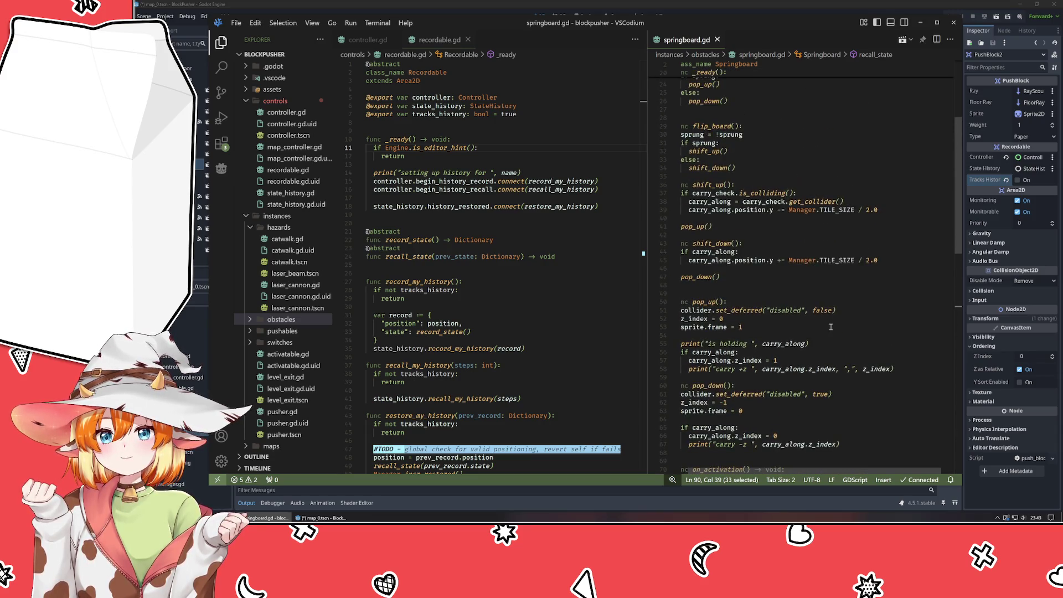
{"action": "scroll", "coordinate": [848, 352], "scroll_direction": "down", "scroll_amount": 2}
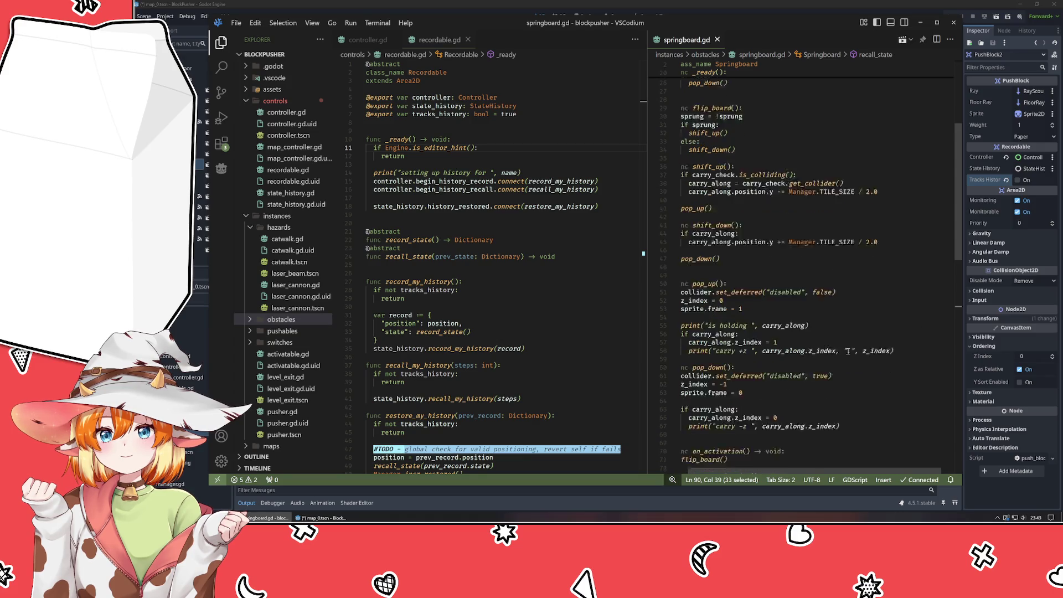
{"action": "left_click", "coordinate": [847, 351]}
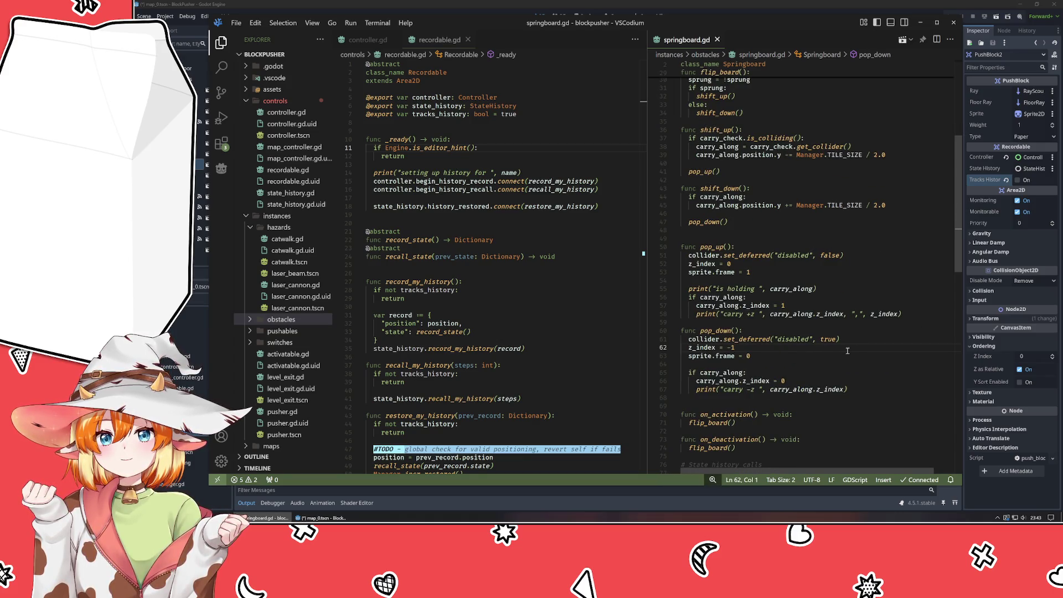
Select set_deferred to read its documentation and scroll through the pop_up and pop_down code.
{"action": "double_click", "coordinate": [746, 255]}
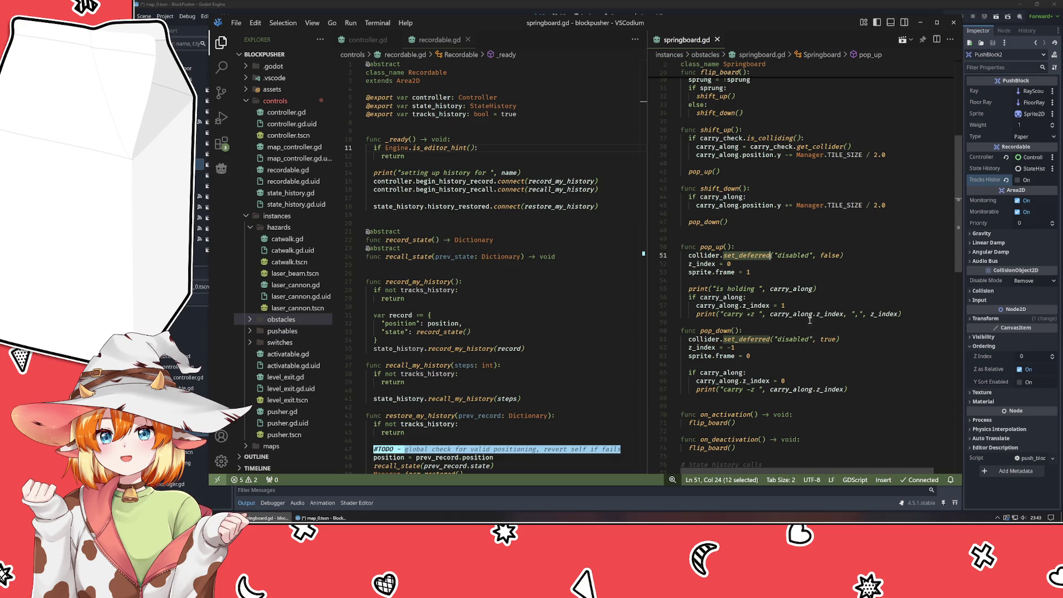
{"action": "scroll", "coordinate": [810, 320], "scroll_direction": "down", "scroll_amount": 5}
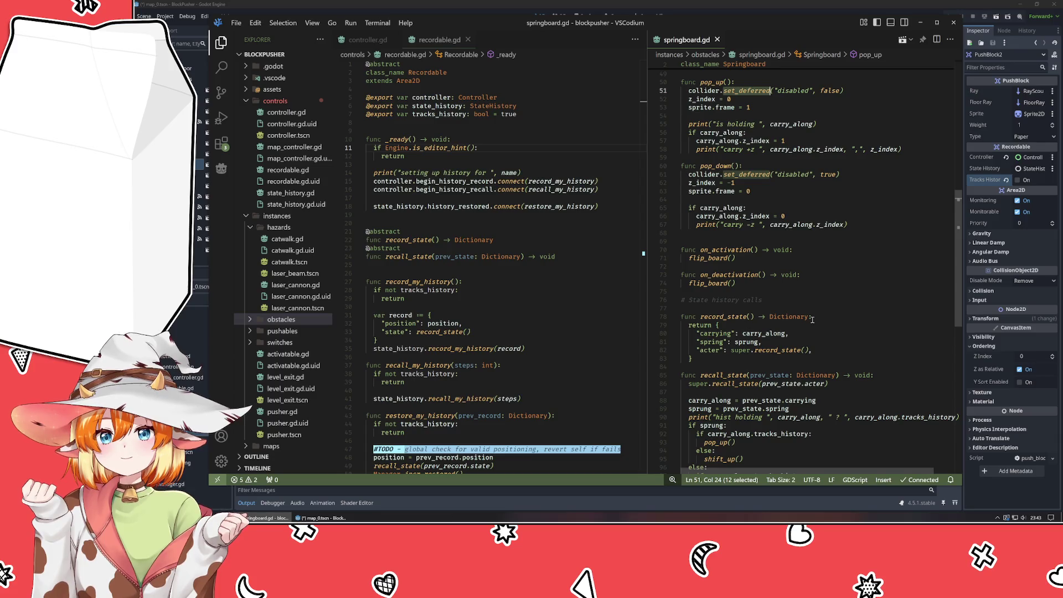
{"action": "scroll", "coordinate": [813, 319], "scroll_direction": "up", "scroll_amount": 5}
{"action": "scroll", "coordinate": [812, 321], "scroll_direction": "down", "scroll_amount": 6}
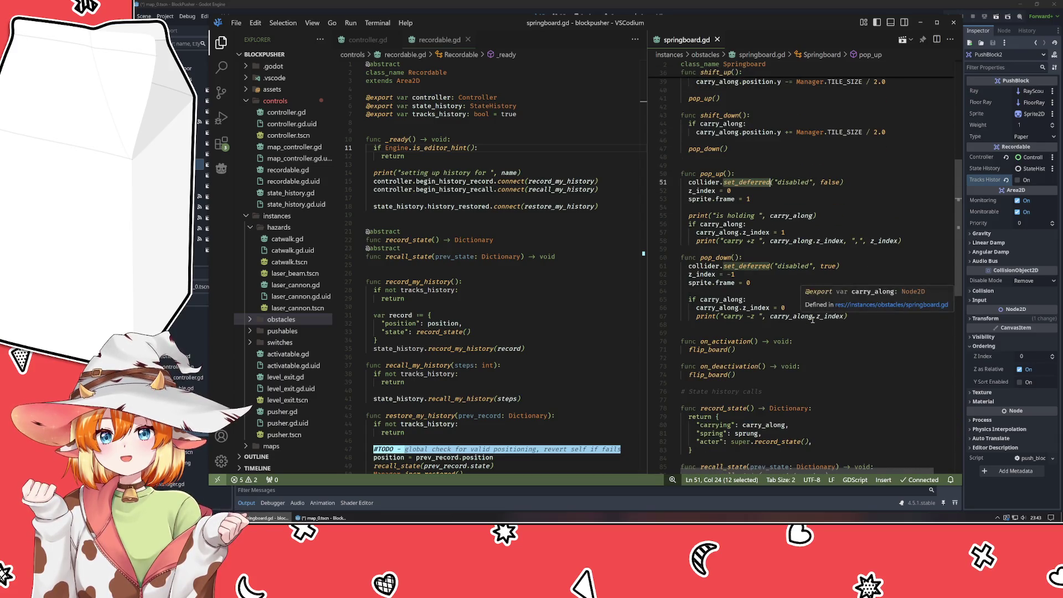
{"action": "scroll", "coordinate": [813, 320], "scroll_direction": "up", "scroll_amount": 4}
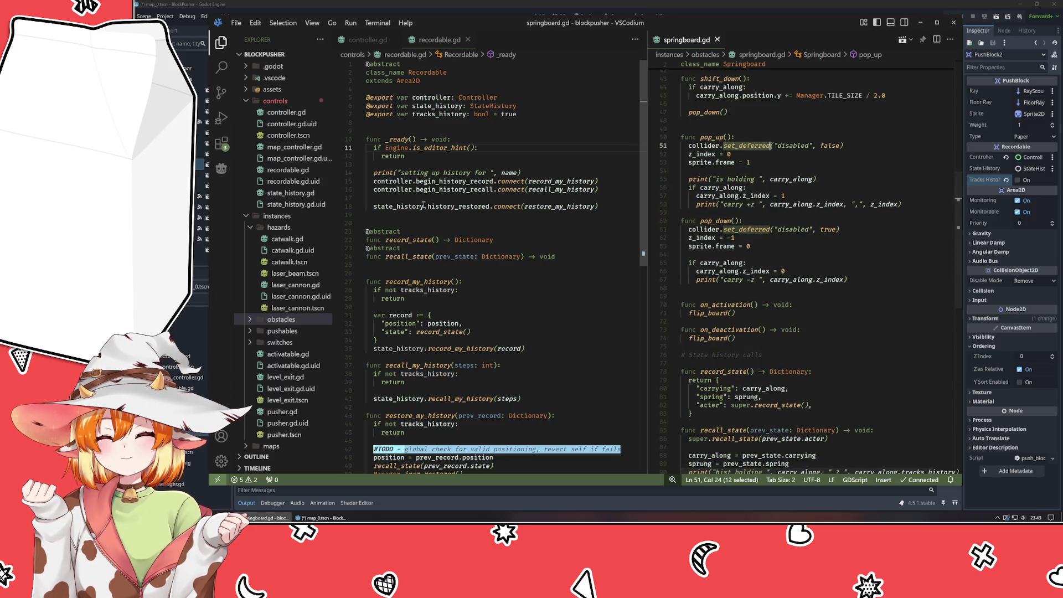
Add camera.set_deferred("position_smoothing_enabled", true); to _ready in controller.gd.
{"action": "left_click", "coordinate": [371, 40]}
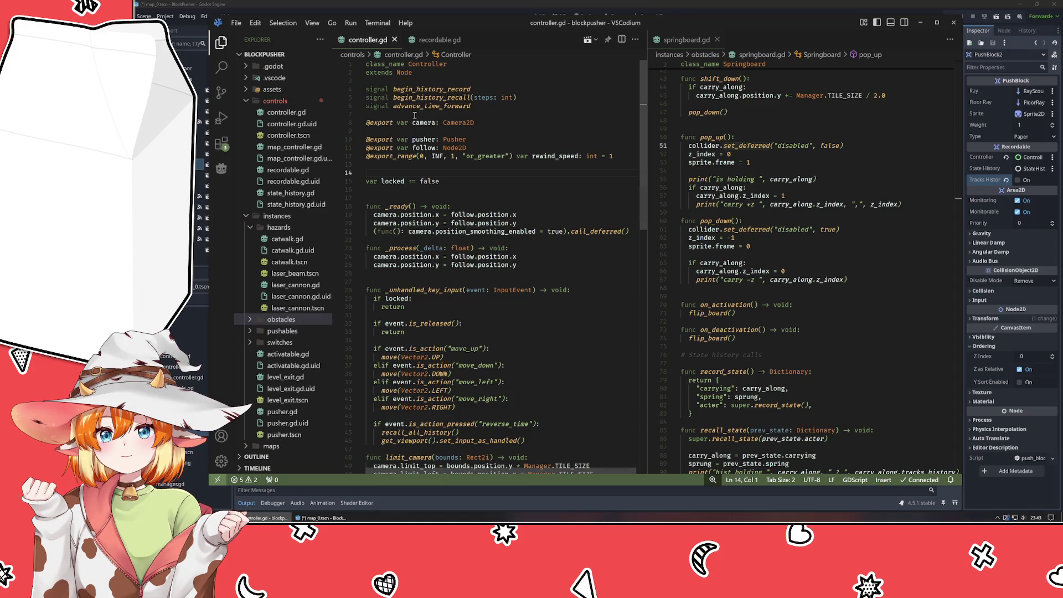
{"action": "left_click", "coordinate": [635, 233]}
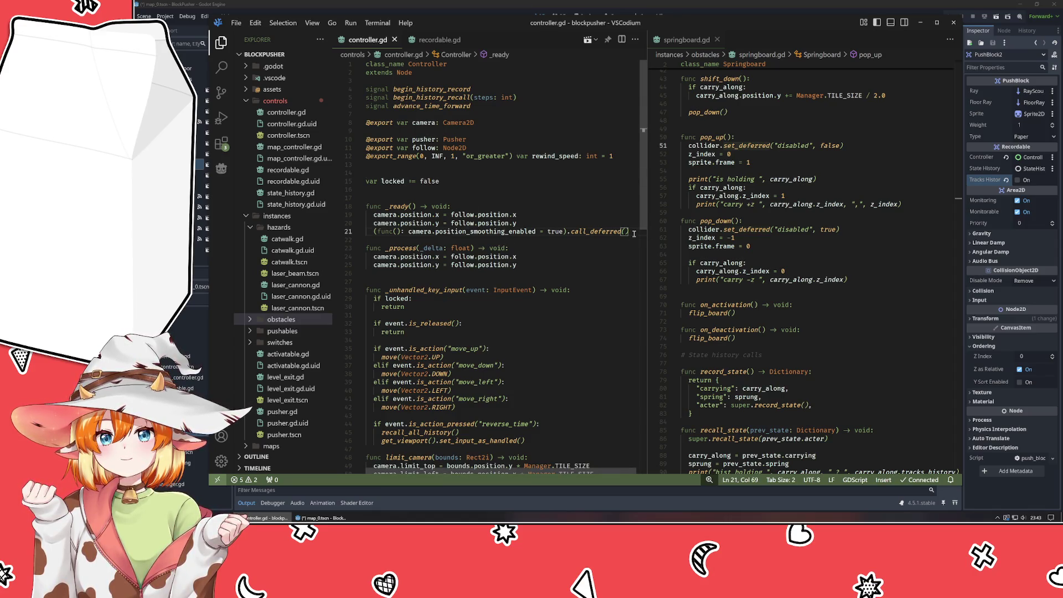
{"action": "key", "text": "Return"}
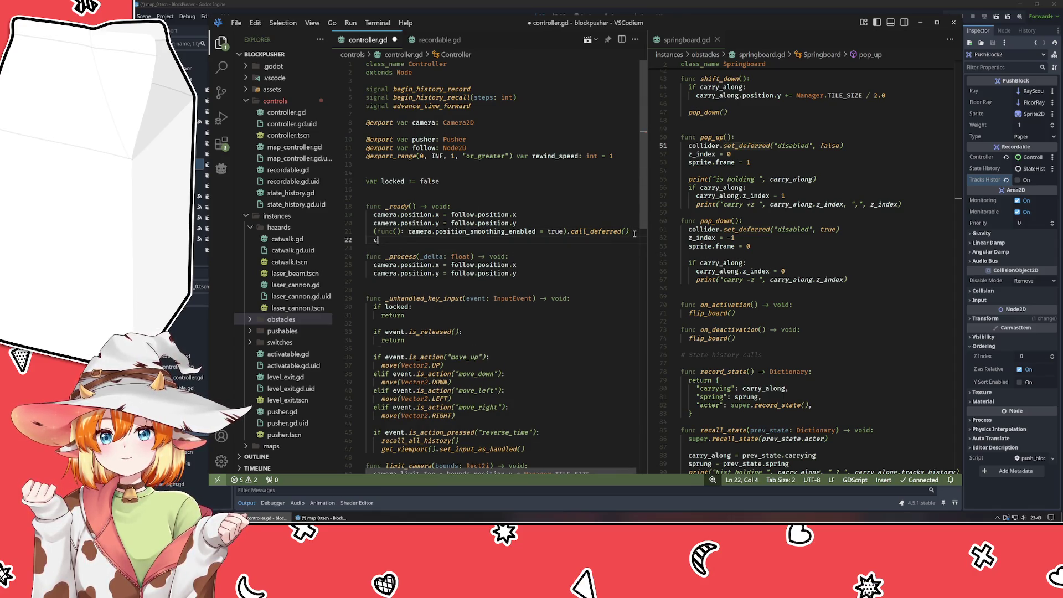
{"action": "type", "text": "amera.set_des"}
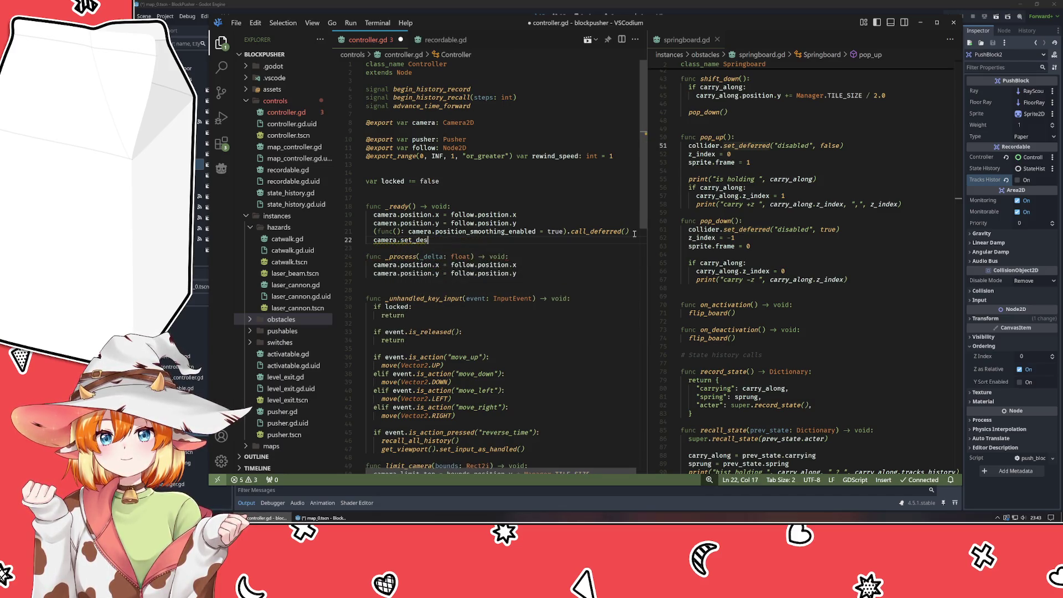
{"action": "key", "text": "BackSpace"}
{"action": "type", "text": "f"}
{"action": "key", "text": "Return"}
{"action": "type", "text": "\"position_smoothing_enabled\", true);"}
Delete the old call_deferred lambda line, save controller.gd, and return to recordable.gd.
{"action": "left_click", "coordinate": [635, 233]}
{"action": "key", "text": "shift+Home"}
{"action": "key", "text": "shift+Home"}
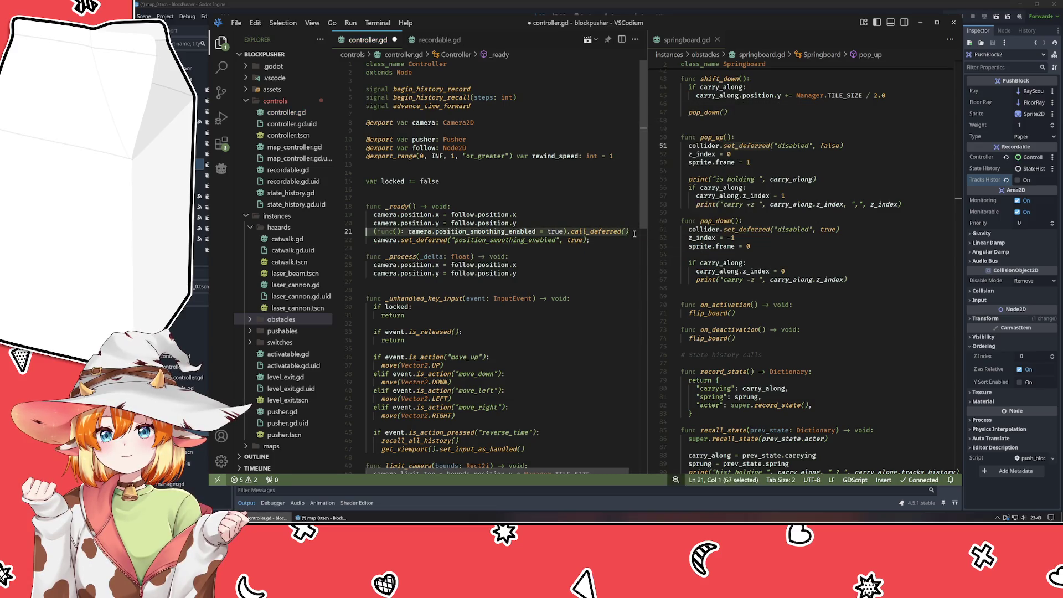
{"action": "key", "text": "BackSpace"}
{"action": "key", "text": "BackSpace"}
{"action": "key", "text": "ctrl+s"}
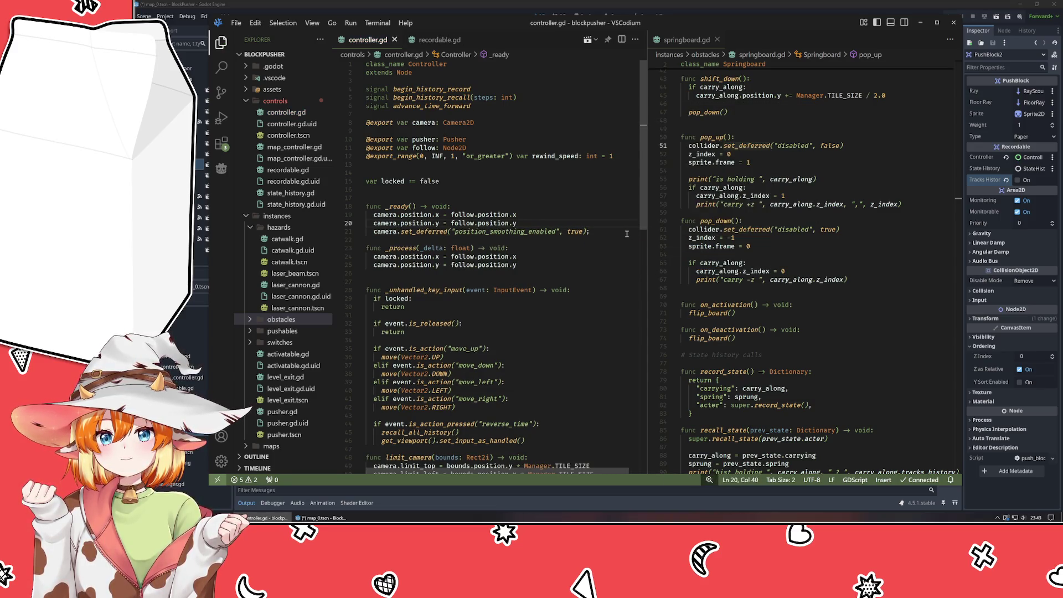
{"action": "left_click", "coordinate": [736, 313]}
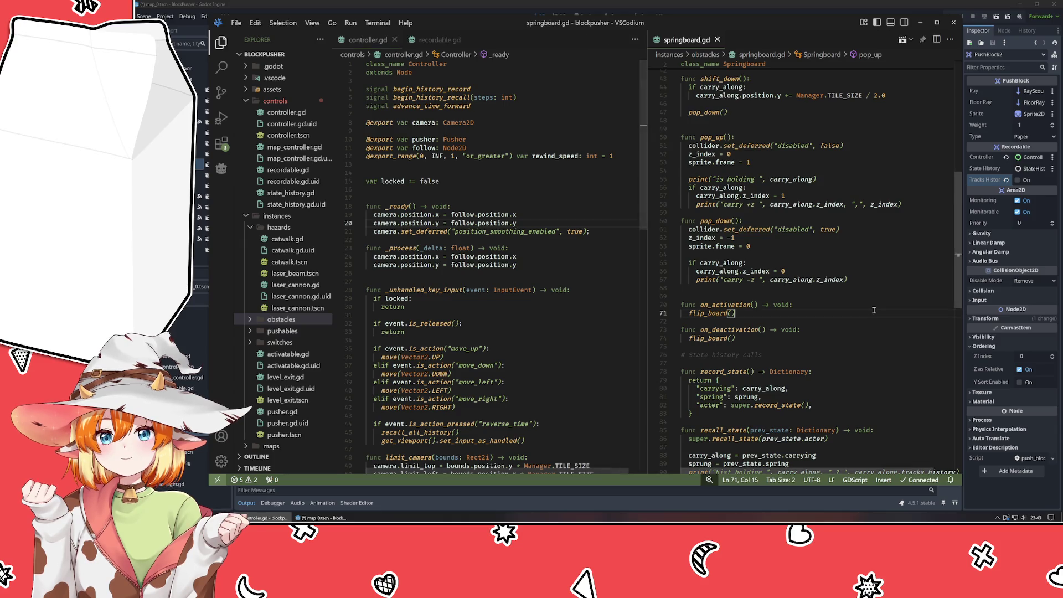
{"action": "left_click", "coordinate": [440, 40]}
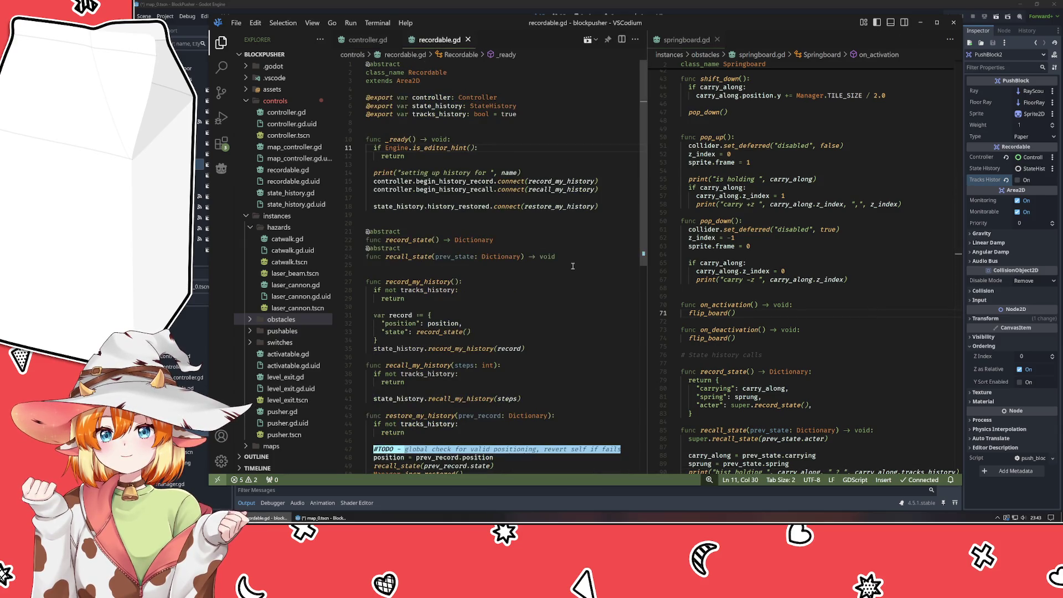
Add print(self, " is not recording hisotry") under record_my_history's tracks_history check.
{"action": "scroll", "coordinate": [573, 266], "scroll_direction": "down", "scroll_amount": 4}
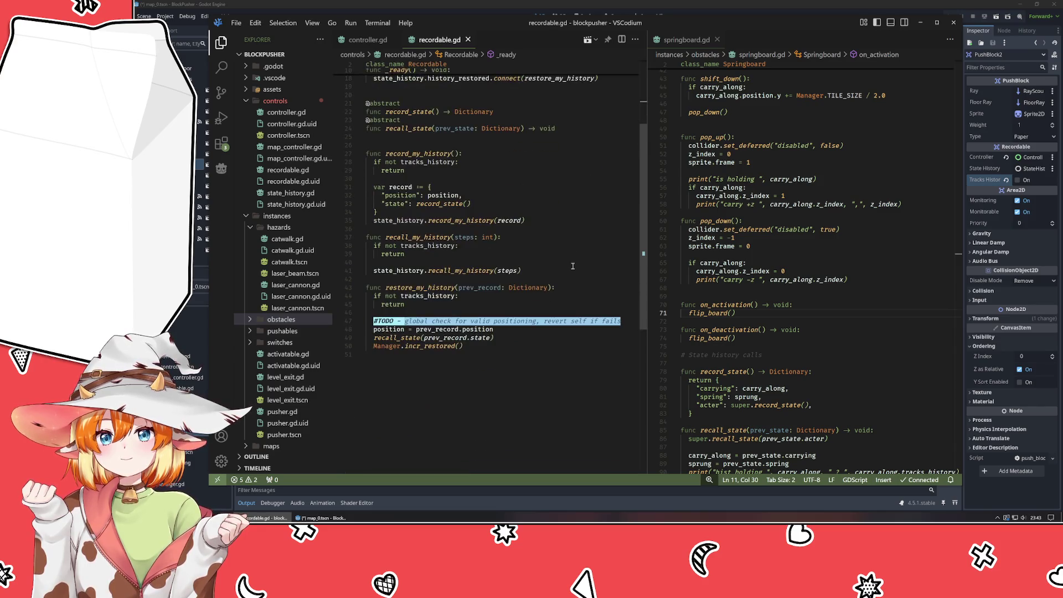
{"action": "scroll", "coordinate": [532, 172], "scroll_direction": "up", "scroll_amount": 4}
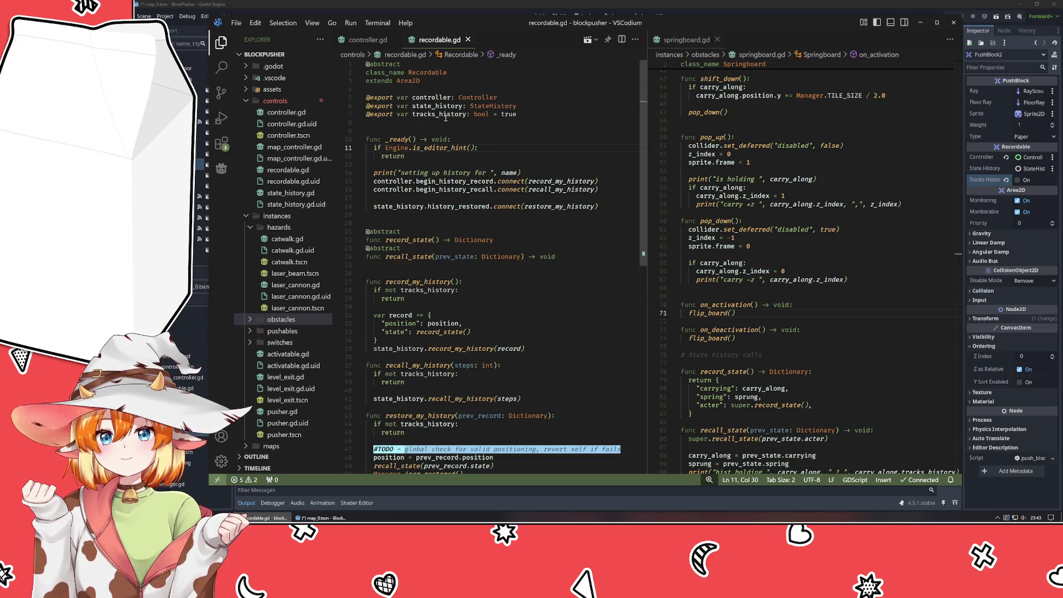
{"action": "left_click", "coordinate": [443, 114]}
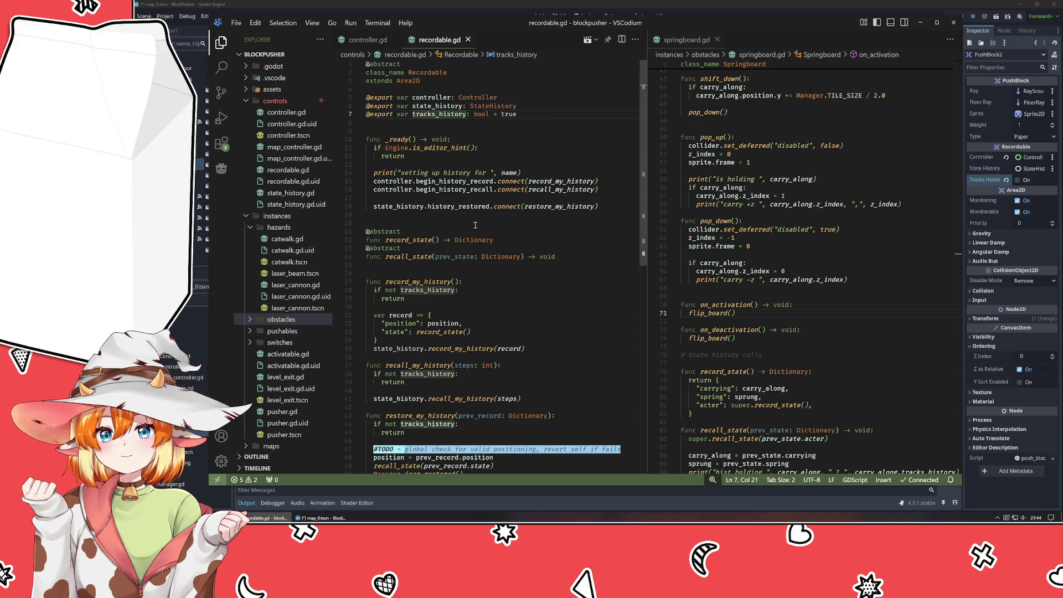
{"action": "scroll", "coordinate": [475, 224], "scroll_direction": "down", "scroll_amount": 2}
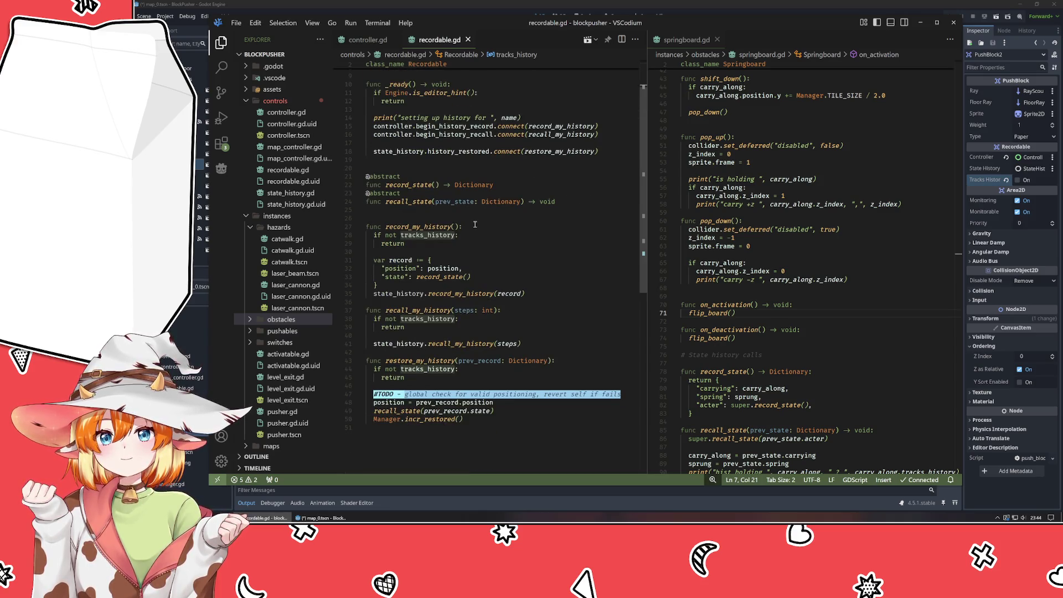
{"action": "left_click", "coordinate": [476, 226]}
{"action": "left_click", "coordinate": [469, 236]}
{"action": "key", "text": "Return"}
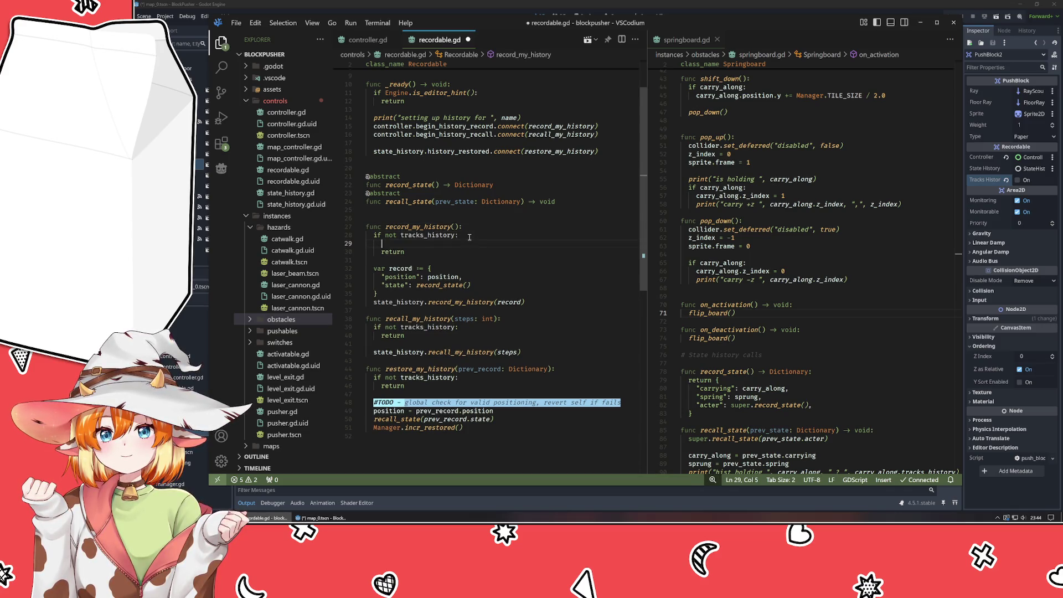
{"action": "type", "text": "pr"}
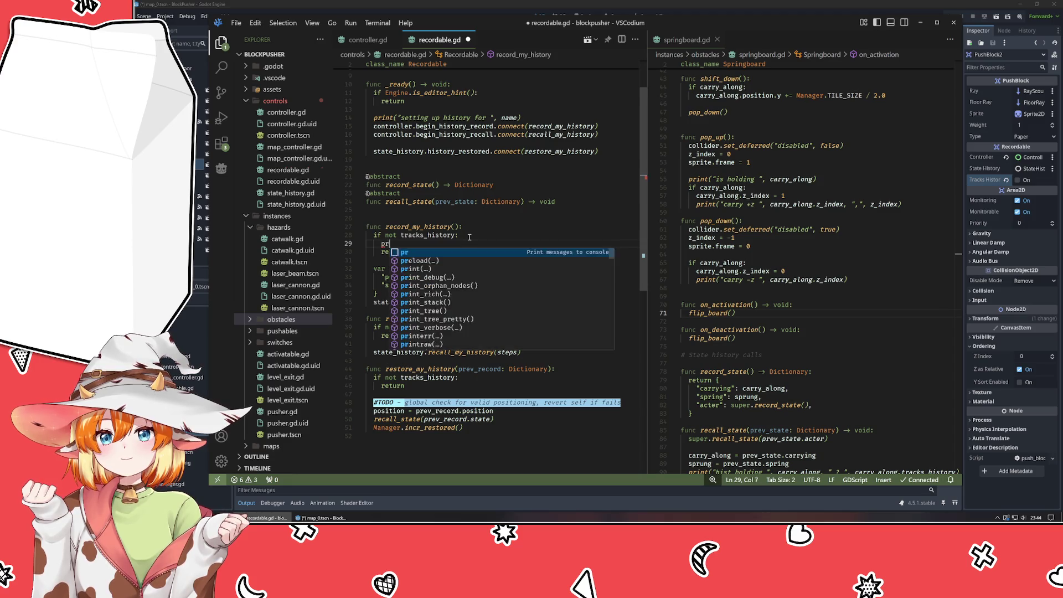
{"action": "type", "text": "int(self, \" is n"}
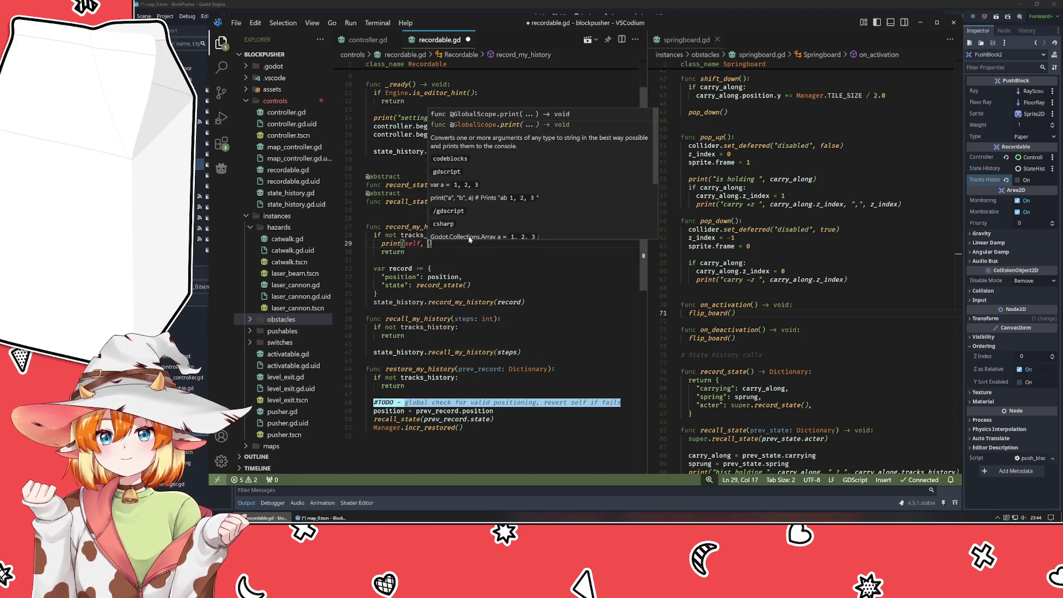
{"action": "type", "text": "ot "}
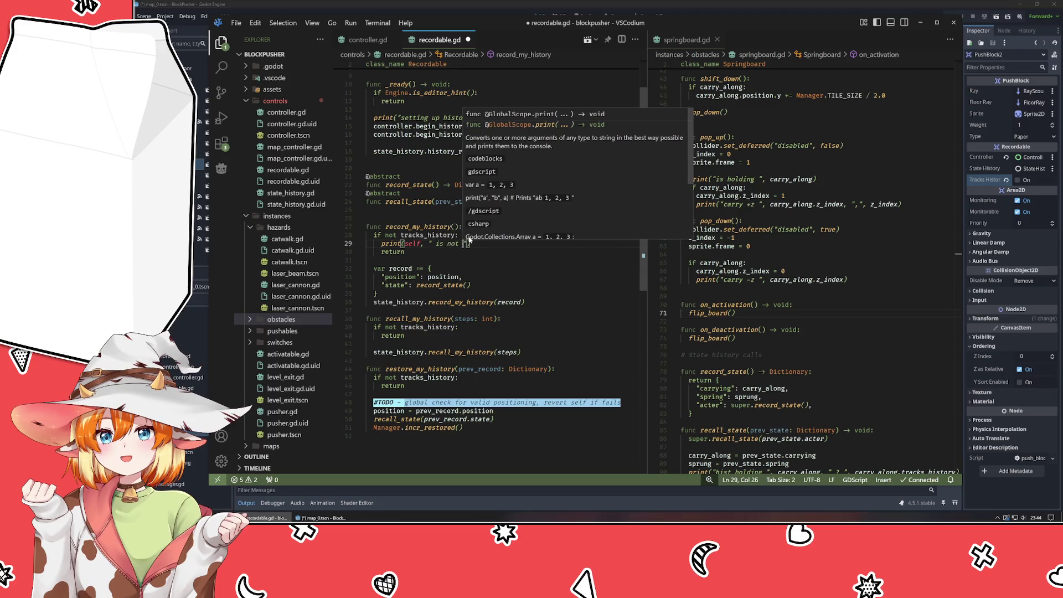
{"action": "type", "text": "recording hisotry\""}
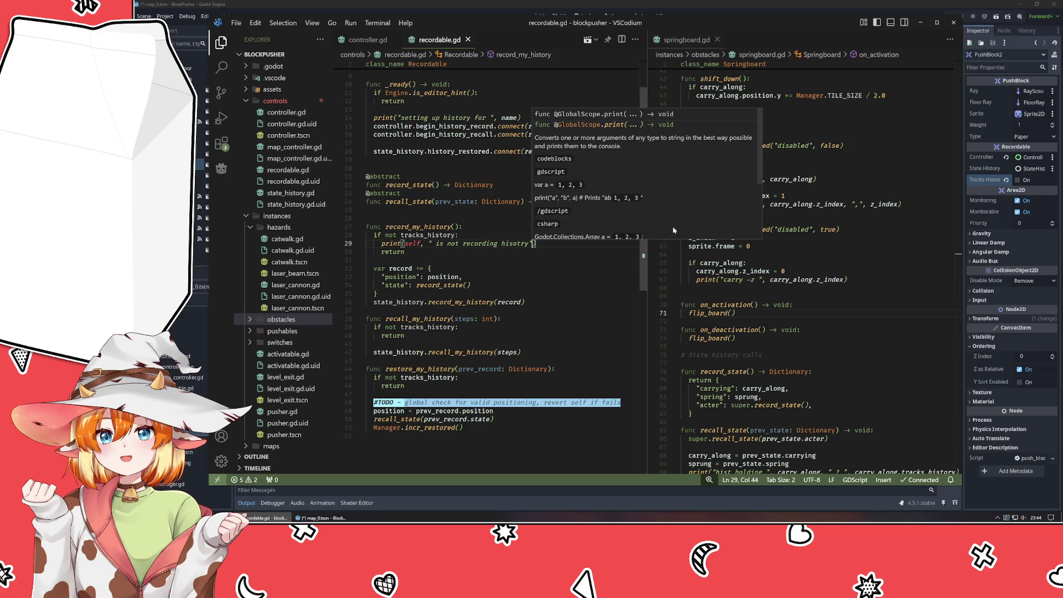
{"action": "left_click", "coordinate": [839, 4]}
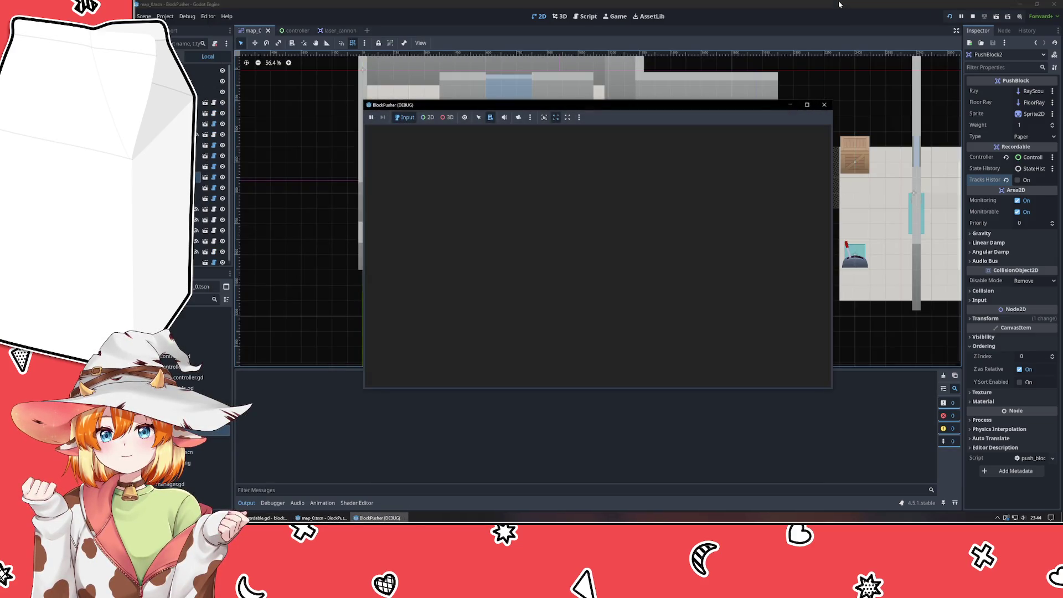
Stop the running BlockPusher game and launch it again.
{"action": "key", "text": "Up"}
{"action": "key", "text": "Up"}
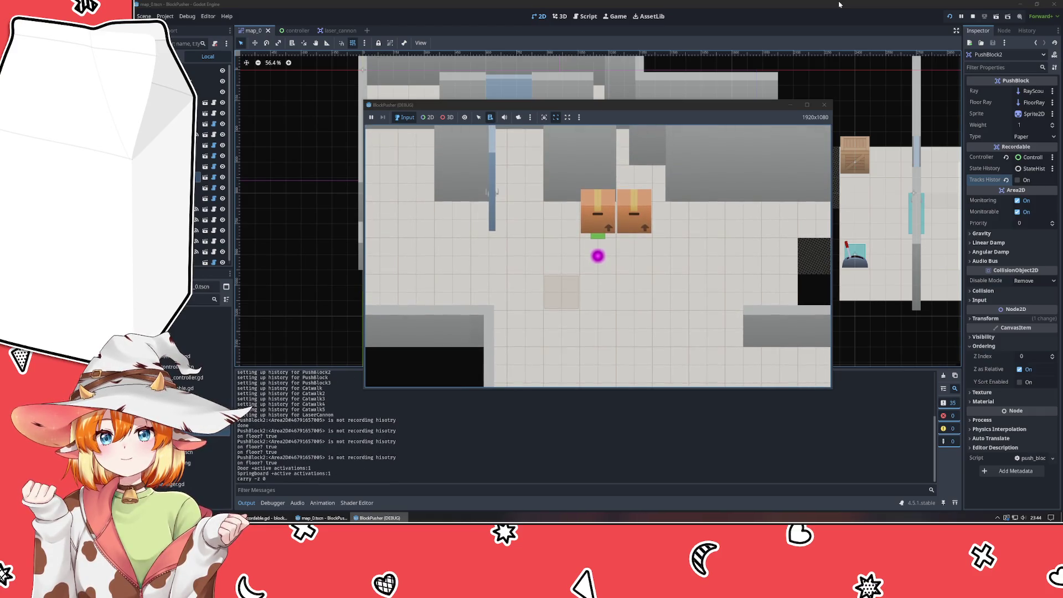
{"action": "left_click", "coordinate": [824, 104]}
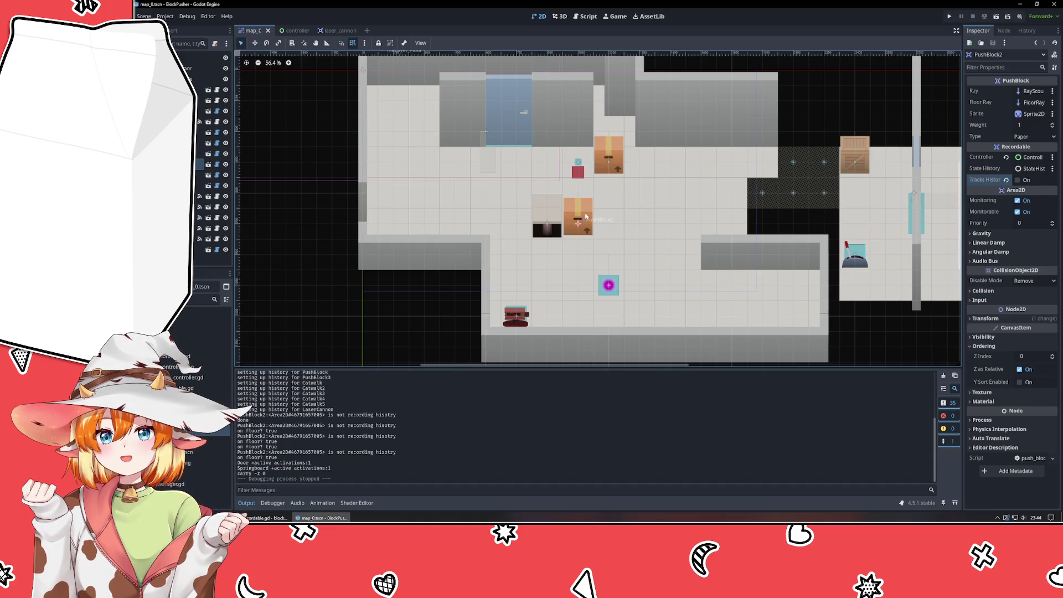
{"action": "left_click", "coordinate": [950, 17]}
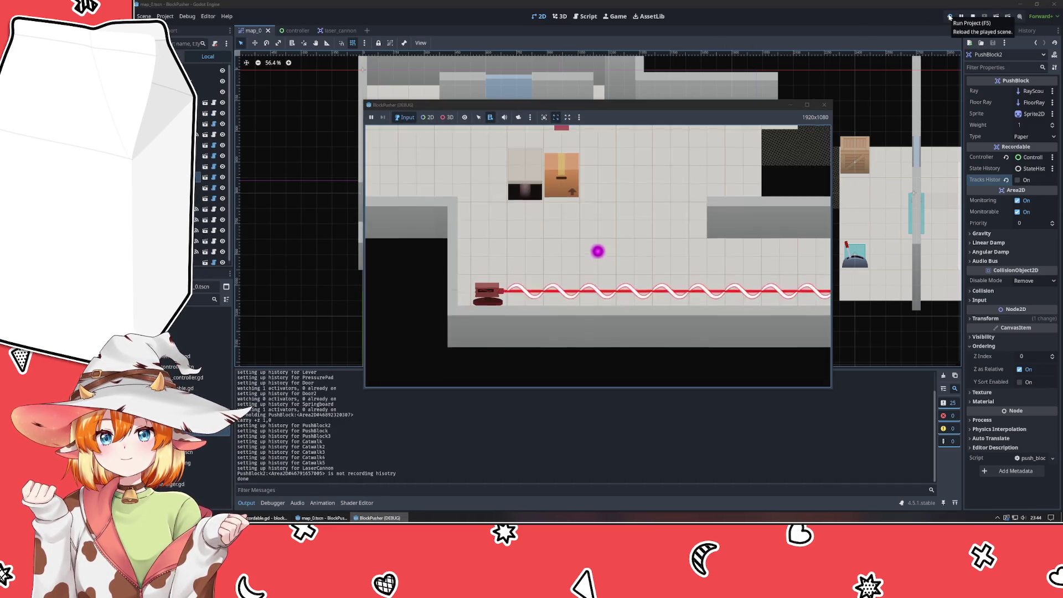
Push a crate onto the floor plate, carry it around, then move it back onto the plate.
{"action": "key", "text": "Right"}
{"action": "key", "text": "Up"}
{"action": "key", "text": "Left"}
{"action": "key", "text": "Down"}
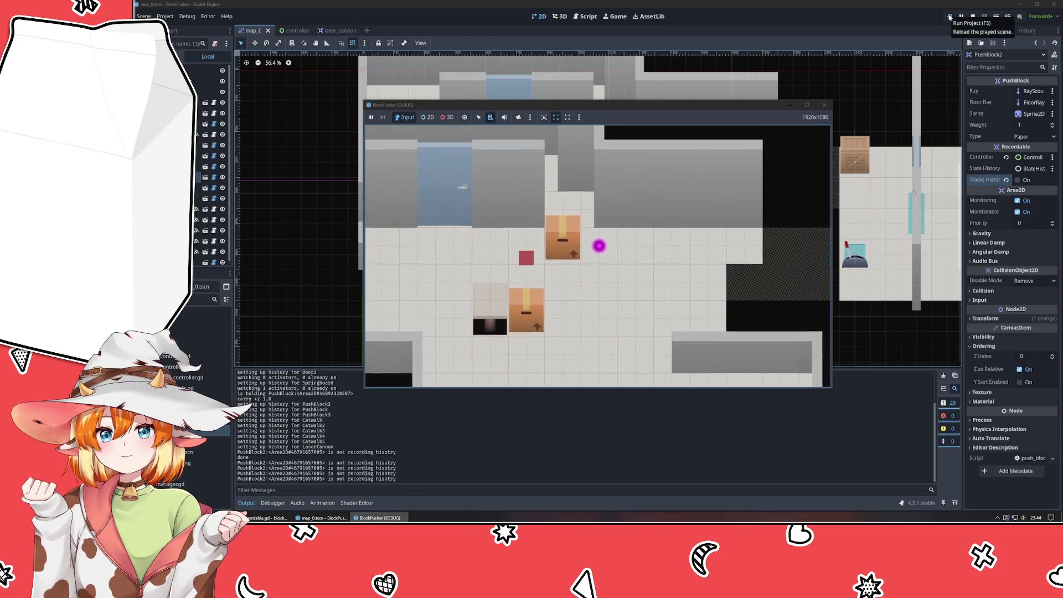
{"action": "key", "text": "Down"}
{"action": "key", "text": "Left"}
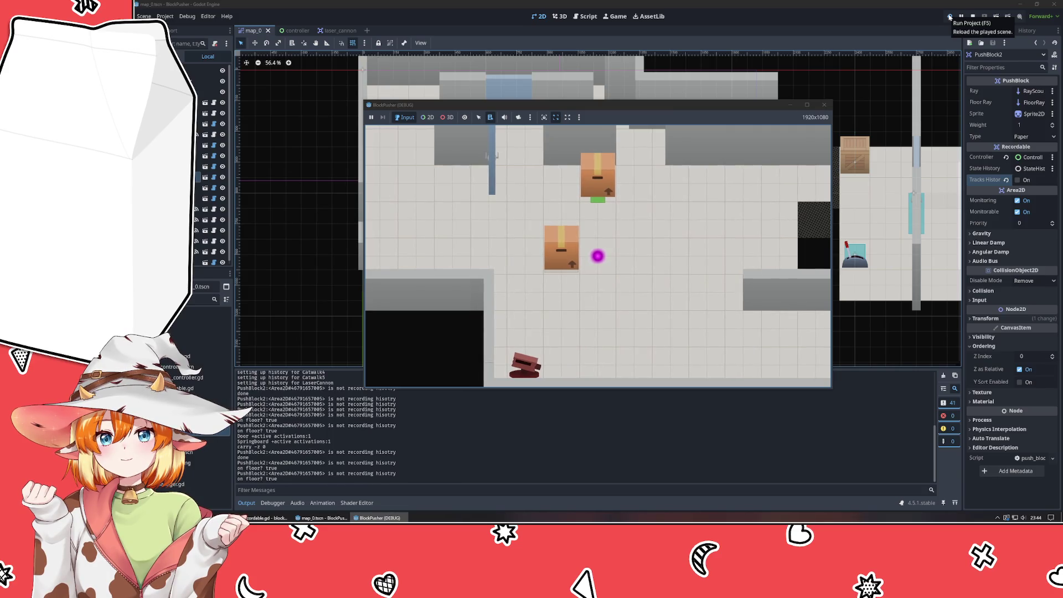
{"action": "key", "text": "Up"}
{"action": "key", "text": "Left"}
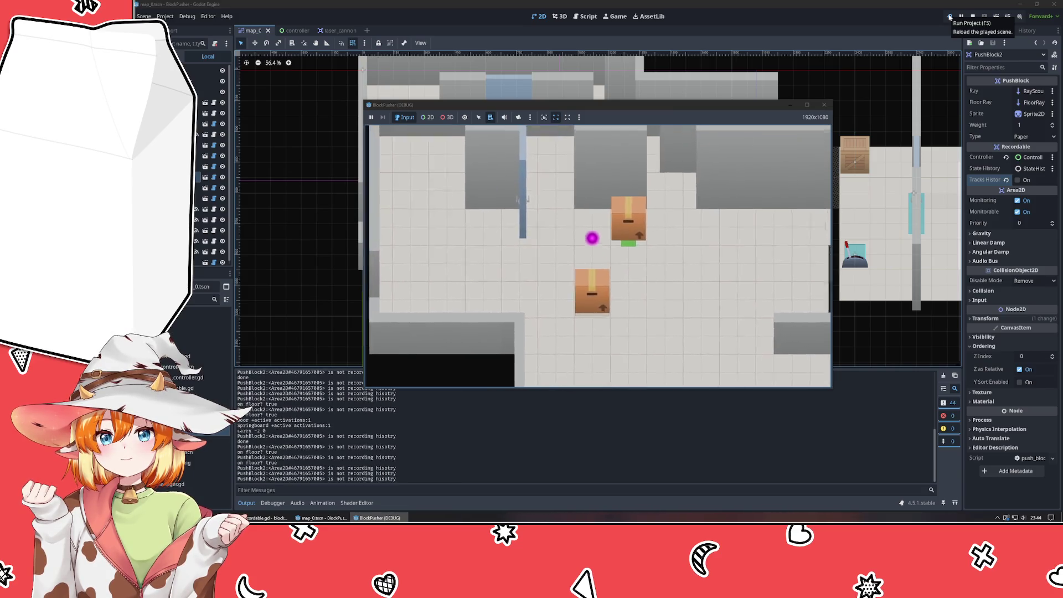
{"action": "key", "text": "Right"}
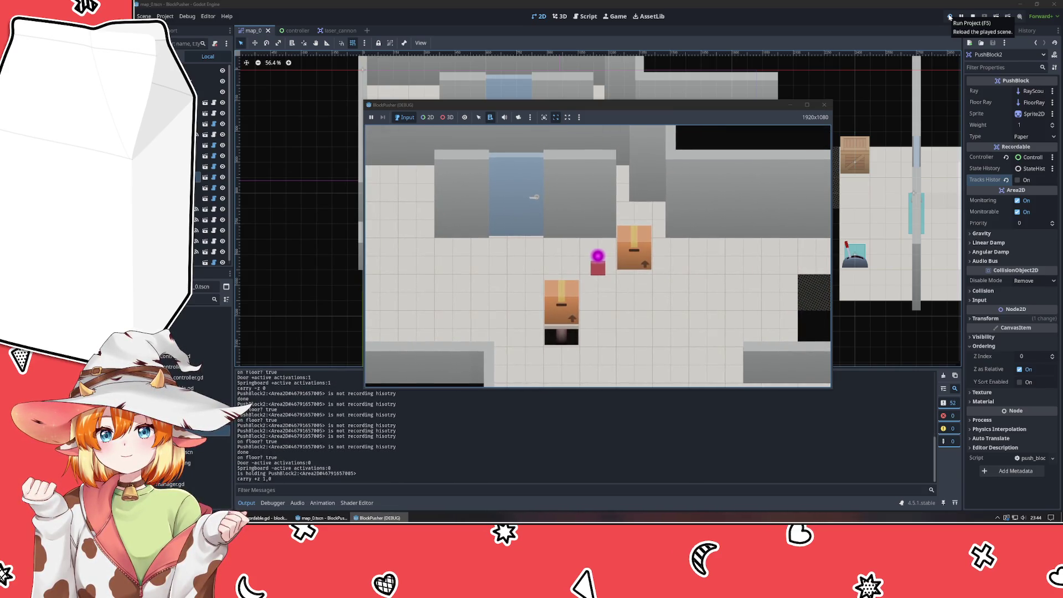
{"action": "key", "text": "Left"}
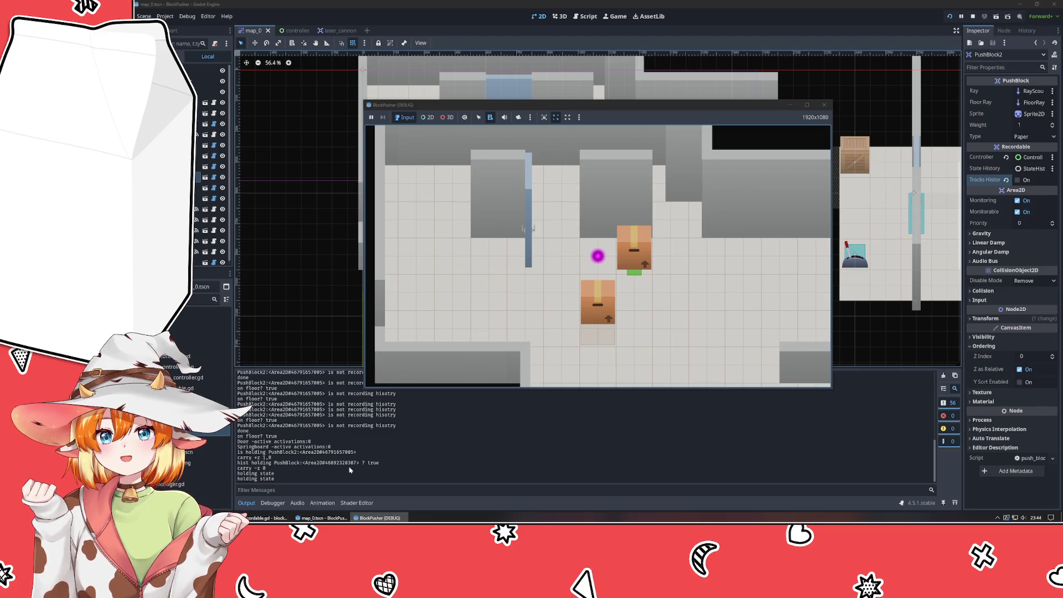
Clear the Springboard's Carry Along reference in the Inspector and relaunch BlockPusher.
{"action": "left_click", "coordinate": [312, 275]}
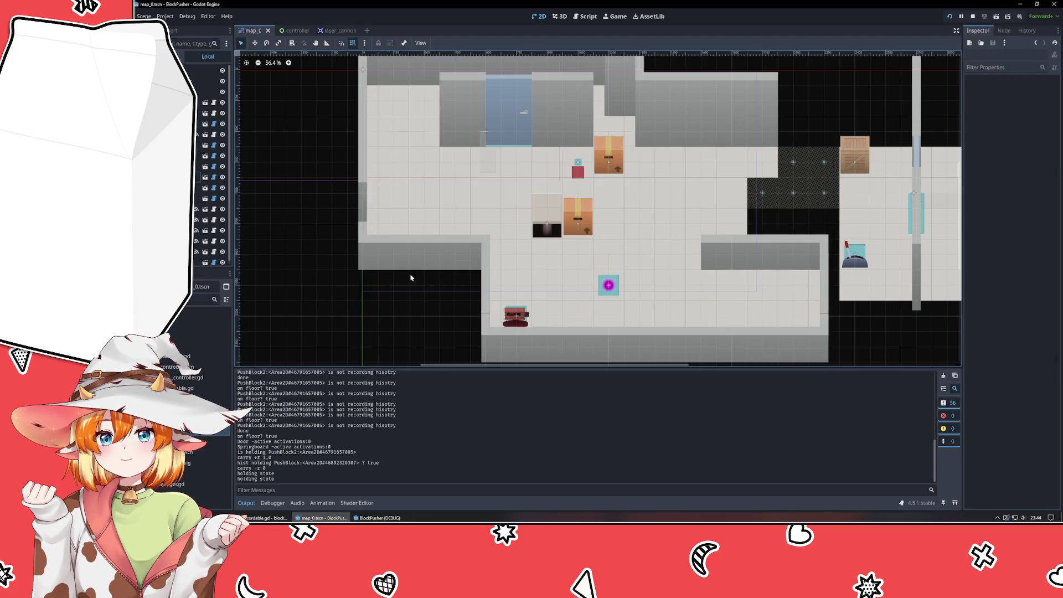
{"action": "left_click", "coordinate": [557, 216]}
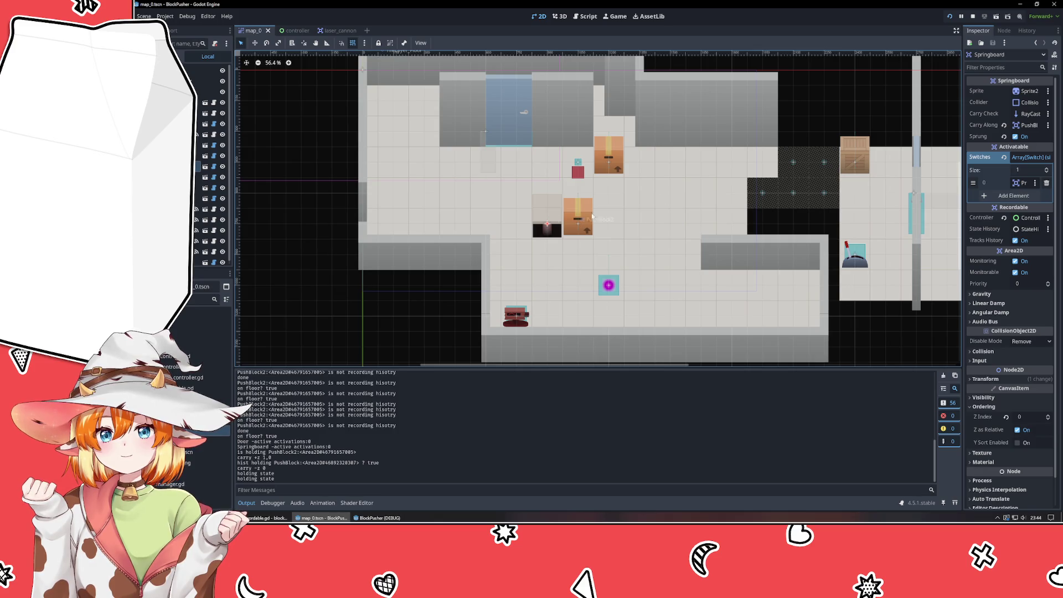
{"action": "left_click", "coordinate": [1026, 157]}
{"action": "left_click", "coordinate": [1027, 158]}
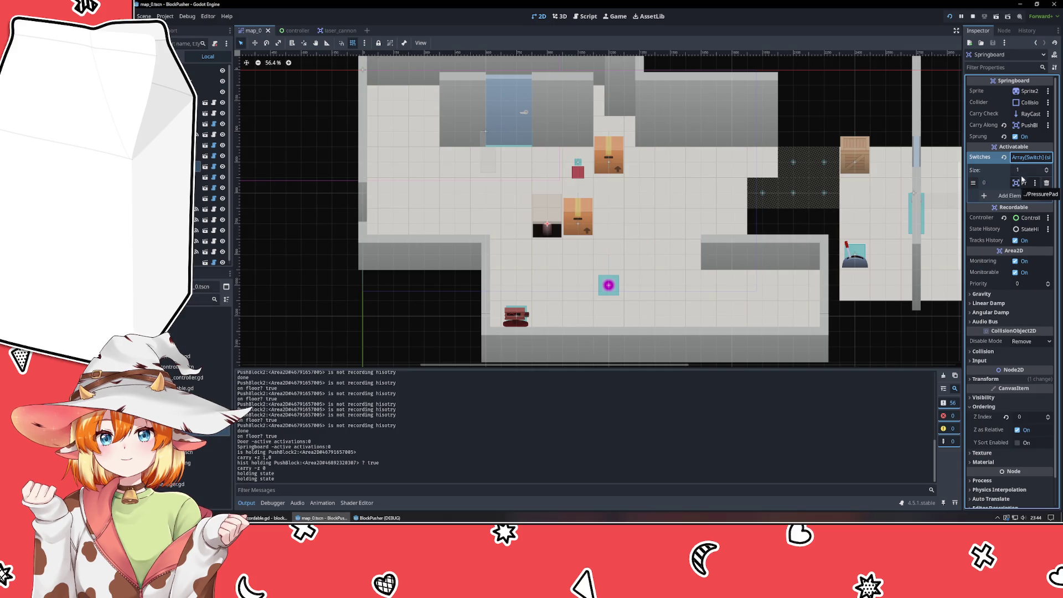
{"action": "left_click", "coordinate": [1031, 157]}
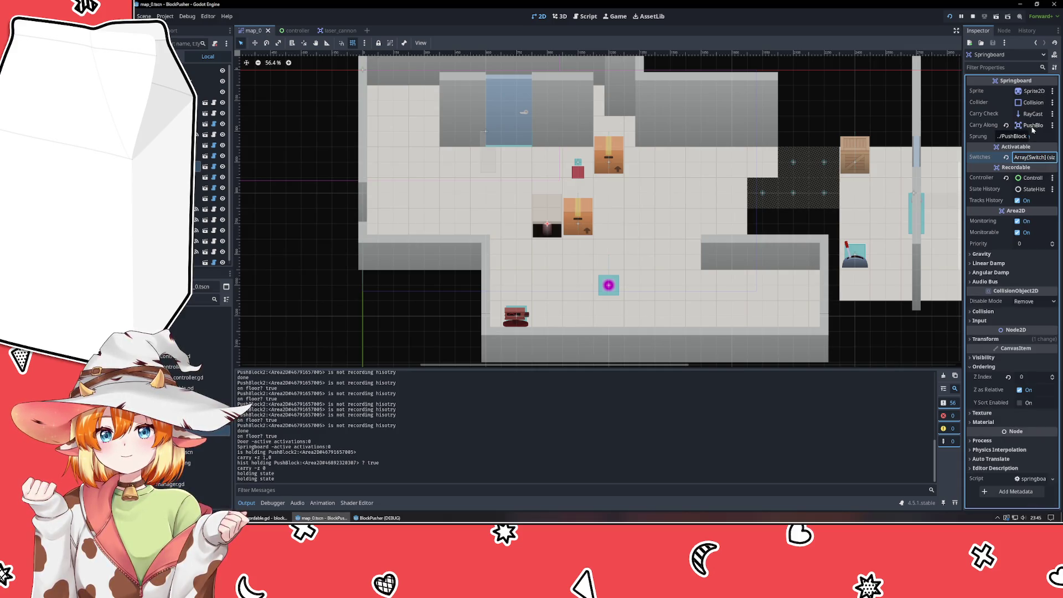
{"action": "left_click", "coordinate": [1006, 125]}
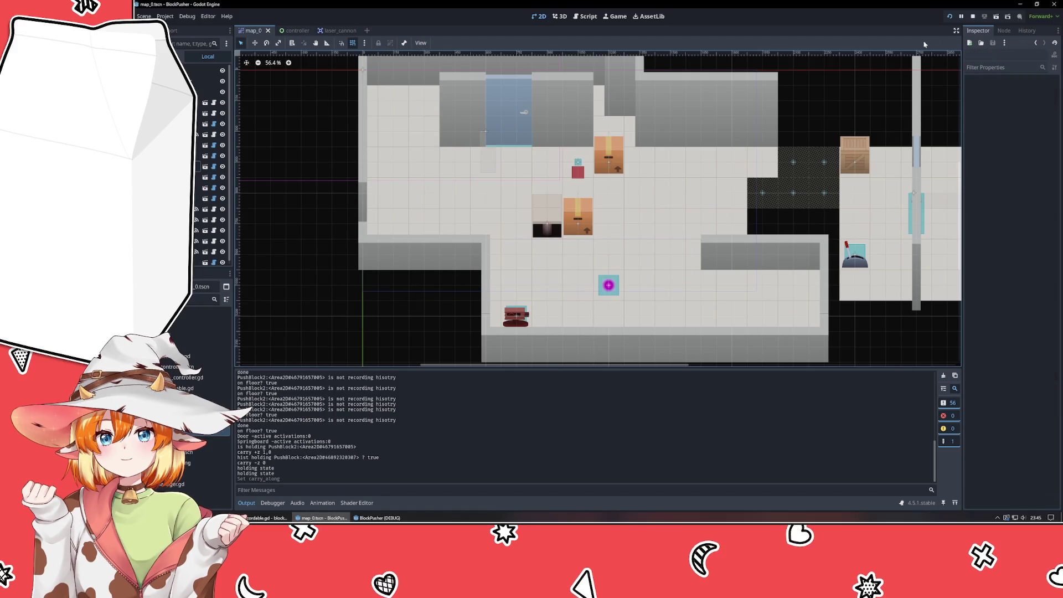
{"action": "left_click", "coordinate": [950, 17]}
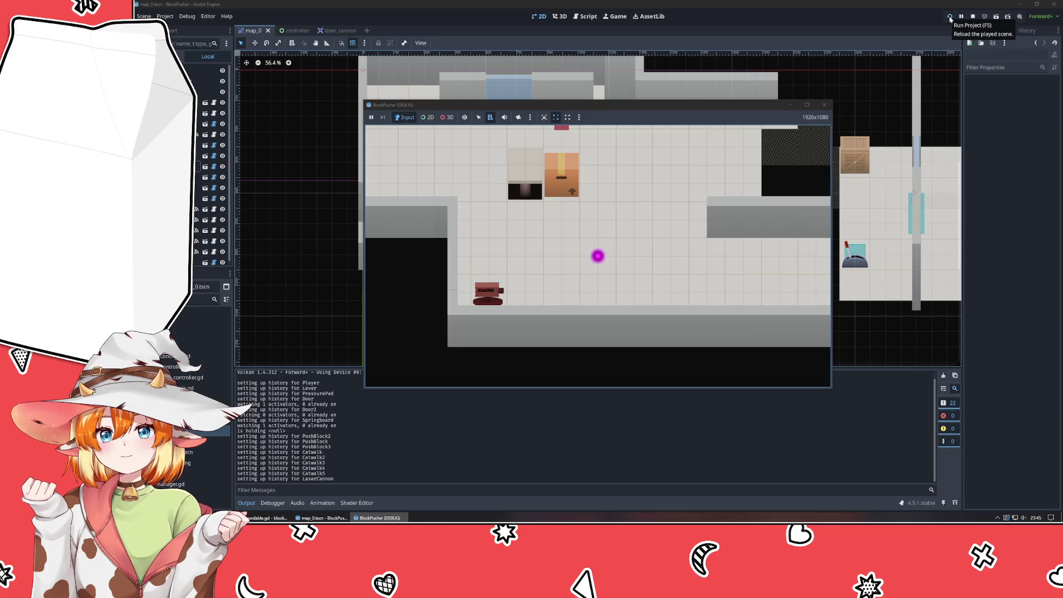
Walk the player around, then undo with Z to trigger the null tracks_history error.
{"action": "key", "text": "Up"}
{"action": "key", "text": "Right"}
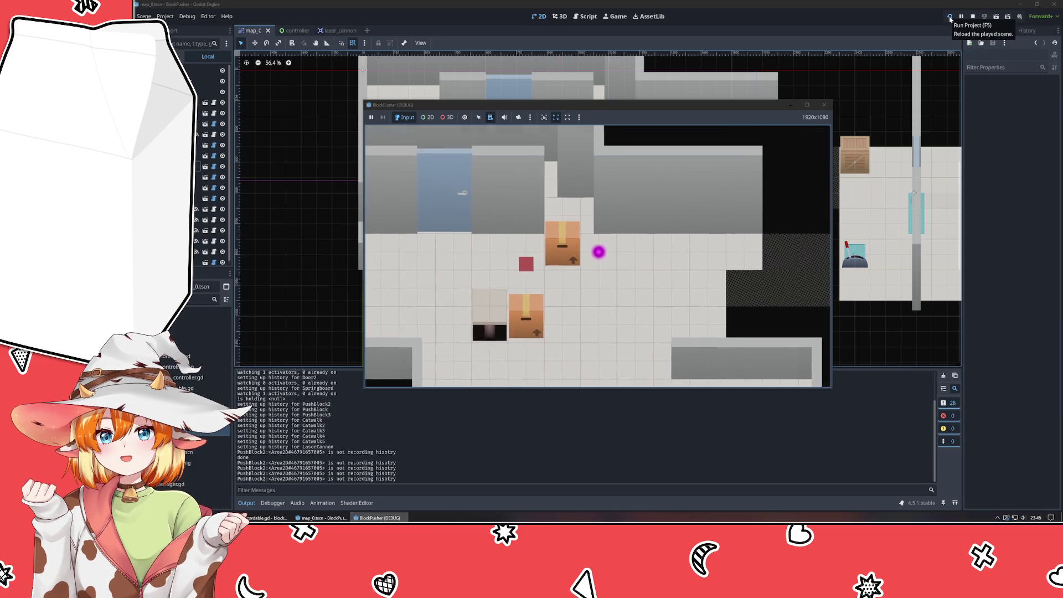
{"action": "key", "text": "Down"}
{"action": "key", "text": "Down"}
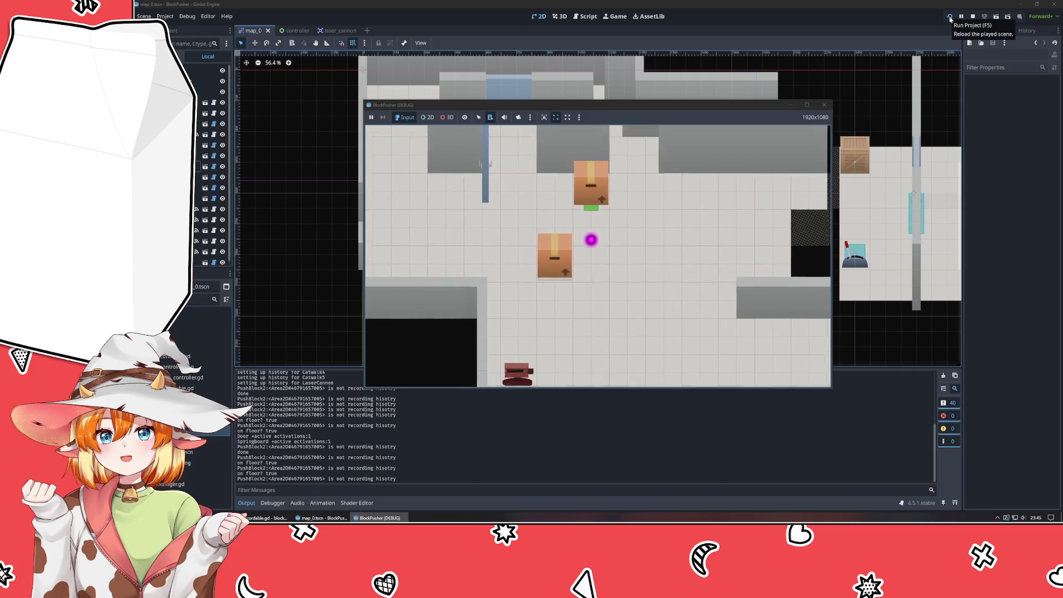
{"action": "key", "text": "Left"}
{"action": "key", "text": "Up"}
{"action": "key", "text": "z"}
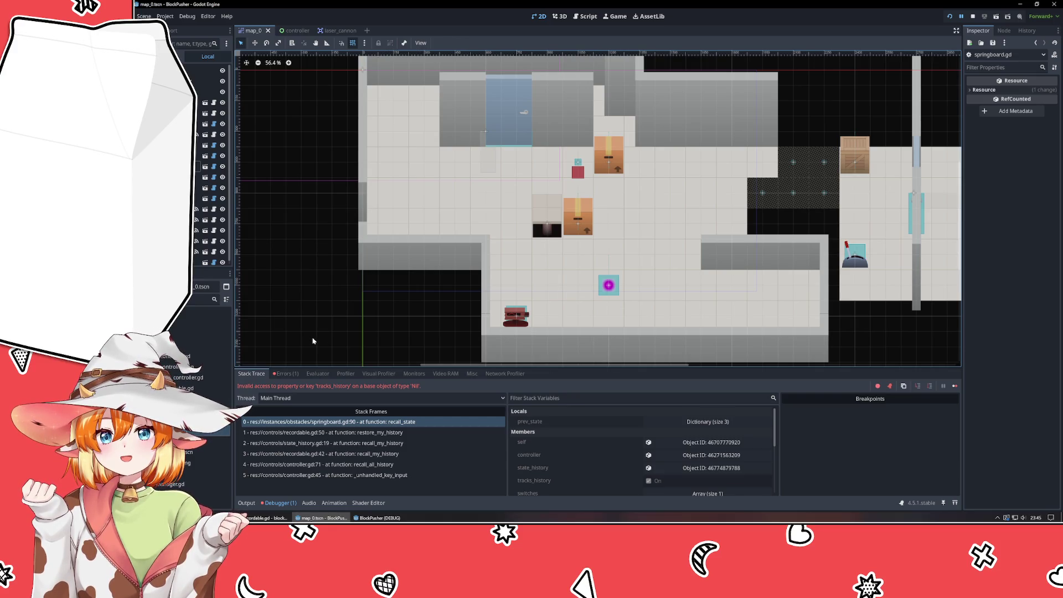
Move from the game window to VSCodium showing the scripts.
{"action": "left_click", "coordinate": [380, 518]}
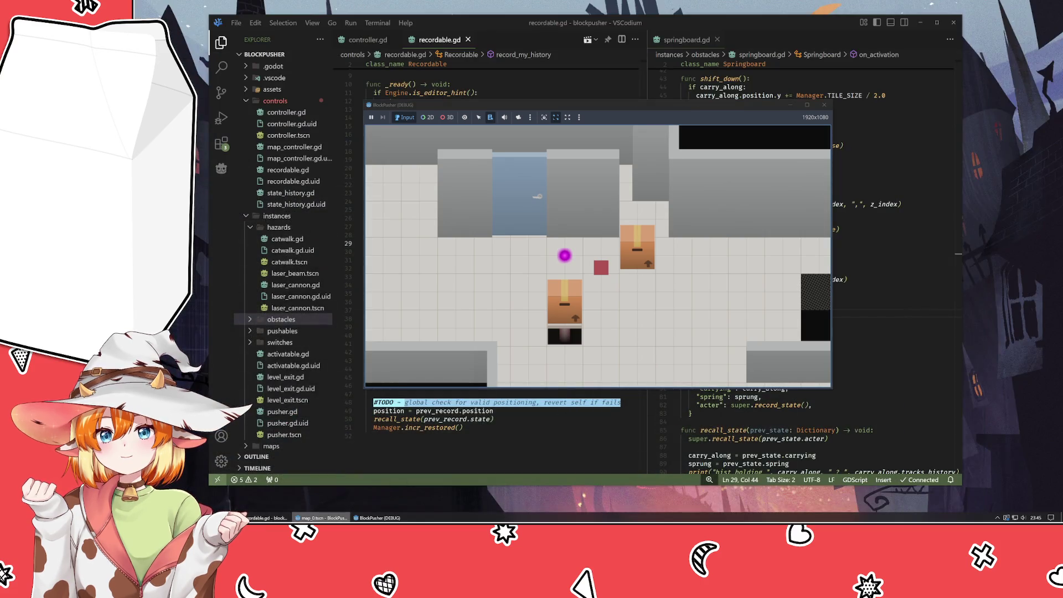
{"action": "left_click", "coordinate": [322, 518]}
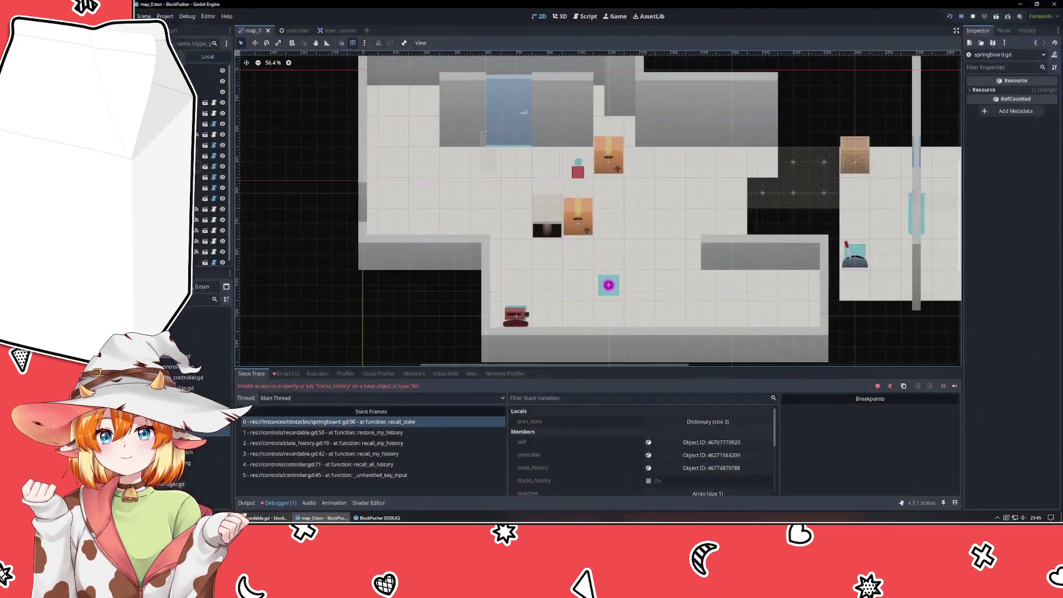
{"action": "left_click", "coordinate": [266, 518]}
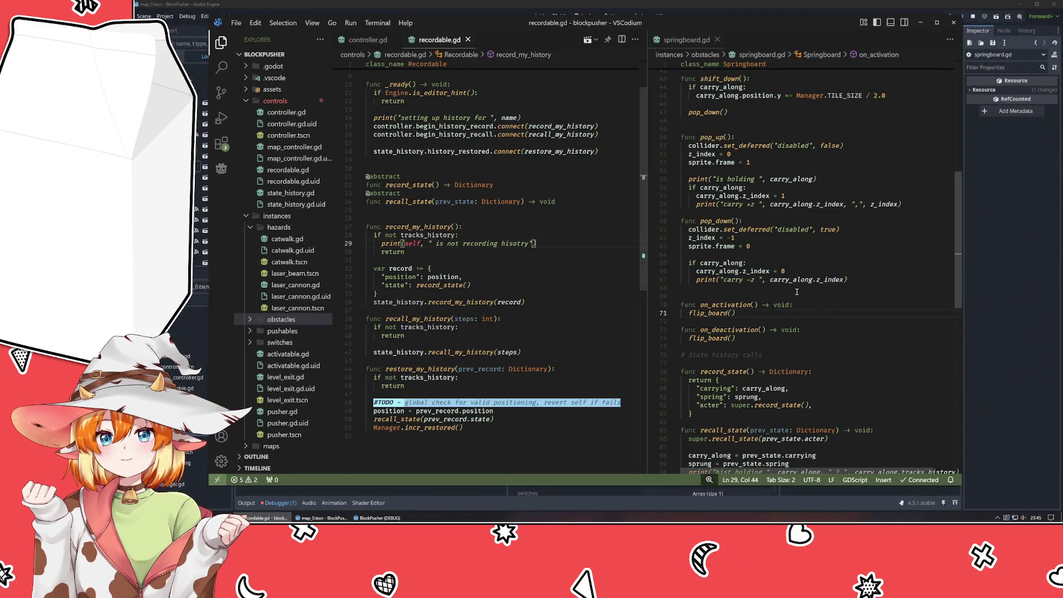
Delete the debug print line from record_my_history in recordable.gd.
{"action": "left_click", "coordinate": [550, 244]}
{"action": "triple_click", "coordinate": [550, 244]}
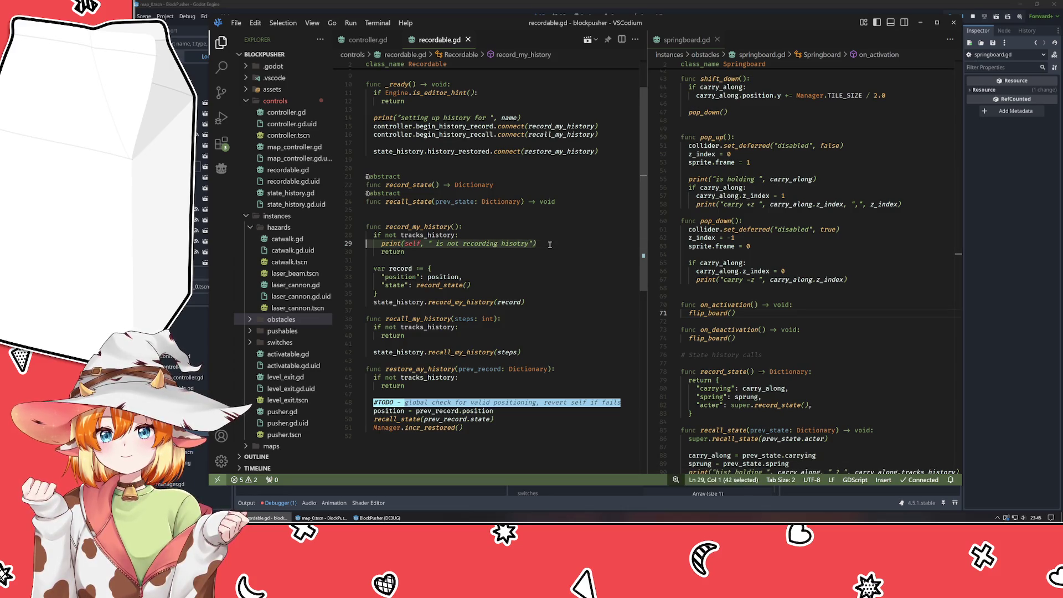
{"action": "key", "text": "BackSpace"}
In springboard.gd, try inserting carry_along into the line 92 condition, then undo it.
{"action": "left_click", "coordinate": [772, 336]}
{"action": "scroll", "coordinate": [772, 336], "scroll_direction": "down", "scroll_amount": 5}
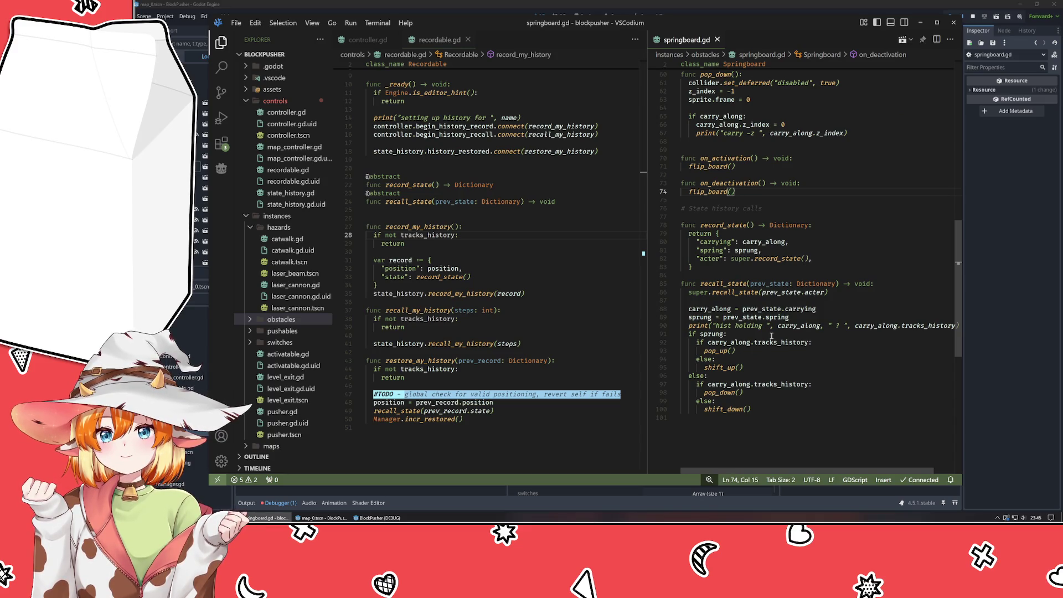
{"action": "left_click", "coordinate": [727, 342]}
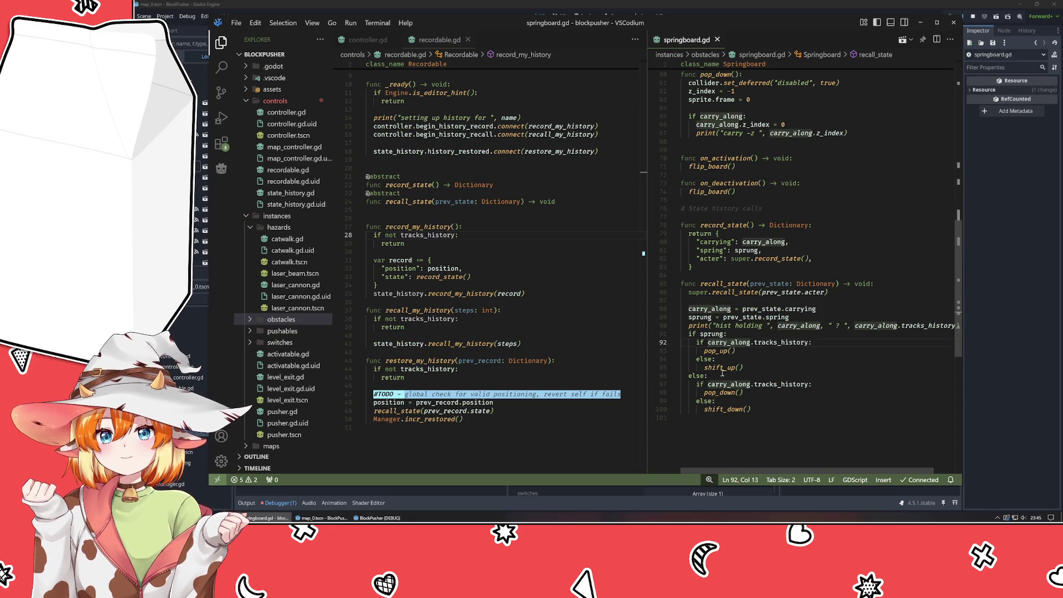
{"action": "left_click", "coordinate": [708, 343]}
{"action": "type", "text": "carry"}
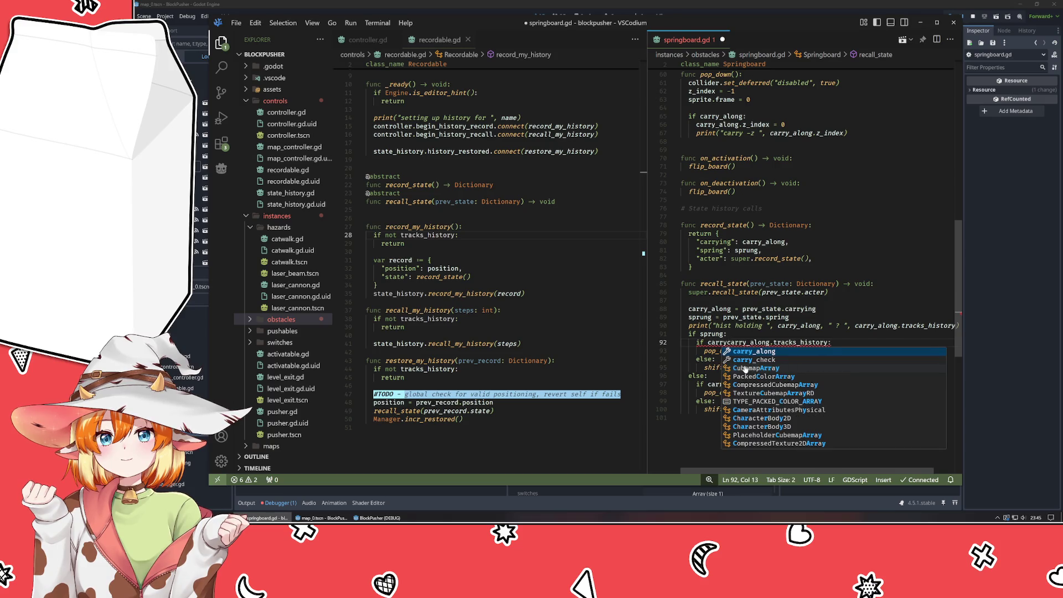
{"action": "type", "text": "_along"}
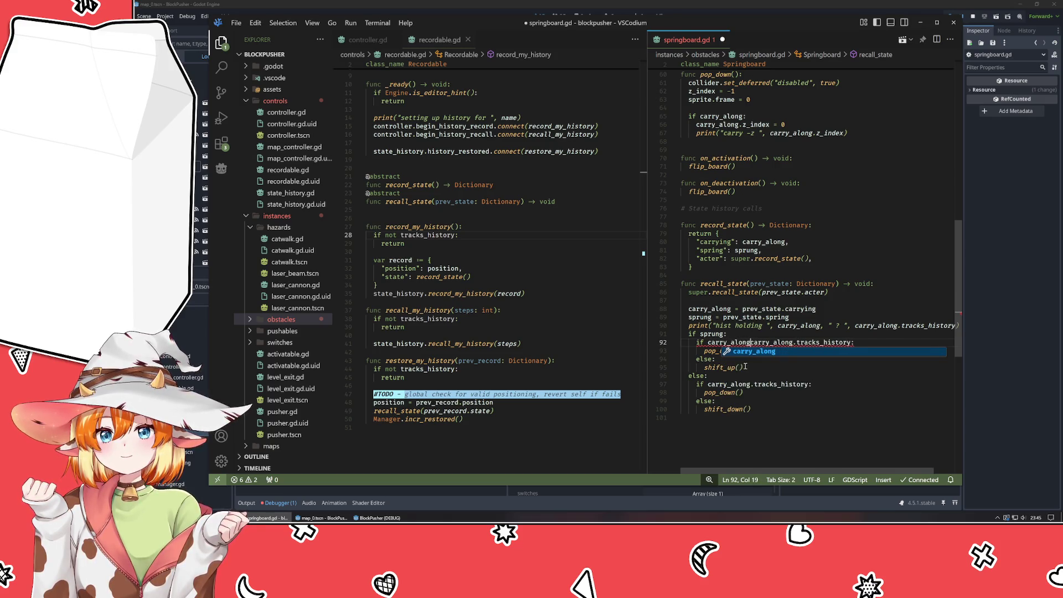
{"action": "key", "text": "ctrl+z"}
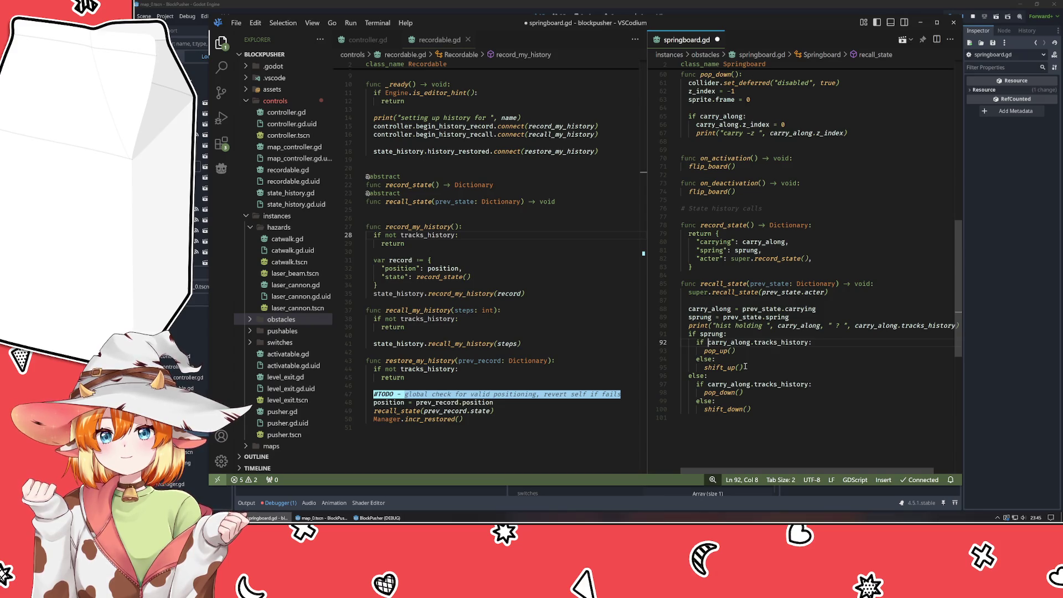
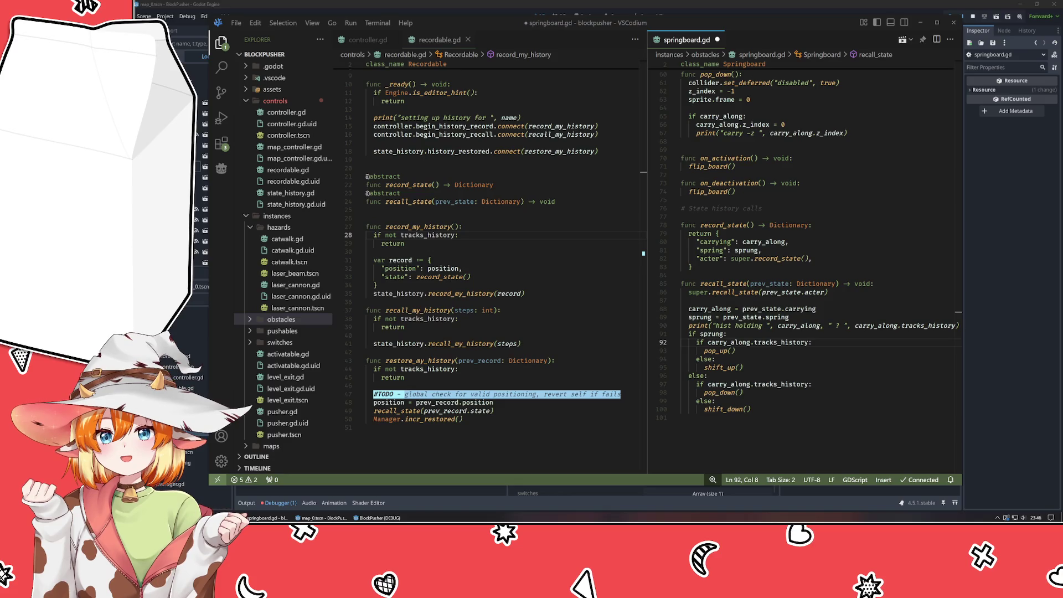
Close the stray empty browser tab and minimize the DuckDuckGo 'plc' search to return to recordable.gd.
{"action": "key", "text": "alt+Tab"}
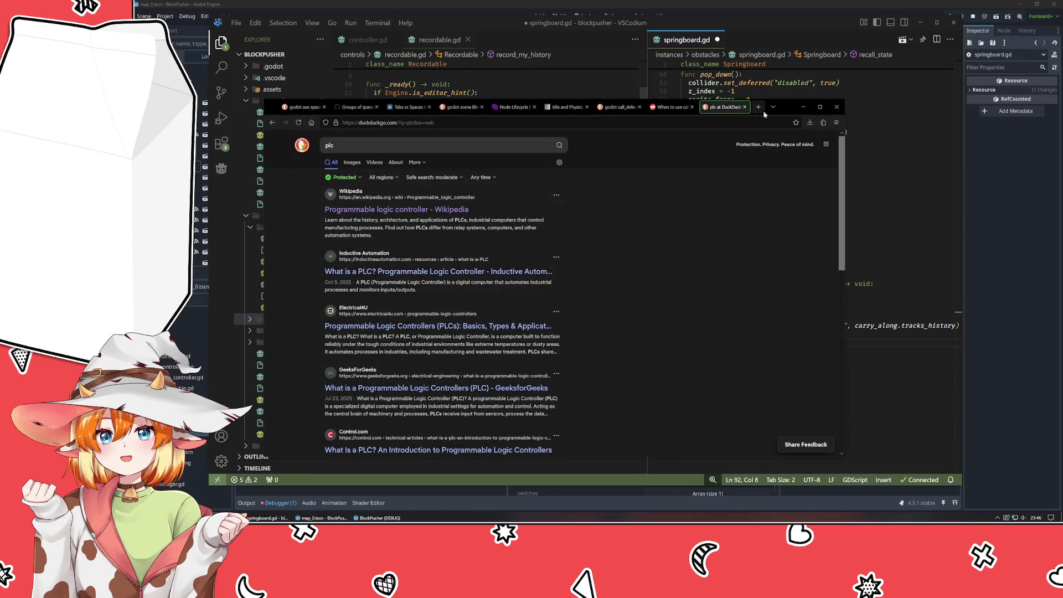
{"action": "left_click", "coordinate": [758, 107]}
{"action": "key", "text": "ctrl+w"}
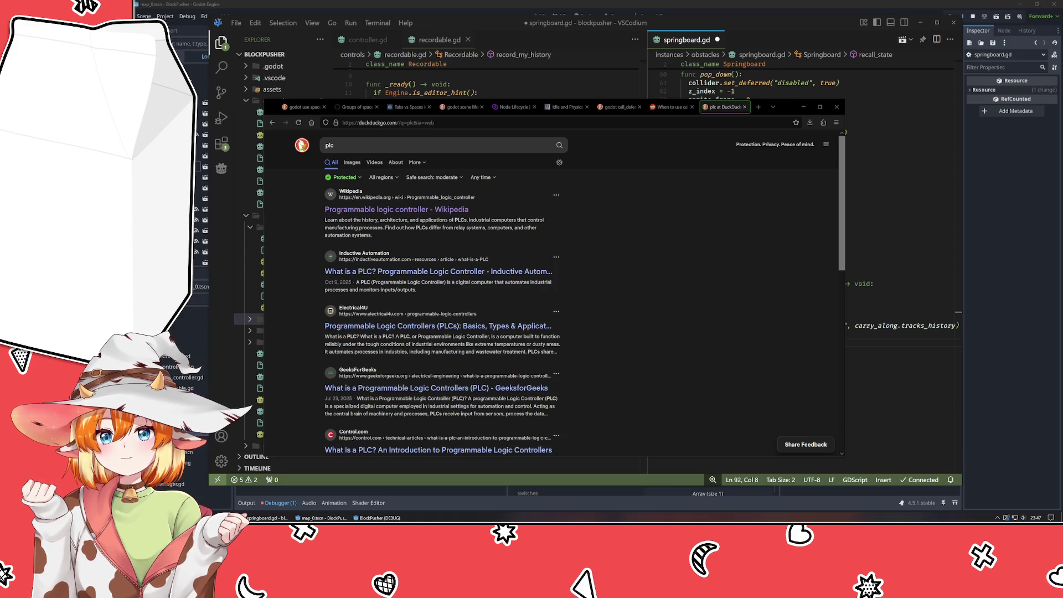
{"action": "left_click", "coordinate": [804, 107]}
{"action": "left_click", "coordinate": [541, 302]}
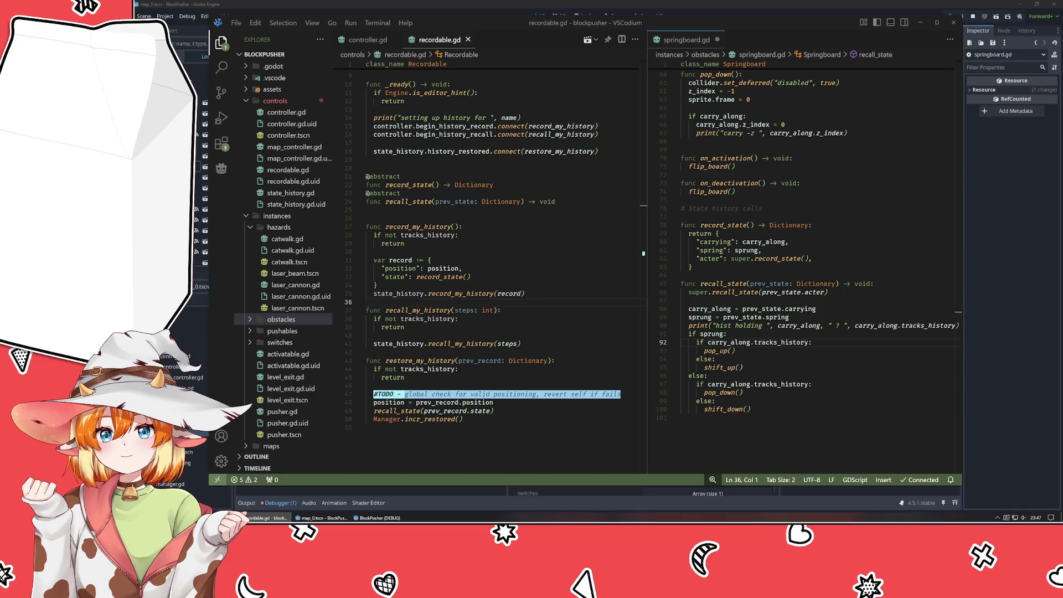
Delete the 'hist holding' print line from recall_state in springboard.gd.
{"action": "left_click", "coordinate": [484, 260]}
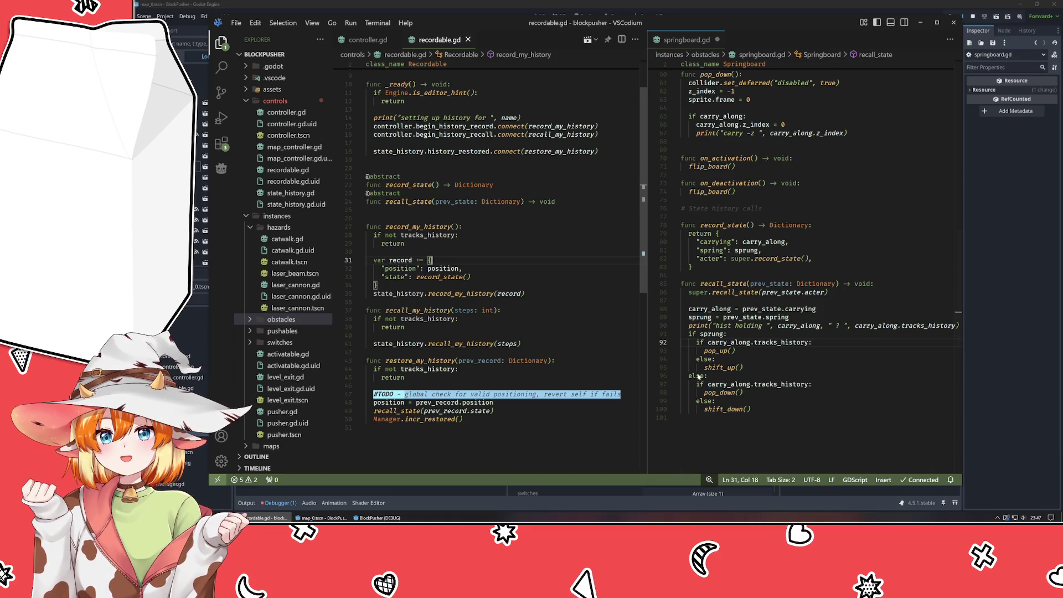
{"action": "left_click", "coordinate": [743, 326]}
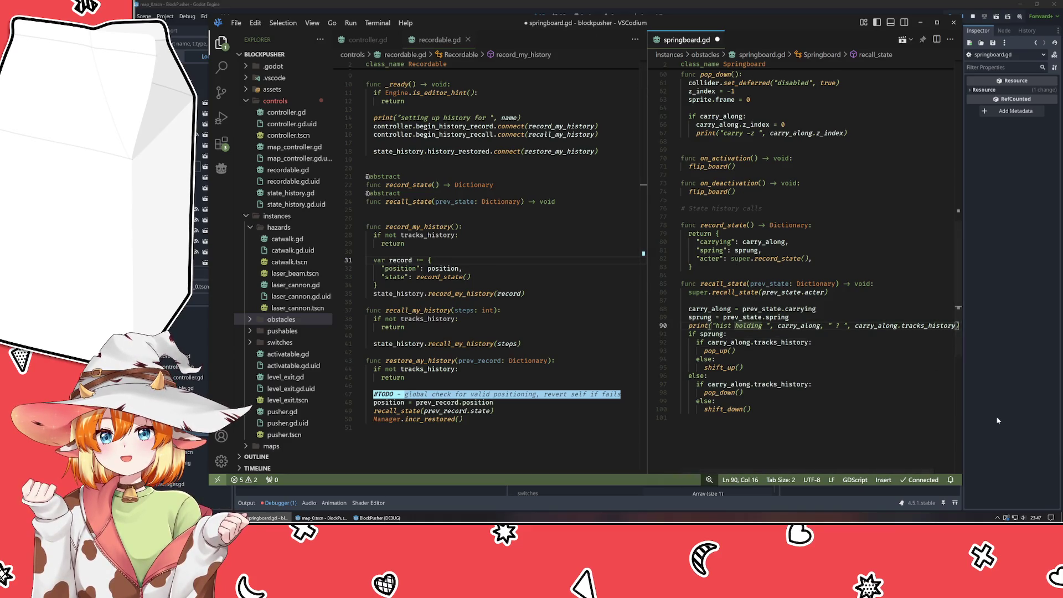
{"action": "key", "text": "End"}
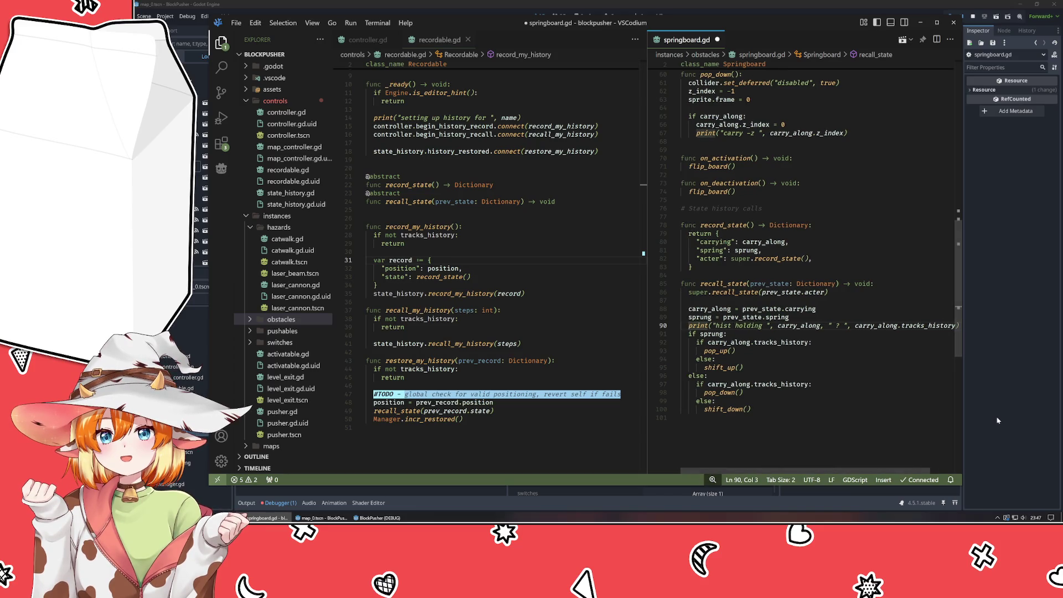
{"action": "key", "text": "shift+Home"}
{"action": "key", "text": "BackSpace"}
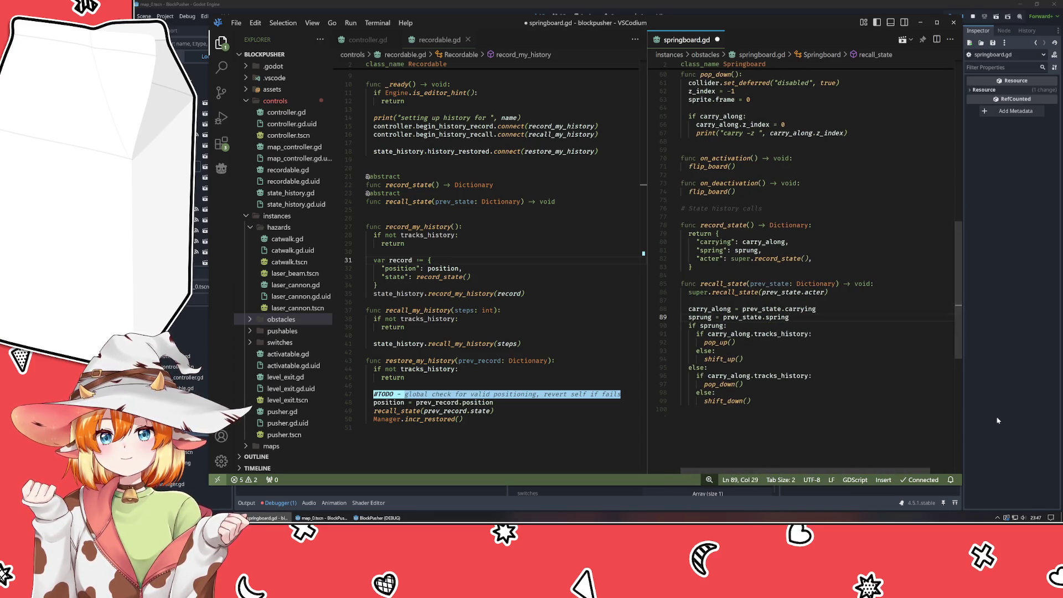
{"action": "key", "text": "Down"}
Draft a new condition under 'if sprung', trying 'if carry_along:' then 'not carry_along or ...'.
{"action": "key", "text": "End"}
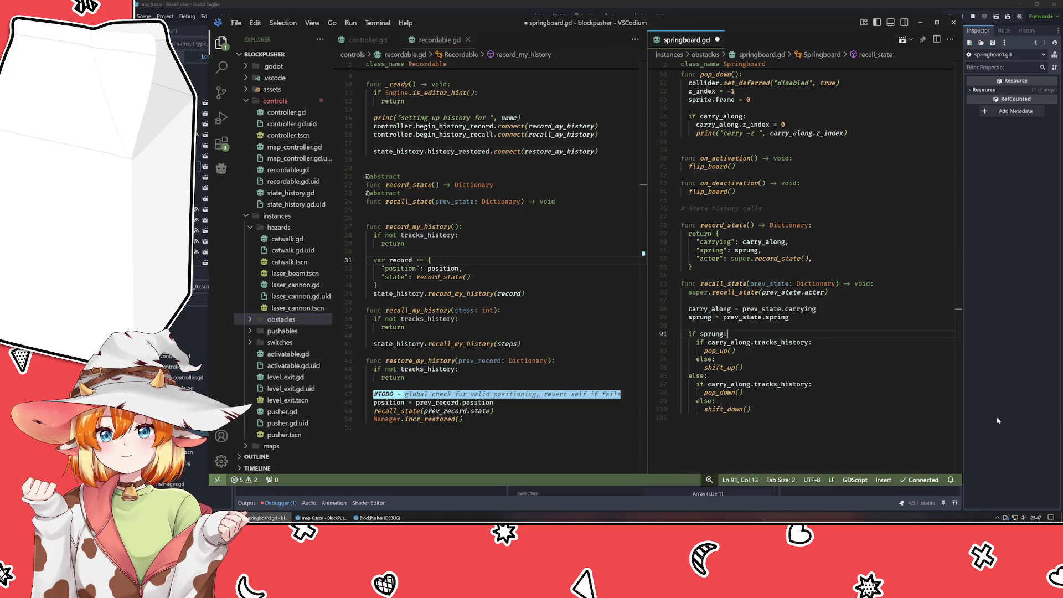
{"action": "key", "text": "Return"}
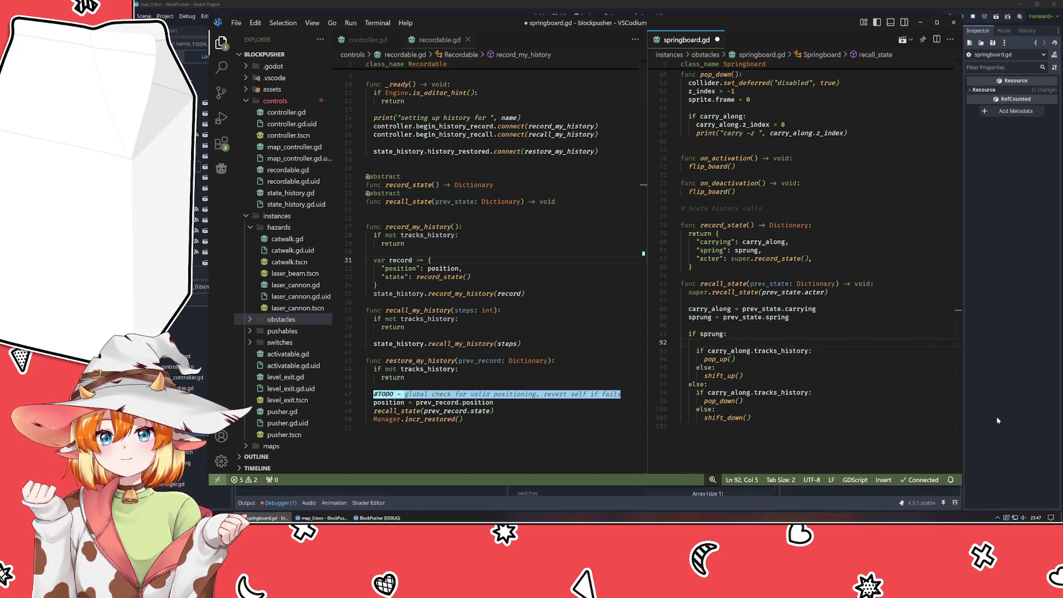
{"action": "type", "text": "if carry_along"}
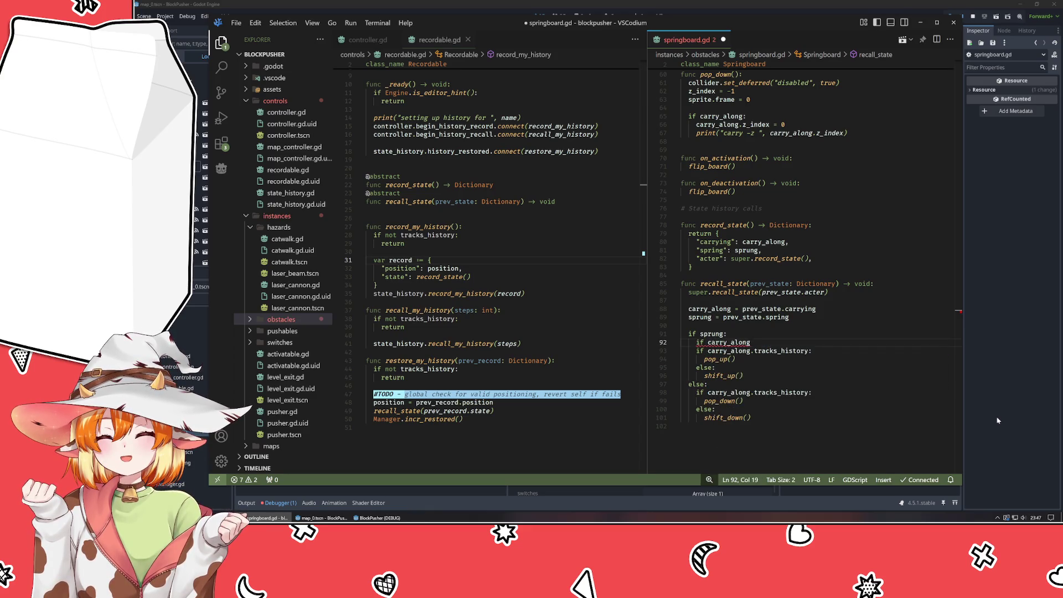
{"action": "type", "text": ":"}
{"action": "key", "text": "Return"}
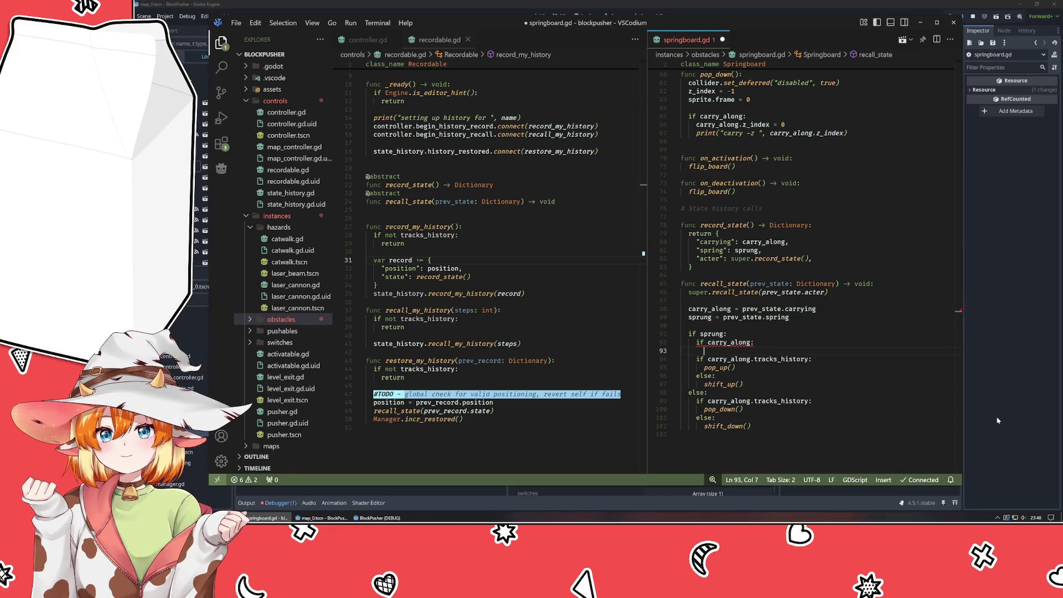
{"action": "key", "text": "BackSpace"}
{"action": "key", "text": "BackSpace"}
{"action": "key", "text": "BackSpace"}
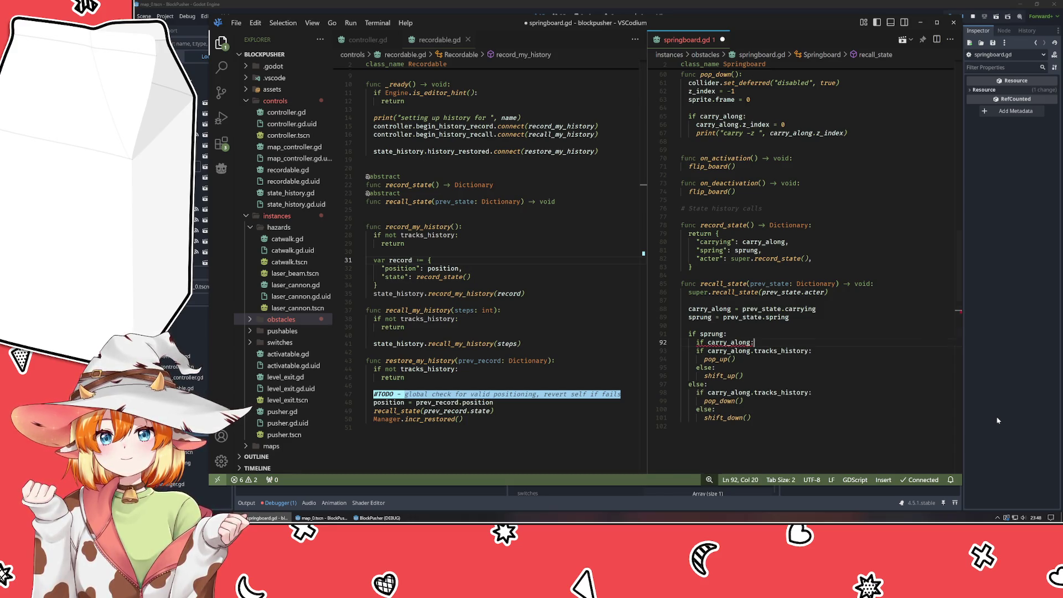
{"action": "key", "text": "ctrl+Left"}
{"action": "type", "text": "not carry_along or carry_along.track"}
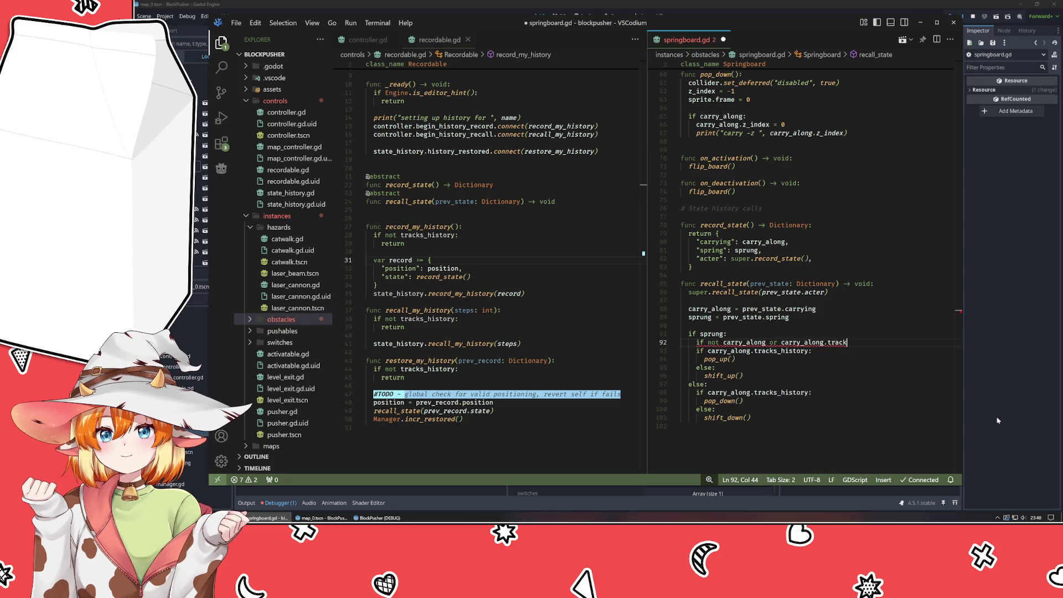
{"action": "key", "text": "BackSpace"}
{"action": "key", "text": "BackSpace"}
{"action": "key", "text": "BackSpace"}
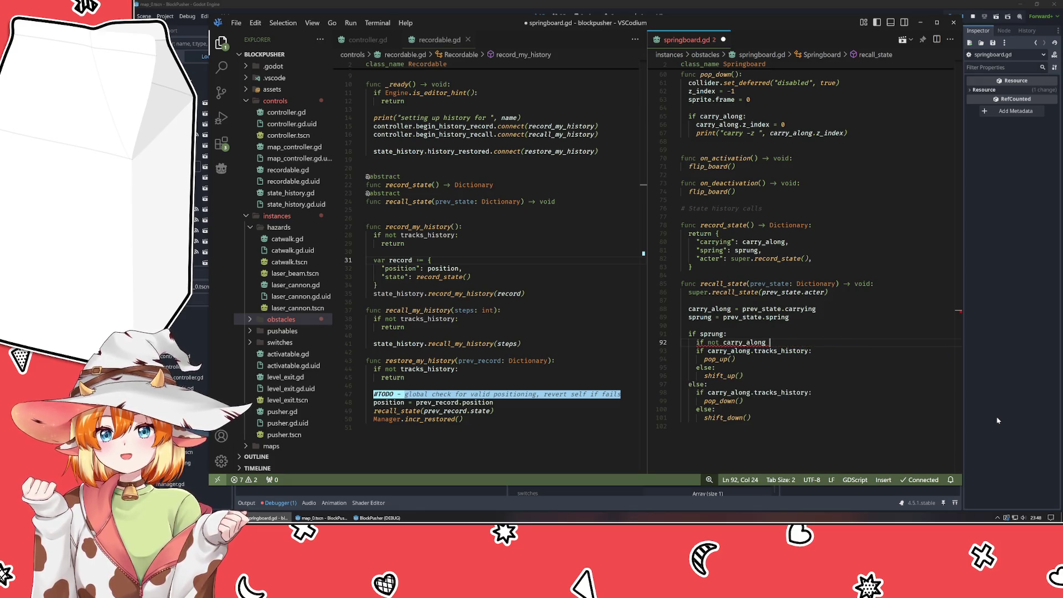
Merge it into the first branch as 'if not carry_along and carry_along.tracks_history:'.
{"action": "key", "text": "ctrl+shift+Left"}
{"action": "key", "text": "ctrl+x"}
{"action": "key", "text": "Down"}
{"action": "key", "text": "ctrl+v"}
{"action": "type", "text": "and"}
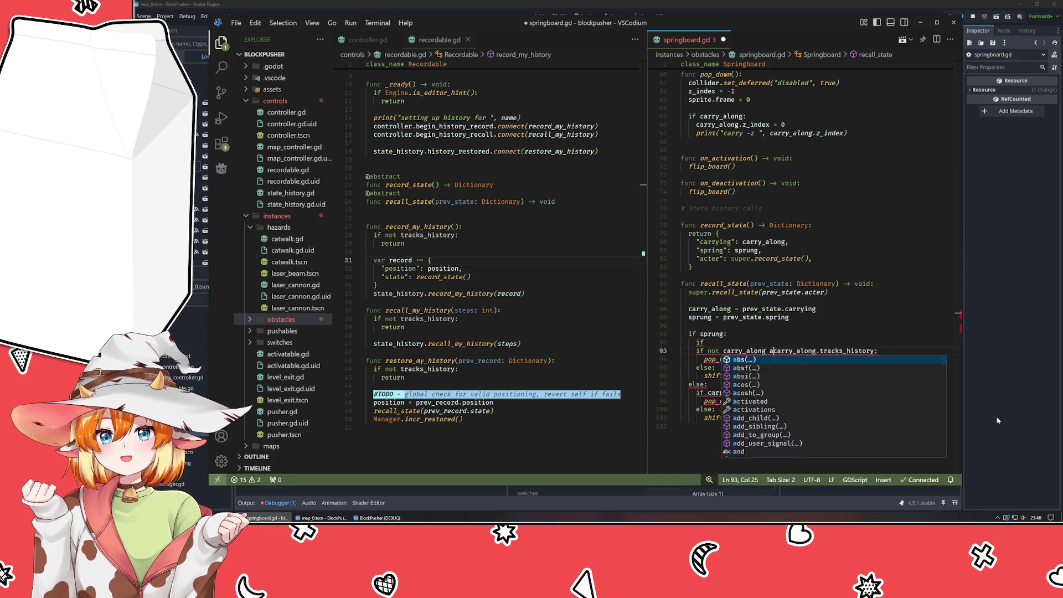
{"action": "key", "text": "Up"}
{"action": "key", "text": "BackSpace"}
{"action": "key", "text": "BackSpace"}
{"action": "key", "text": "BackSpace"}
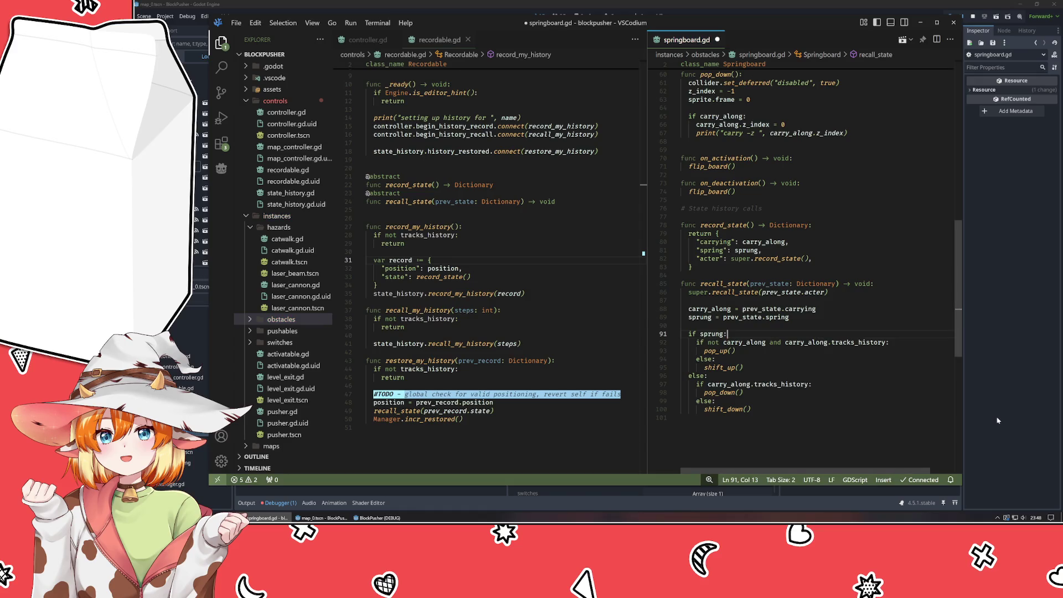
Copy 'not carry_along and' into the else branch's condition and save springboard.gd.
{"action": "key", "text": "Down"}
{"action": "key", "text": "Down"}
{"action": "key", "text": "Down"}
{"action": "key", "text": "Up"}
{"action": "key", "text": "Up"}
{"action": "key", "text": "ctrl+Right"}
{"action": "key", "text": "ctrl+Right"}
{"action": "key", "text": "ctrl+Right"}
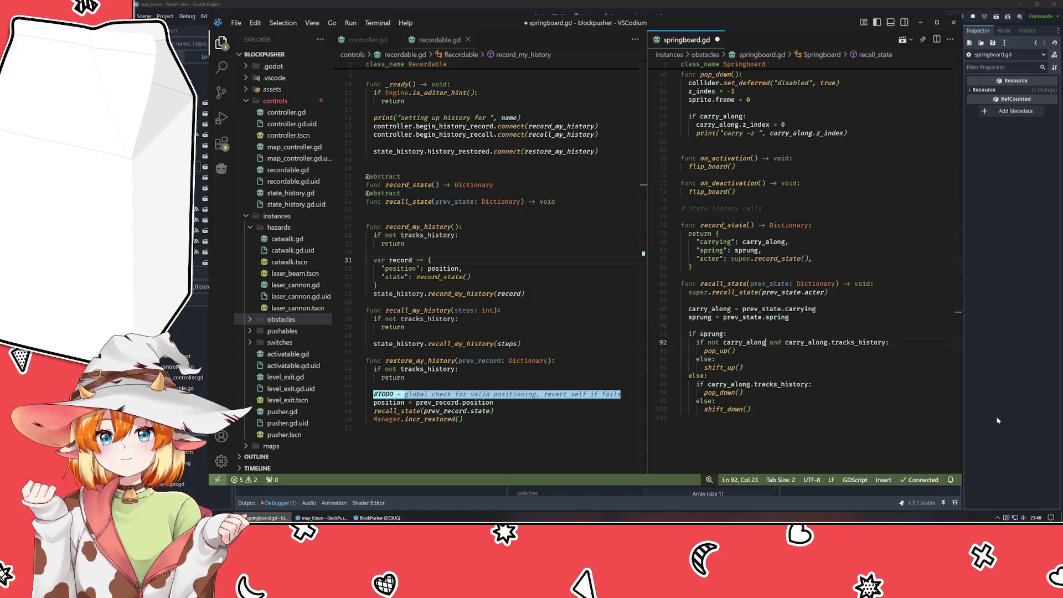
{"action": "key", "text": "ctrl+shift+Left"}
{"action": "key", "text": "ctrl+shift+Left"}
{"action": "key", "text": "ctrl+shift+Left"}
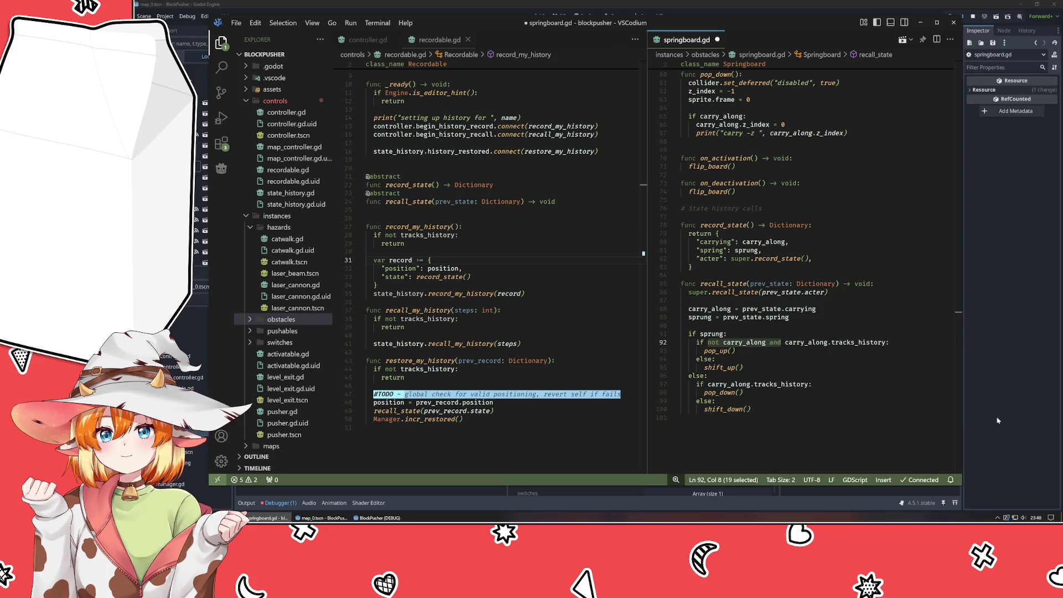
{"action": "key", "text": "Down"}
{"action": "key", "text": "Down"}
{"action": "key", "text": "Down"}
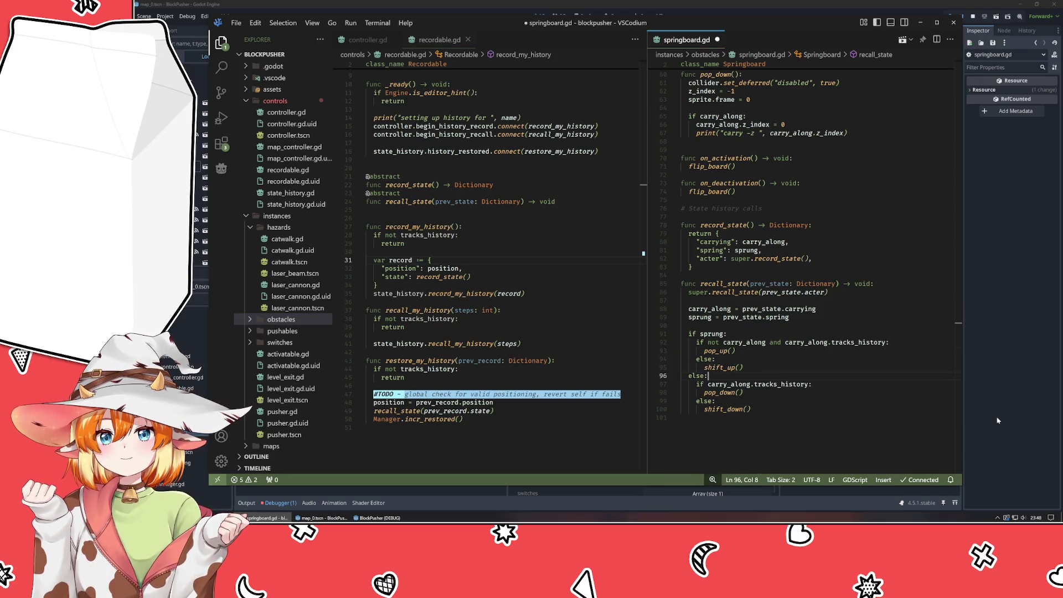
{"action": "key", "text": "ctrl+v"}
{"action": "key", "text": "ctrl+s"}
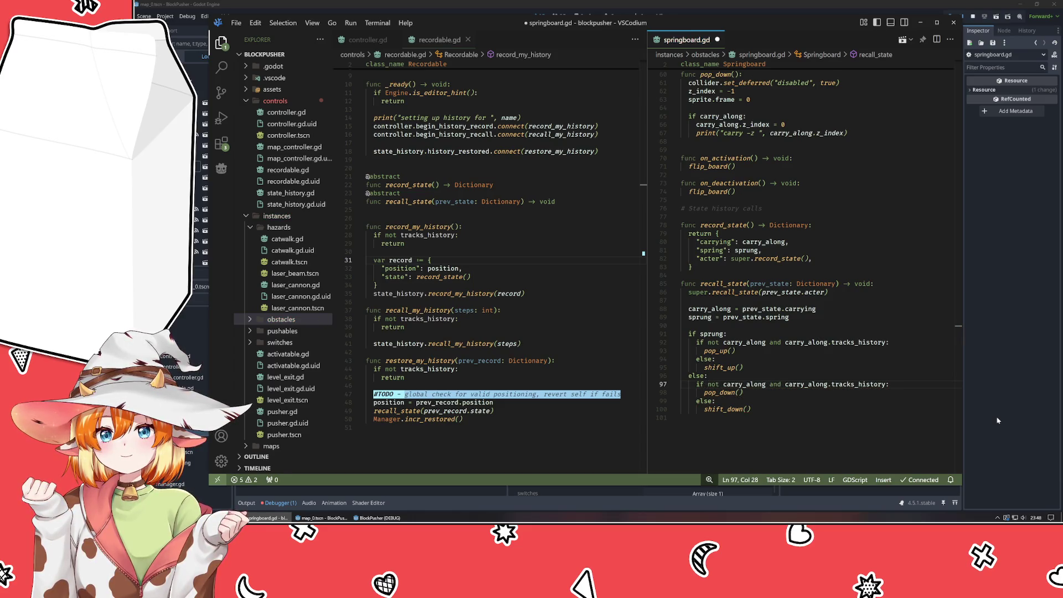
Run BlockPusher from Godot, push a block onto the pad and undo until the tracks_history error, then return to VSCodium.
{"action": "left_click", "coordinate": [1046, 266]}
{"action": "key", "text": "F5"}
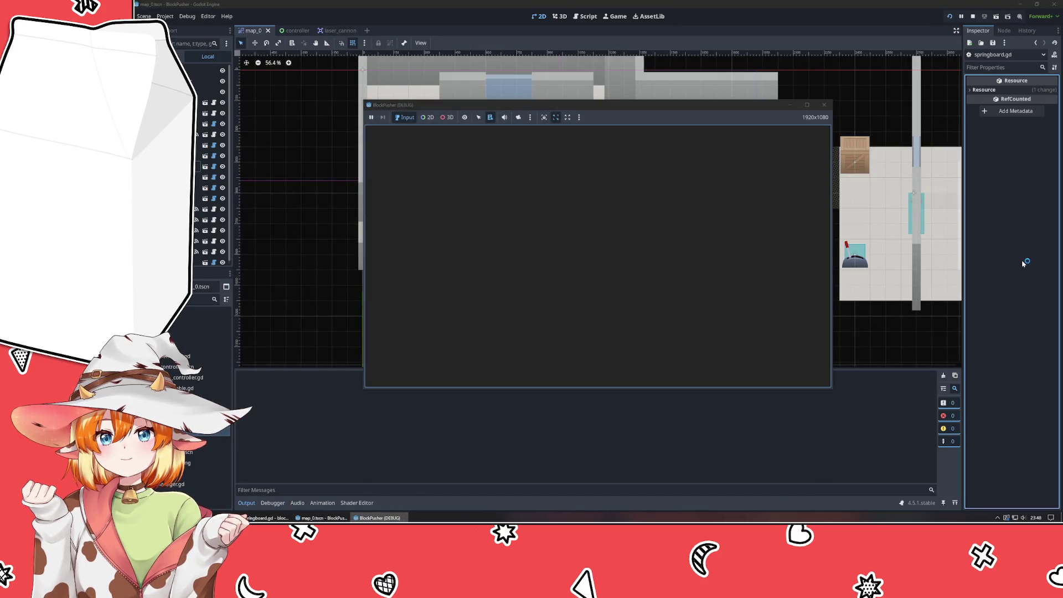
{"action": "key", "text": "Up"}
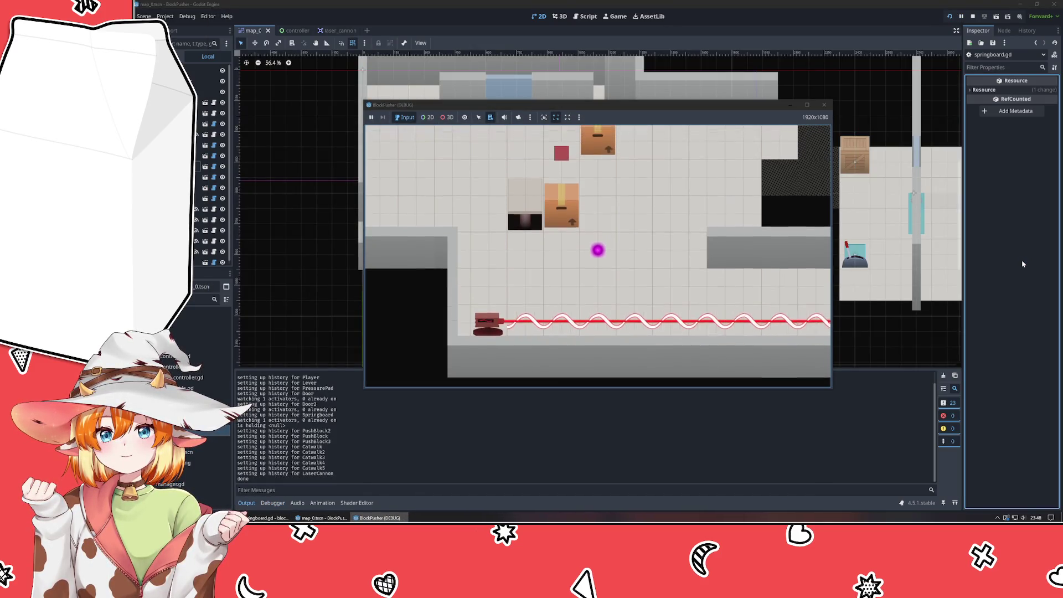
{"action": "key", "text": "Down"}
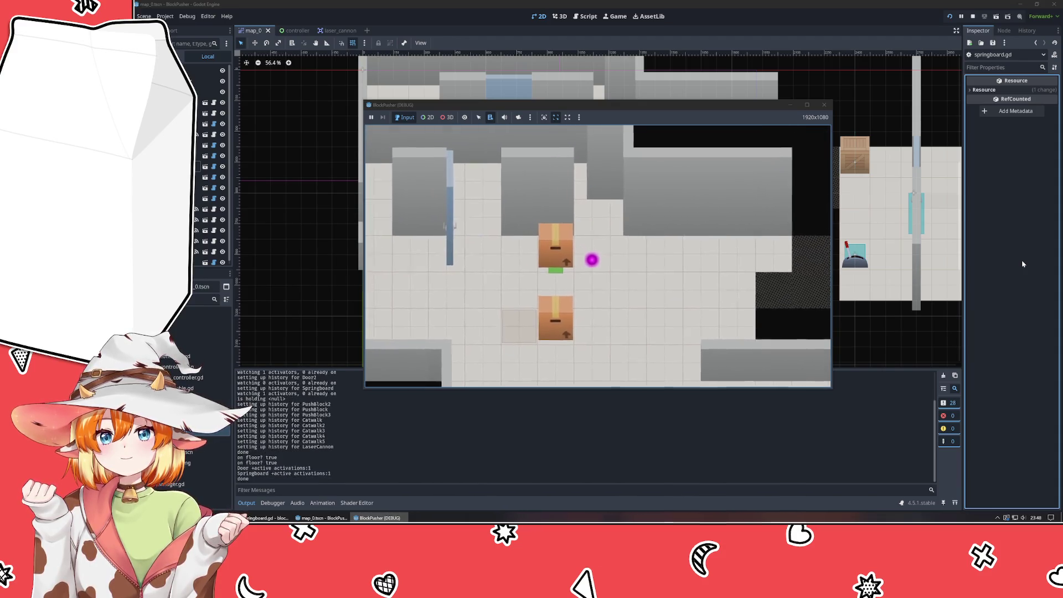
{"action": "key", "text": "Up"}
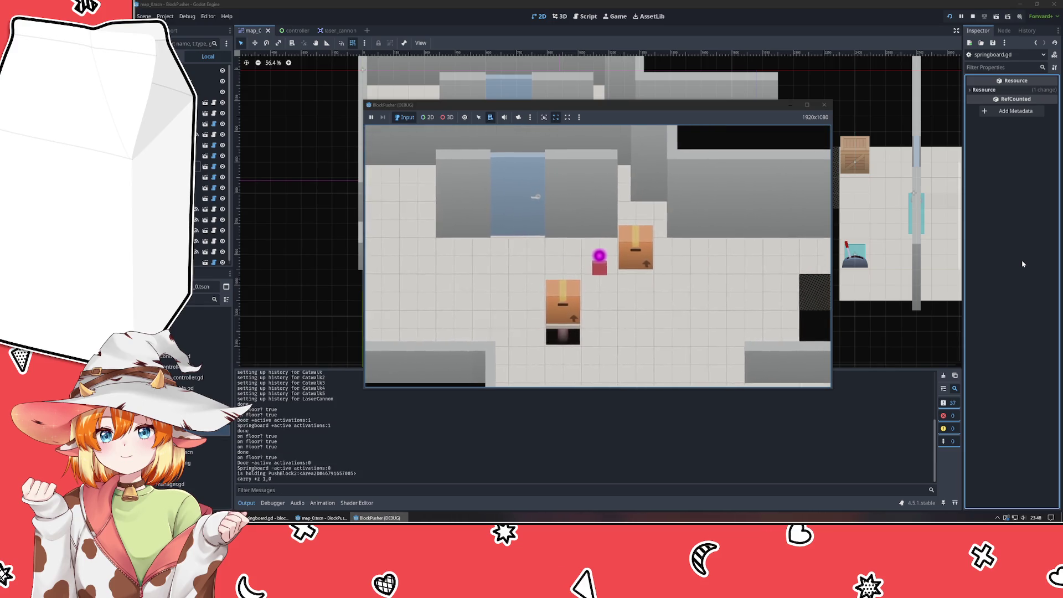
{"action": "key", "text": "z"}
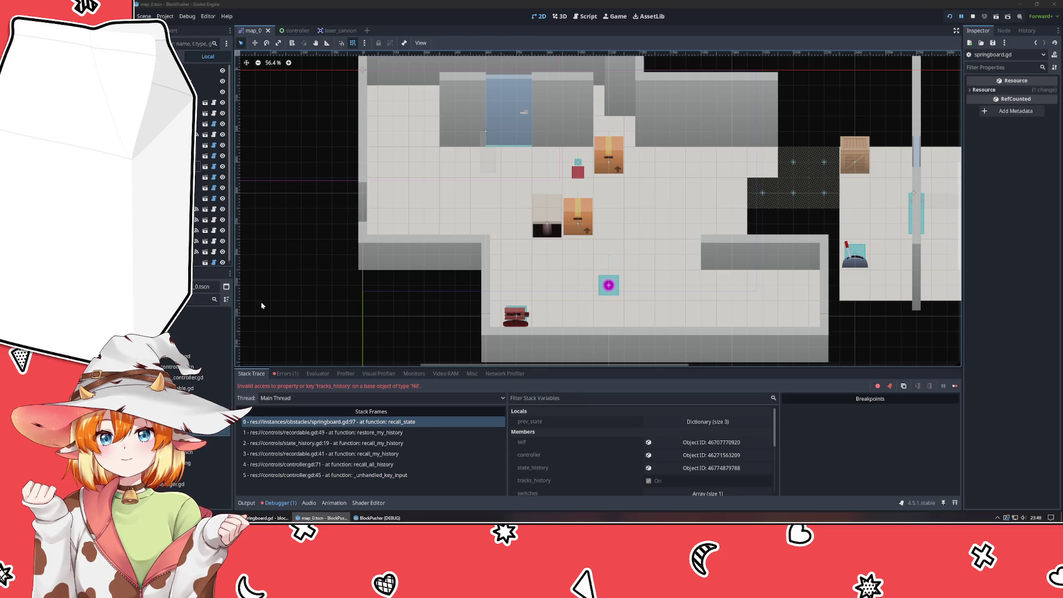
{"action": "left_click", "coordinate": [378, 518]}
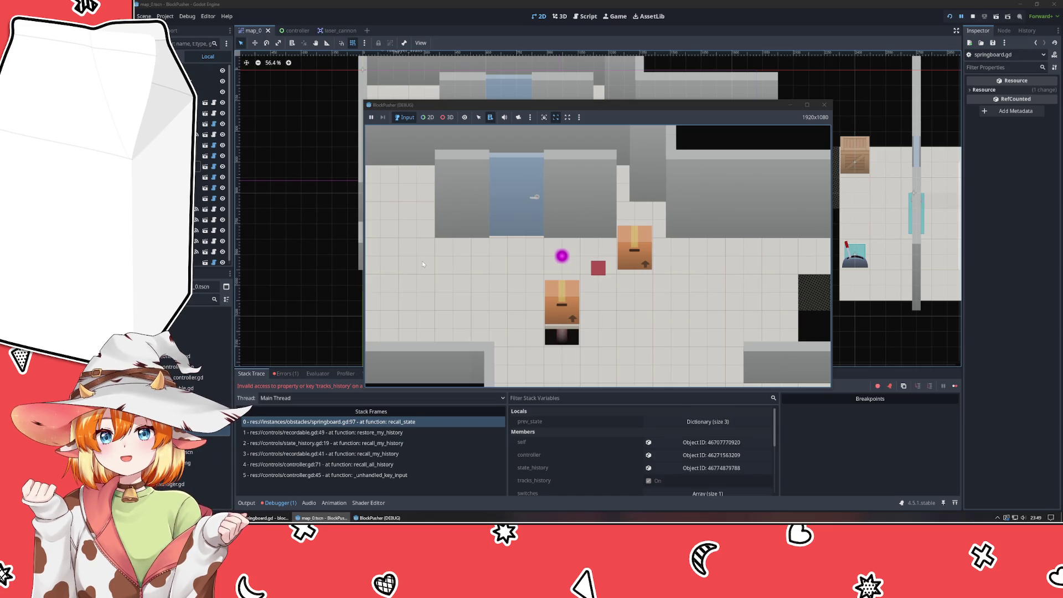
{"action": "key", "text": "alt+Tab"}
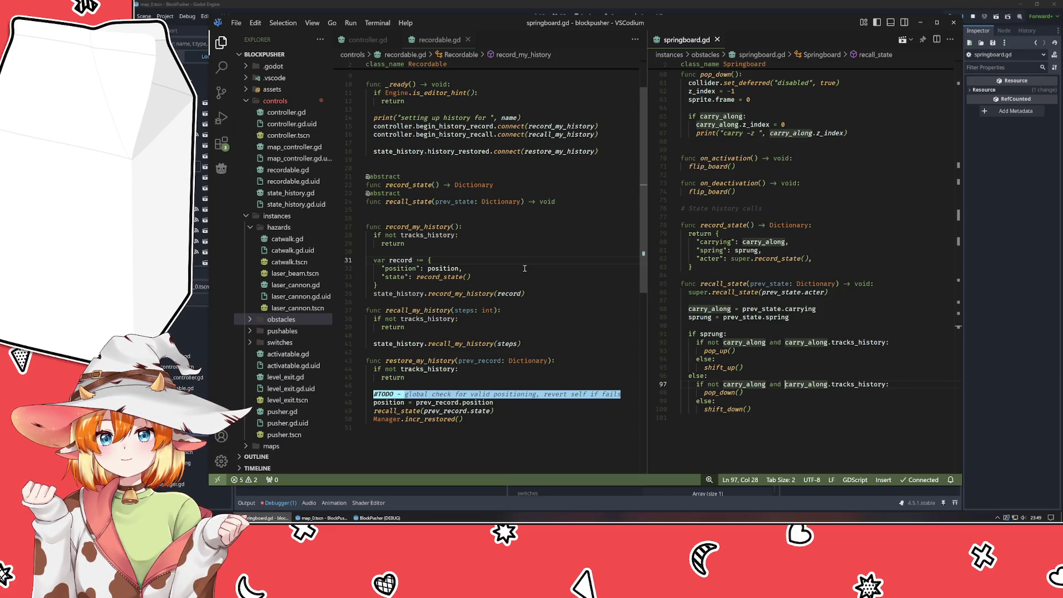
Review shift_up, where it is called, flip_board and on_activation in springboard.gd.
{"action": "scroll", "coordinate": [735, 364], "scroll_direction": "up", "scroll_amount": 11}
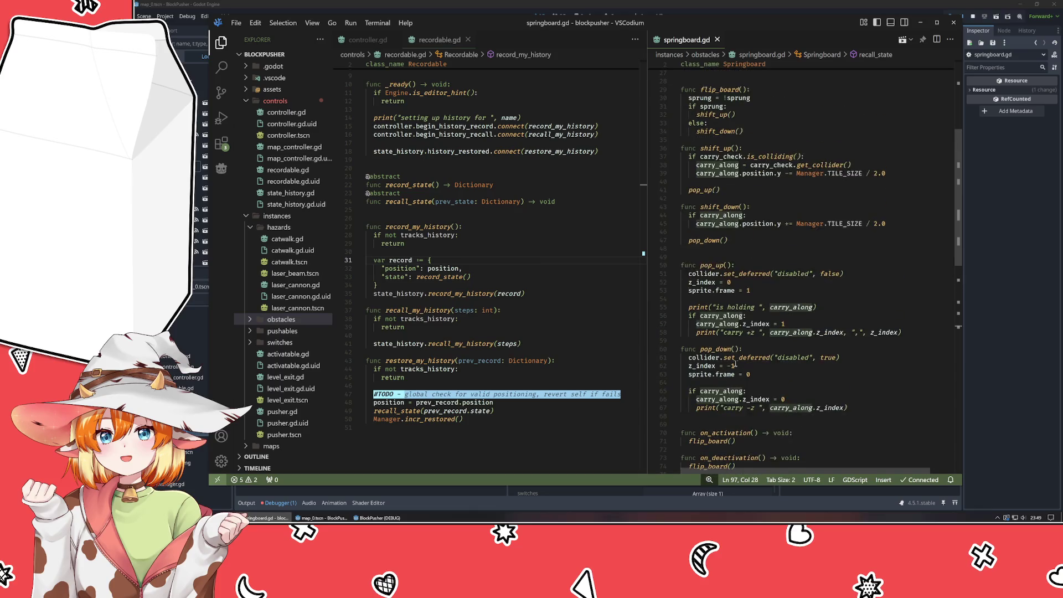
{"action": "scroll", "coordinate": [736, 364], "scroll_direction": "up", "scroll_amount": 3}
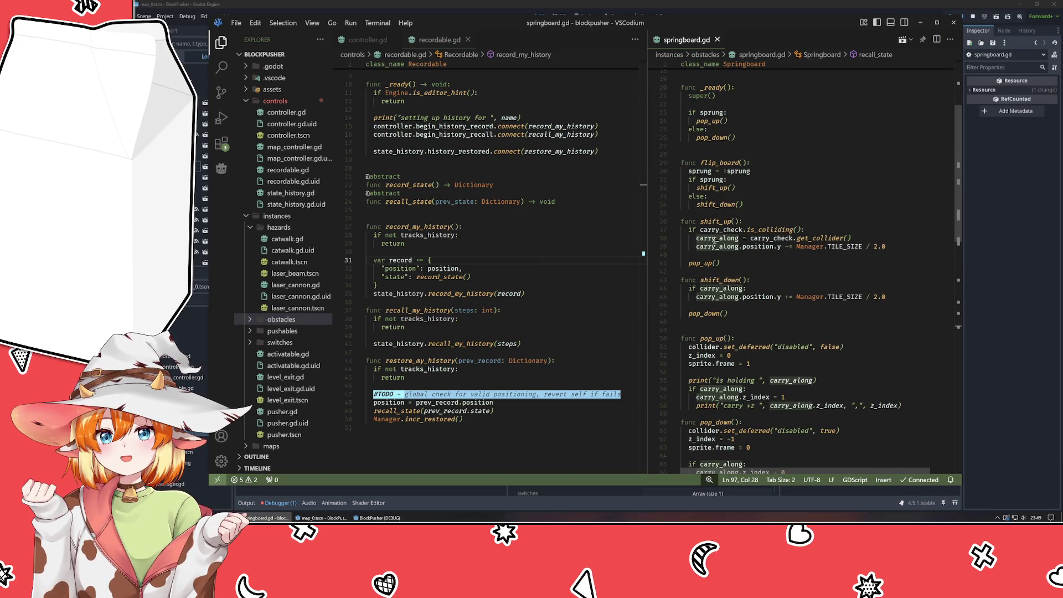
{"action": "left_click", "coordinate": [716, 239]}
{"action": "scroll", "coordinate": [717, 239], "scroll_direction": "up", "scroll_amount": 6}
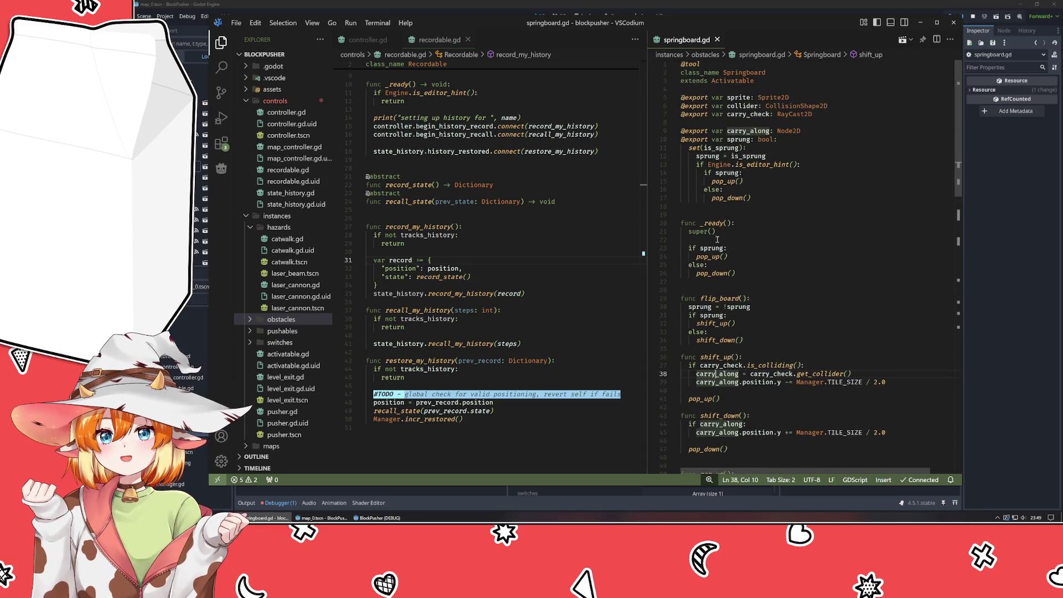
{"action": "left_click", "coordinate": [713, 358]}
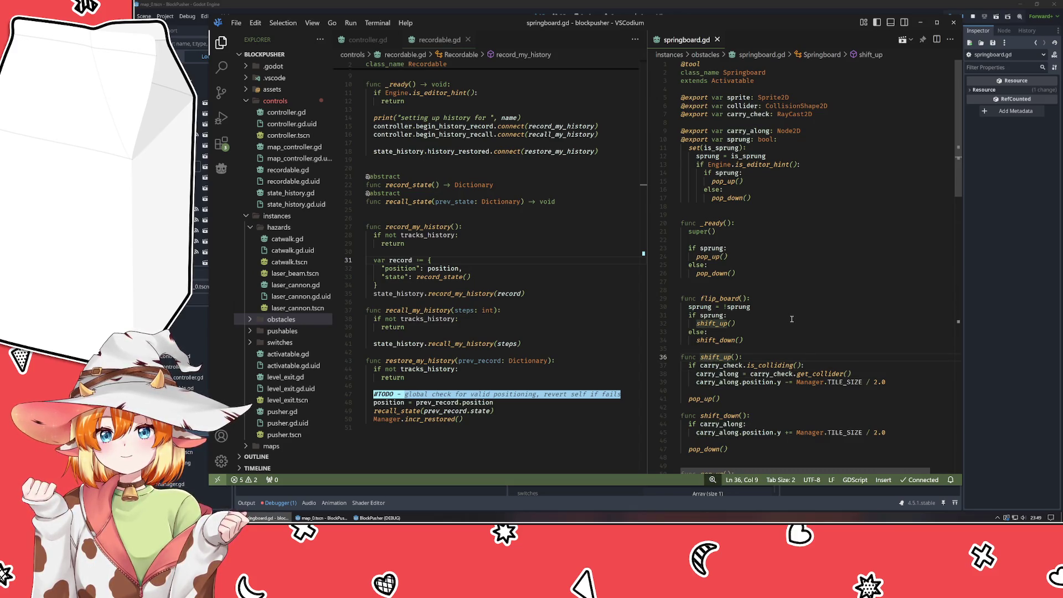
{"action": "left_click", "coordinate": [709, 299]}
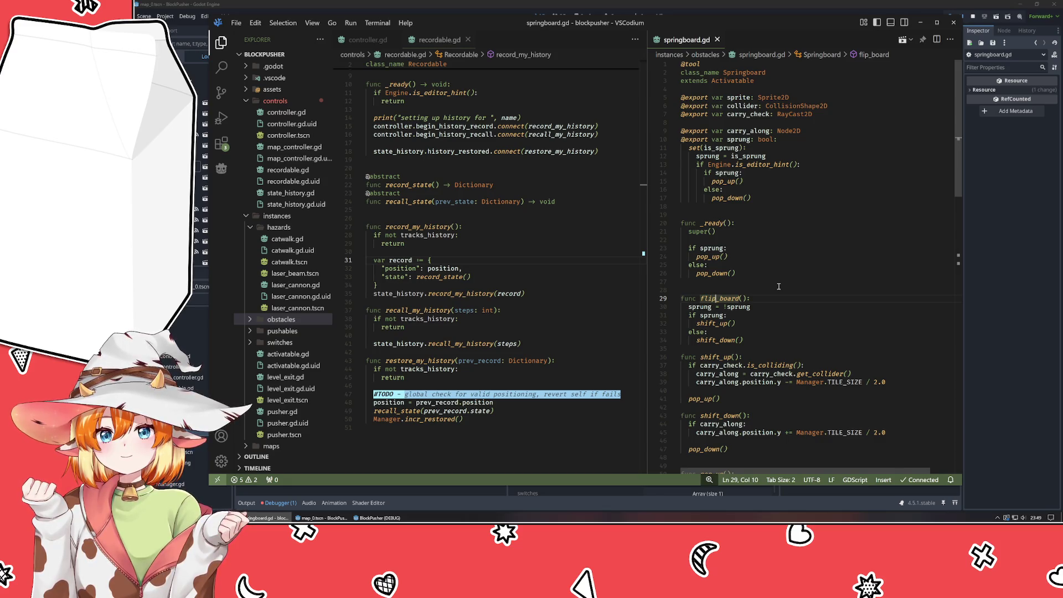
{"action": "scroll", "coordinate": [778, 287], "scroll_direction": "down", "scroll_amount": 8}
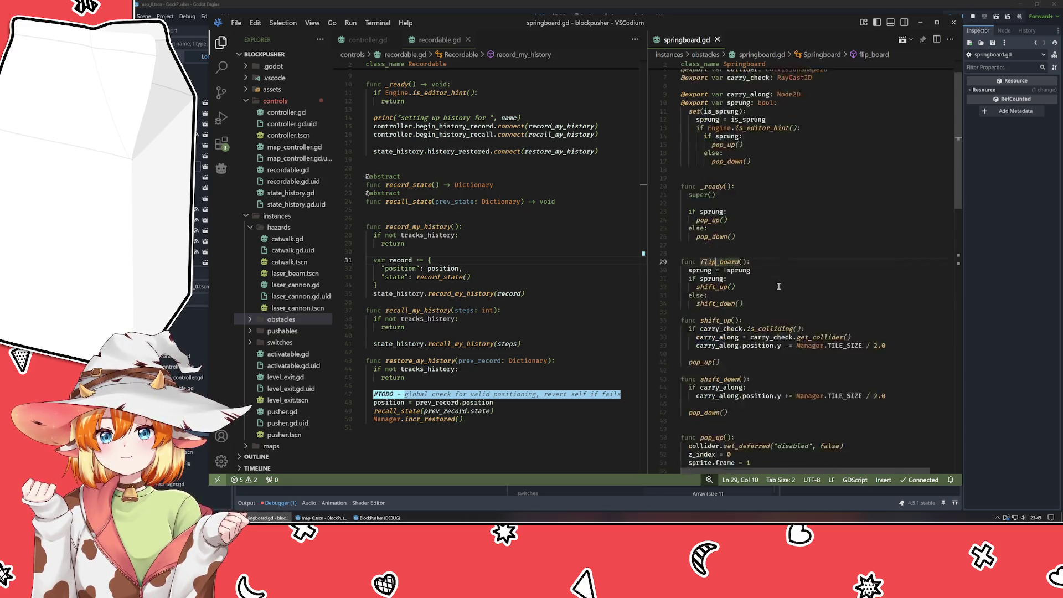
{"action": "scroll", "coordinate": [780, 286], "scroll_direction": "down", "scroll_amount": 3}
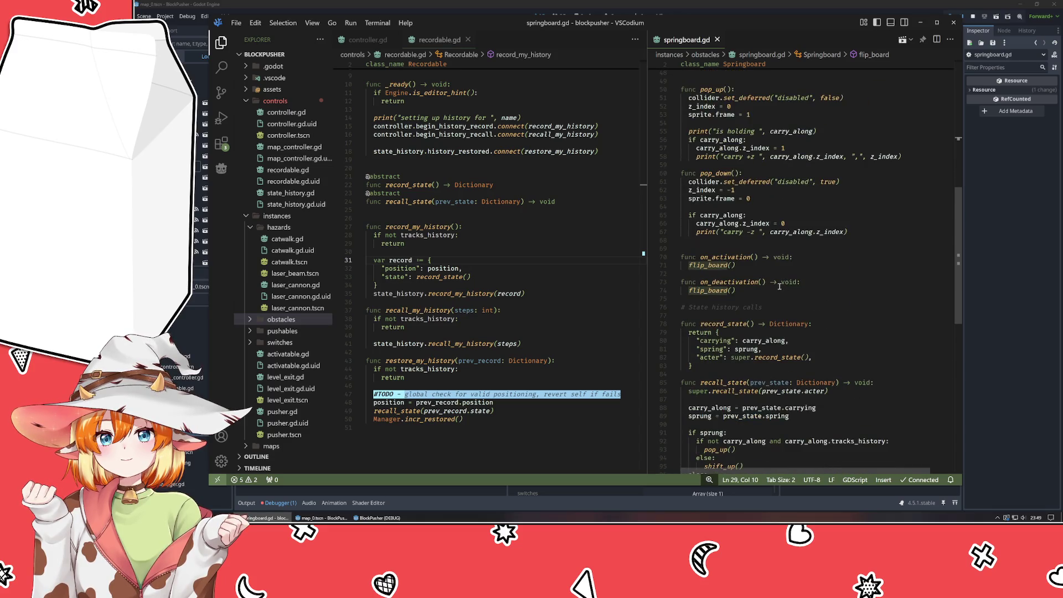
{"action": "scroll", "coordinate": [780, 286], "scroll_direction": "down", "scroll_amount": 3}
{"action": "left_click", "coordinate": [727, 183]}
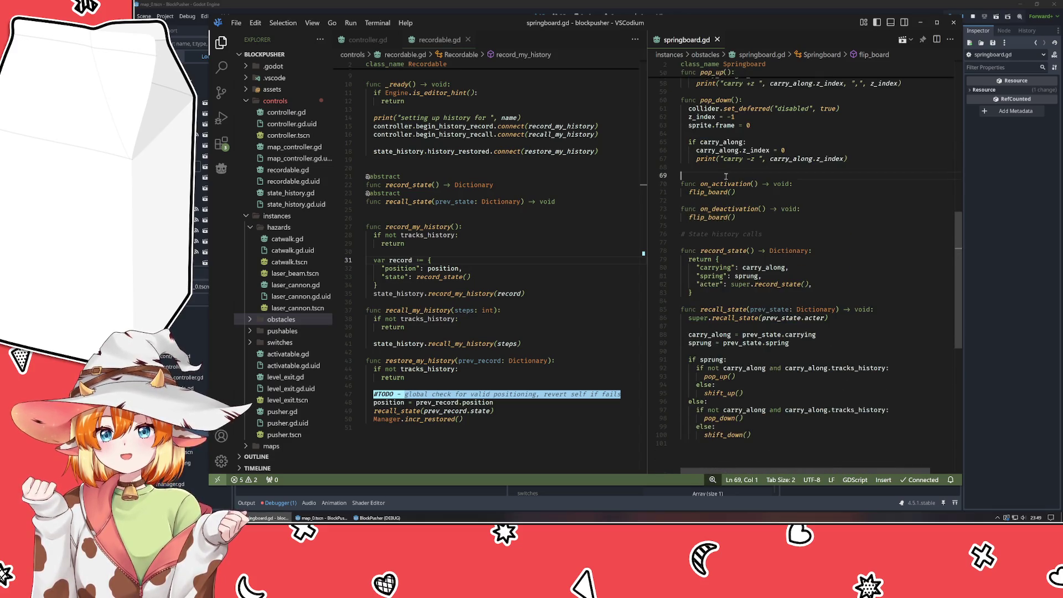
{"action": "scroll", "coordinate": [776, 242], "scroll_direction": "up", "scroll_amount": 4}
{"action": "scroll", "coordinate": [776, 242], "scroll_direction": "up", "scroll_amount": 14}
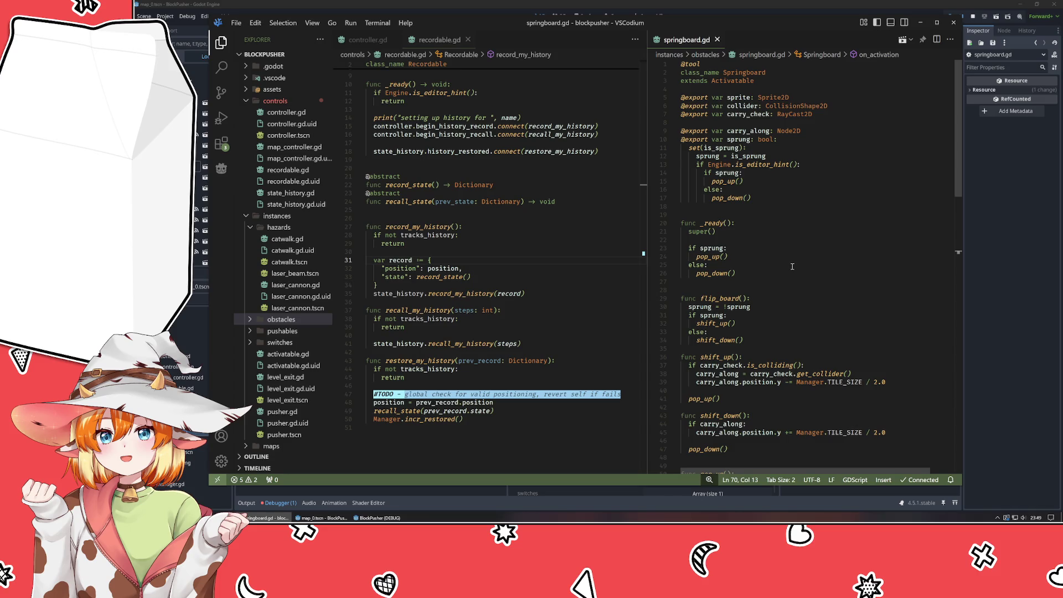
{"action": "scroll", "coordinate": [793, 266], "scroll_direction": "down", "scroll_amount": 5}
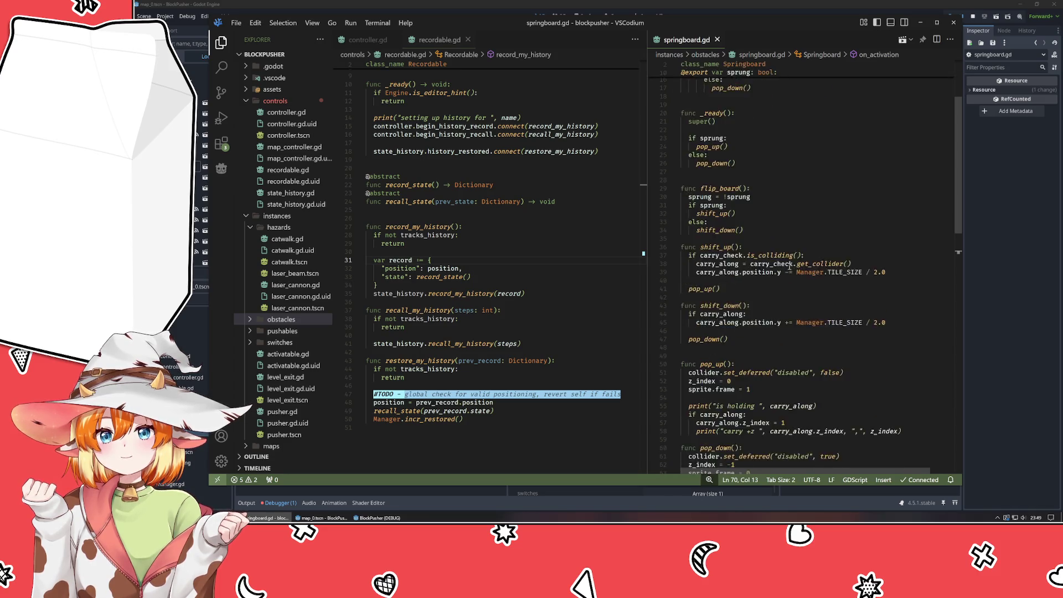
Add a 'print("now colliding with ",' line after get_collider() and copy the carry_along name.
{"action": "left_click", "coordinate": [872, 248]}
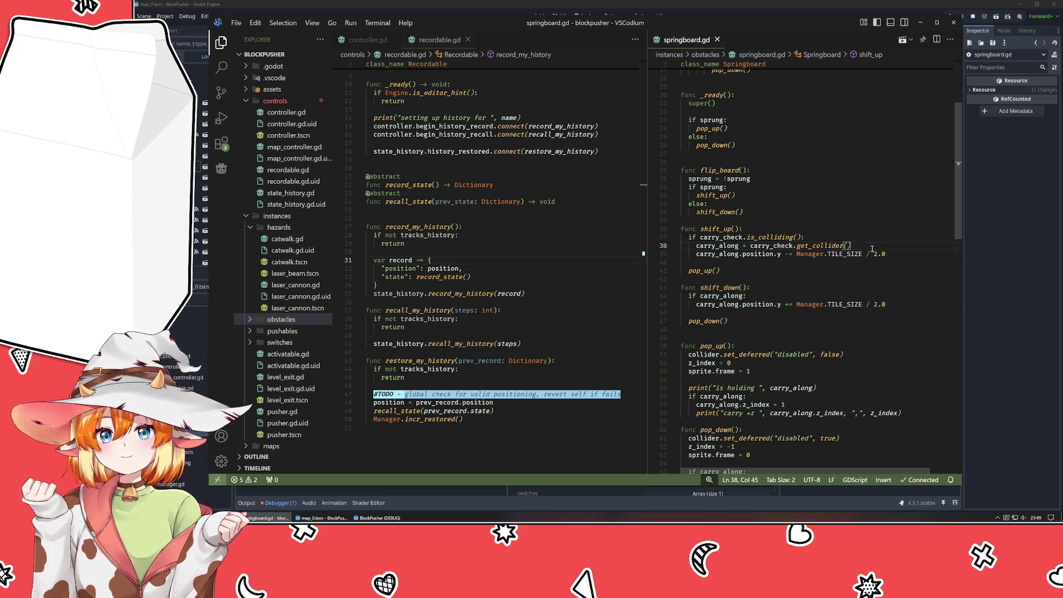
{"action": "key", "text": "Return"}
{"action": "type", "text": "print"}
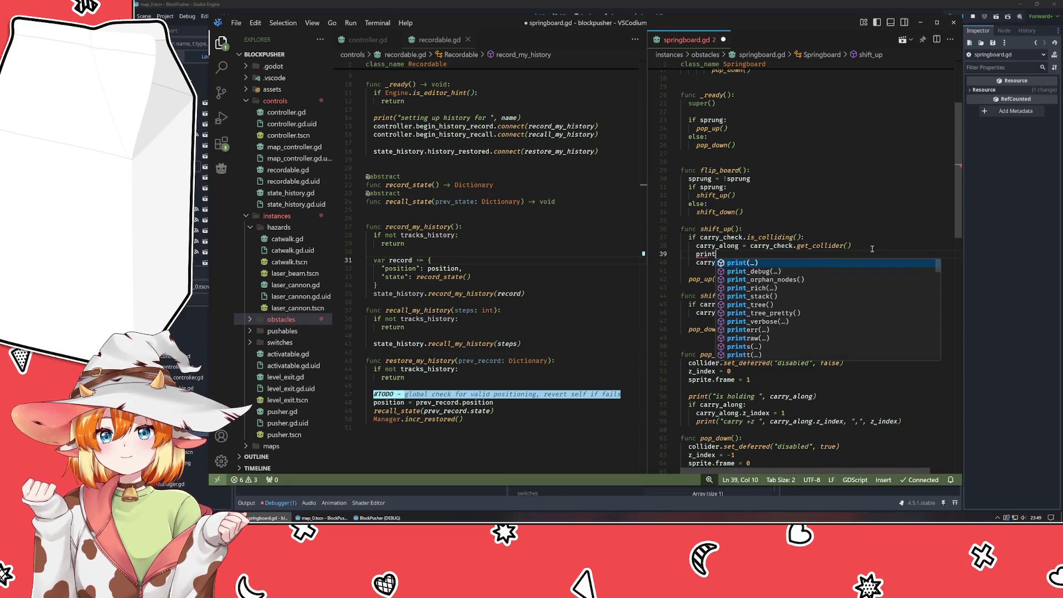
{"action": "type", "text": "(\"now "}
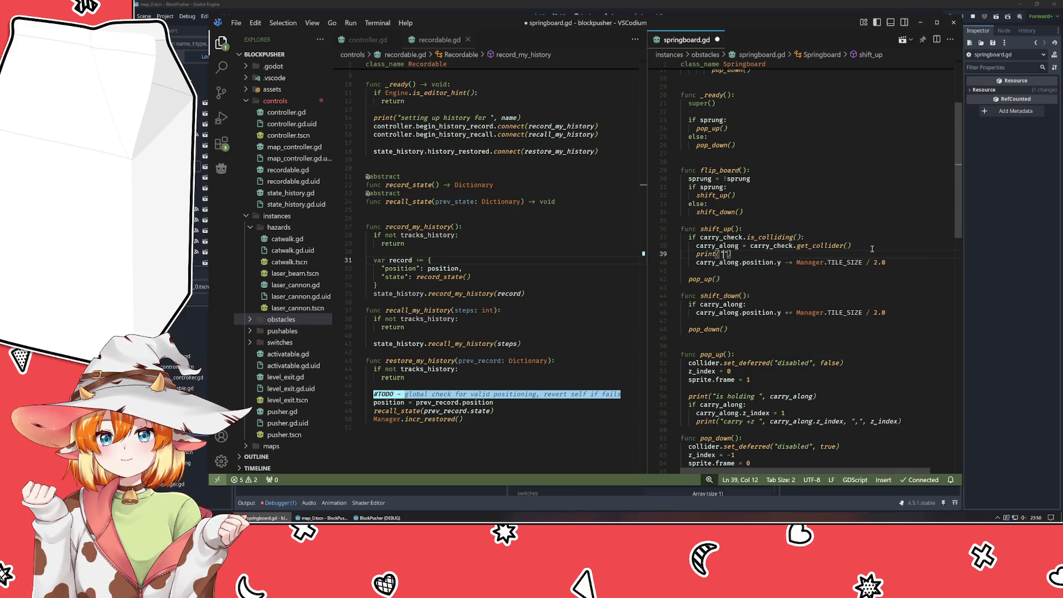
{"action": "type", "text": "colliding with"}
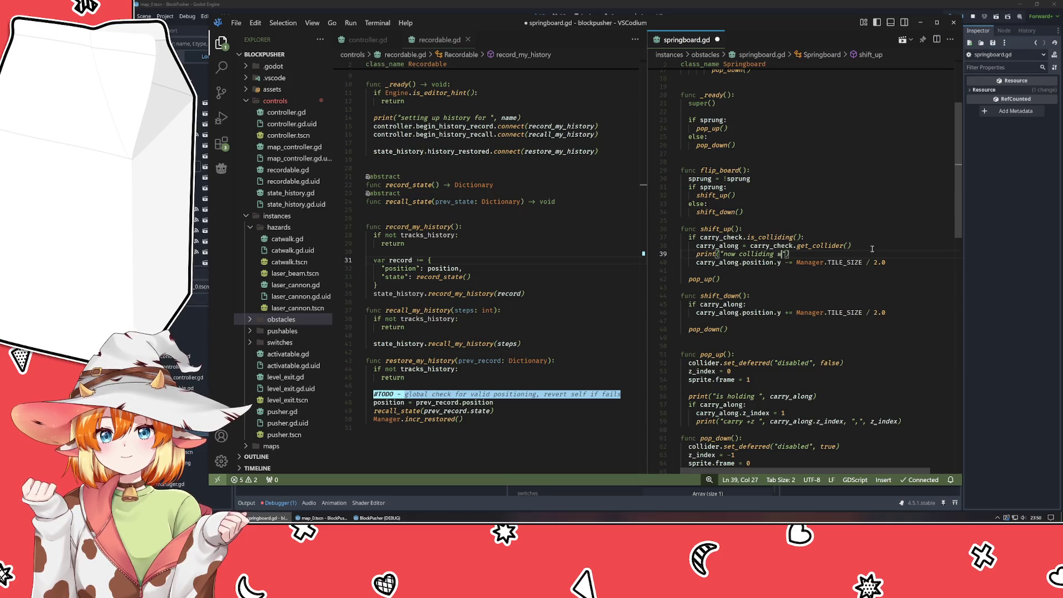
{"action": "type", "text": " \","}
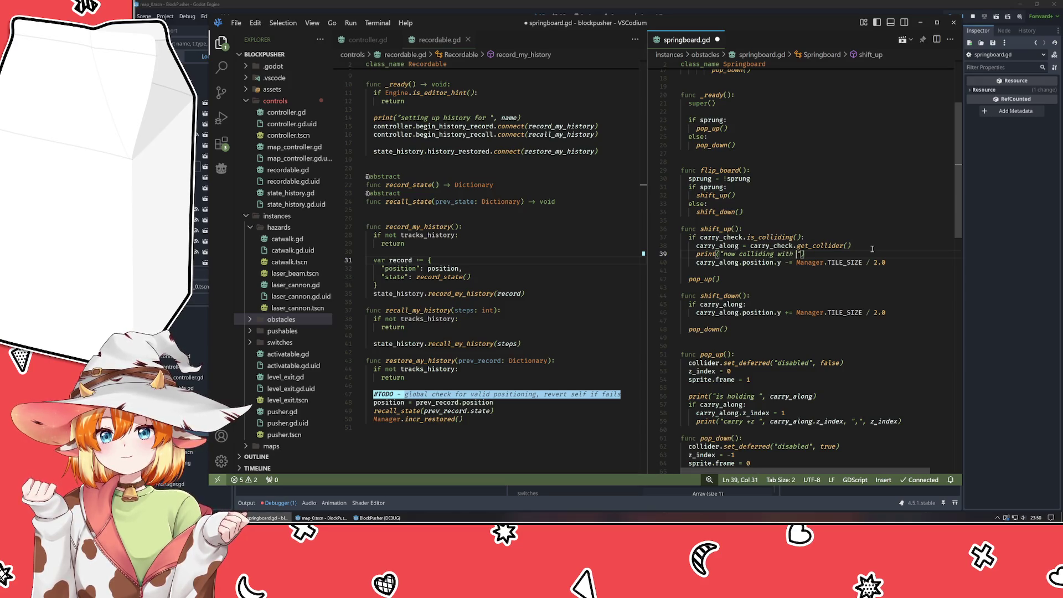
{"action": "key", "text": "Escape"}
{"action": "key", "text": "Up"}
{"action": "key", "text": "Home"}
{"action": "key", "text": "ctrl+shift+Right"}
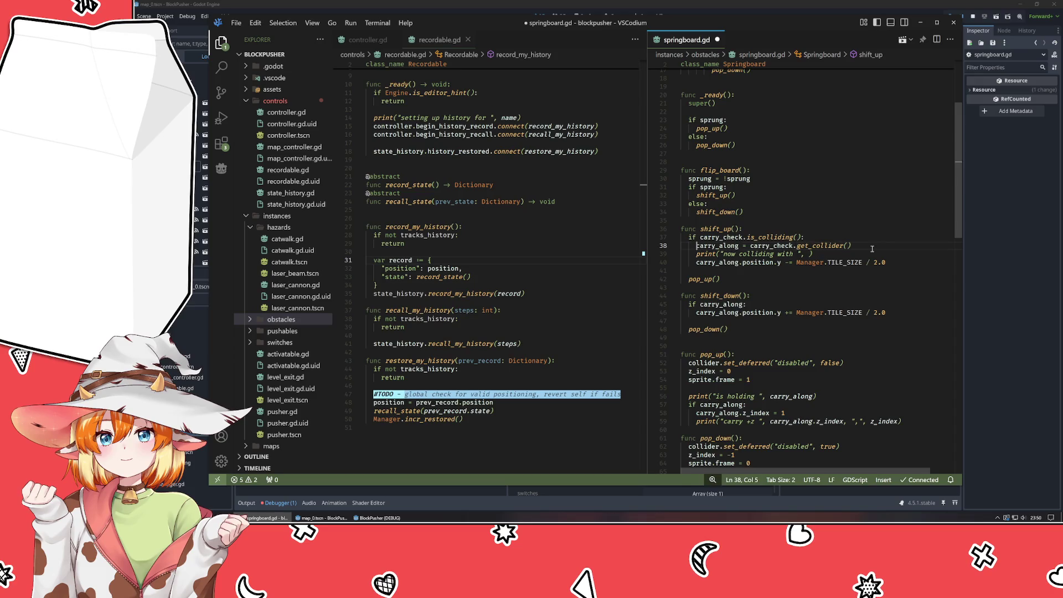
{"action": "key", "text": "ctrl+c"}
Make it print("now carrying with ", carry_along) and save springboard.gd.
{"action": "key", "text": "Down"}
{"action": "key", "text": "End"}
{"action": "key", "text": "Left"}
{"action": "key", "text": "ctrl+v"}
{"action": "key", "text": "ctrl+BackSpace"}
{"action": "type", "text": "carrying"}
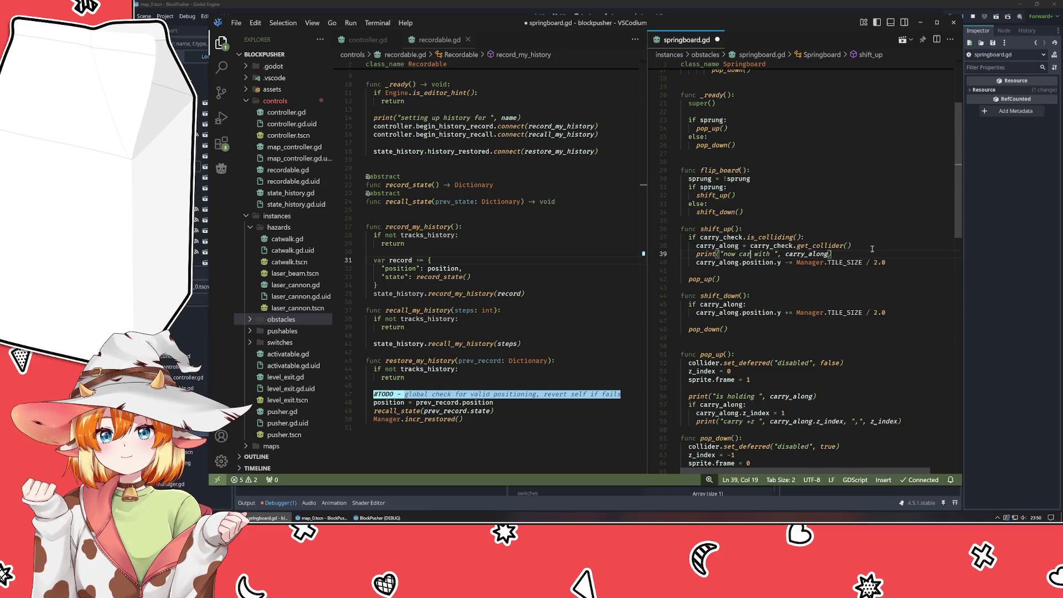
{"action": "key", "text": "ctrl+s"}
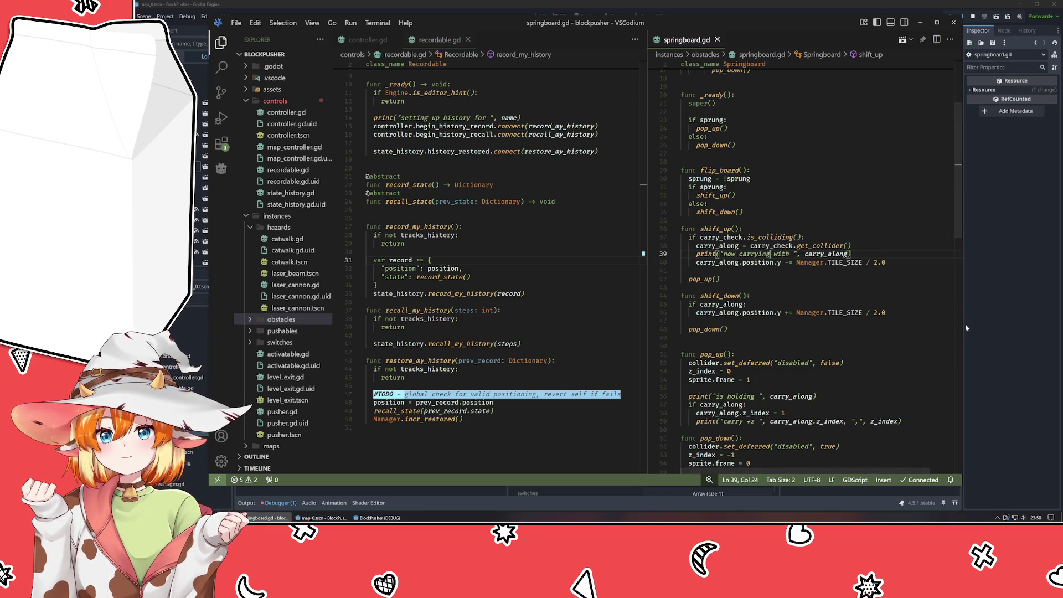
{"action": "left_click", "coordinate": [952, 345]}
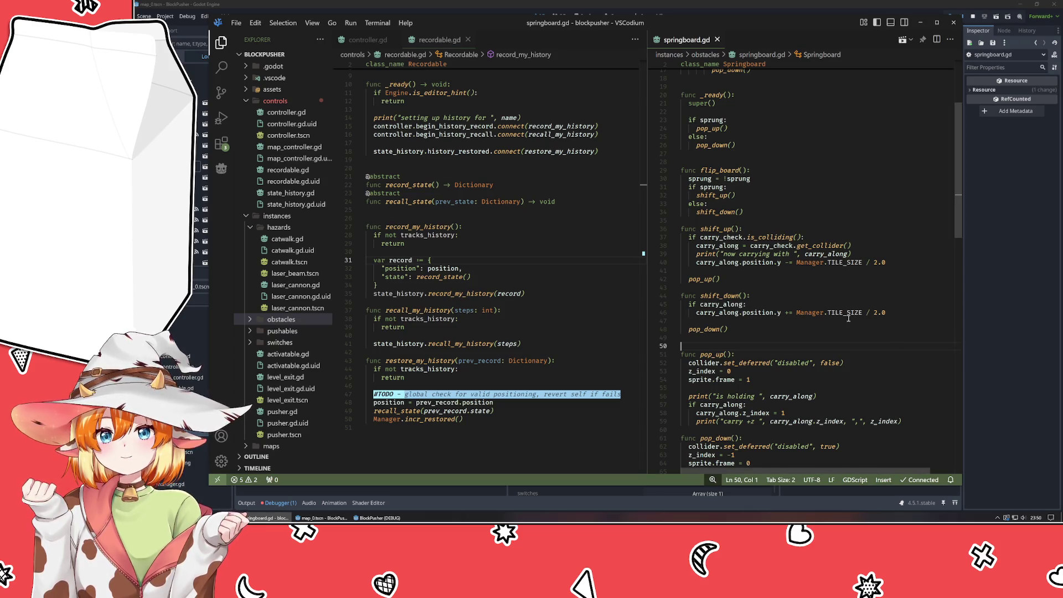
{"action": "scroll", "coordinate": [848, 319], "scroll_direction": "down", "scroll_amount": 10}
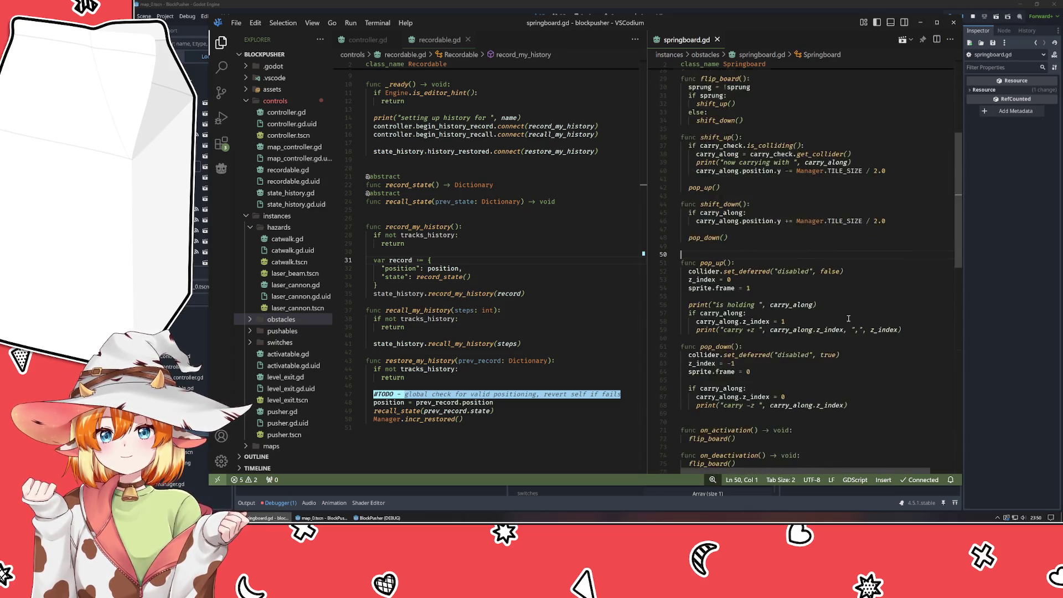
{"action": "scroll", "coordinate": [848, 318], "scroll_direction": "down", "scroll_amount": 4}
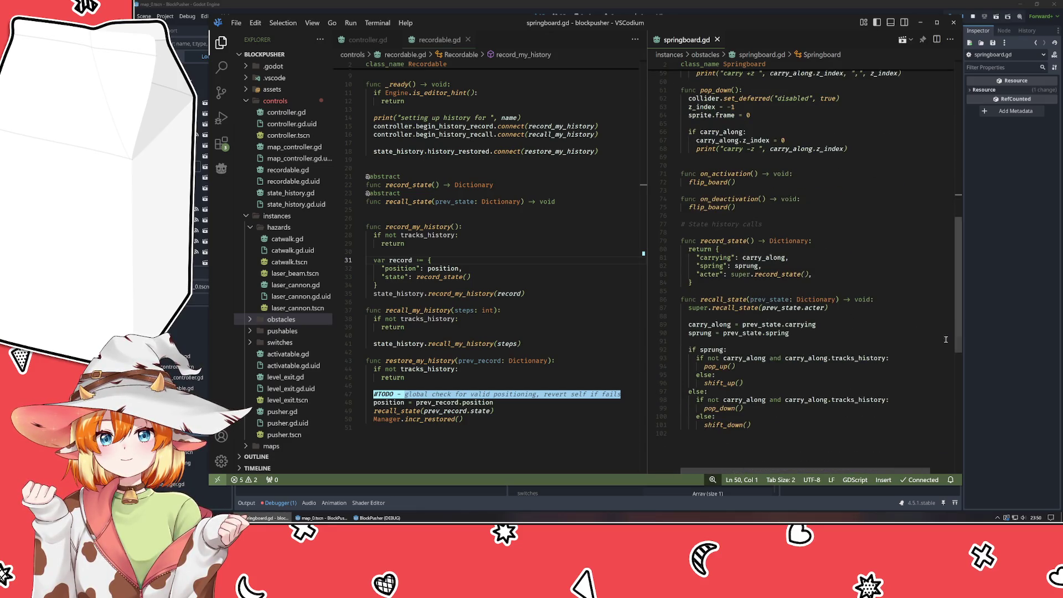
{"action": "left_click", "coordinate": [1007, 350]}
Run BlockPusher, push a crate so the springboard carries PushBlock2, then undo.
{"action": "key", "text": "F5"}
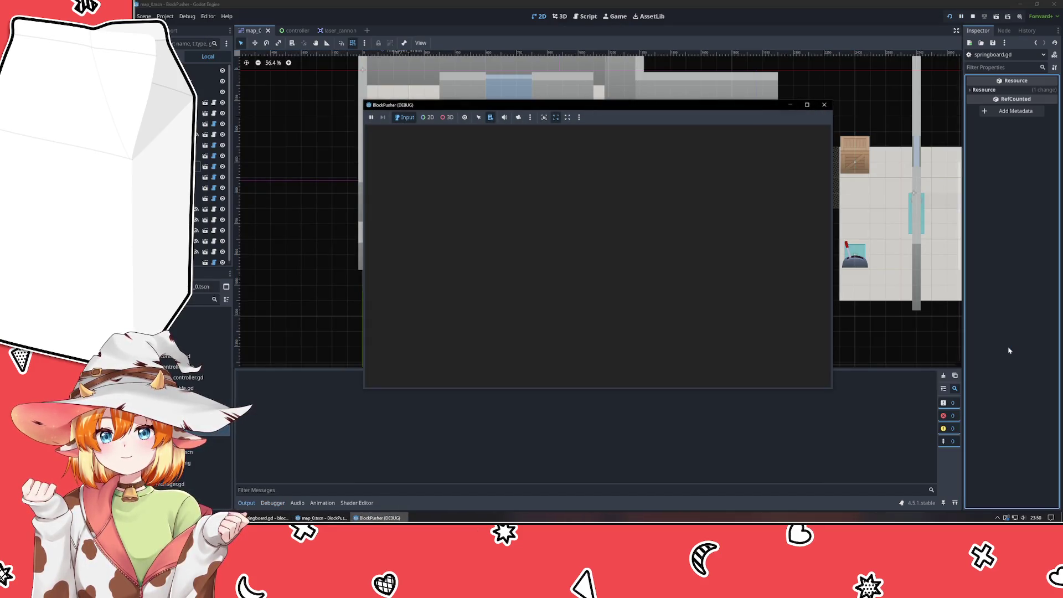
{"action": "key", "text": "Up"}
{"action": "key", "text": "Up"}
{"action": "key", "text": "Up"}
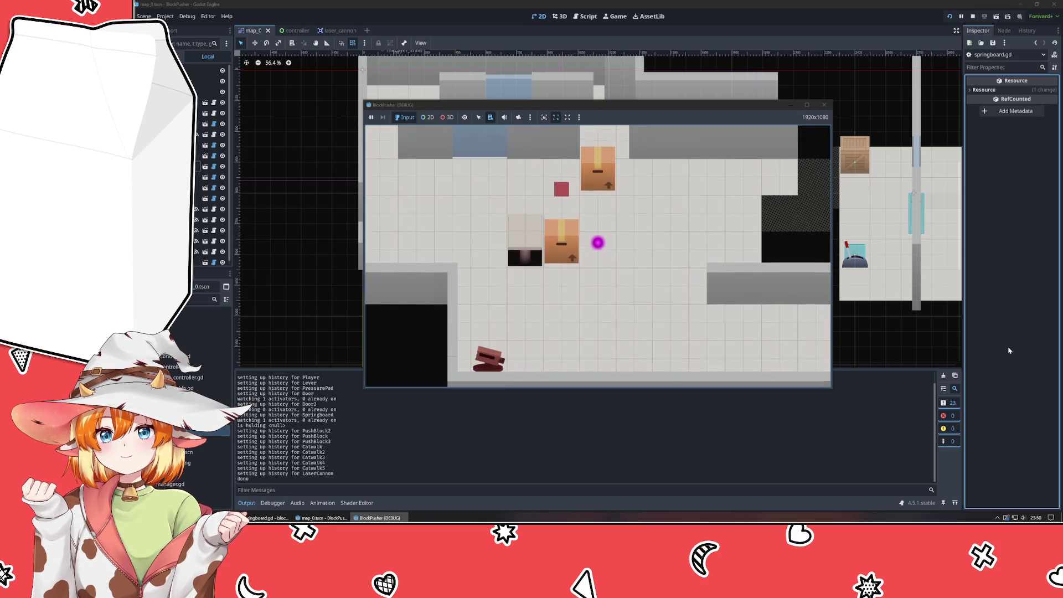
{"action": "key", "text": "Down"}
{"action": "key", "text": "Left"}
{"action": "key", "text": "Up"}
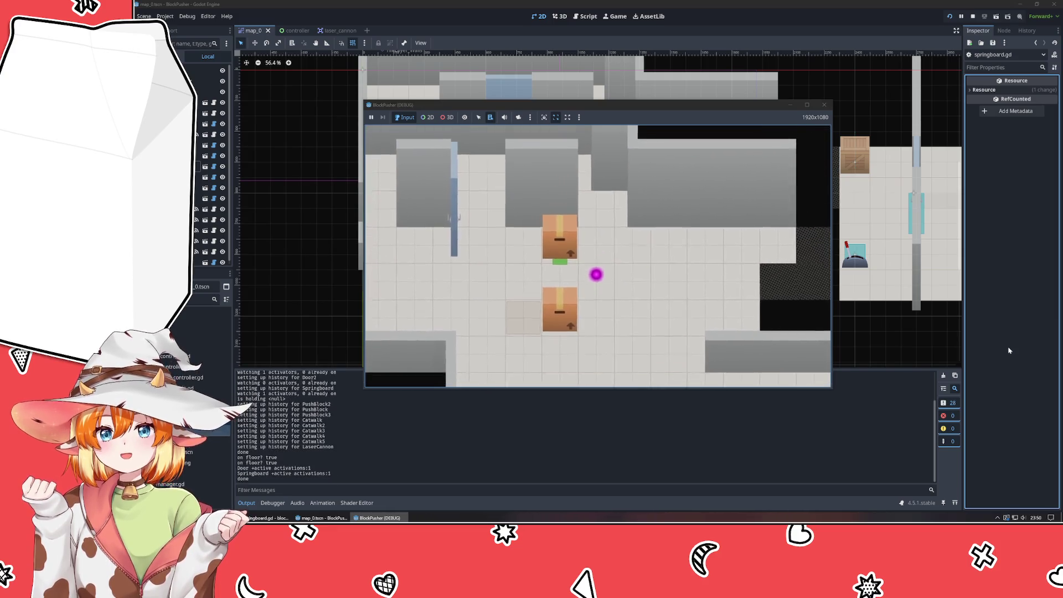
{"action": "key", "text": "Up"}
{"action": "key", "text": "Left"}
{"action": "key", "text": "Up"}
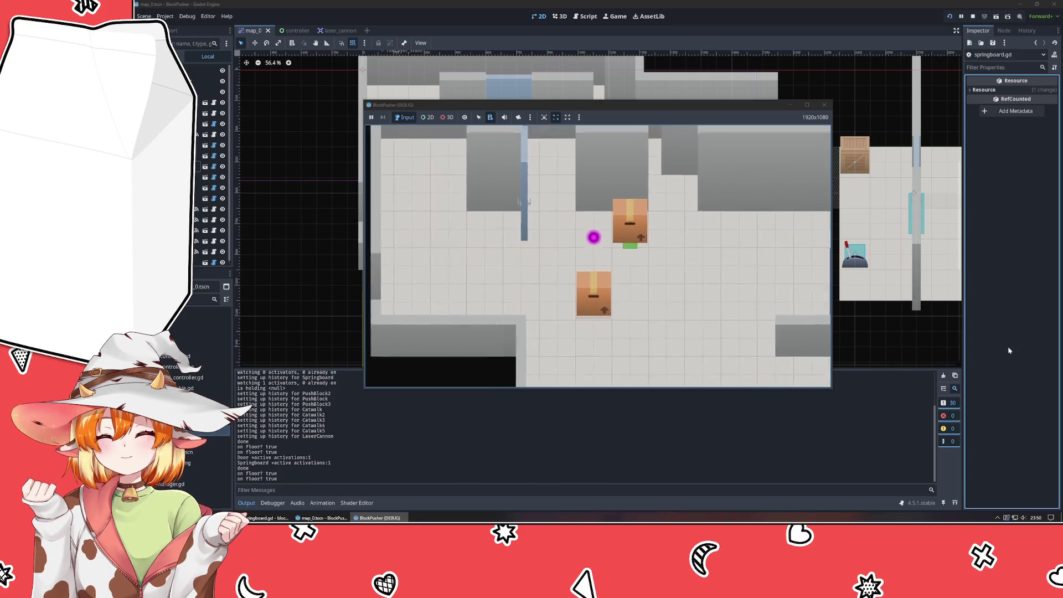
{"action": "key", "text": "z"}
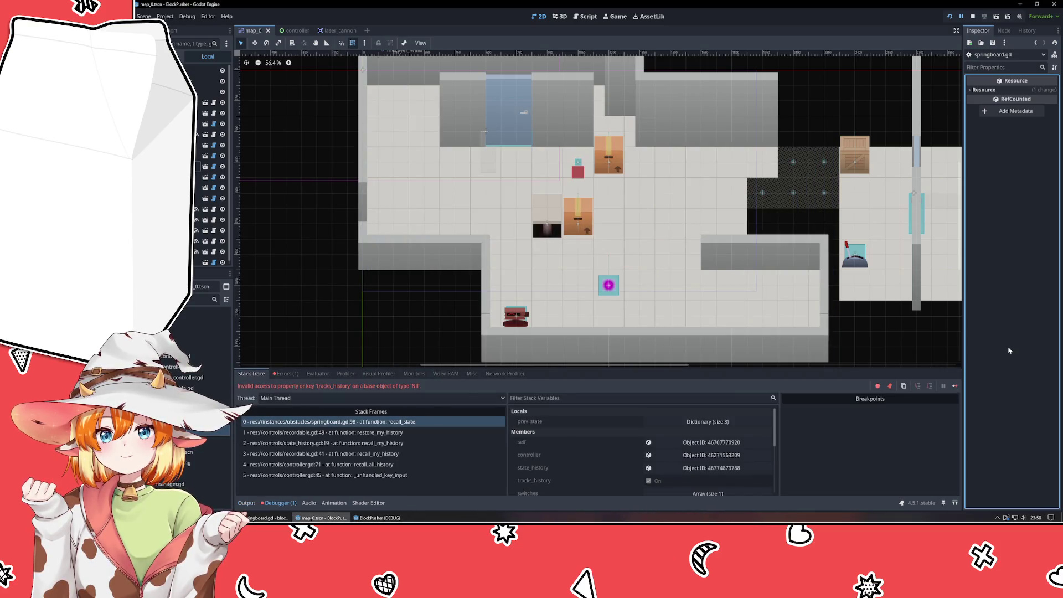
Check the 'now carrying with PushBlock2' Output line and the error's stack trace, then close the game.
{"action": "left_click", "coordinate": [288, 504]}
{"action": "left_click", "coordinate": [281, 504]}
{"action": "left_click", "coordinate": [242, 503]}
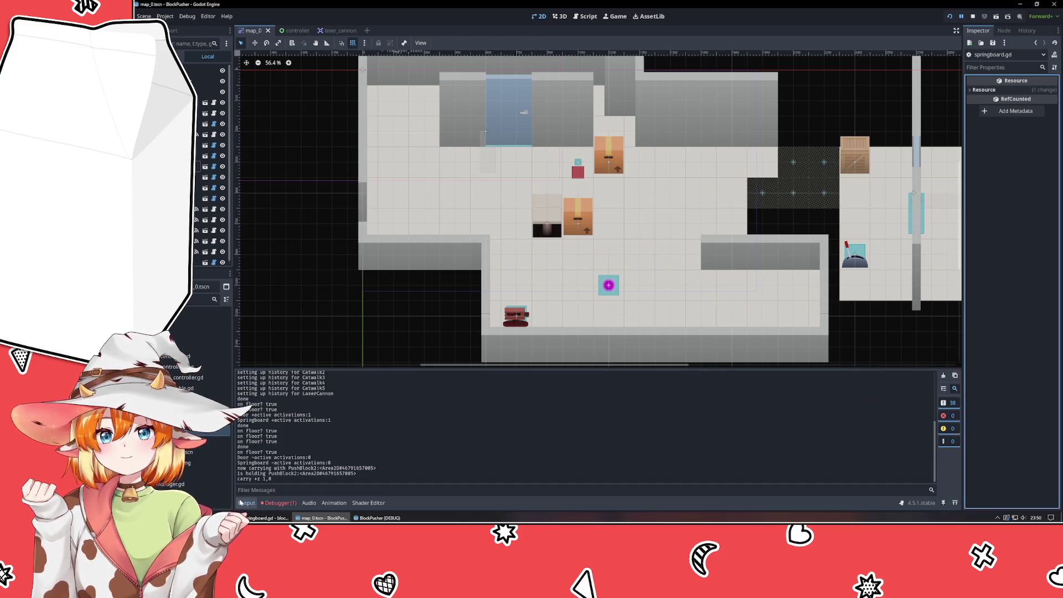
{"action": "left_click_drag", "start_coordinate": [248, 469], "coordinate": [377, 468]}
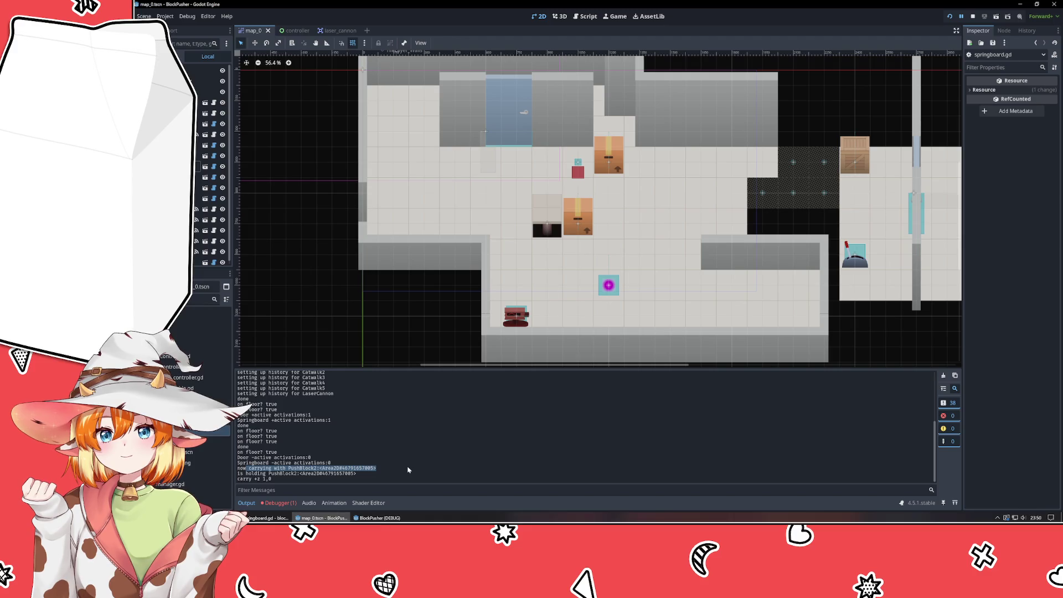
{"action": "left_click", "coordinate": [290, 504]}
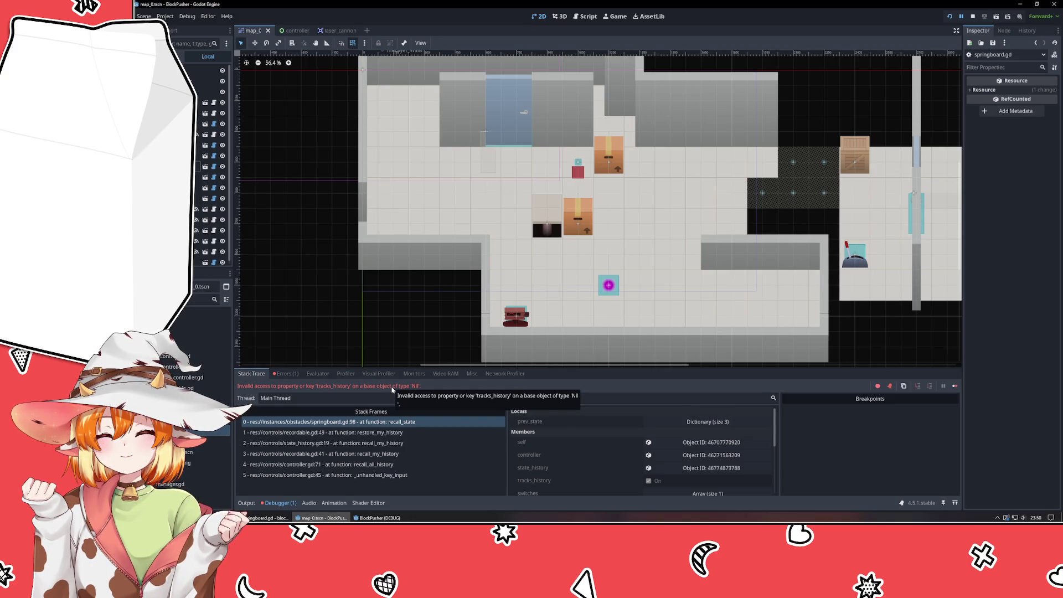
{"action": "left_click", "coordinate": [247, 504]}
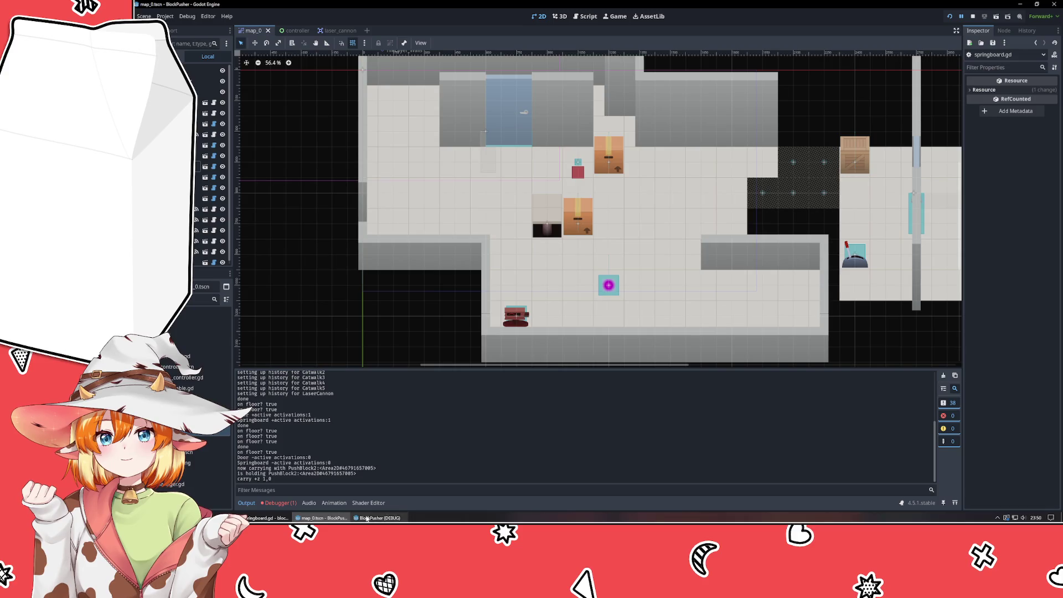
{"action": "left_click", "coordinate": [379, 518]}
{"action": "left_click", "coordinate": [825, 105]}
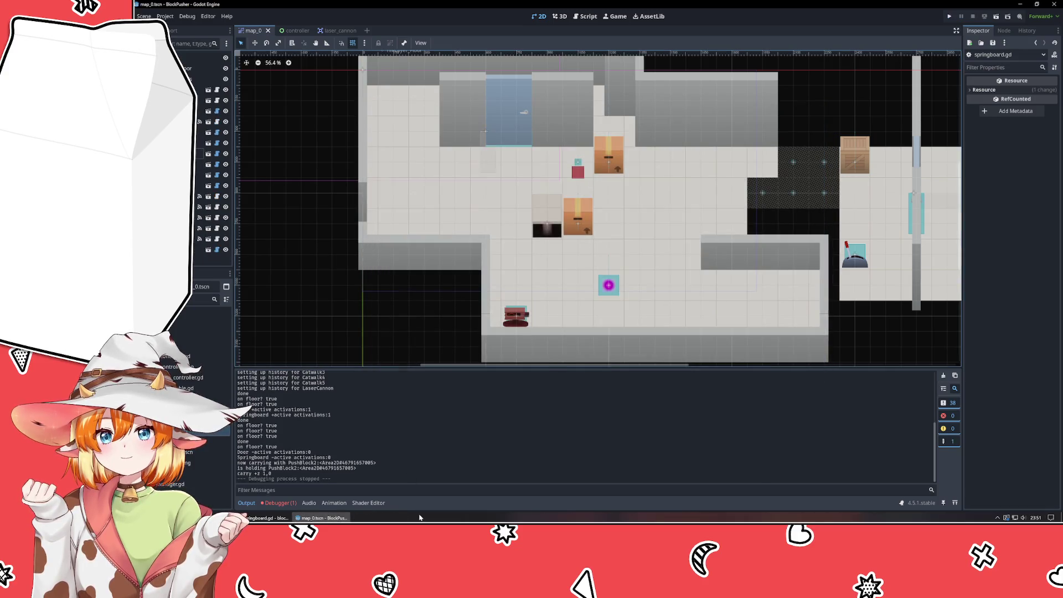
{"action": "key", "text": "alt+Tab"}
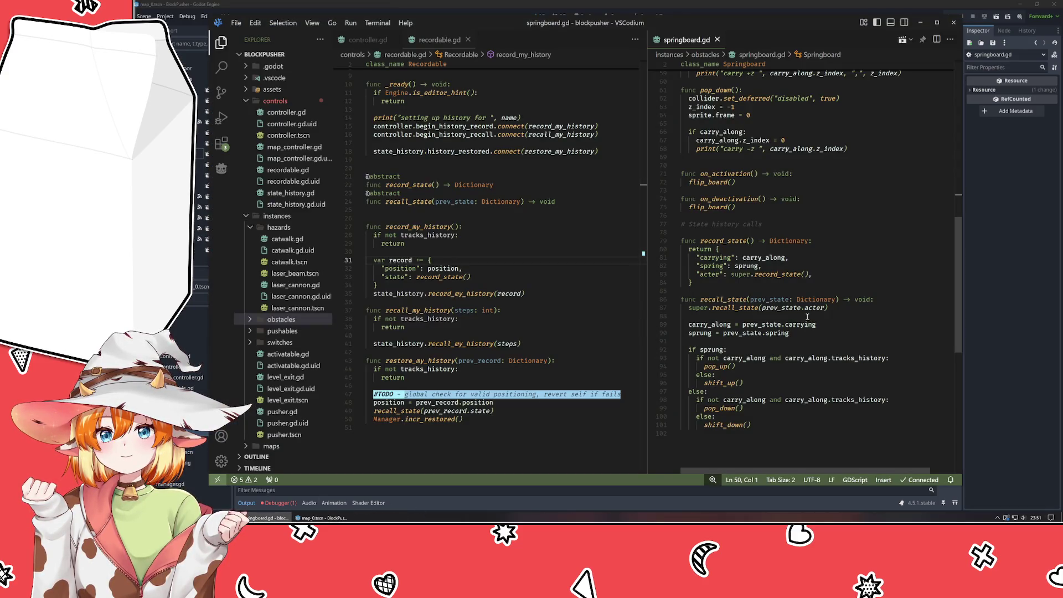
Append 'as Recordable' to the carrying restore on line 89 and save.
{"action": "left_click", "coordinate": [831, 325]}
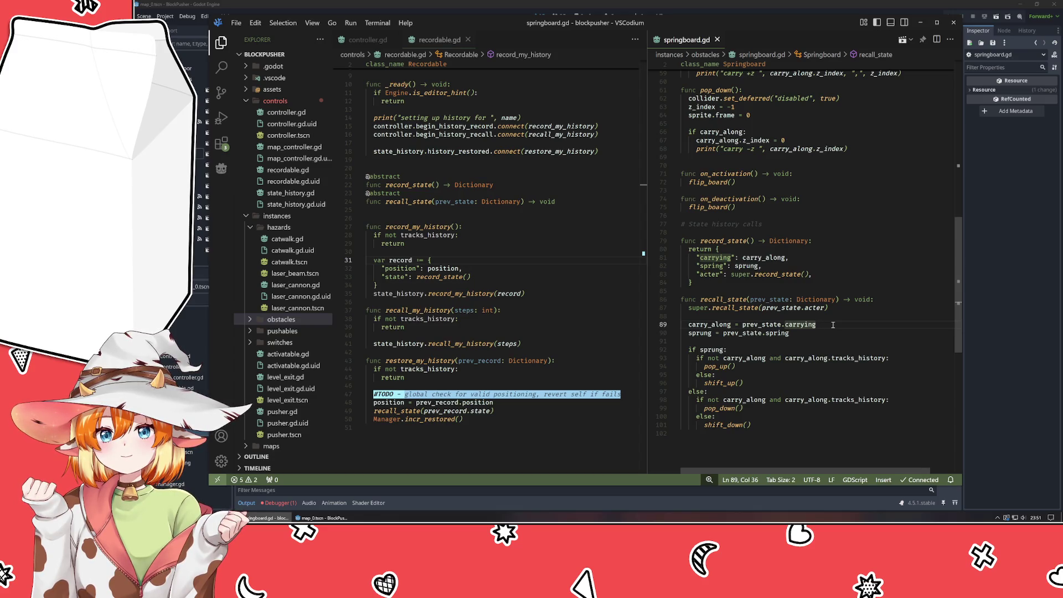
{"action": "type", "text": " as Recordable"}
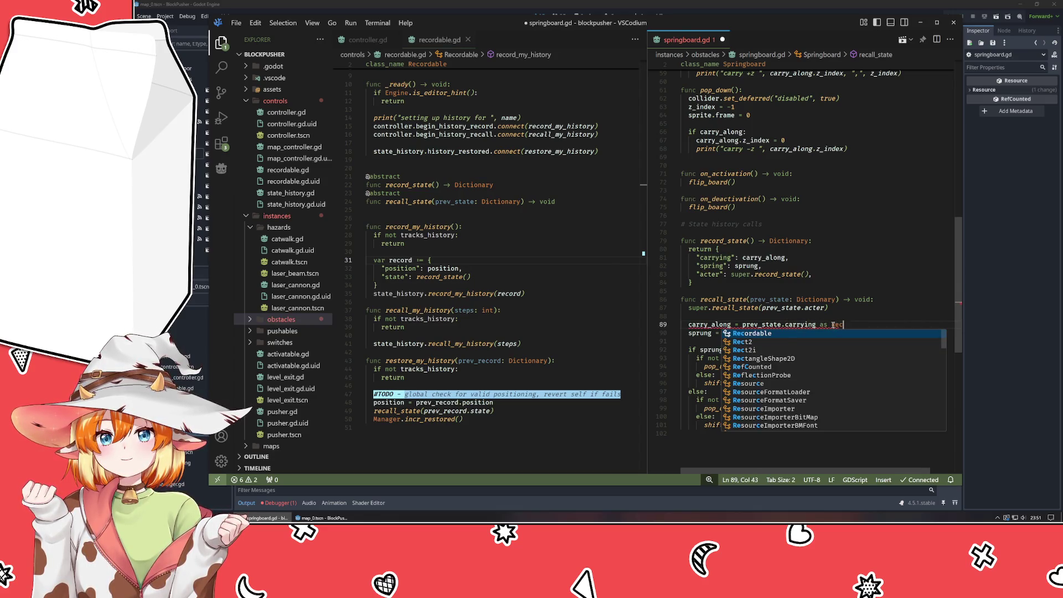
{"action": "key", "text": "ctrl+s"}
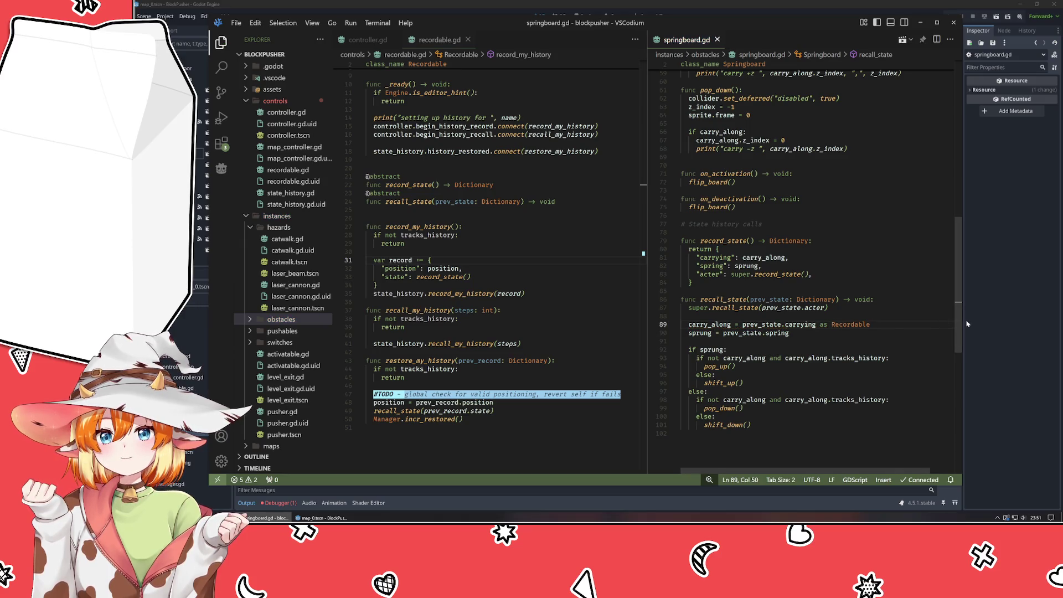
Add print("carry = ", carry_along) below it, save, and launch the game.
{"action": "key", "text": "Return"}
{"action": "type", "text": "print"}
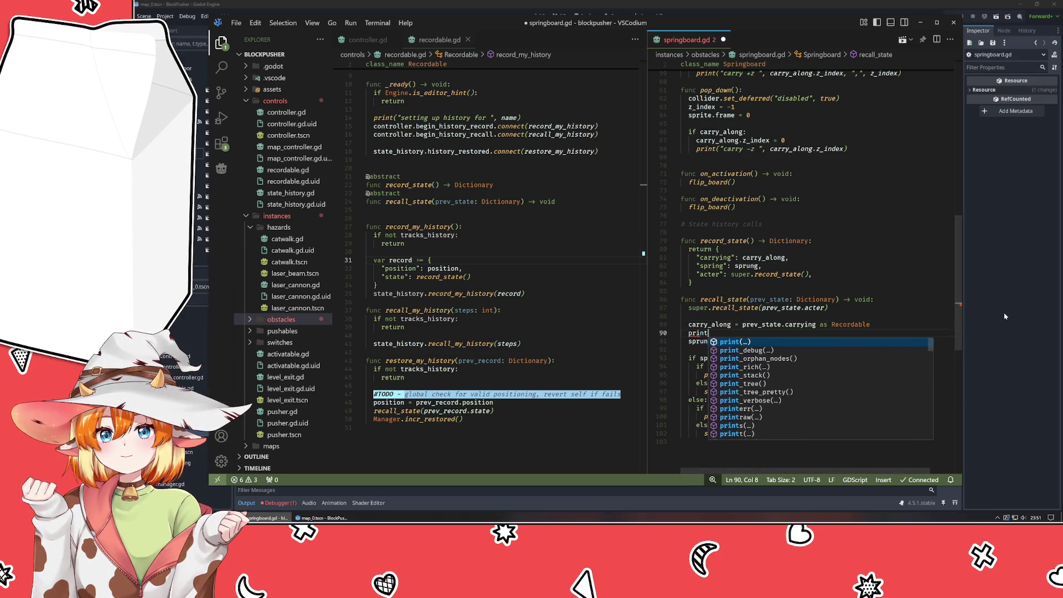
{"action": "type", "text": "(\"carry = \", "}
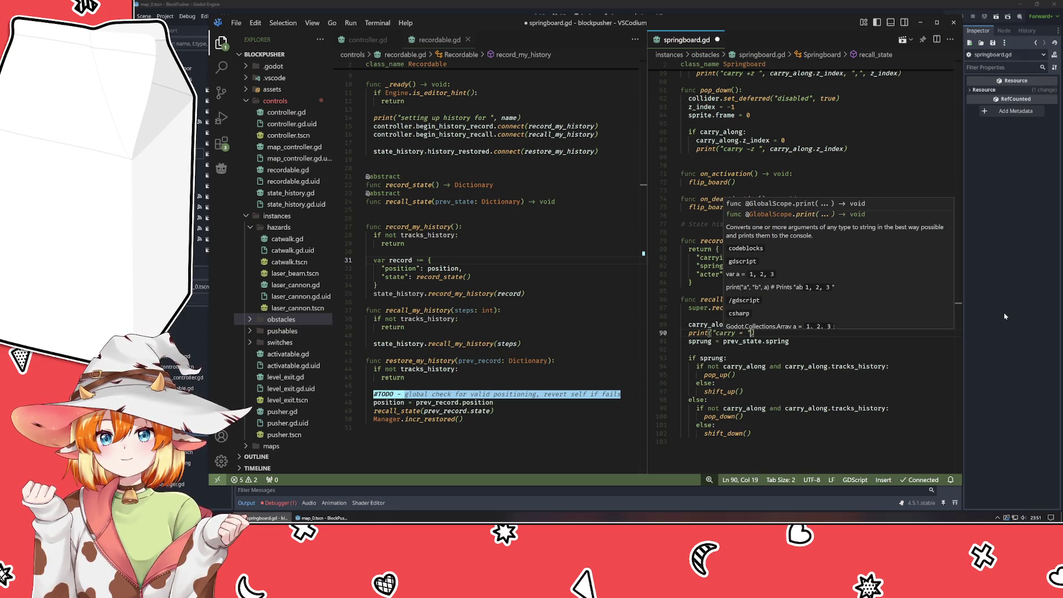
{"action": "type", "text": "carry"}
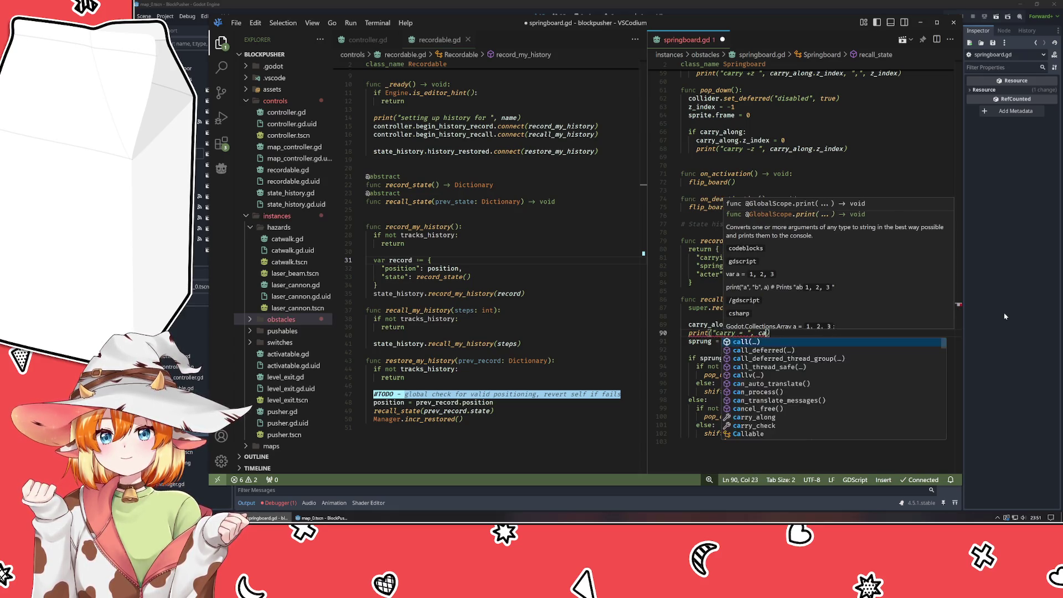
{"action": "key", "text": "Return"}
{"action": "key", "text": "ctrl+s"}
{"action": "key", "text": "F5"}
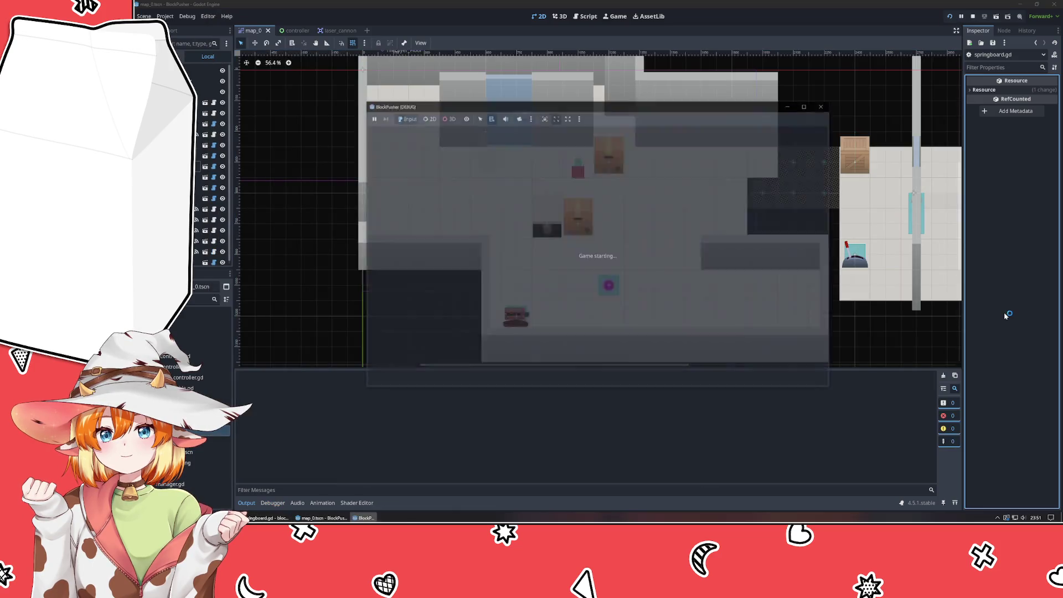
Move up twice and undo to trigger the error, then check the 'carry = <null>' Output log.
{"action": "key", "text": "Up"}
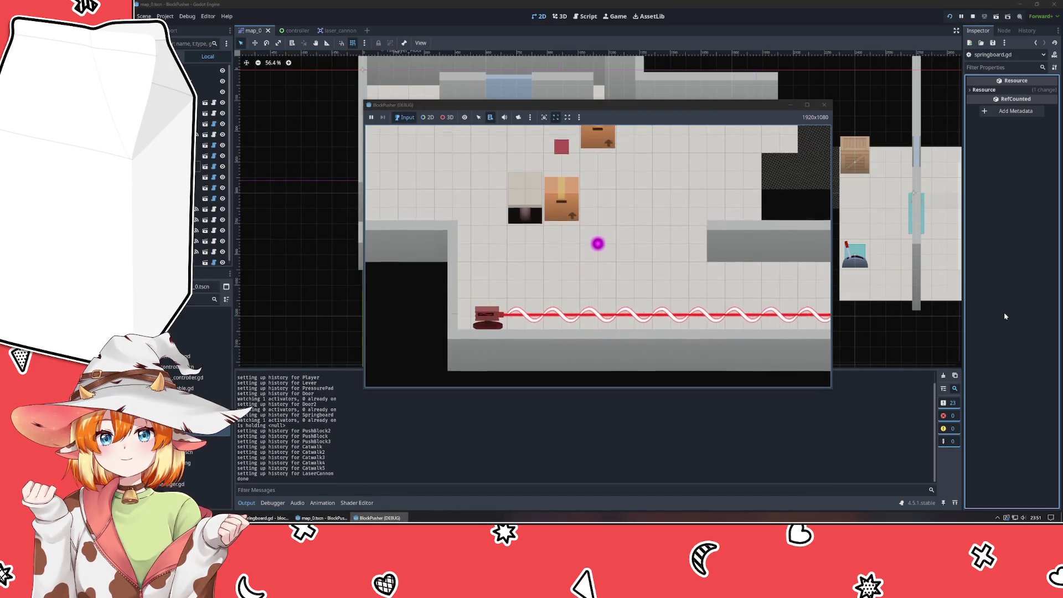
{"action": "key", "text": "Up"}
{"action": "key", "text": "Up"}
{"action": "key", "text": "Up"}
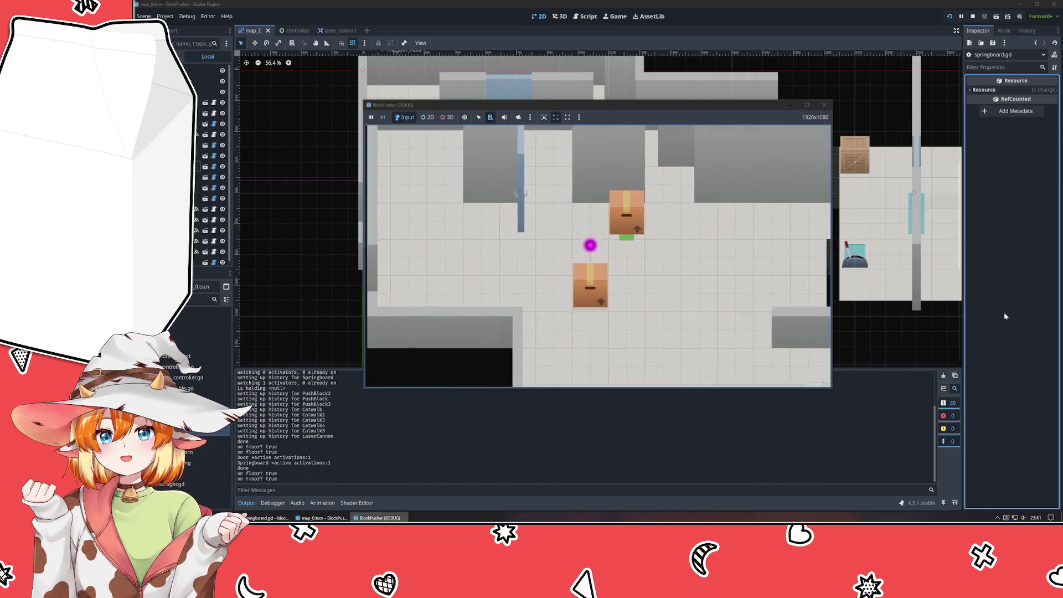
{"action": "key", "text": "z"}
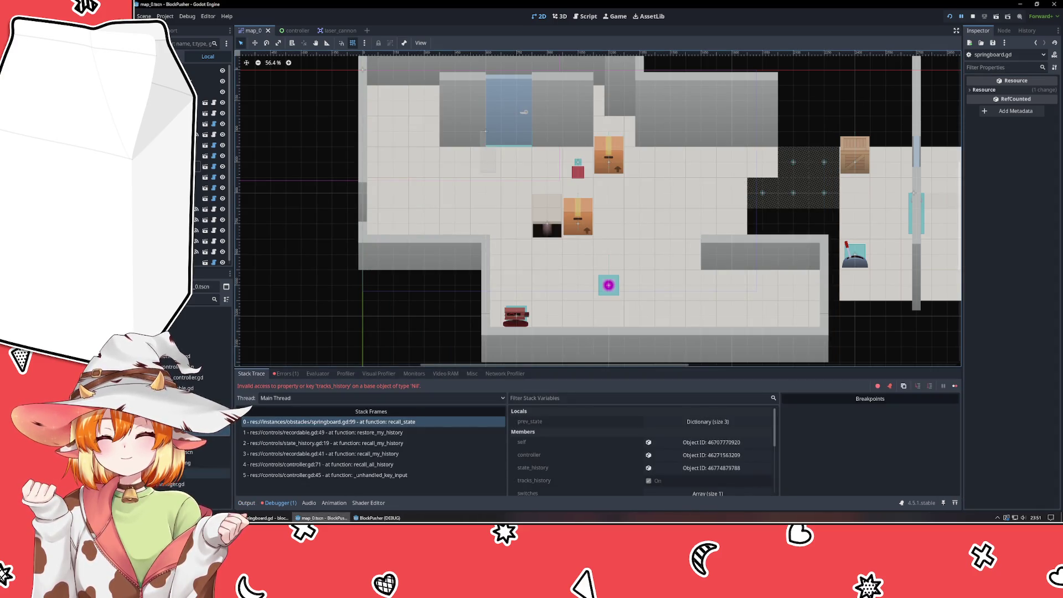
{"action": "left_click", "coordinate": [247, 503]}
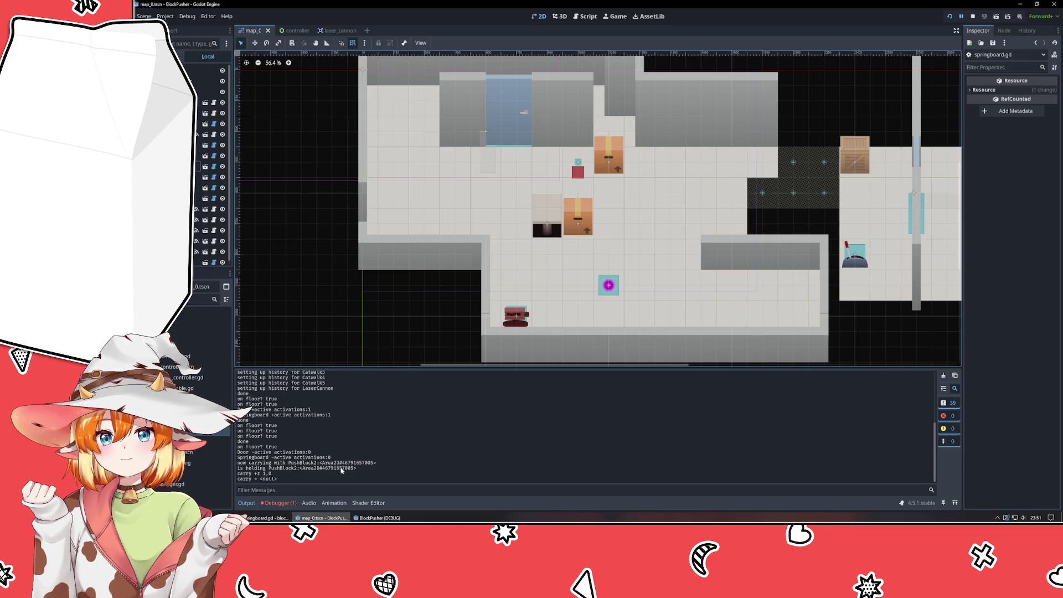
{"action": "left_click", "coordinate": [380, 518]}
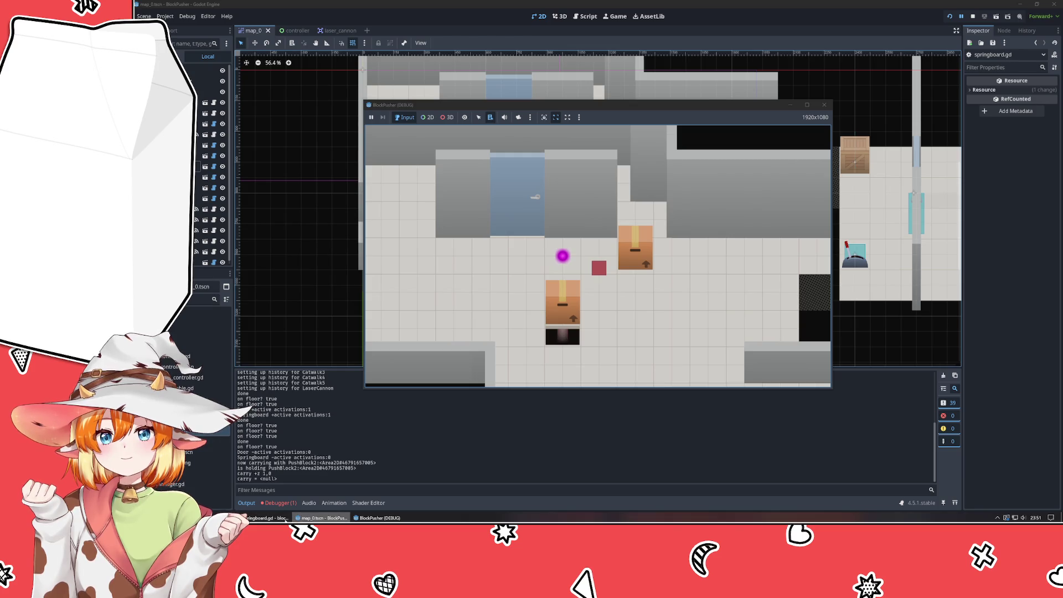
Delete the 'as Recordable' cast from line 89 of springboard.gd.
{"action": "left_click", "coordinate": [285, 520]}
{"action": "left_click_drag", "start_coordinate": [821, 328], "coordinate": [892, 327]}
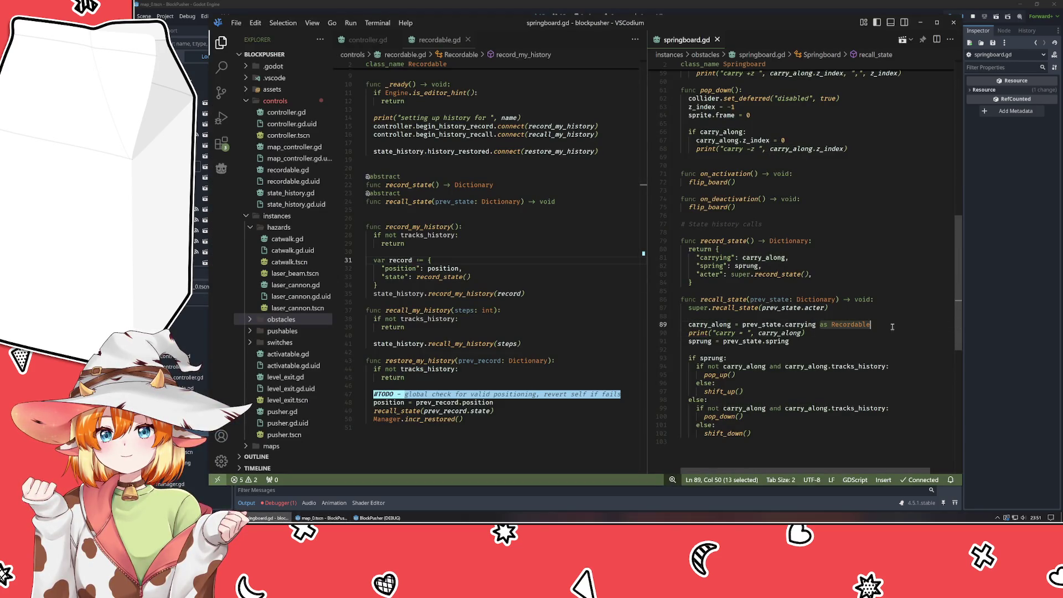
{"action": "key", "text": "BackSpace"}
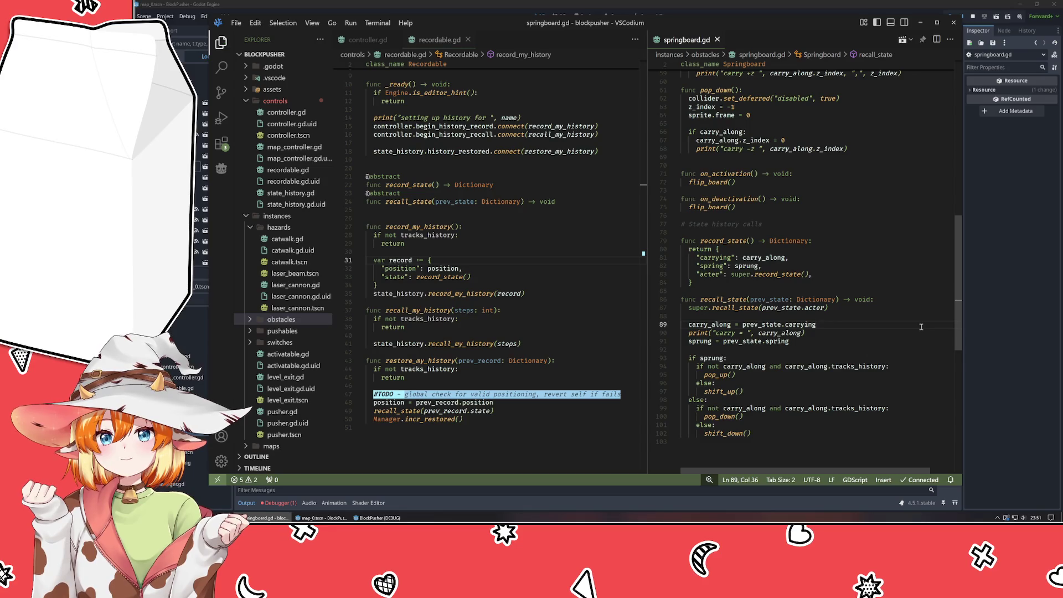
{"action": "left_click", "coordinate": [1008, 206]}
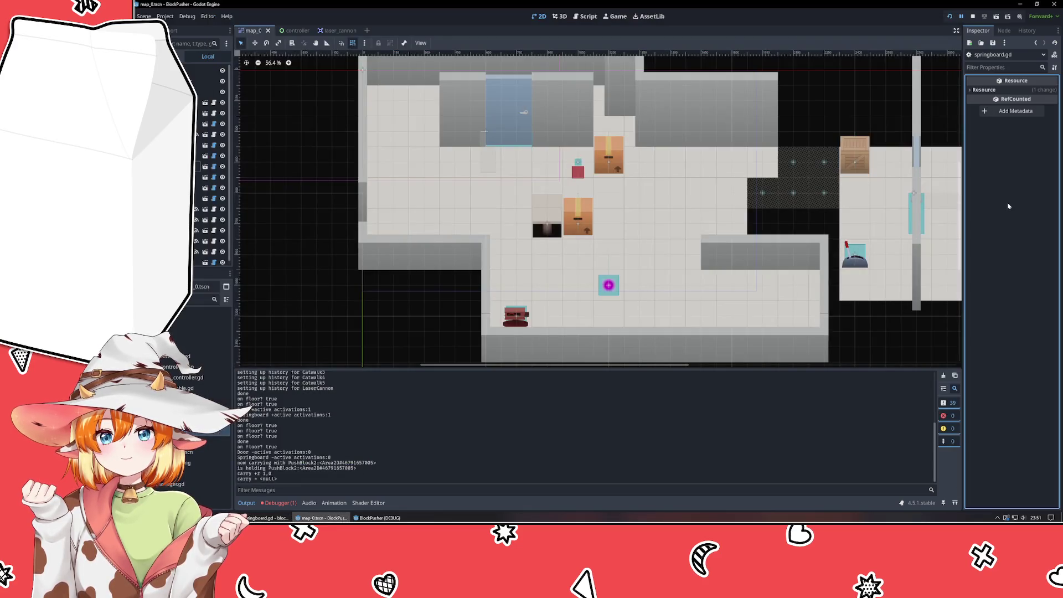
Relaunch the level, push the crate onto the pad, carry PushBlock2, and undo to trigger the error.
{"action": "key", "text": "F5"}
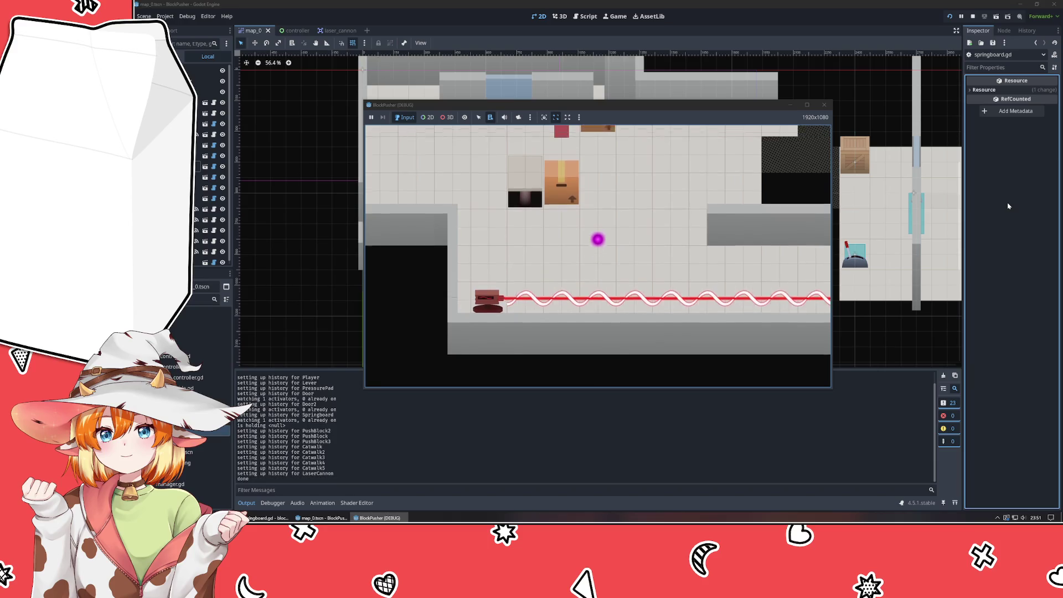
{"action": "key", "text": "Right"}
{"action": "key", "text": "Up"}
{"action": "key", "text": "Left"}
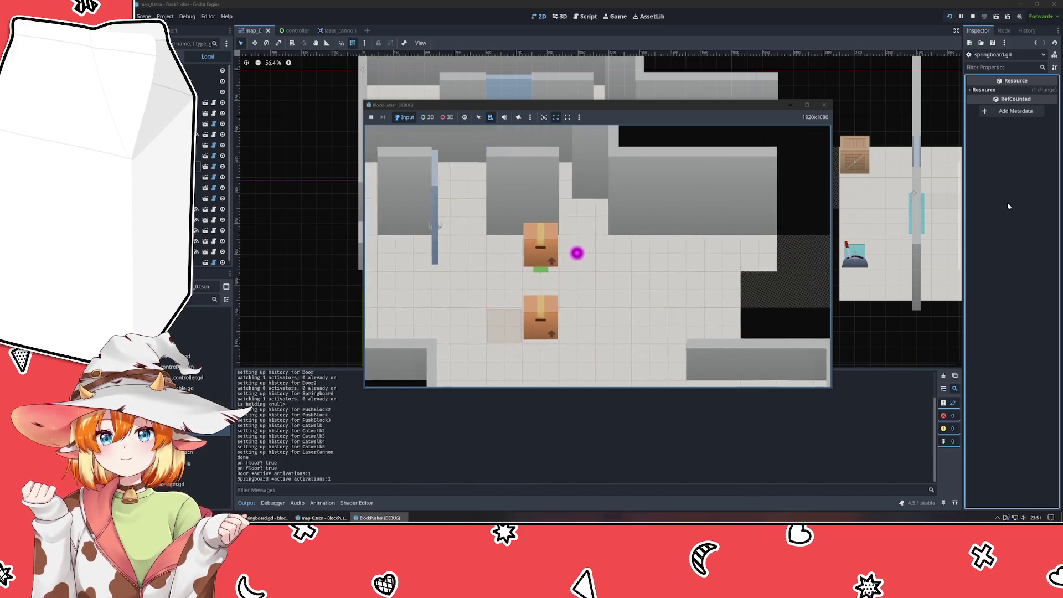
{"action": "key", "text": "Down"}
{"action": "key", "text": "Up"}
{"action": "key", "text": "space"}
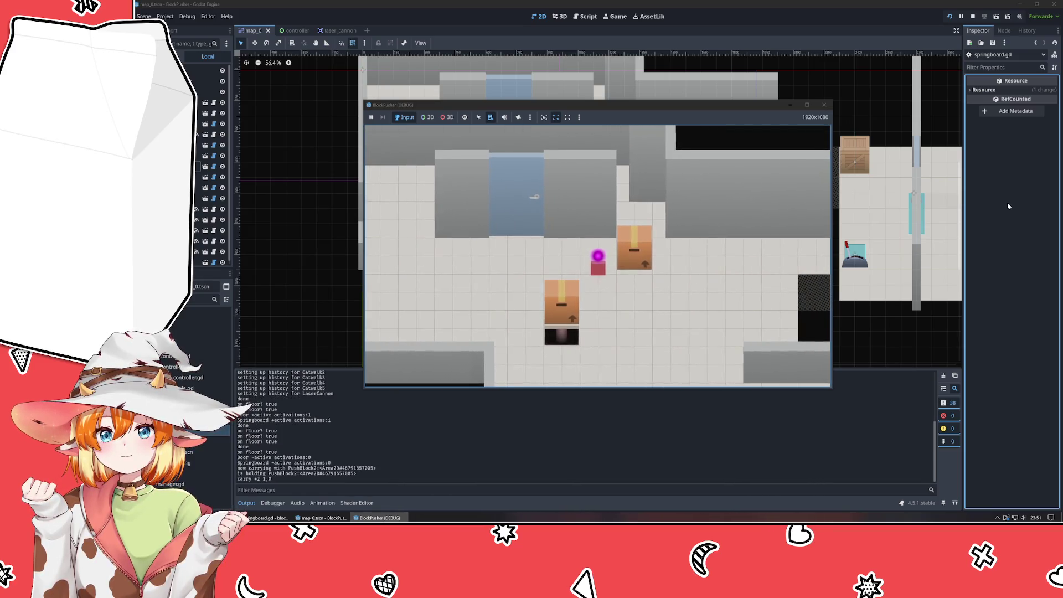
{"action": "key", "text": "z"}
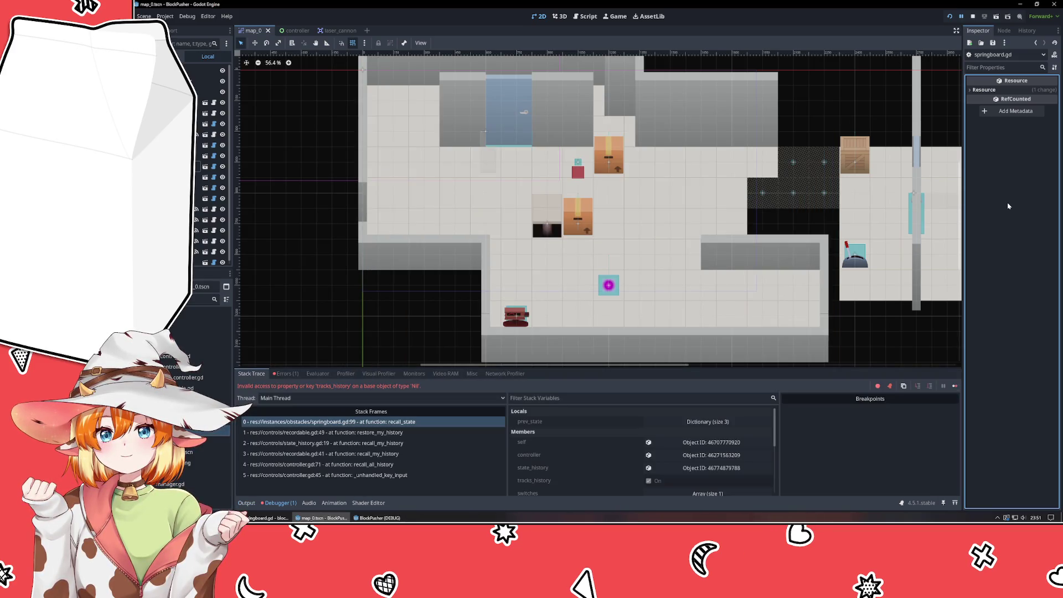
Highlight the PushBlock2, 'is holding' and 'carry = <null>' log lines, then bring VSCodium back.
{"action": "left_click", "coordinate": [247, 504]}
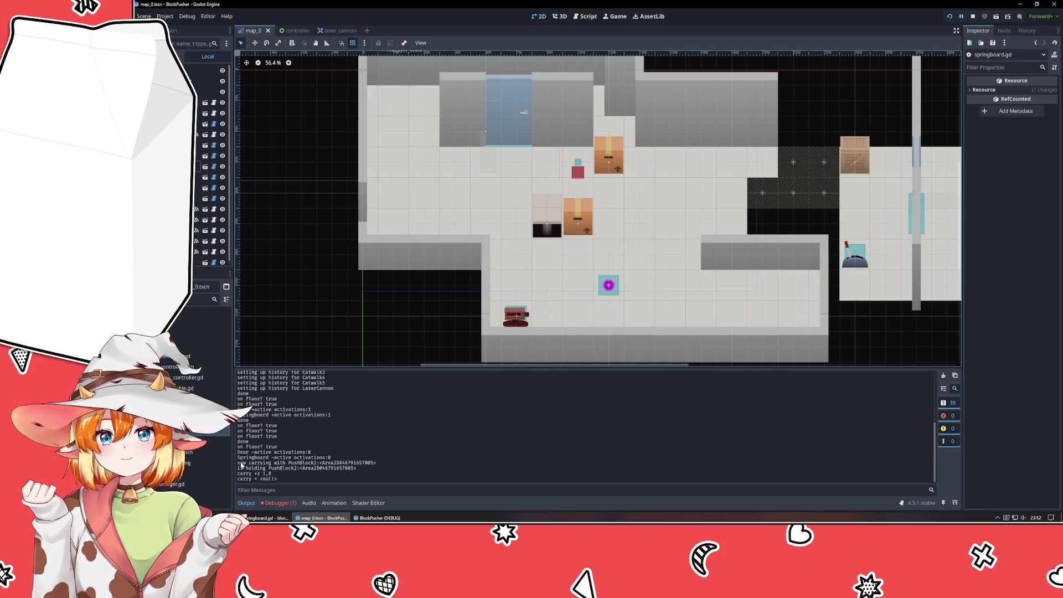
{"action": "left_click_drag", "start_coordinate": [332, 463], "coordinate": [387, 461]}
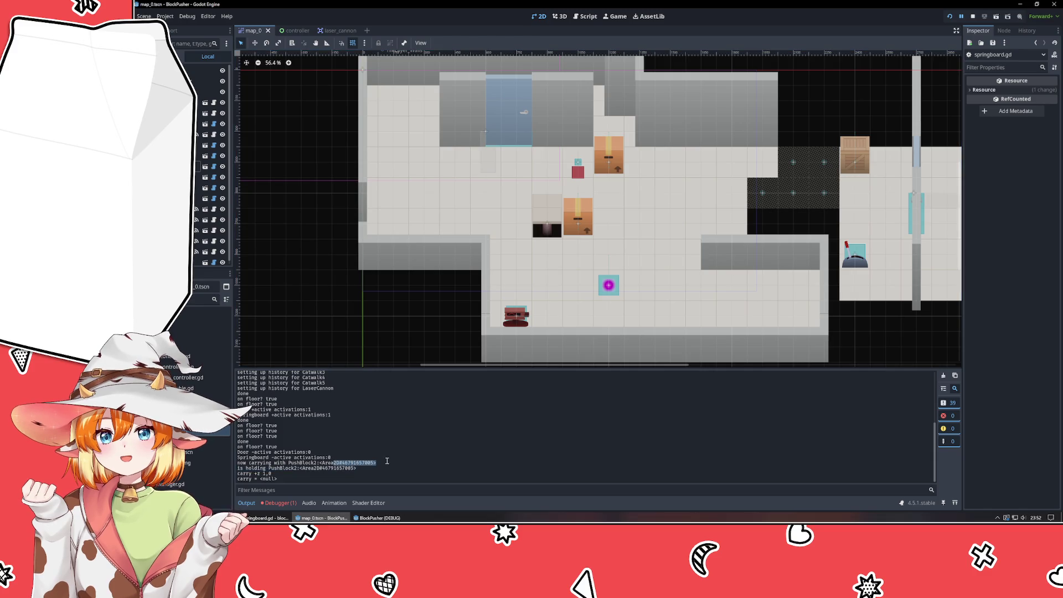
{"action": "left_click_drag", "start_coordinate": [274, 470], "coordinate": [357, 469]}
{"action": "left_click", "coordinate": [353, 478]}
{"action": "left_click_drag", "start_coordinate": [242, 480], "coordinate": [326, 479]}
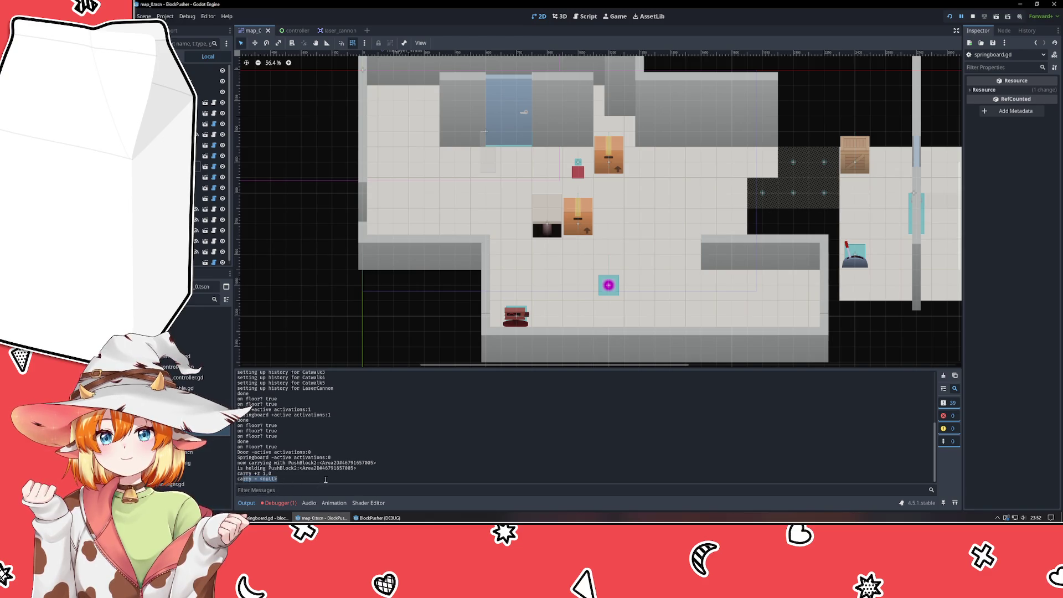
{"action": "left_click", "coordinate": [335, 482]}
{"action": "left_click", "coordinate": [377, 518]}
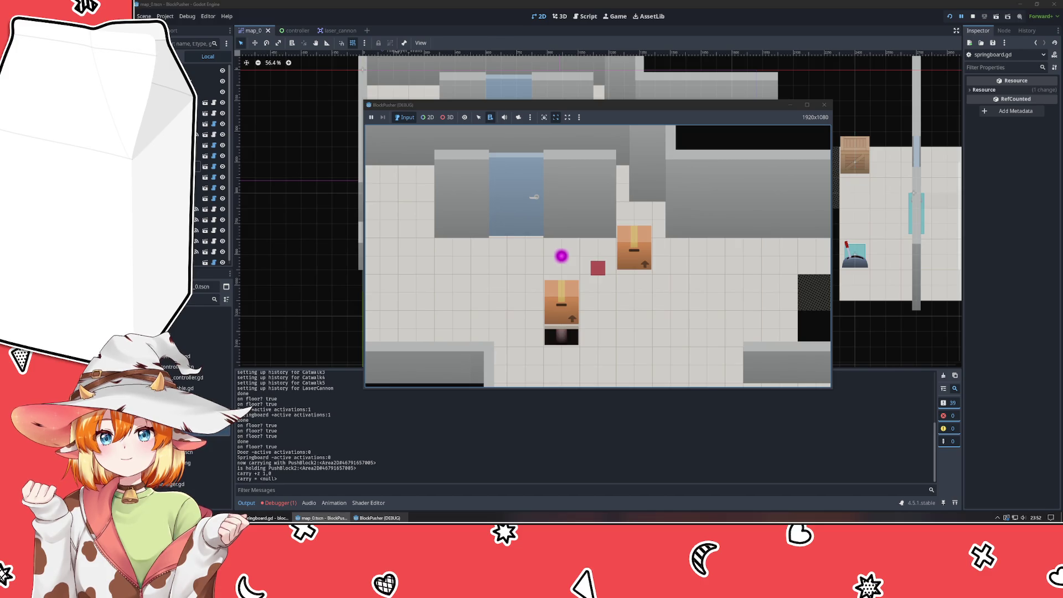
{"action": "left_click", "coordinate": [267, 518]}
{"action": "left_click_drag", "start_coordinate": [521, 22], "coordinate": [608, 46]}
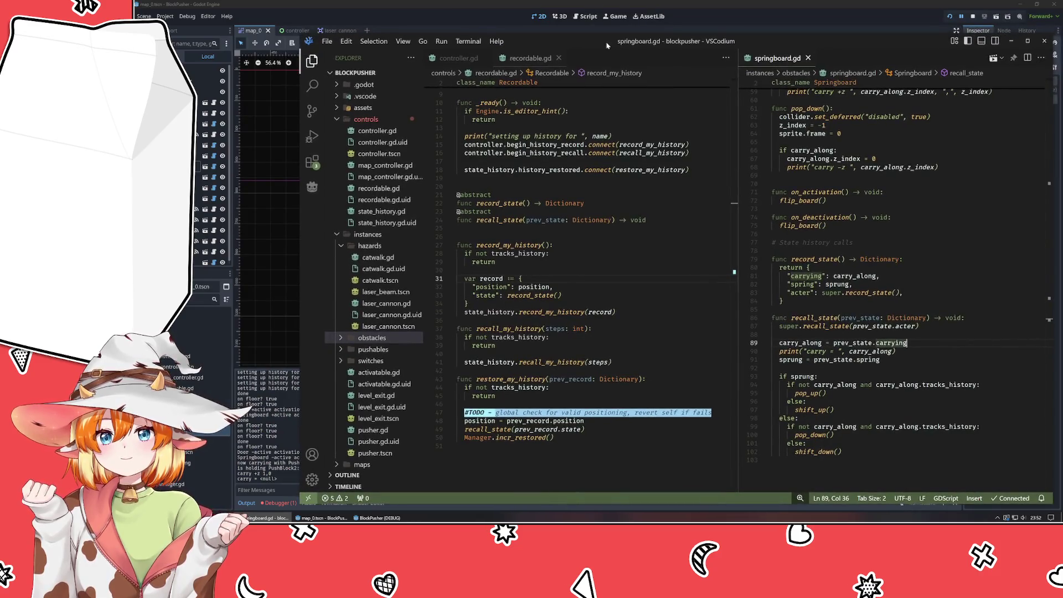
Trace carry_along's uses and declaration through shift_up and pop_up, then open controller.gd.
{"action": "left_click", "coordinate": [854, 276]}
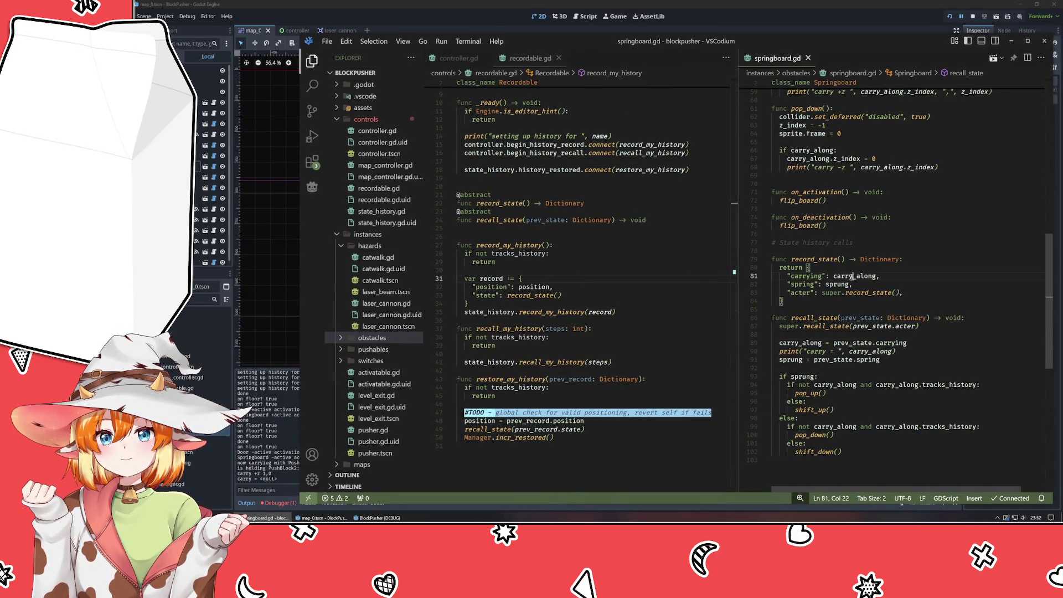
{"action": "scroll", "coordinate": [918, 292], "scroll_direction": "up", "scroll_amount": 4}
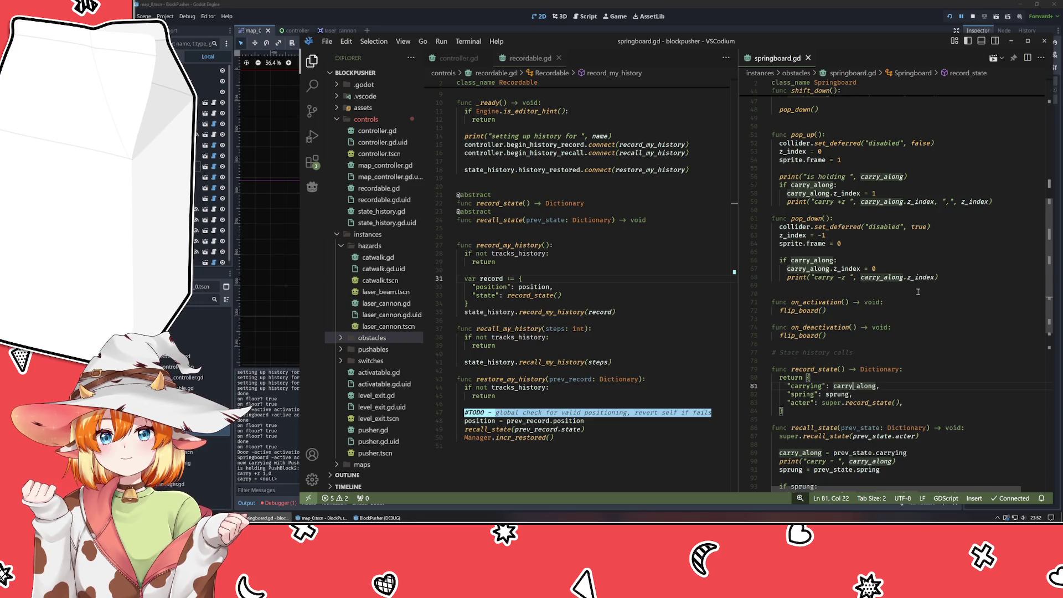
{"action": "scroll", "coordinate": [918, 292], "scroll_direction": "up", "scroll_amount": 4}
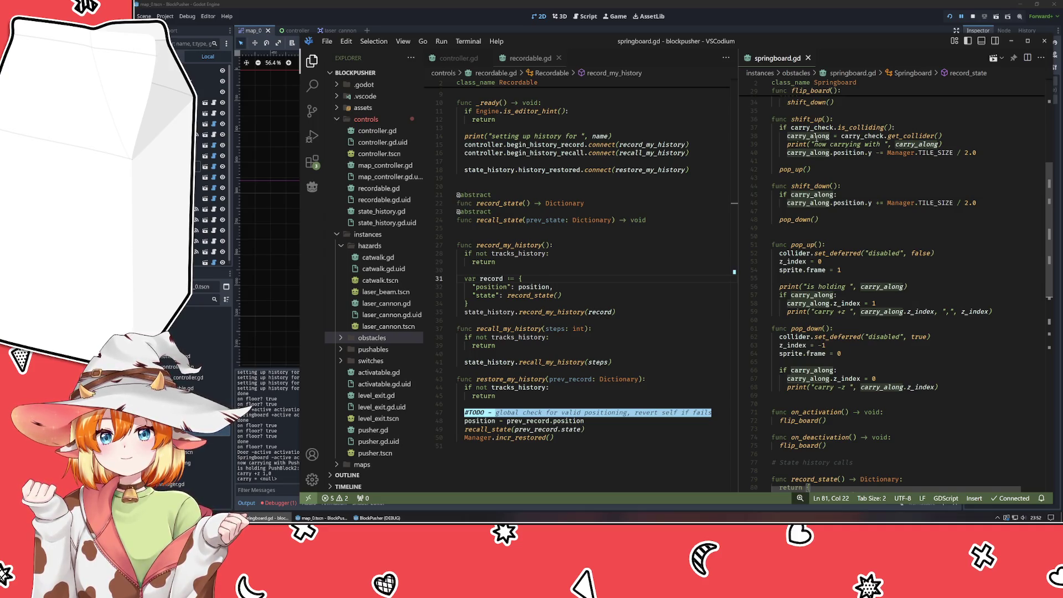
{"action": "mouse_move", "coordinate": [816, 136]}
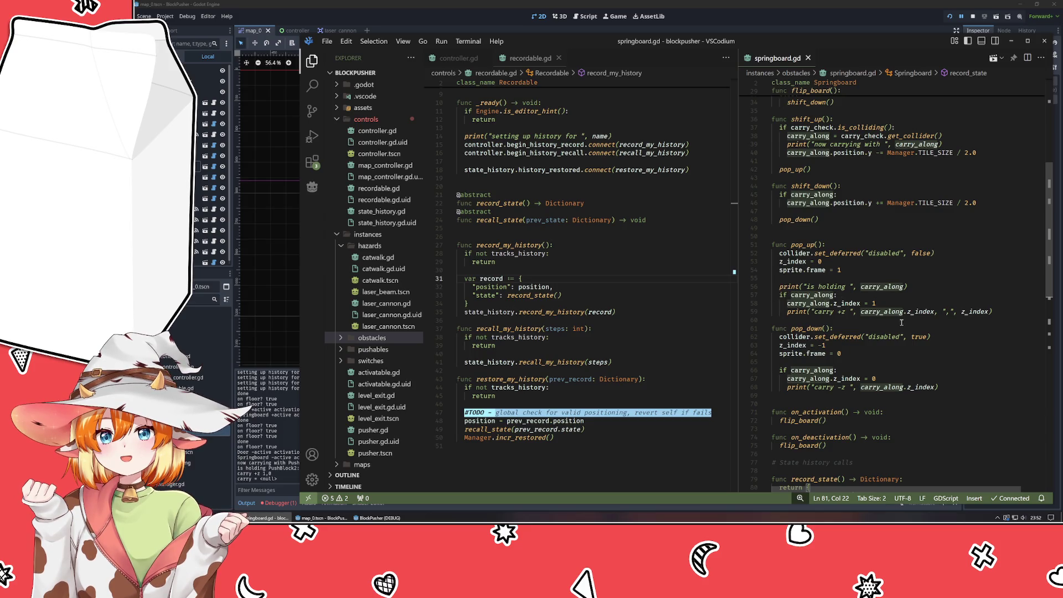
{"action": "scroll", "coordinate": [913, 326], "scroll_direction": "down", "scroll_amount": 4}
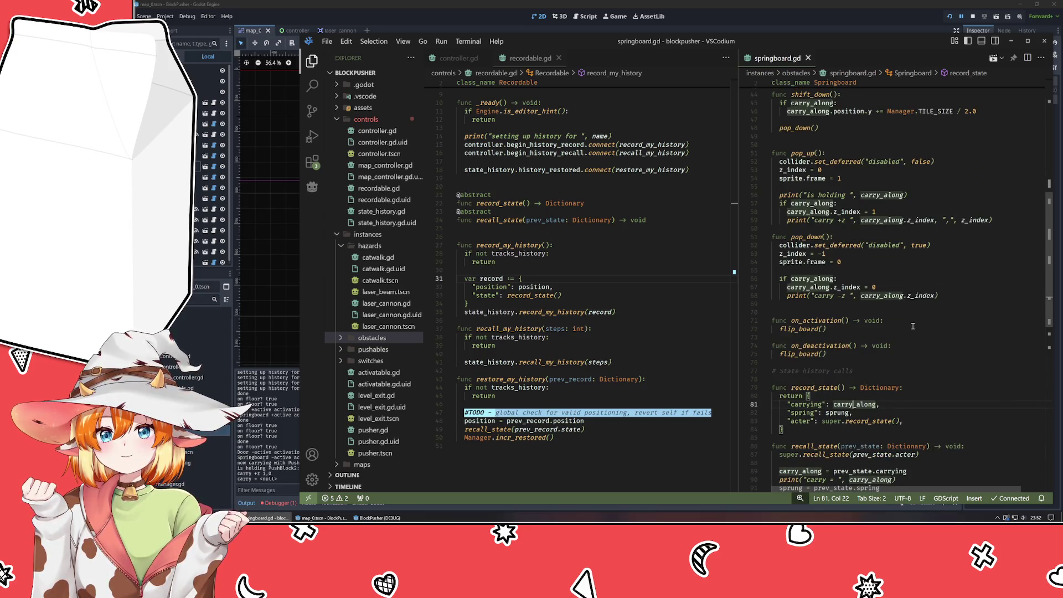
{"action": "scroll", "coordinate": [913, 326], "scroll_direction": "down", "scroll_amount": 3}
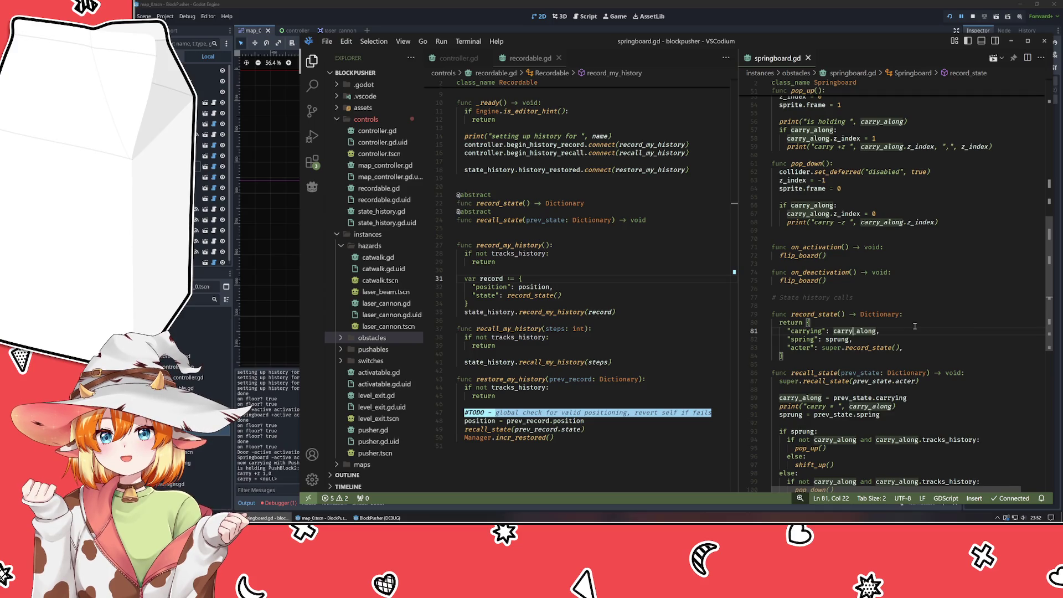
{"action": "left_click", "coordinate": [458, 57]}
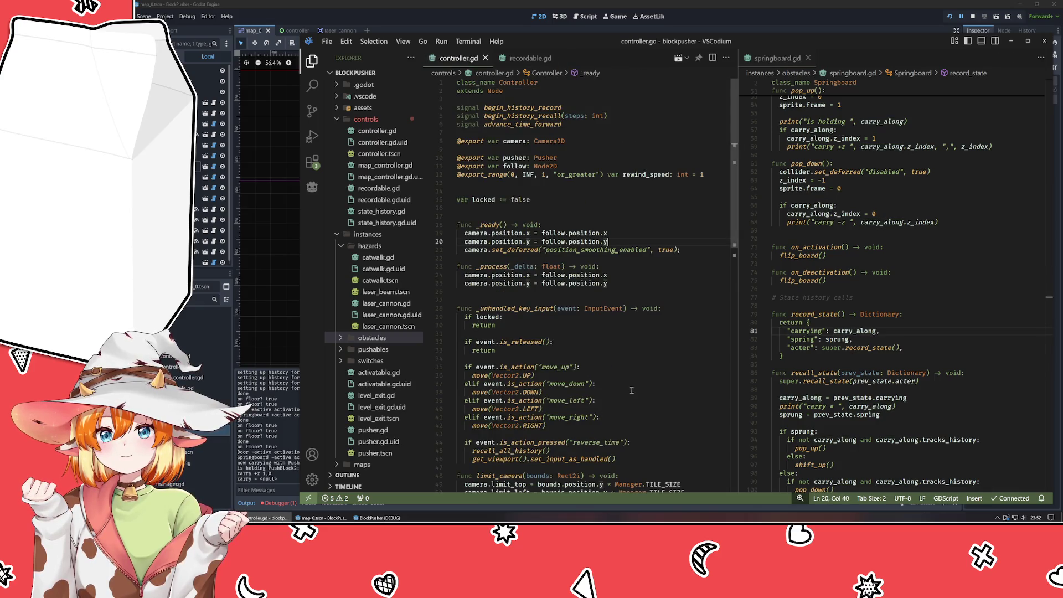
Add print("Rewinding Time") as the first line of recall_all_history and save controller.gd.
{"action": "scroll", "coordinate": [634, 390], "scroll_direction": "down", "scroll_amount": 3}
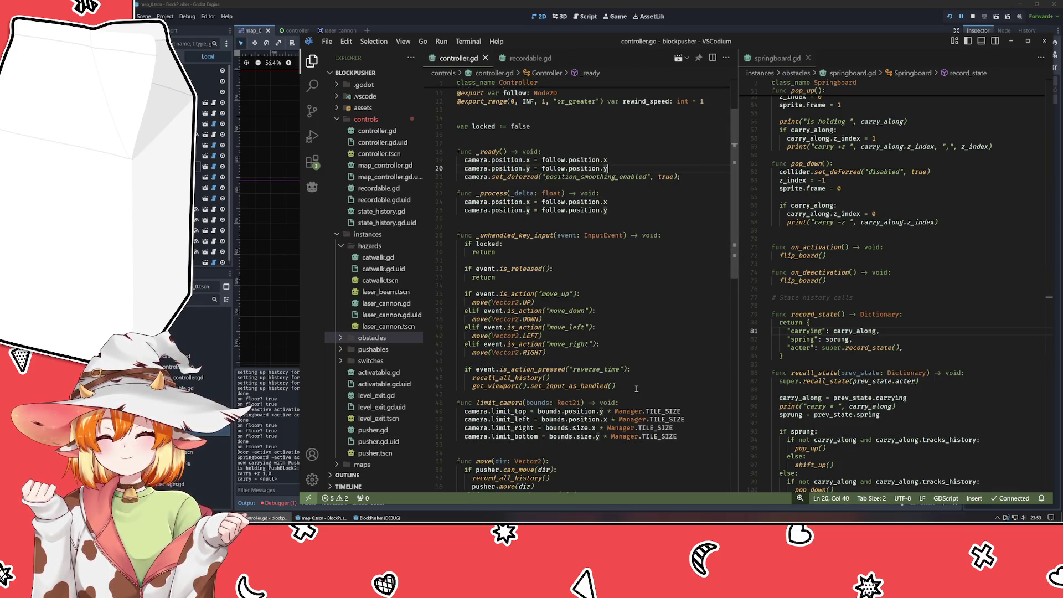
{"action": "scroll", "coordinate": [637, 389], "scroll_direction": "up", "scroll_amount": 3}
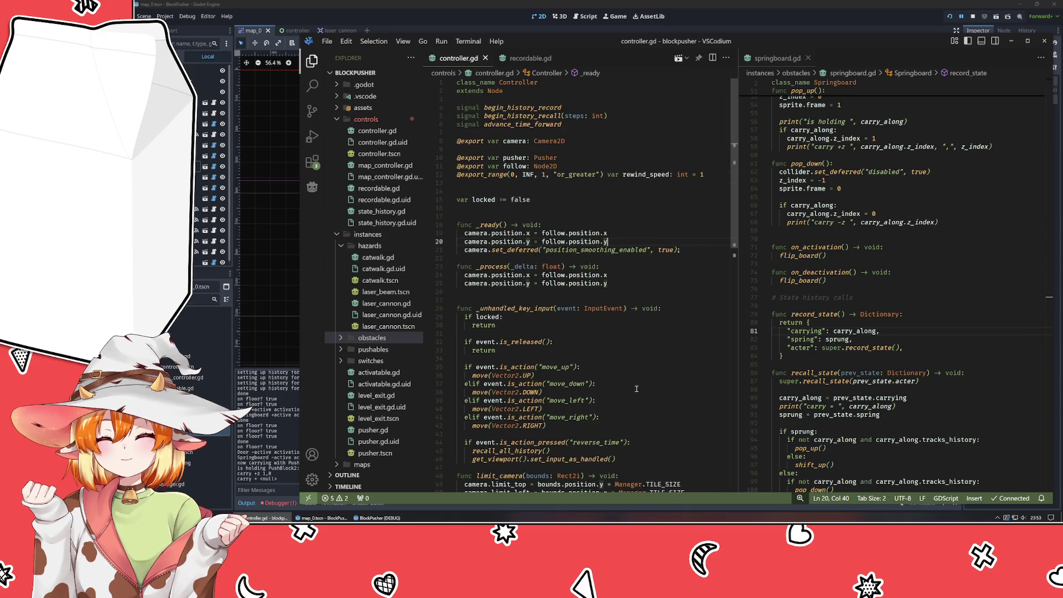
{"action": "scroll", "coordinate": [637, 389], "scroll_direction": "down", "scroll_amount": 7}
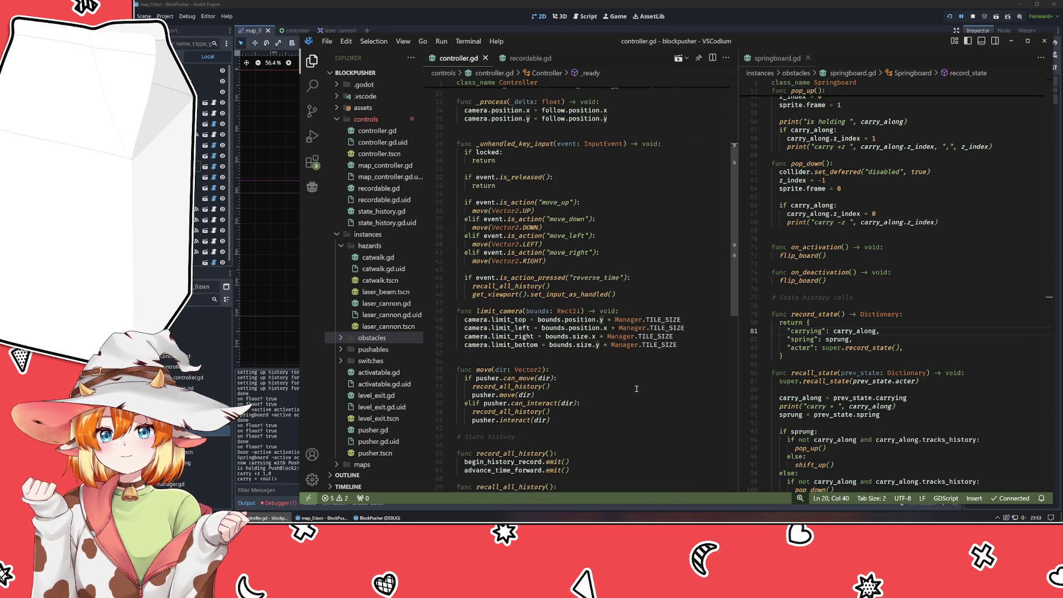
{"action": "left_click", "coordinate": [635, 285]}
{"action": "scroll", "coordinate": [636, 299], "scroll_direction": "down", "scroll_amount": 6}
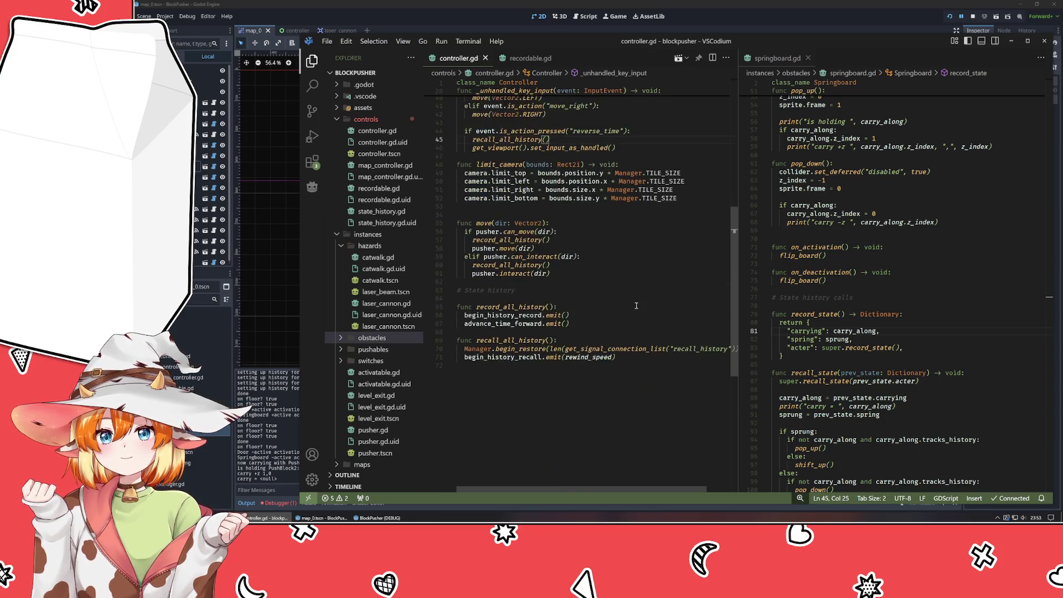
{"action": "left_click", "coordinate": [568, 340]}
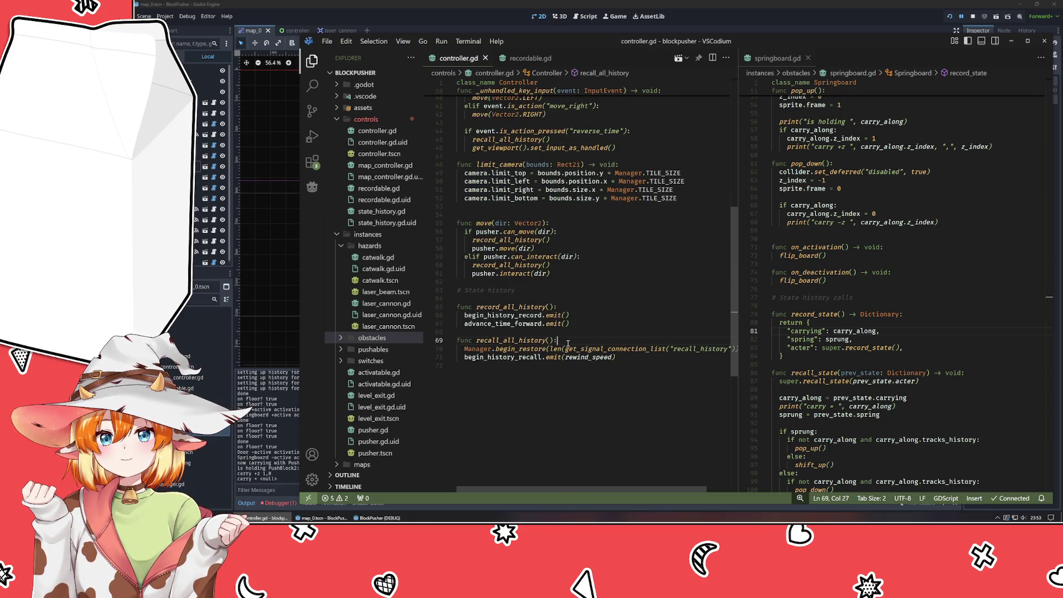
{"action": "key", "text": "Return"}
{"action": "type", "text": "print(\"R"}
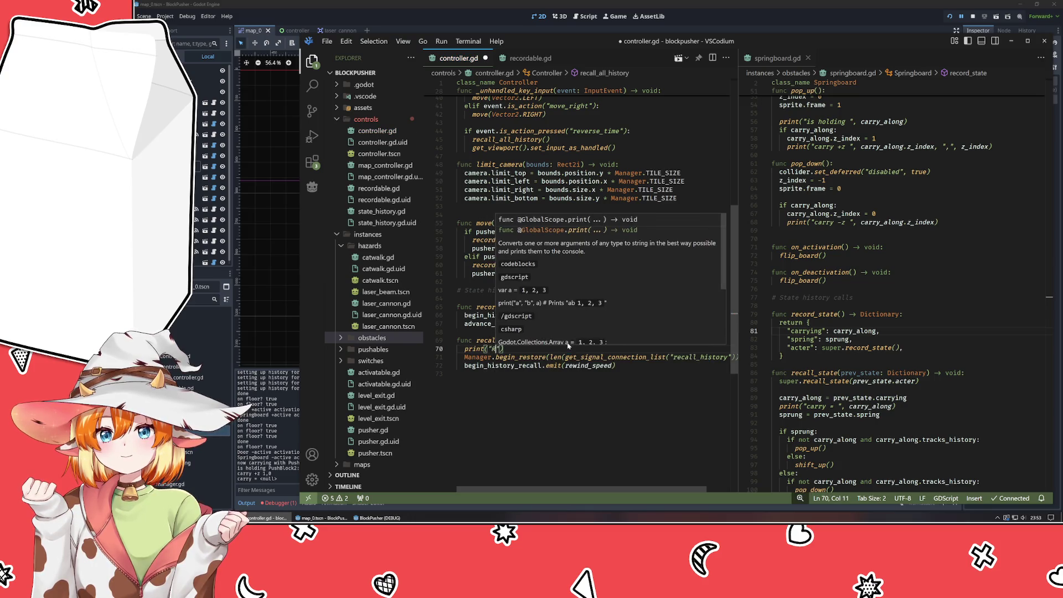
{"action": "key", "text": "BackSpace"}
{"action": "type", "text": "Rewindi"}
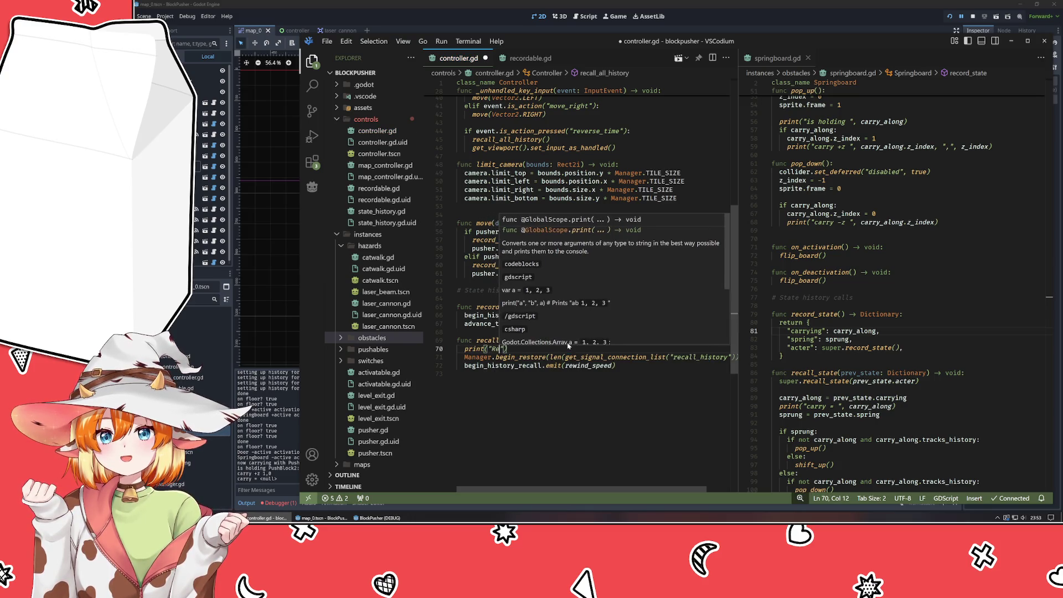
{"action": "type", "text": "ng Time\")"}
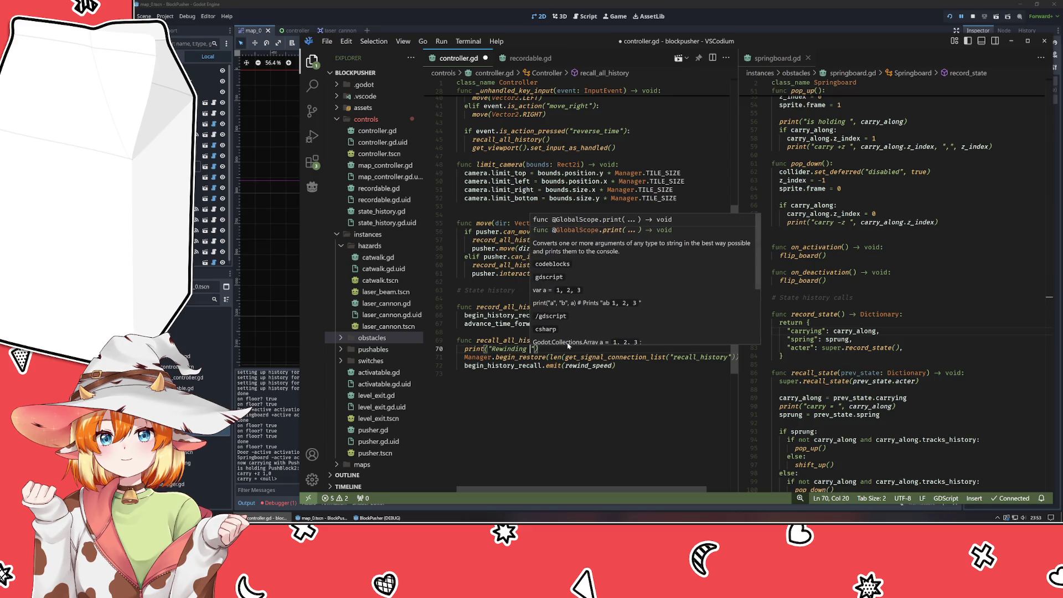
{"action": "key", "text": "ctrl+s"}
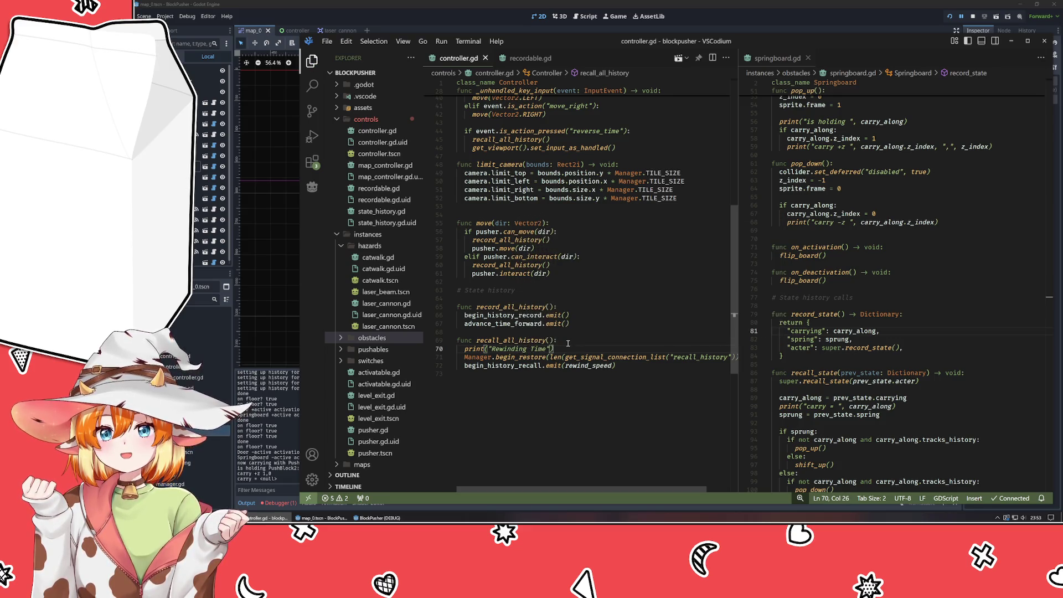
Wrap the message in parentheses so it prints '(Rewinding Time)', and save again.
{"action": "left_click", "coordinate": [631, 307]}
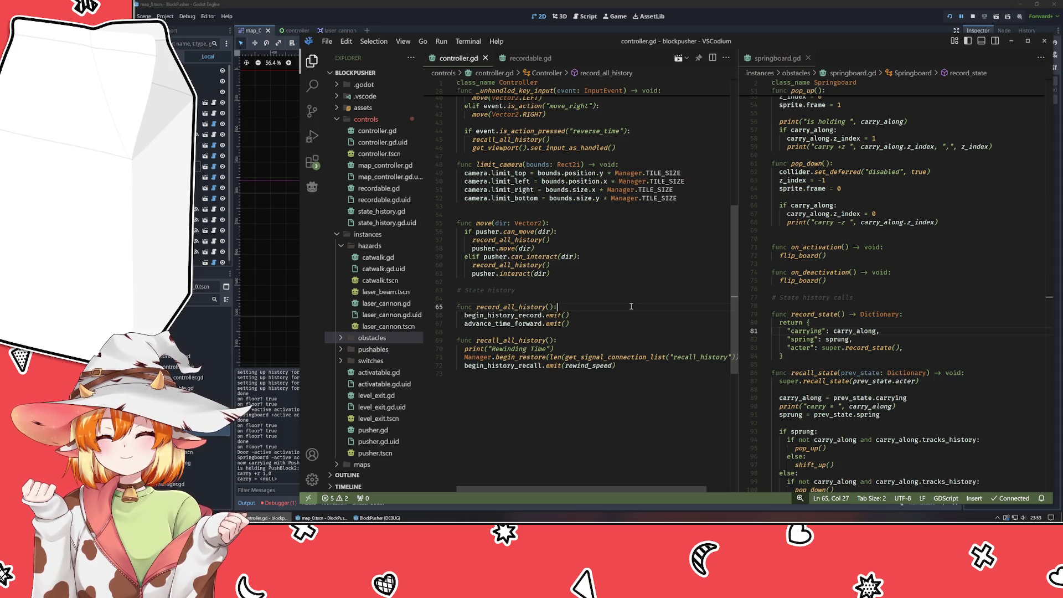
{"action": "left_click", "coordinate": [552, 349]}
{"action": "type", "text": "("}
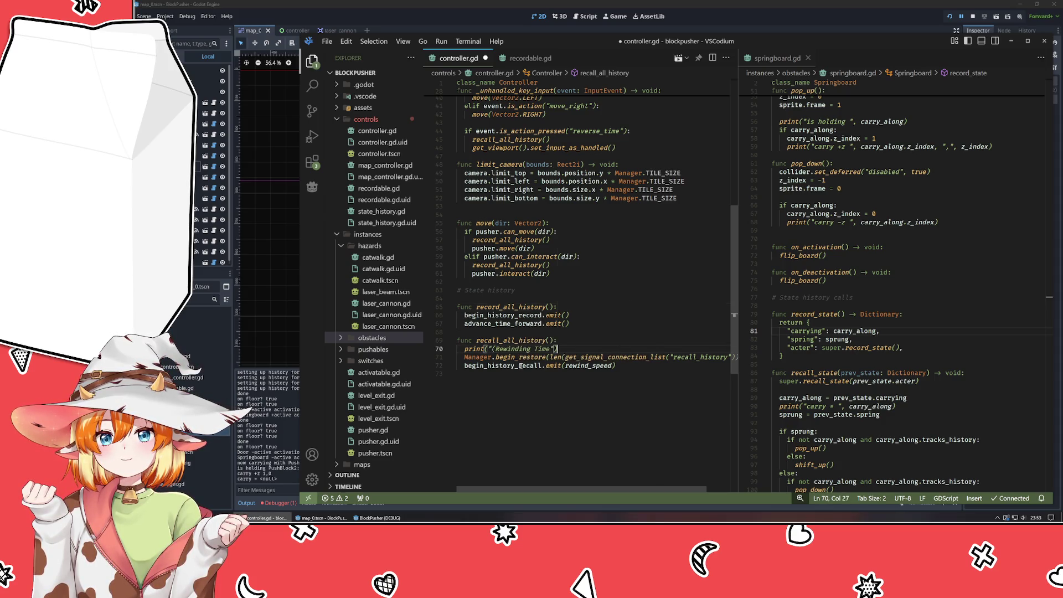
{"action": "type", "text": ")"}
{"action": "key", "text": "ctrl+s"}
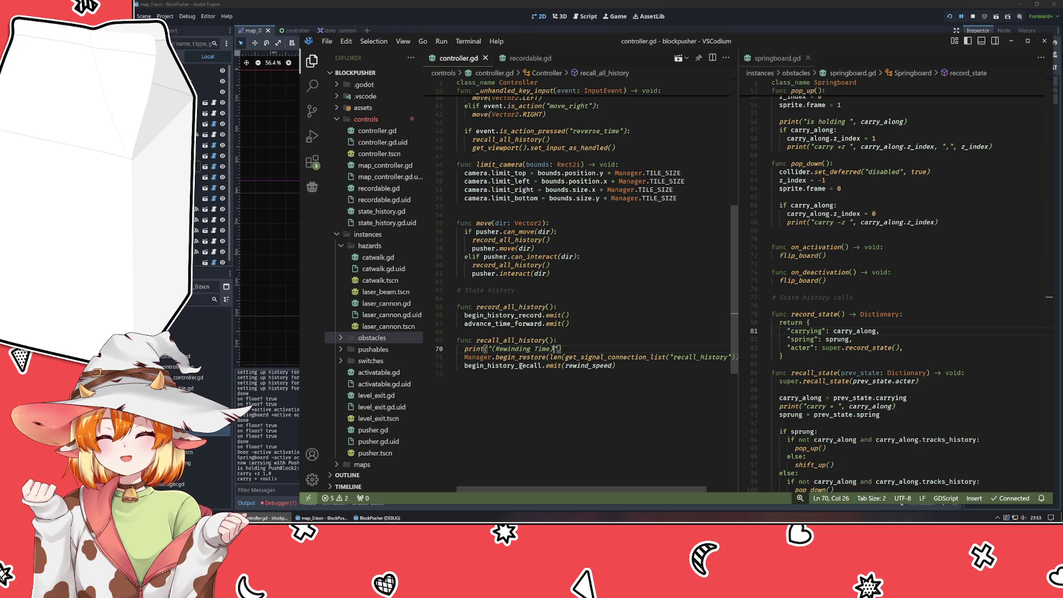
{"action": "scroll", "coordinate": [519, 368], "scroll_direction": "up", "scroll_amount": 13}
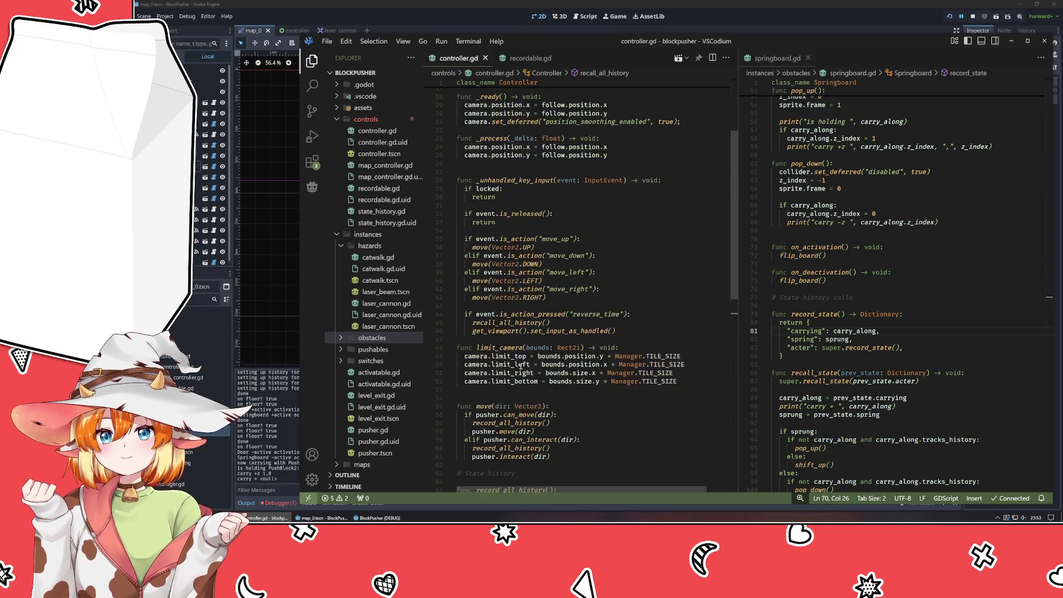
Add print("recording carry as ", carry_along) at the top of record_state and save springboard.gd.
{"action": "left_click", "coordinate": [836, 259]}
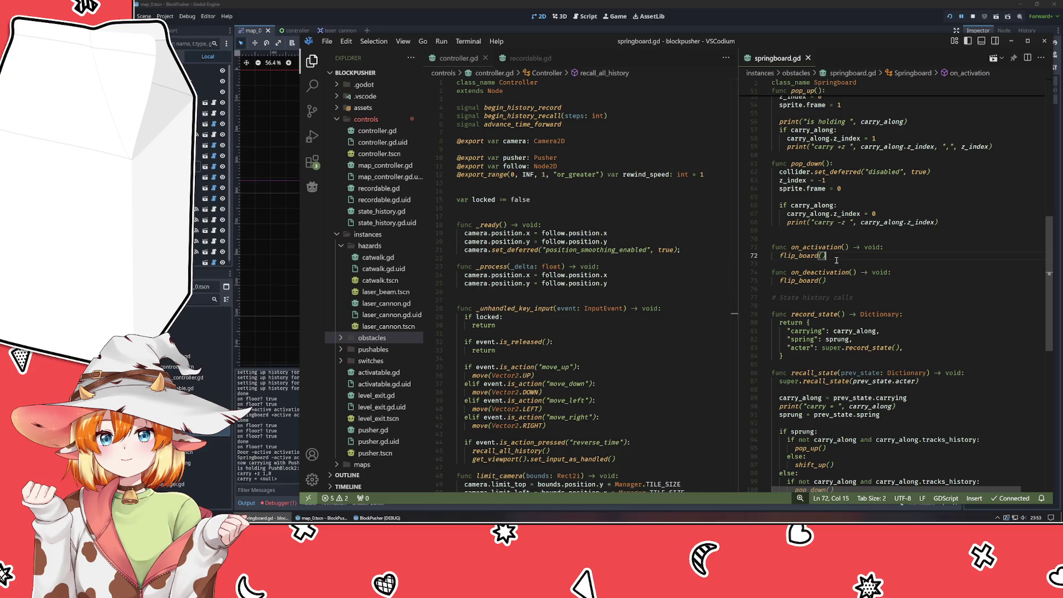
{"action": "left_click", "coordinate": [818, 264]}
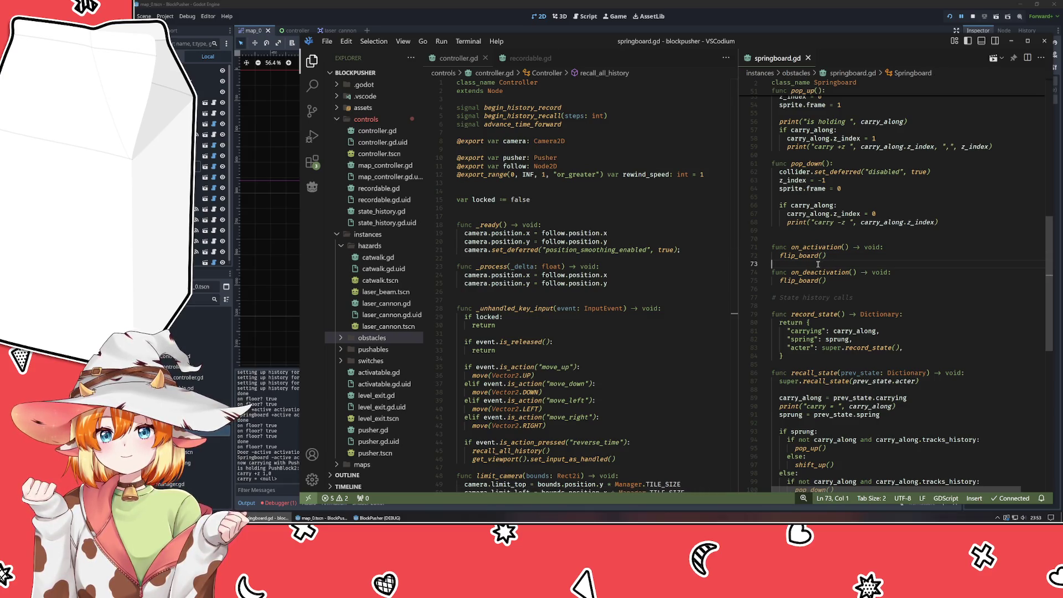
{"action": "scroll", "coordinate": [818, 266], "scroll_direction": "down", "scroll_amount": 4}
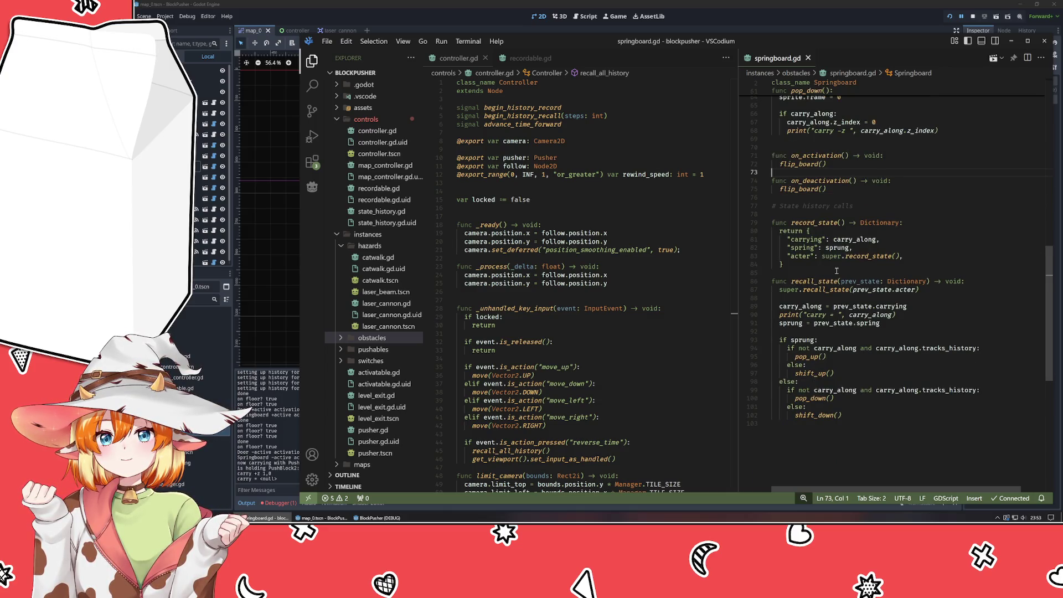
{"action": "scroll", "coordinate": [837, 271], "scroll_direction": "up", "scroll_amount": 5}
{"action": "scroll", "coordinate": [831, 271], "scroll_direction": "down", "scroll_amount": 6}
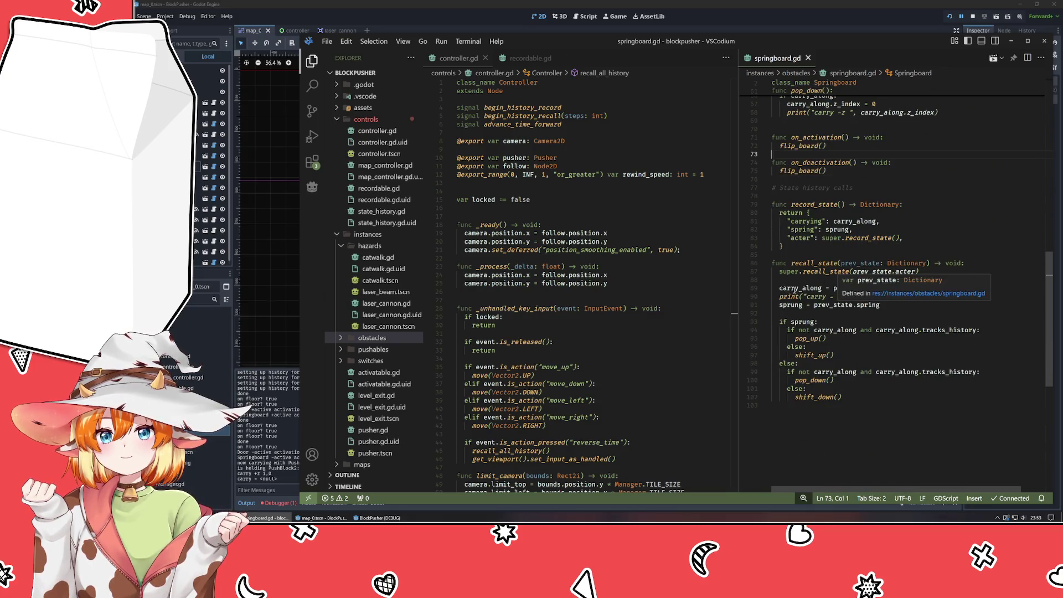
{"action": "left_click", "coordinate": [801, 297]}
{"action": "left_click", "coordinate": [890, 244]}
{"action": "left_click", "coordinate": [922, 203]}
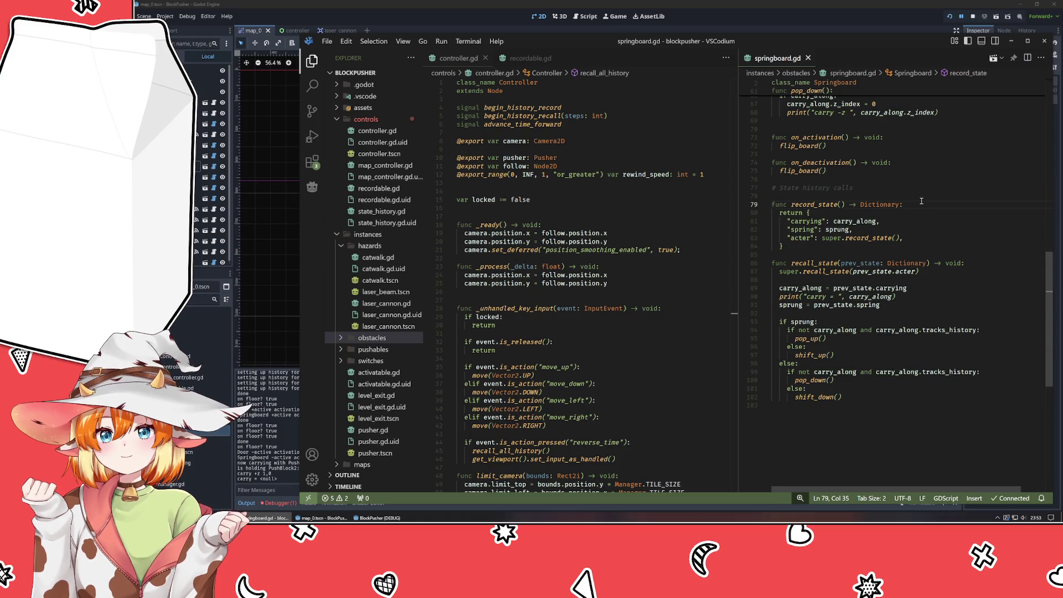
{"action": "key", "text": "Return"}
{"action": "type", "text": "print"}
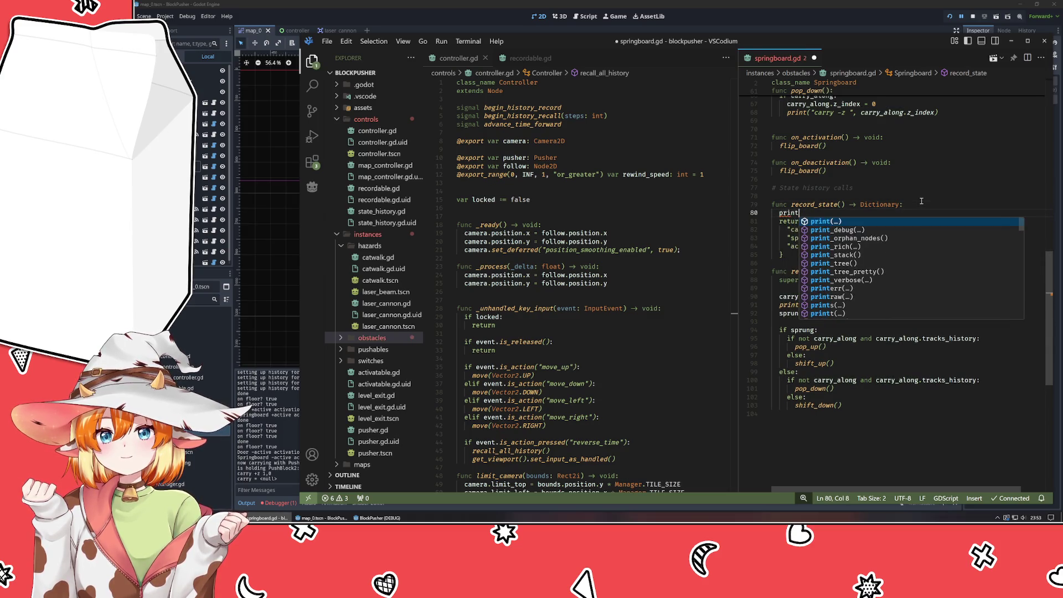
{"action": "type", "text": "(\"recording carry as\""}
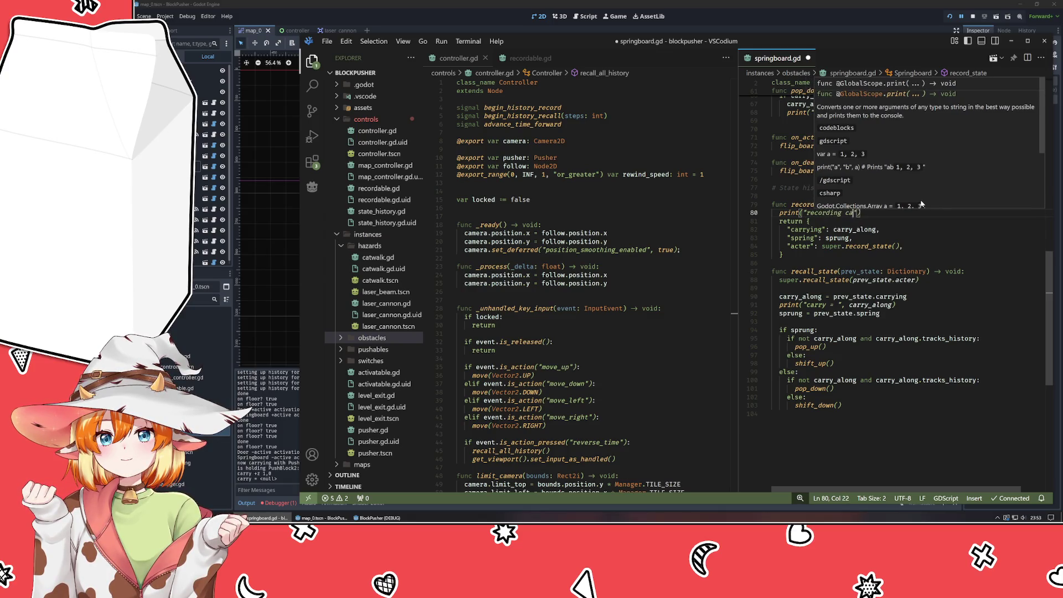
{"action": "type", "text": ", carry_along"}
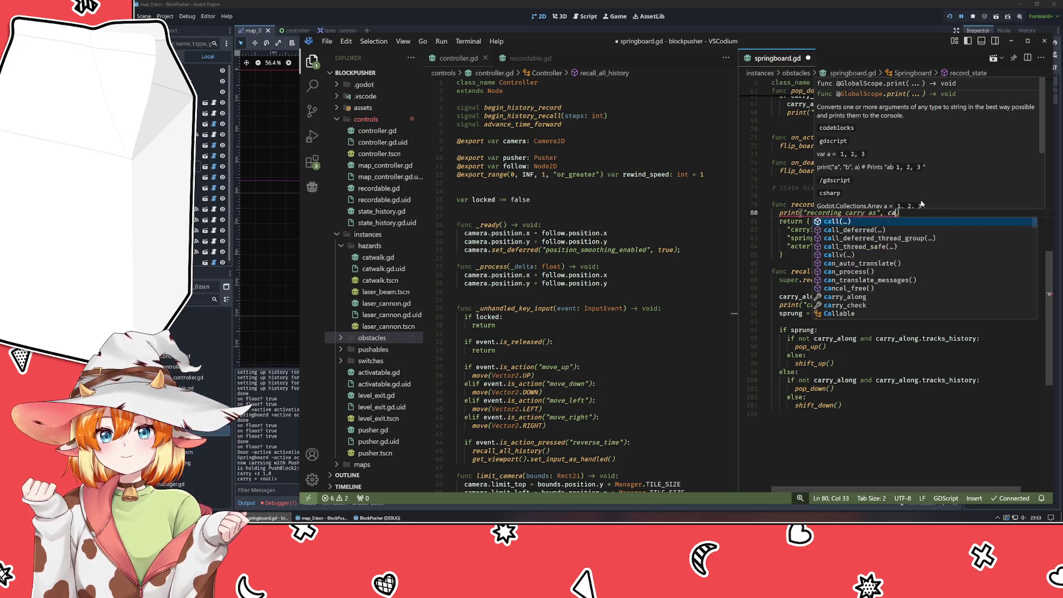
{"action": "key", "text": "Left"}
{"action": "key", "text": "Left"}
{"action": "key", "text": "Left"}
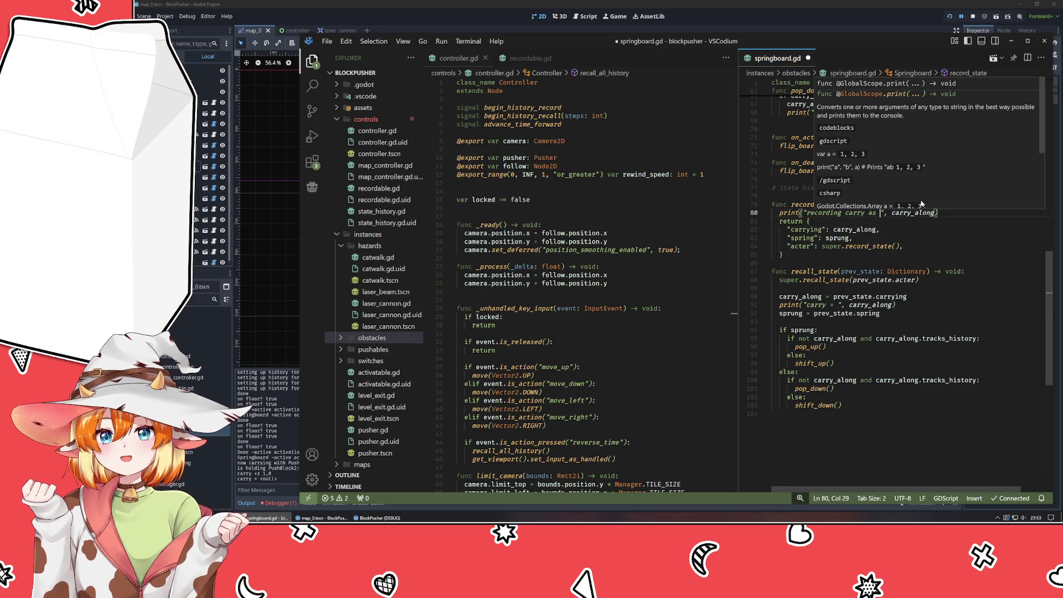
{"action": "key", "text": "ctrl+s"}
Run the BlockPusher game from Godot with F5 to test the changes.
{"action": "left_click", "coordinate": [869, 314]}
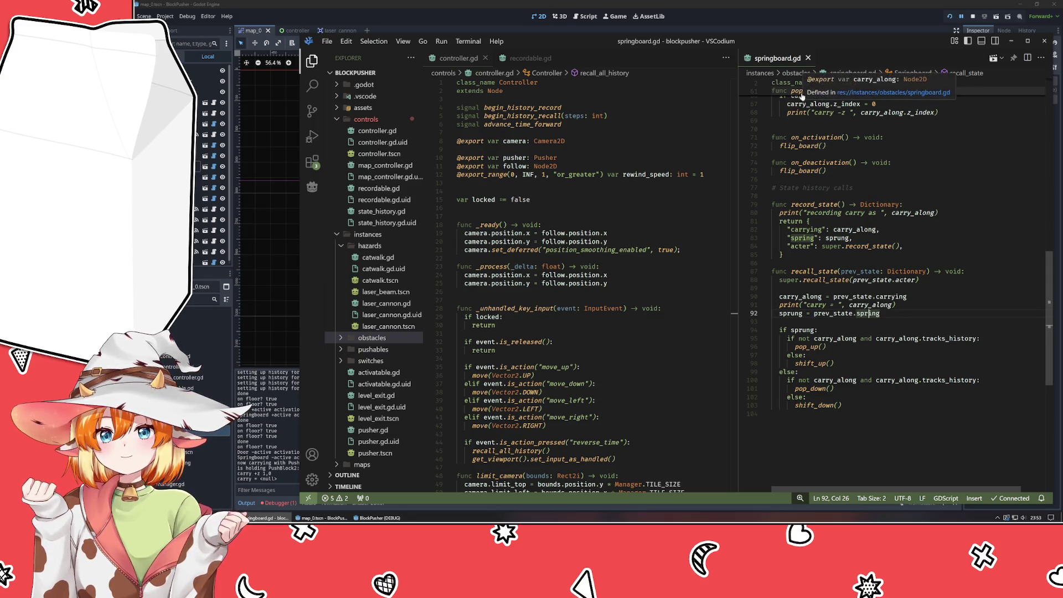
{"action": "left_click", "coordinate": [786, 15]}
{"action": "key", "text": "F5"}
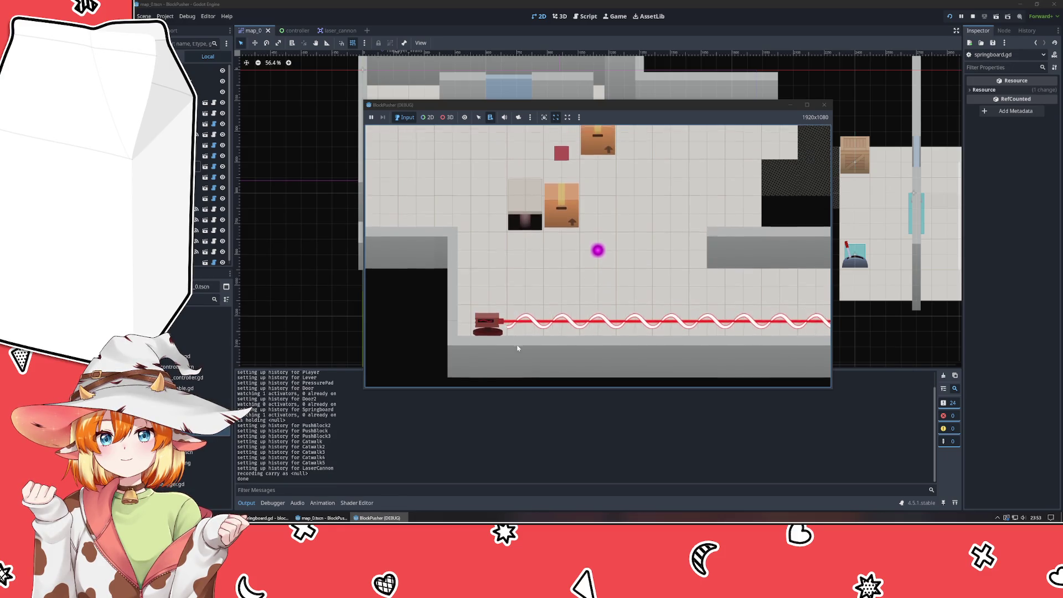
Push the upper crate onto the red plate and back off it, then stop the game.
{"action": "key", "text": "Up"}
{"action": "key", "text": "Up"}
{"action": "key", "text": "Up"}
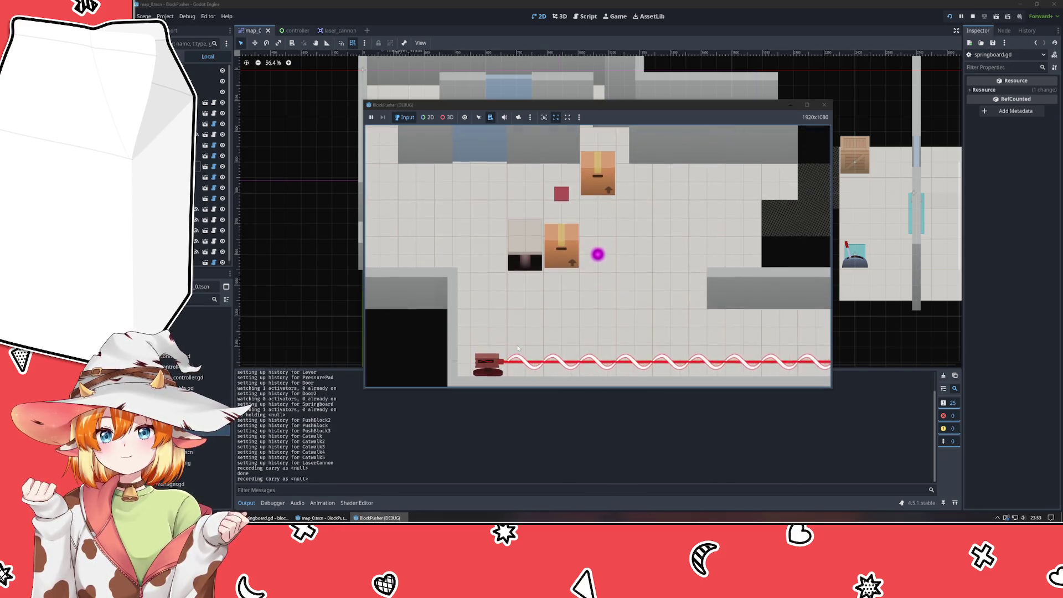
{"action": "key", "text": "Left"}
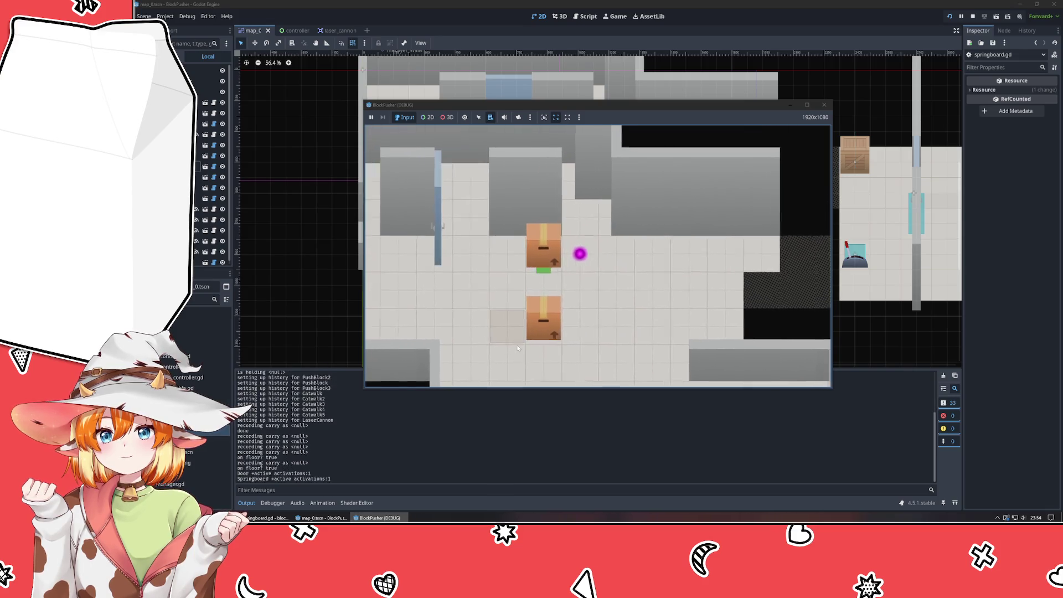
{"action": "key", "text": "Down"}
{"action": "key", "text": "Left"}
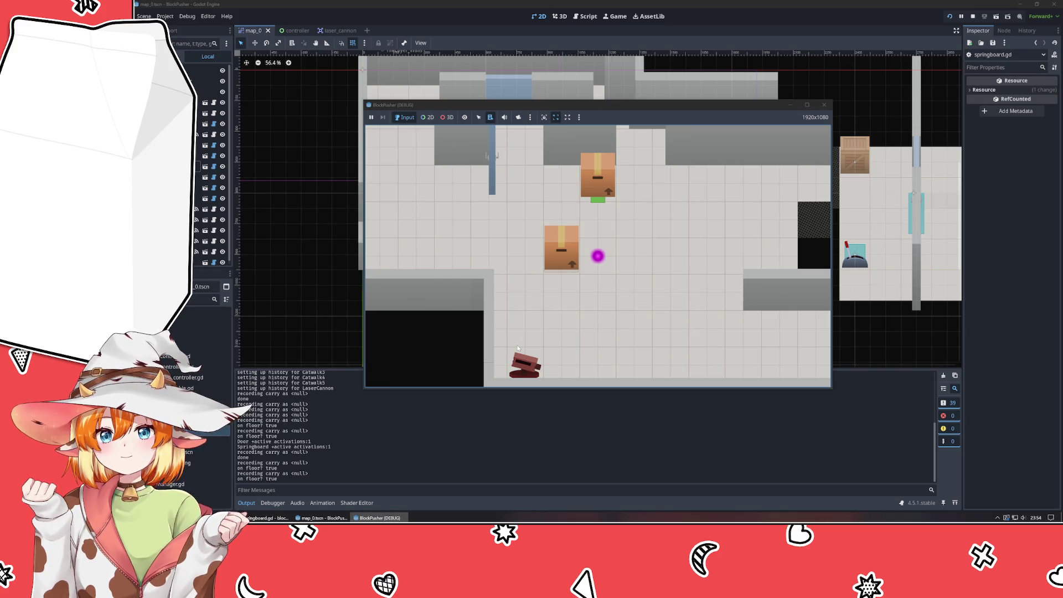
{"action": "key", "text": "Up"}
{"action": "key", "text": "Left"}
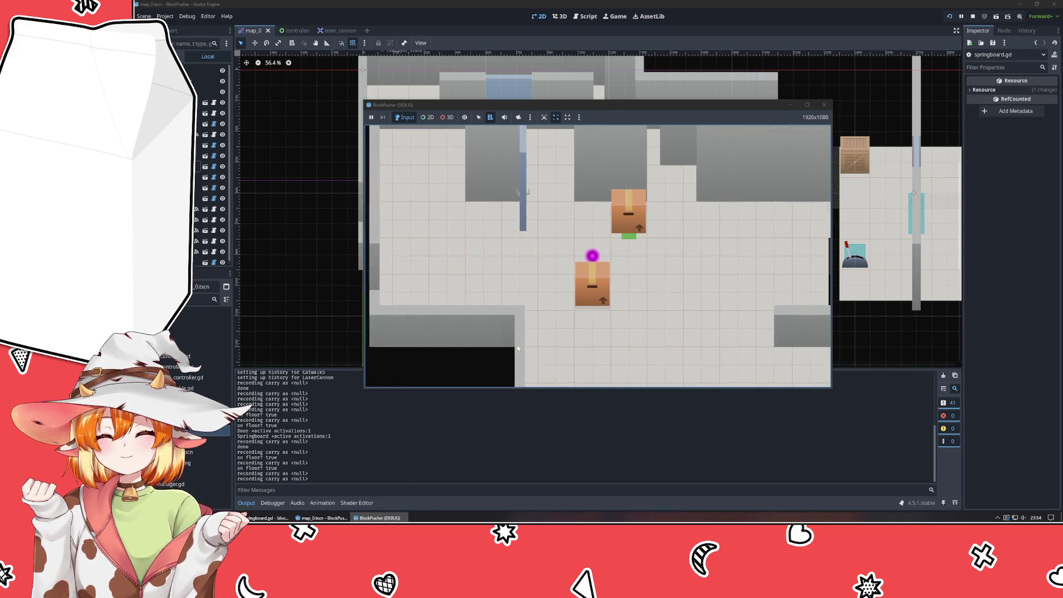
{"action": "key", "text": "Up"}
{"action": "key", "text": "Right"}
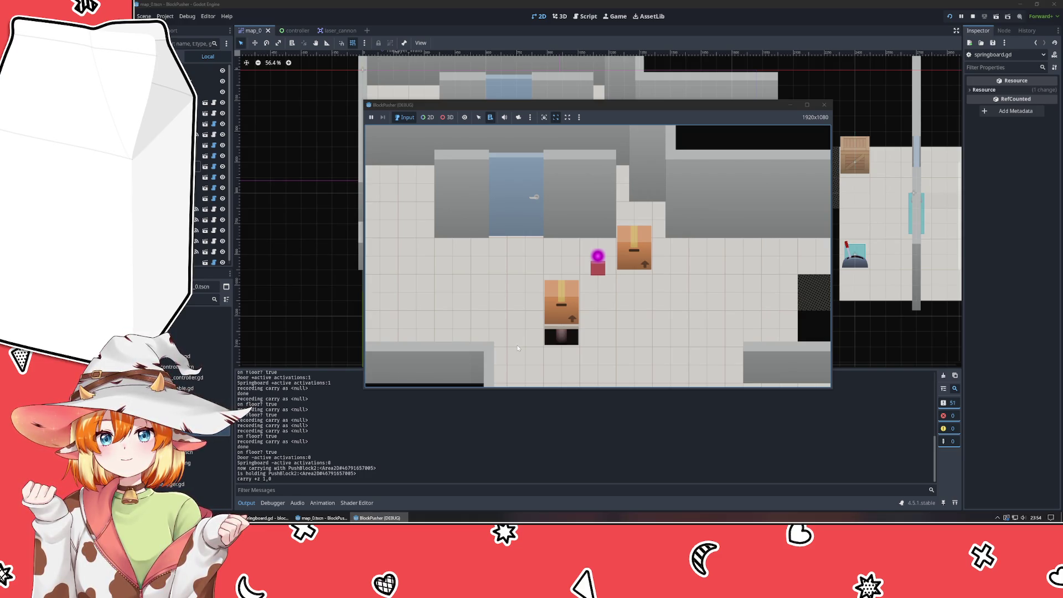
{"action": "left_click", "coordinate": [824, 105]}
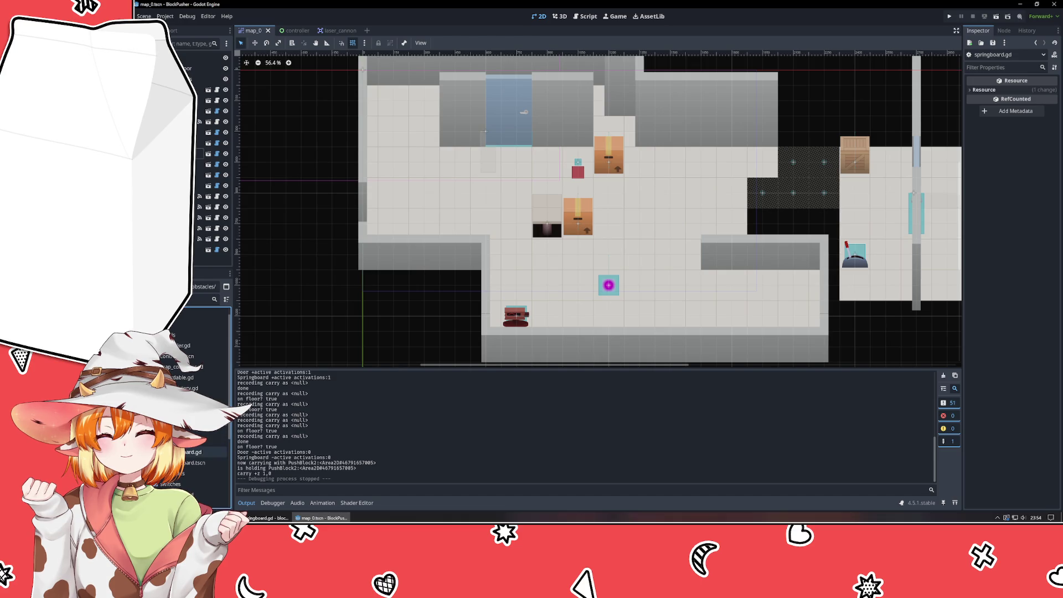
Open springboard.tscn and connect its area_entered signal to _on_area_entered.
{"action": "double_click", "coordinate": [196, 463]}
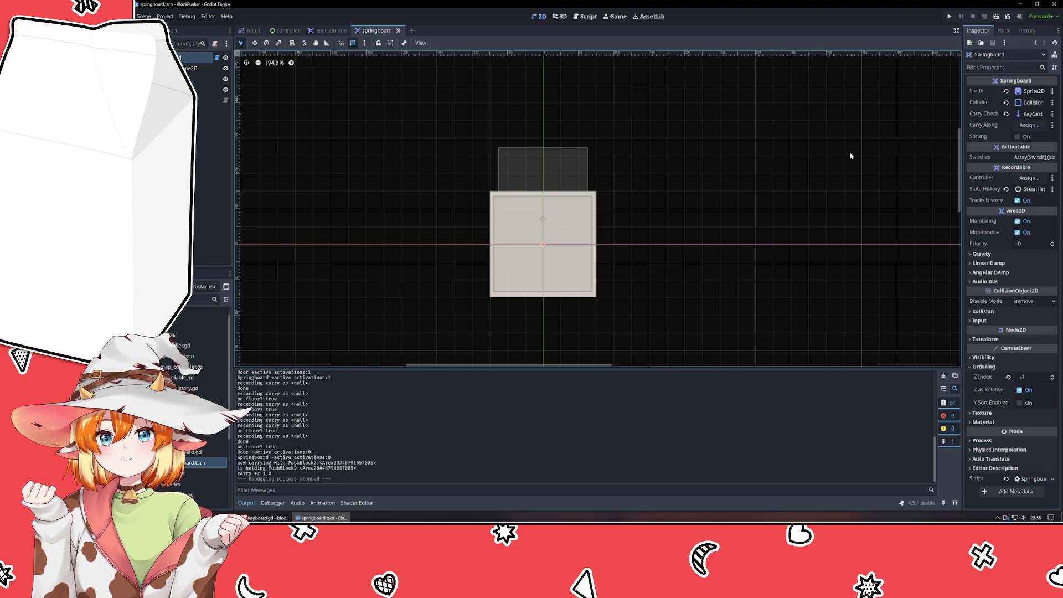
{"action": "left_click", "coordinate": [1000, 32]}
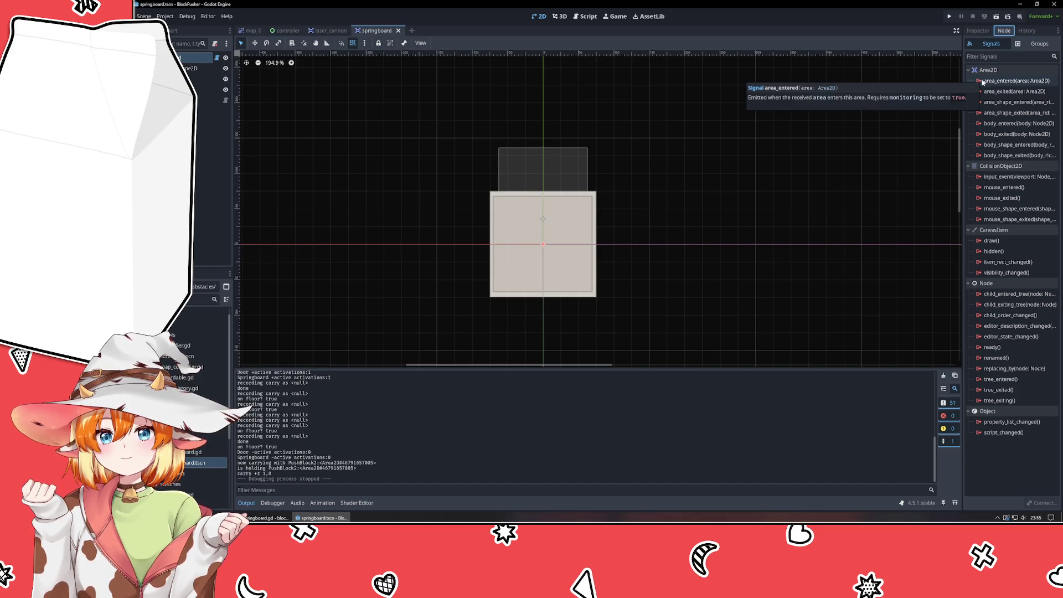
{"action": "left_click", "coordinate": [984, 82]}
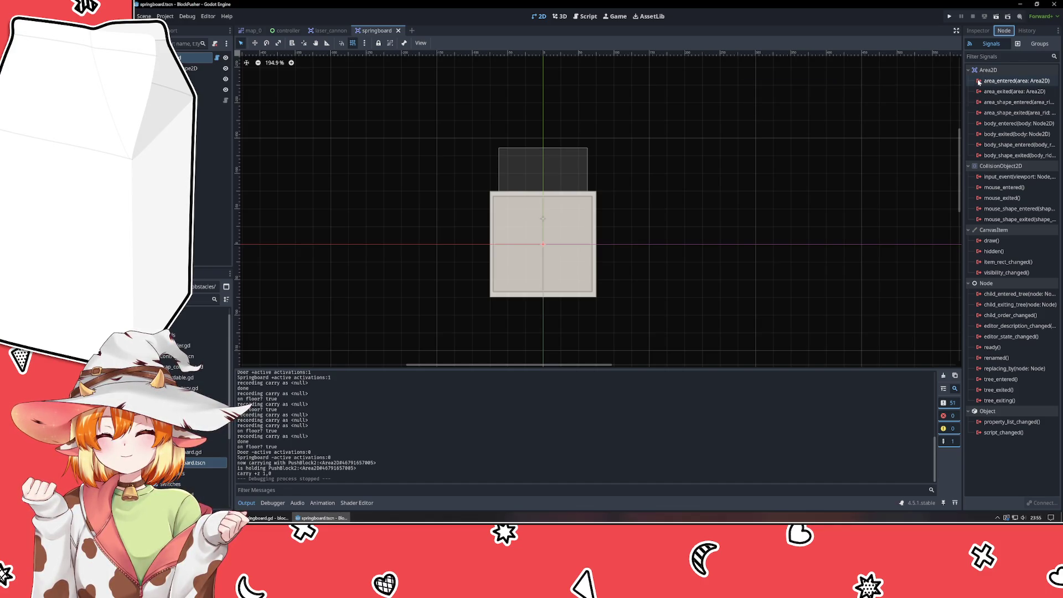
{"action": "double_click", "coordinate": [979, 82]}
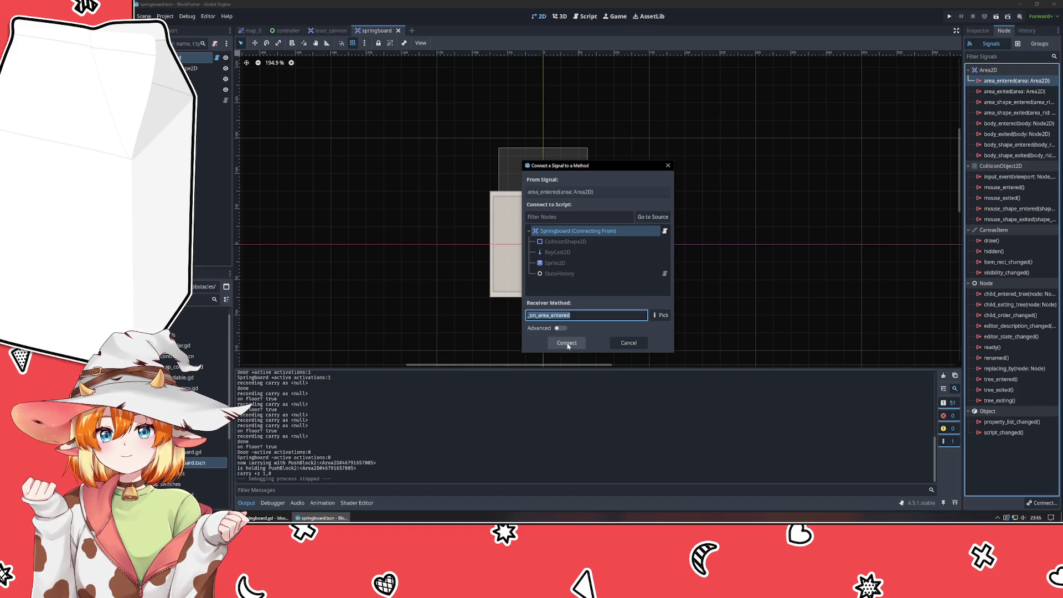
{"action": "left_click", "coordinate": [567, 346]}
Connect the springboard's area_exited signal to _on_area_exited.
{"action": "left_click", "coordinate": [912, 16]}
{"action": "double_click", "coordinate": [1012, 103]}
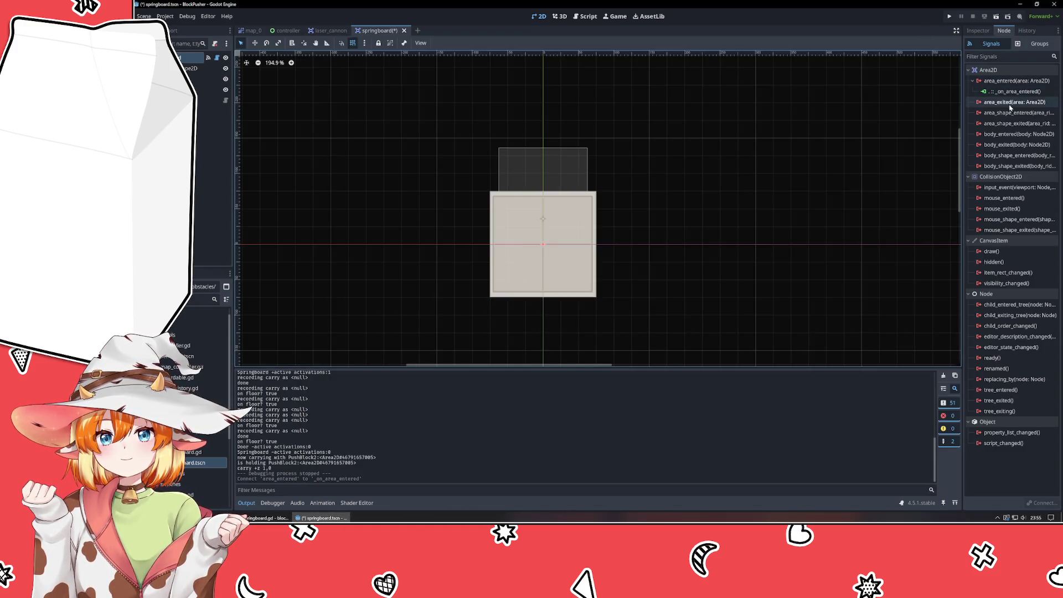
{"action": "left_click", "coordinate": [564, 344]}
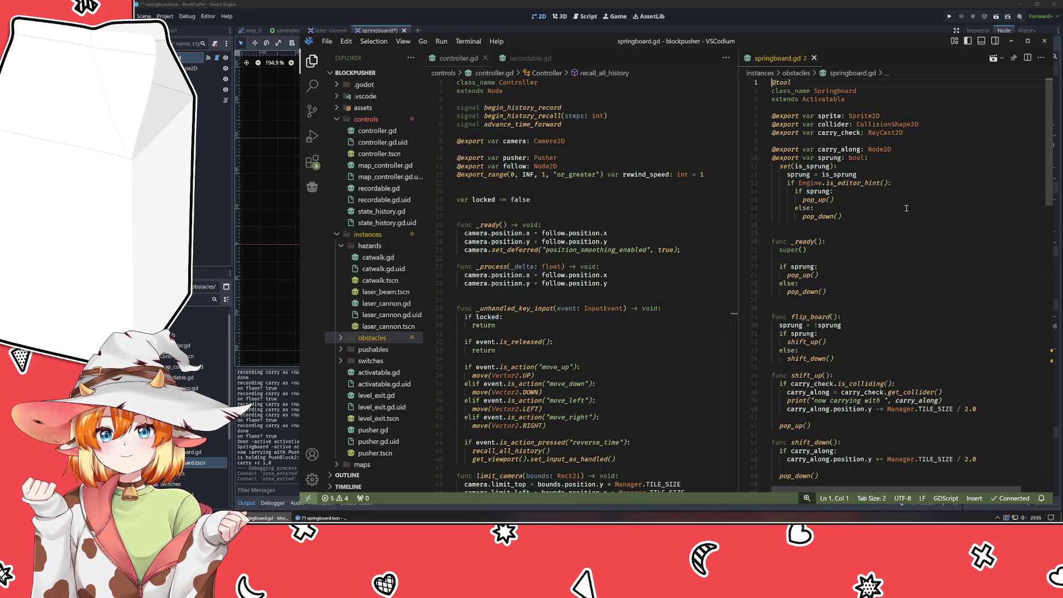
Move the generated _on_area_entered and _on_area_exited stubs from the file end to below _ready.
{"action": "scroll", "coordinate": [907, 208], "scroll_direction": "down", "scroll_amount": 15}
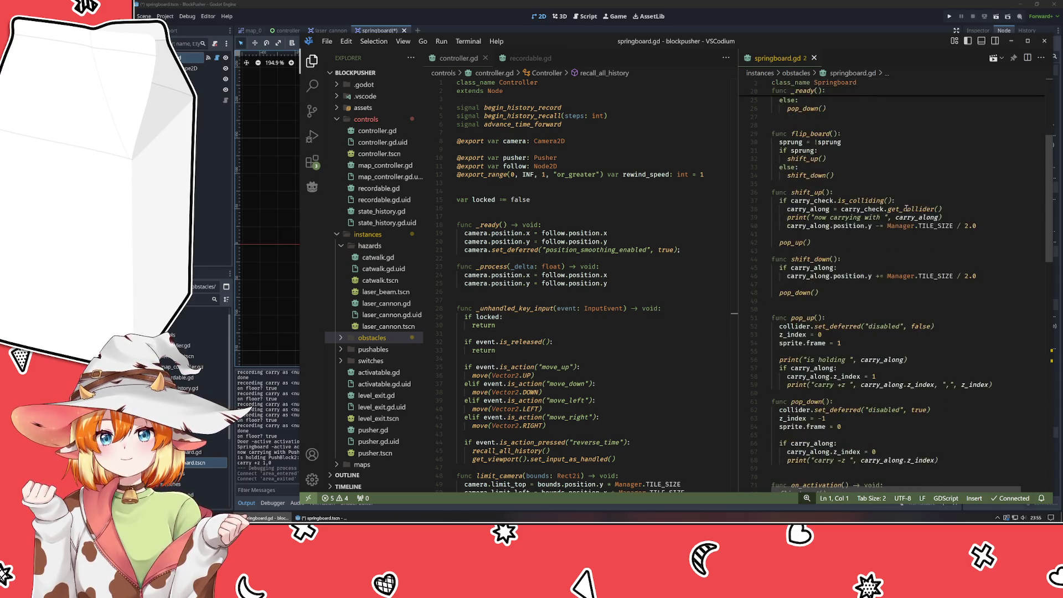
{"action": "scroll", "coordinate": [907, 208], "scroll_direction": "down", "scroll_amount": 5}
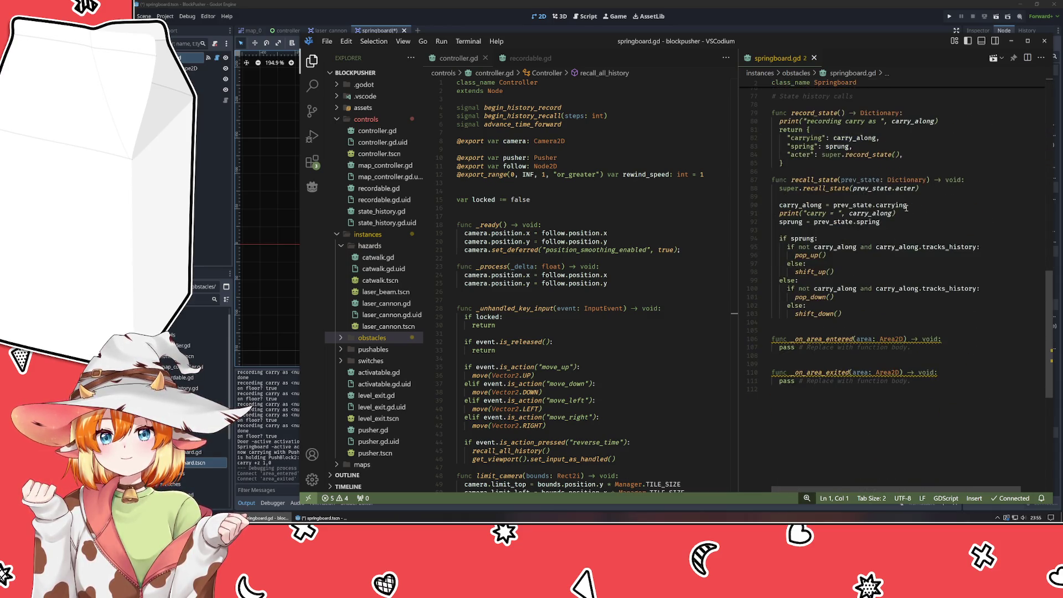
{"action": "left_click_drag", "start_coordinate": [819, 401], "coordinate": [772, 339]}
{"action": "key", "text": "ctrl+c"}
{"action": "key", "text": "BackSpace"}
{"action": "key", "text": "BackSpace"}
{"action": "key", "text": "BackSpace"}
{"action": "scroll", "coordinate": [884, 355], "scroll_direction": "up", "scroll_amount": 10}
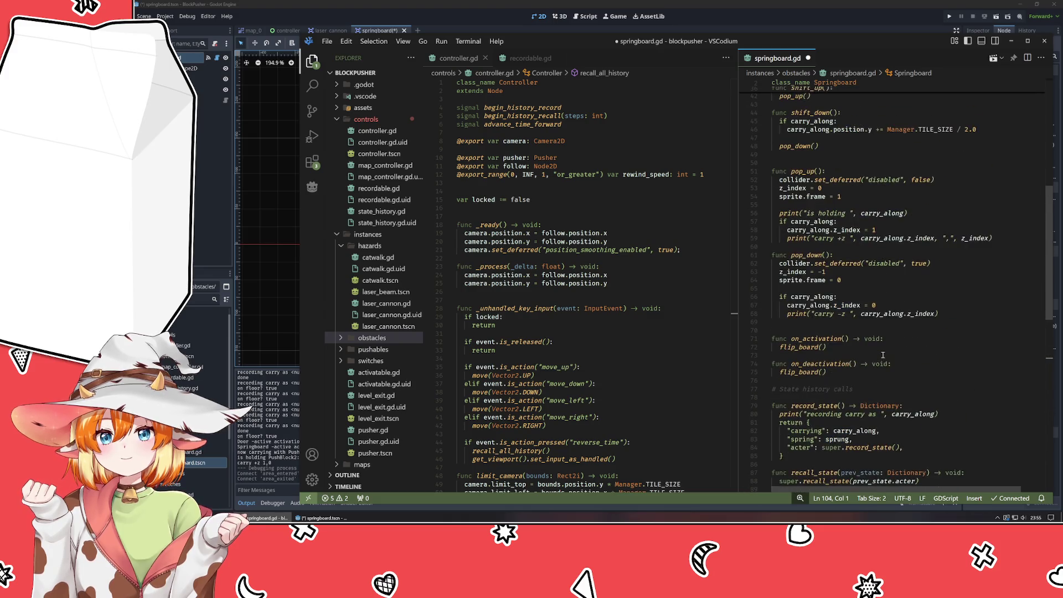
{"action": "scroll", "coordinate": [878, 355], "scroll_direction": "up", "scroll_amount": 8}
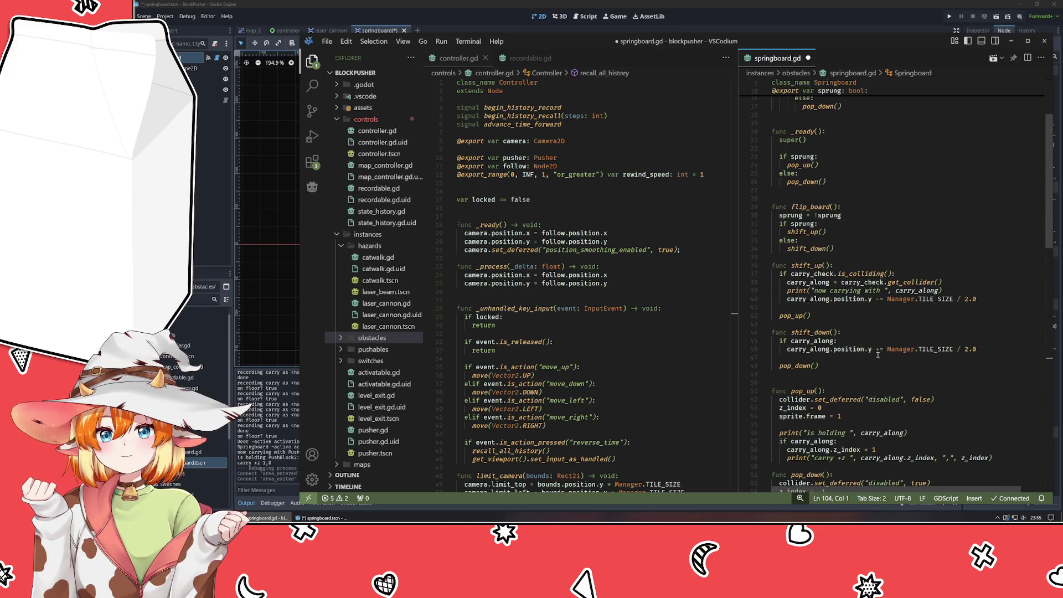
{"action": "scroll", "coordinate": [860, 355], "scroll_direction": "down", "scroll_amount": 2}
{"action": "left_click", "coordinate": [839, 293]}
{"action": "left_click", "coordinate": [883, 225]}
{"action": "key", "text": "ctrl+v"}
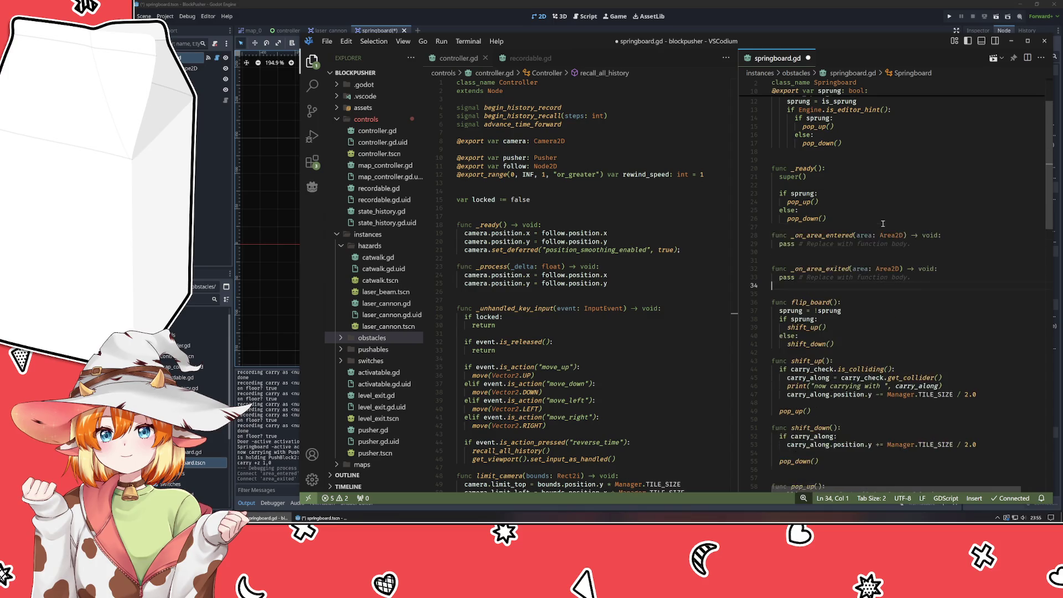
{"action": "key", "text": "Return"}
{"action": "key", "text": "Down"}
{"action": "key", "text": "Down"}
{"action": "key", "text": "Down"}
{"action": "key", "text": "BackSpace"}
{"action": "key", "text": "Down"}
{"action": "key", "text": "Down"}
{"action": "key", "text": "Down"}
{"action": "key", "text": "Down"}
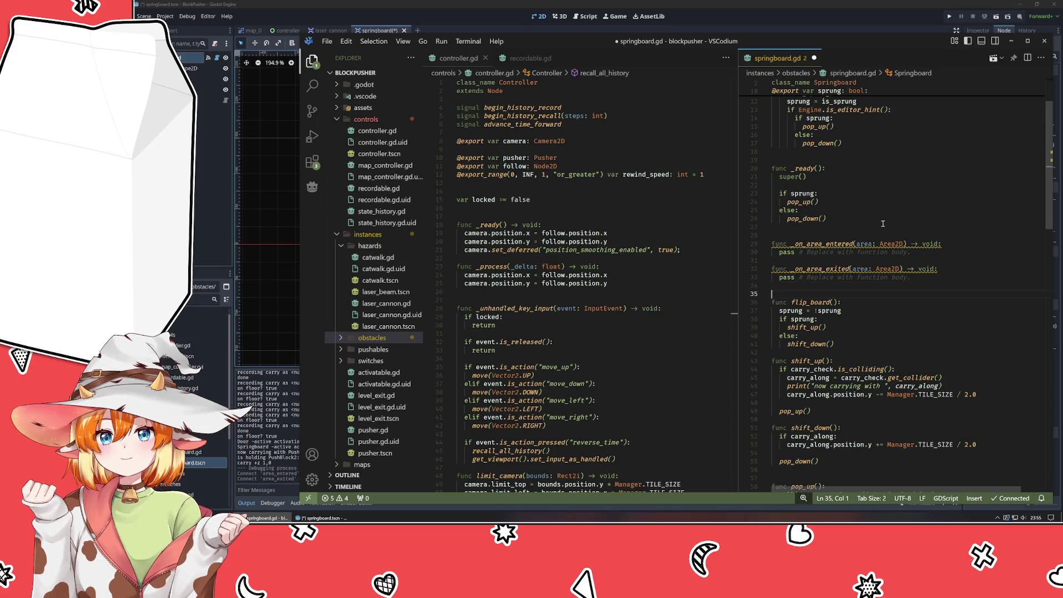
Give the _ready function a '-> void' return type.
{"action": "left_click", "coordinate": [950, 245]}
{"action": "scroll", "coordinate": [971, 245], "scroll_direction": "down", "scroll_amount": 2}
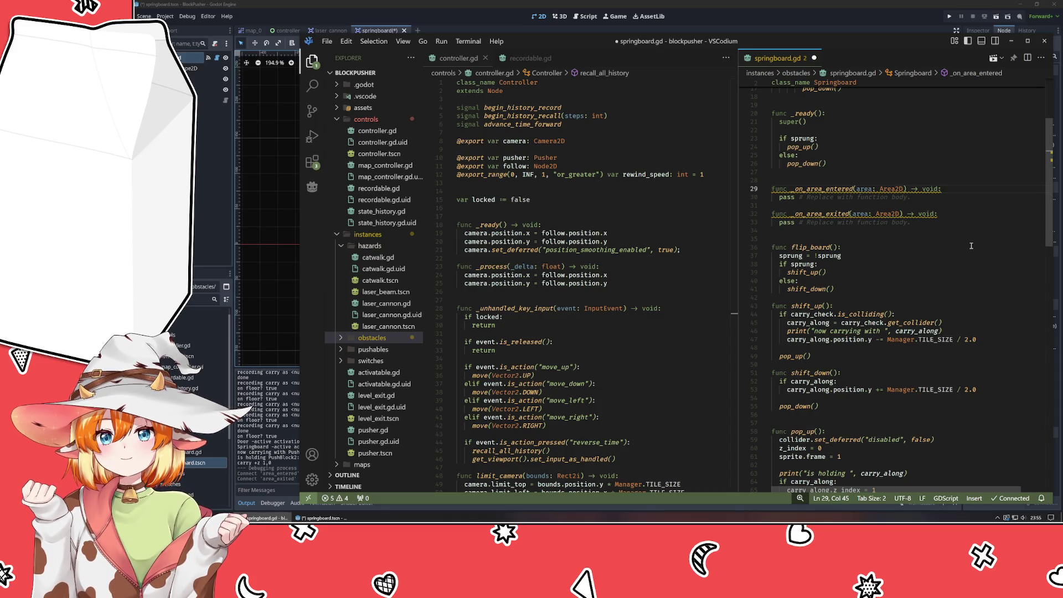
{"action": "key", "text": "Up"}
{"action": "key", "text": "Up"}
{"action": "key", "text": "Up"}
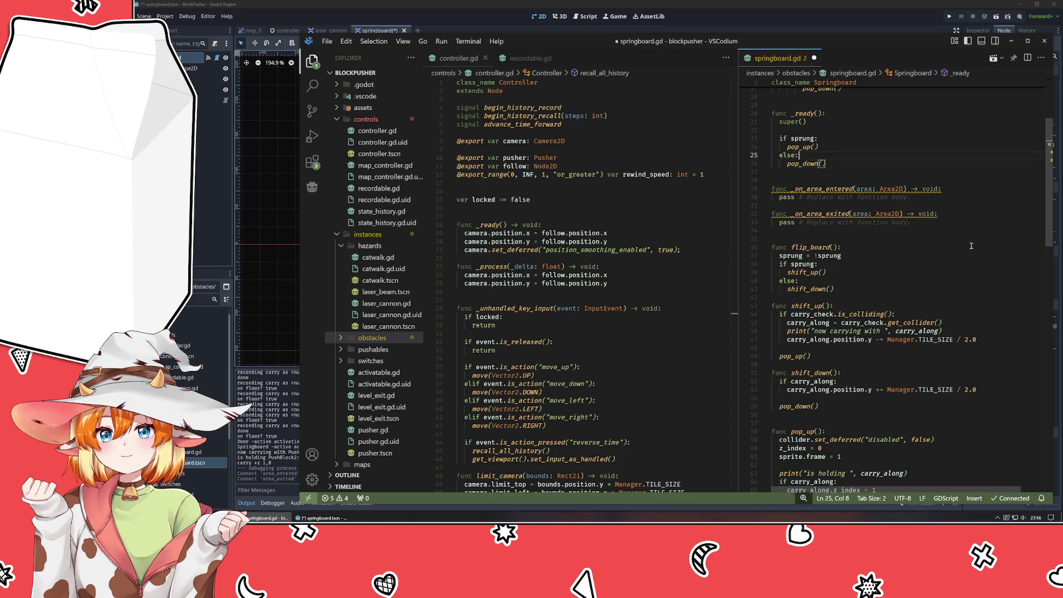
{"action": "key", "text": "BackSpace"}
{"action": "type", "text": "-> "}
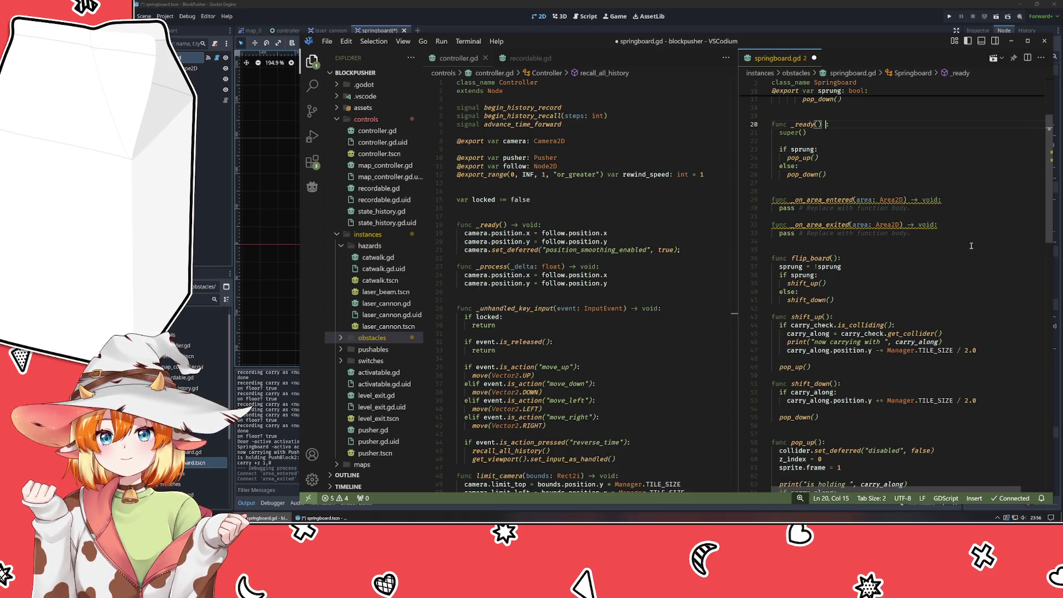
{"action": "type", "text": "void"}
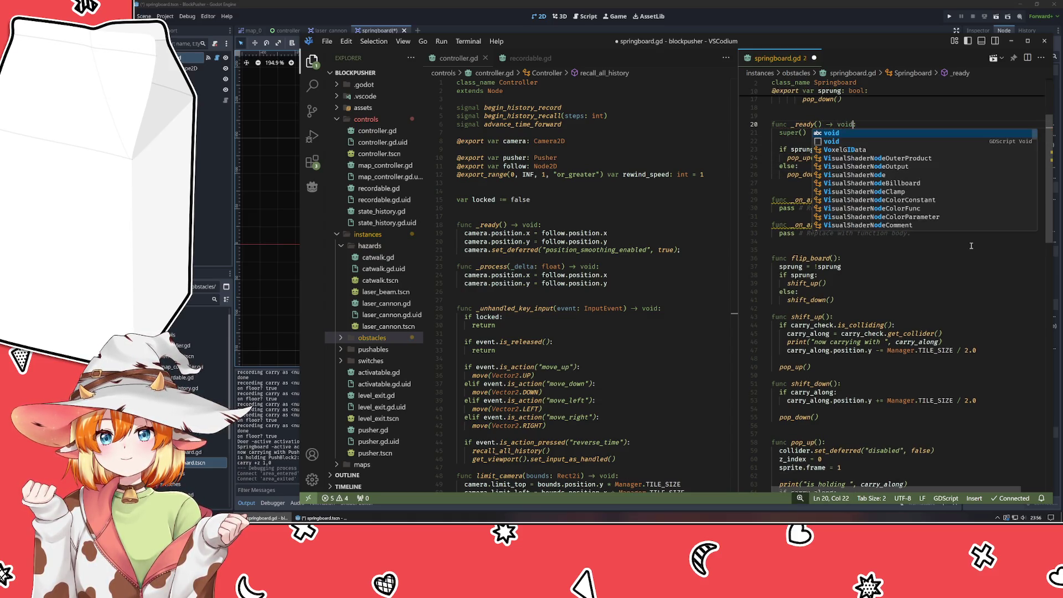
{"action": "scroll", "coordinate": [972, 245], "scroll_direction": "up", "scroll_amount": 5}
{"action": "scroll", "coordinate": [931, 255], "scroll_direction": "down", "scroll_amount": 2}
{"action": "key", "text": "Down"}
{"action": "key", "text": "Down"}
{"action": "key", "text": "Down"}
{"action": "scroll", "coordinate": [918, 248], "scroll_direction": "down", "scroll_amount": 2}
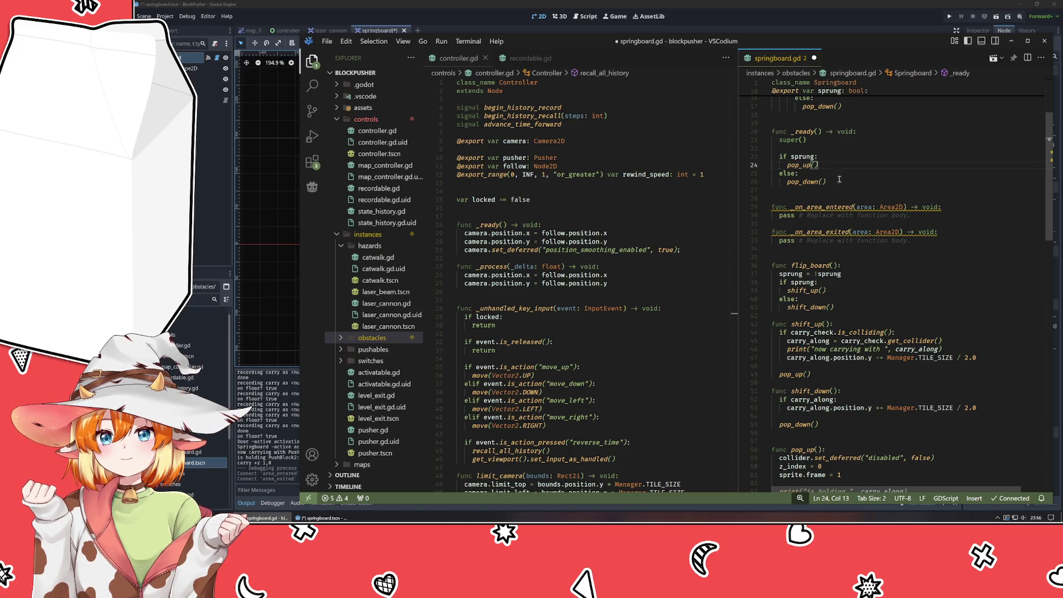
Review the relocated handler stubs and save springboard.gd.
{"action": "left_click", "coordinate": [967, 207]}
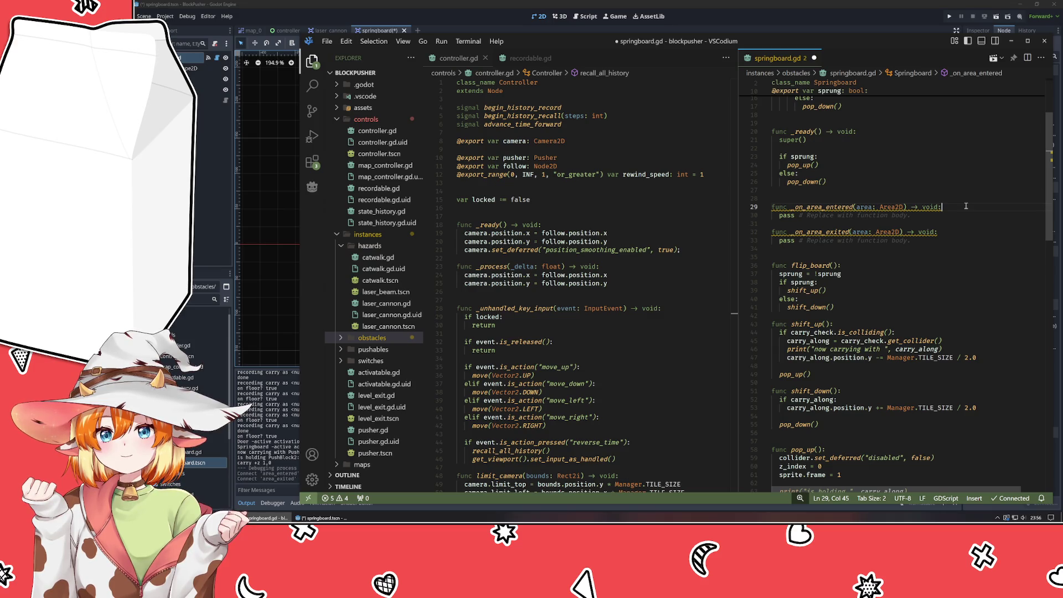
{"action": "scroll", "coordinate": [966, 207], "scroll_direction": "down", "scroll_amount": 8}
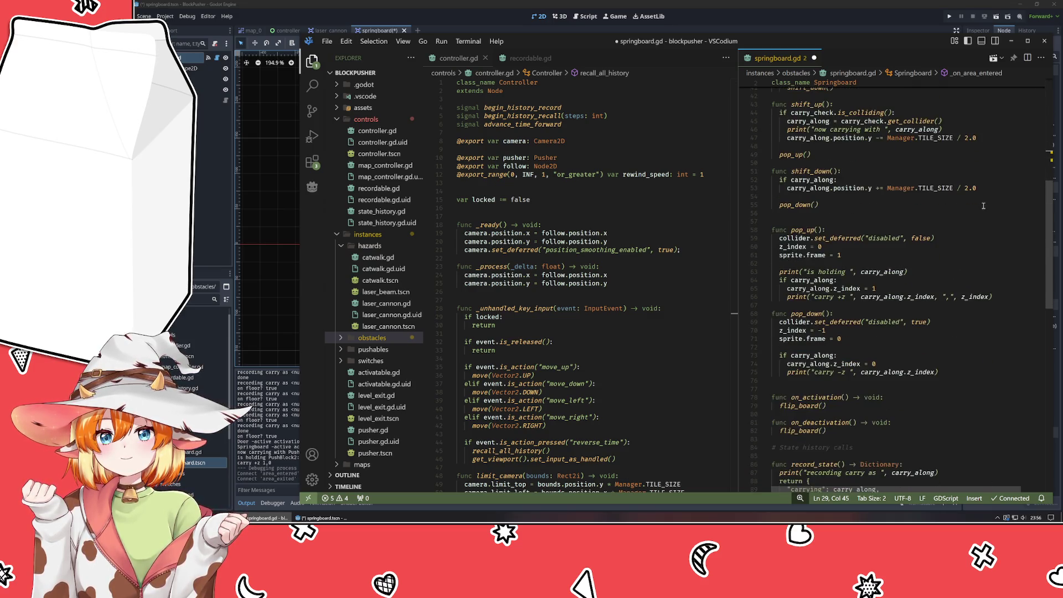
{"action": "scroll", "coordinate": [984, 206], "scroll_direction": "down", "scroll_amount": 5}
{"action": "scroll", "coordinate": [984, 206], "scroll_direction": "down", "scroll_amount": 4}
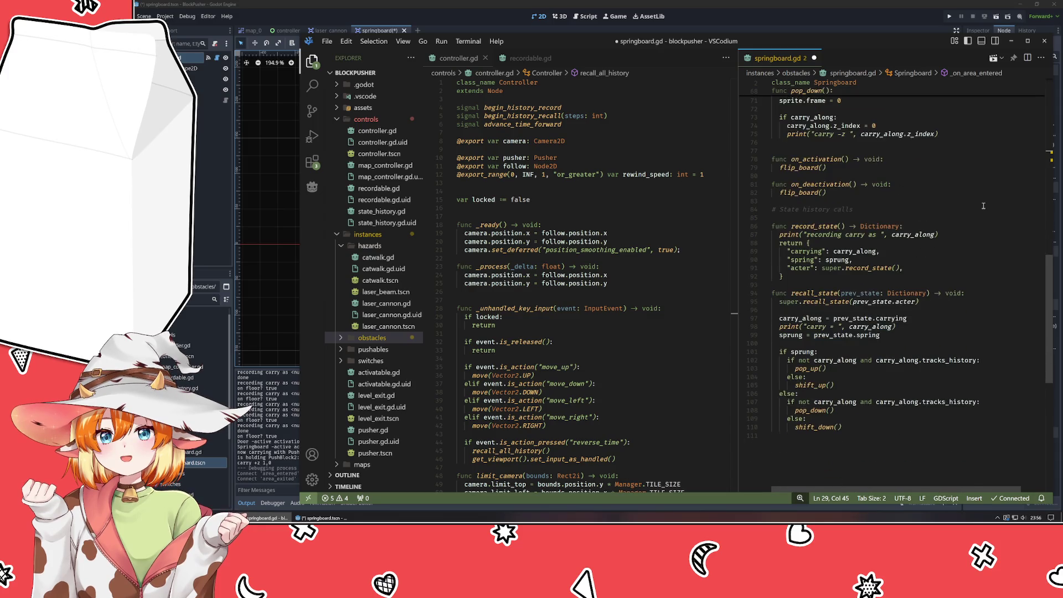
{"action": "scroll", "coordinate": [984, 206], "scroll_direction": "up", "scroll_amount": 8}
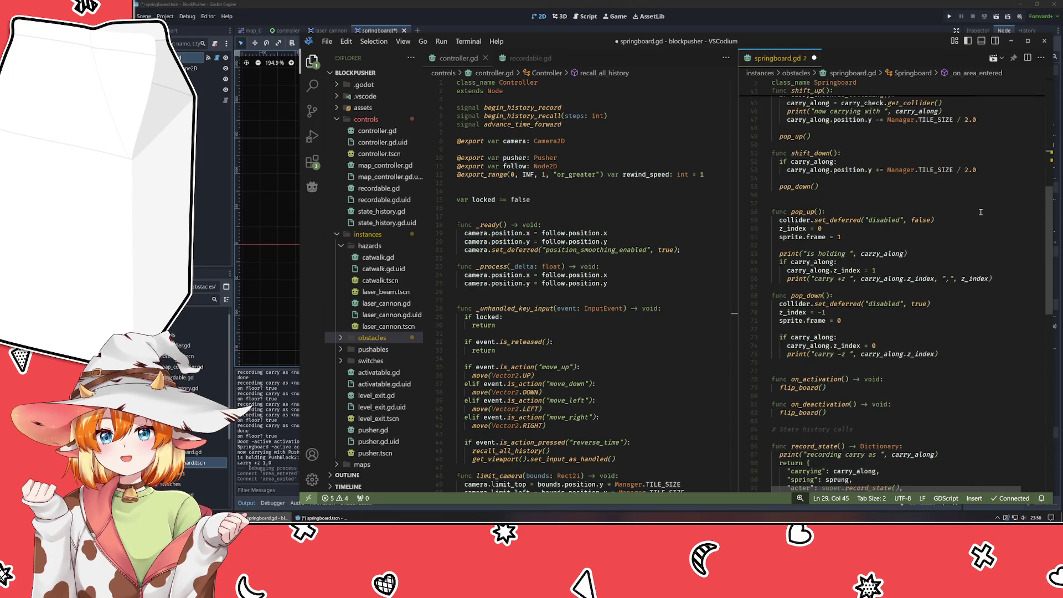
{"action": "scroll", "coordinate": [985, 214], "scroll_direction": "up", "scroll_amount": 9}
{"action": "key", "text": "ctrl+s"}
In map_0, move PushBlock2 to (900, 750) and the PressurePad to (1050, 750), toggle Sprung, then run.
{"action": "left_click", "coordinate": [735, 22]}
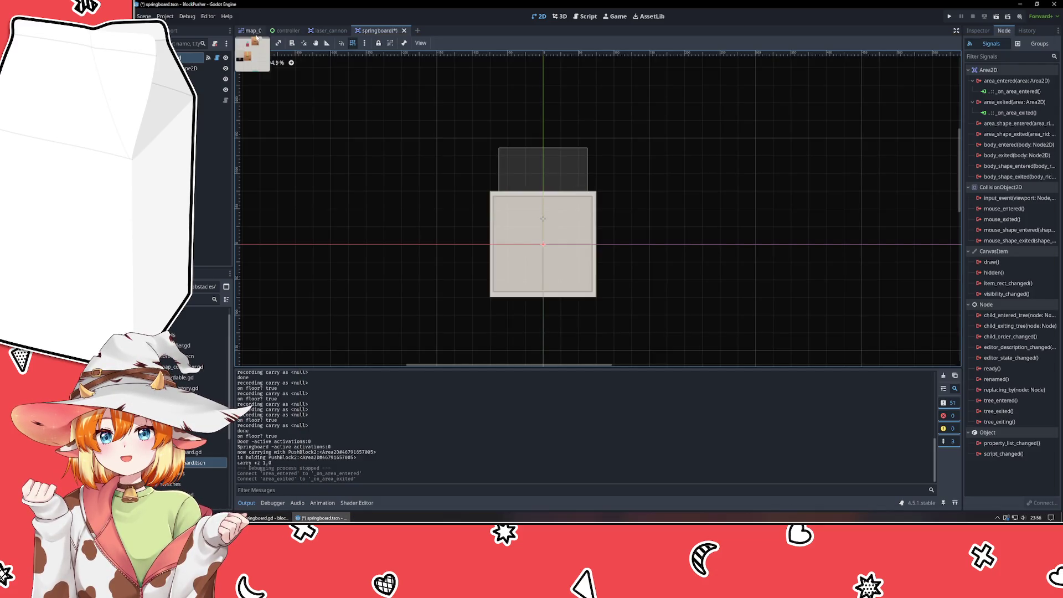
{"action": "left_click", "coordinate": [257, 32]}
{"action": "mouse_move", "coordinate": [579, 228]}
{"action": "left_mouse_down"}
{"action": "mouse_move", "coordinate": [610, 228]}
{"action": "mouse_move", "coordinate": [594, 228]}
{"action": "left_mouse_up"}
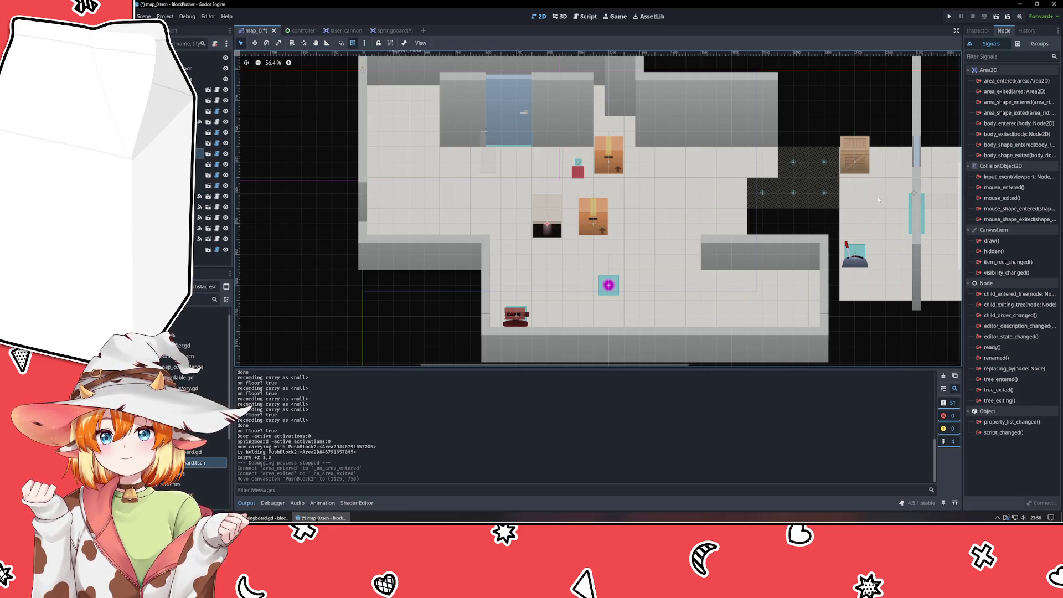
{"action": "left_click", "coordinate": [978, 30]}
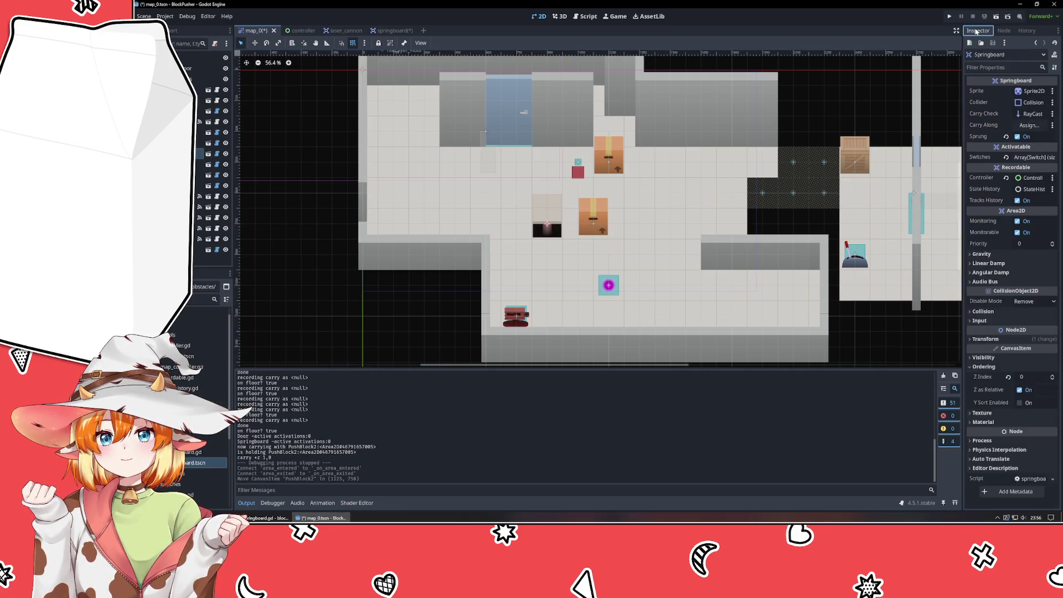
{"action": "left_click", "coordinate": [1017, 136]}
{"action": "left_click_drag", "start_coordinate": [593, 218], "coordinate": [547, 219]}
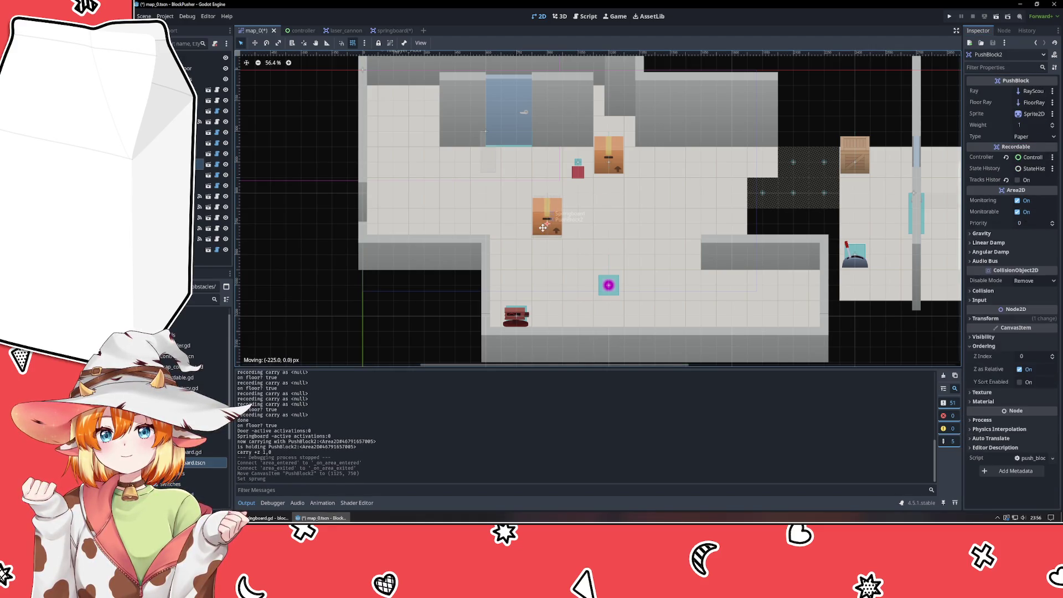
{"action": "left_click_drag", "start_coordinate": [574, 175], "coordinate": [574, 237]}
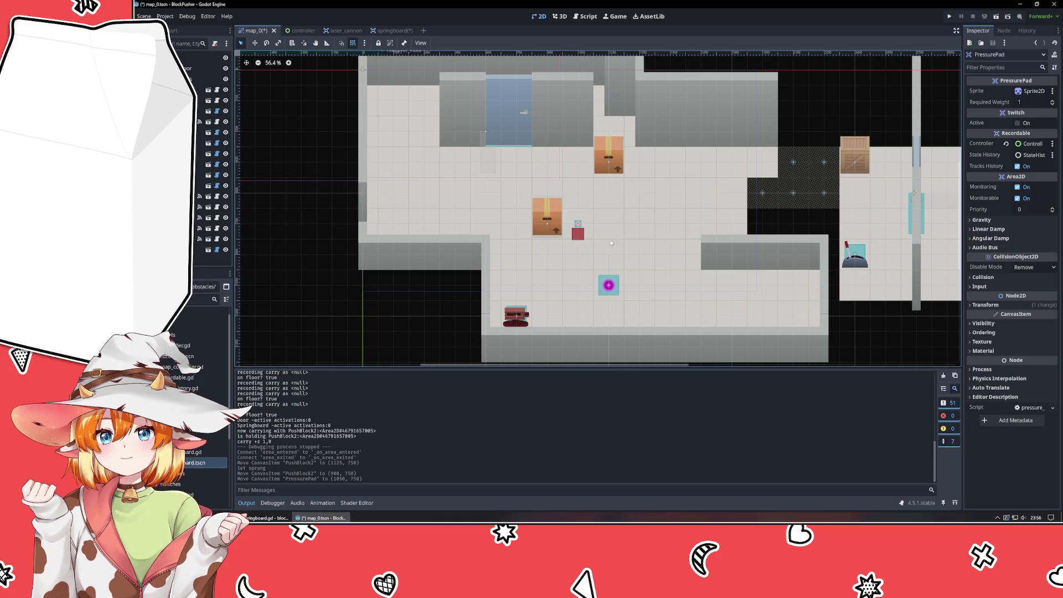
{"action": "left_click", "coordinate": [640, 250]}
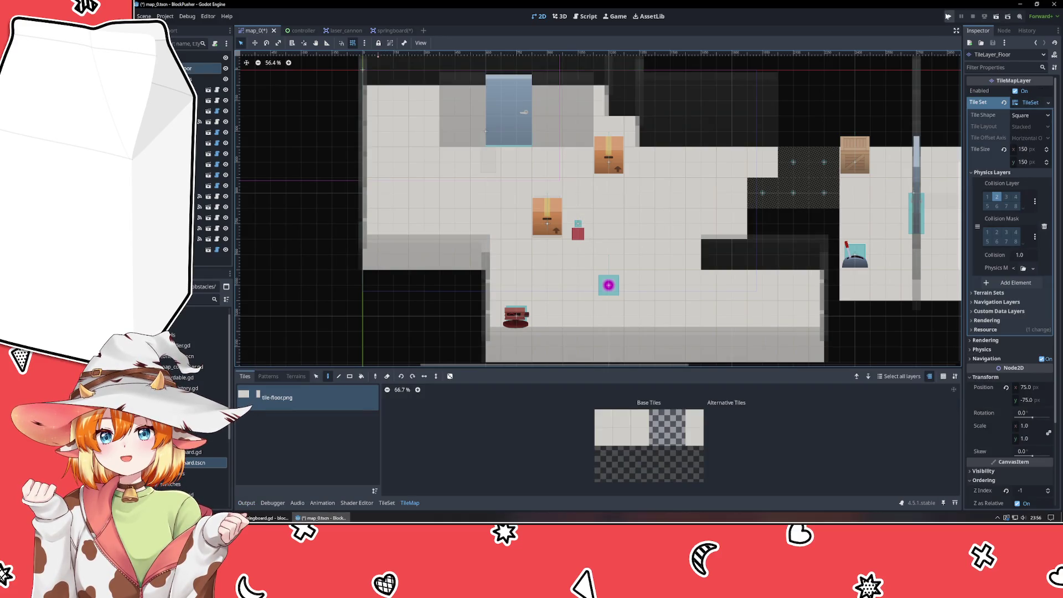
{"action": "left_click", "coordinate": [948, 16]}
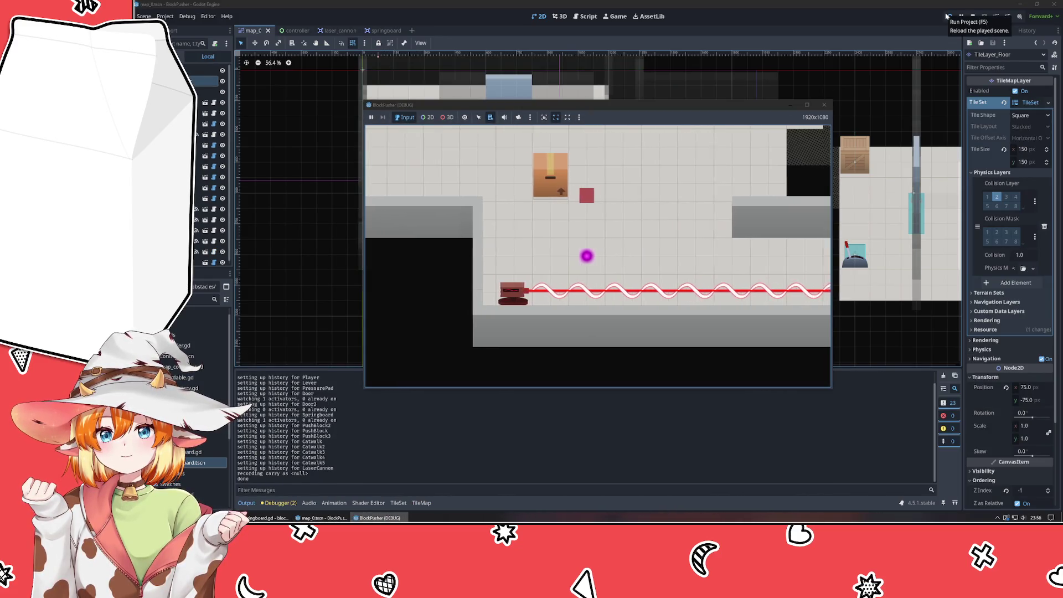
Walk the player around the box column, push a box down and right, then stop the game.
{"action": "key", "text": "Up"}
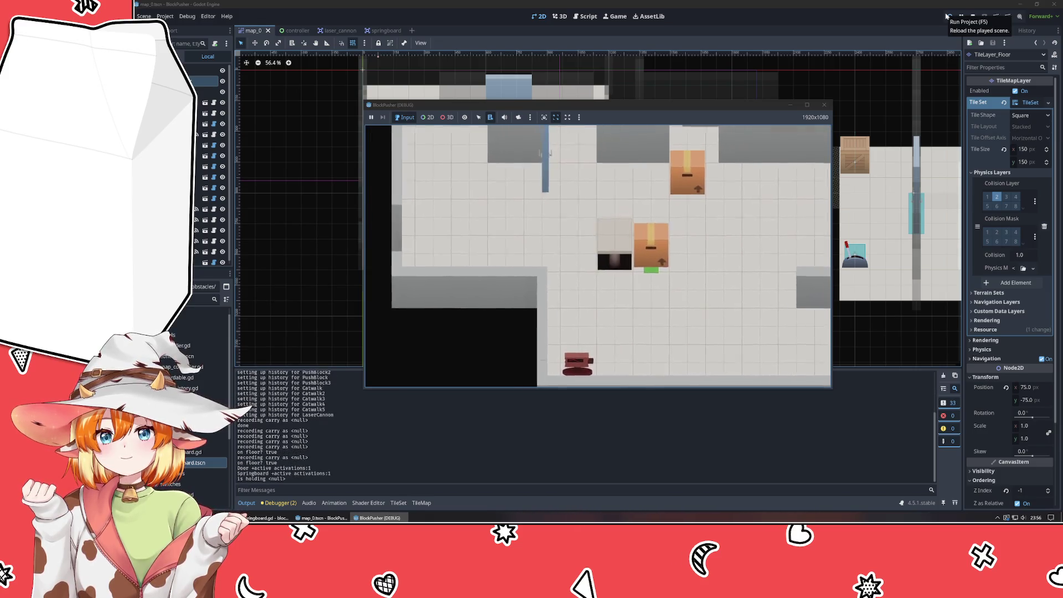
{"action": "key", "text": "Left"}
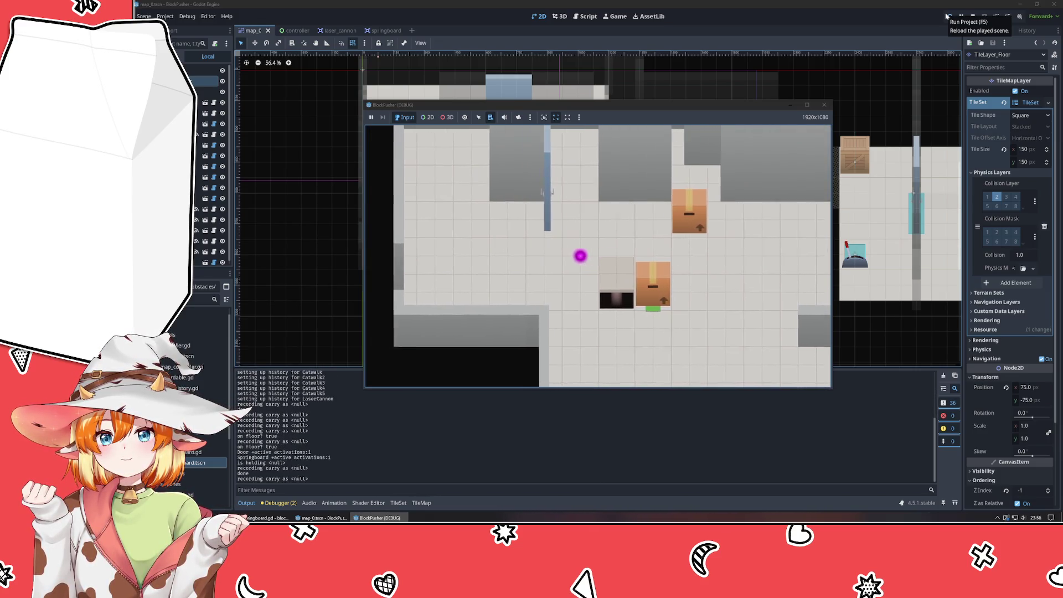
{"action": "key", "text": "Down"}
{"action": "key", "text": "Right"}
{"action": "key", "text": "Up"}
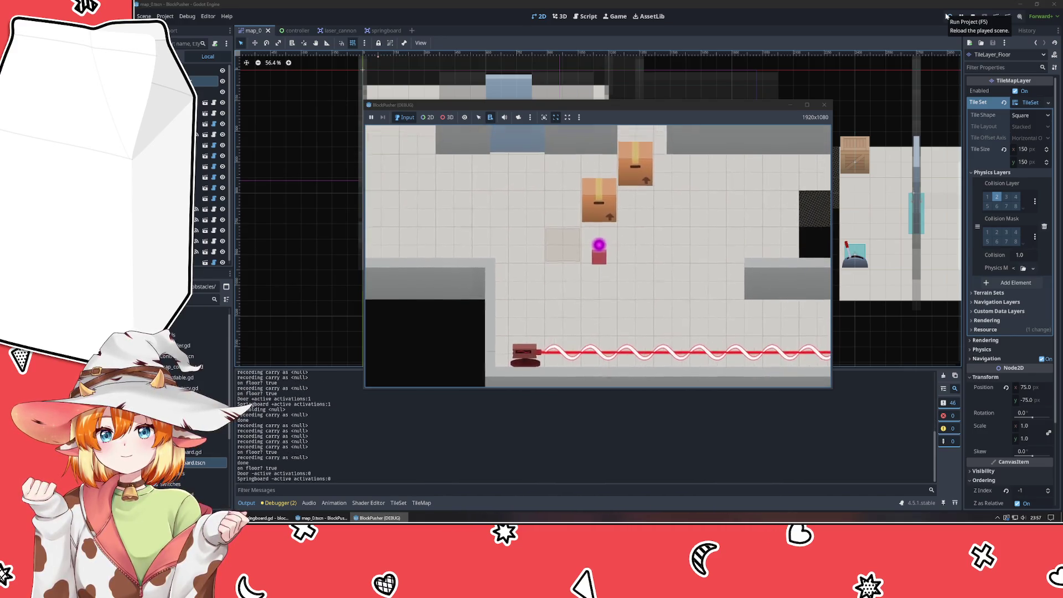
{"action": "key", "text": "Up"}
{"action": "key", "text": "Left"}
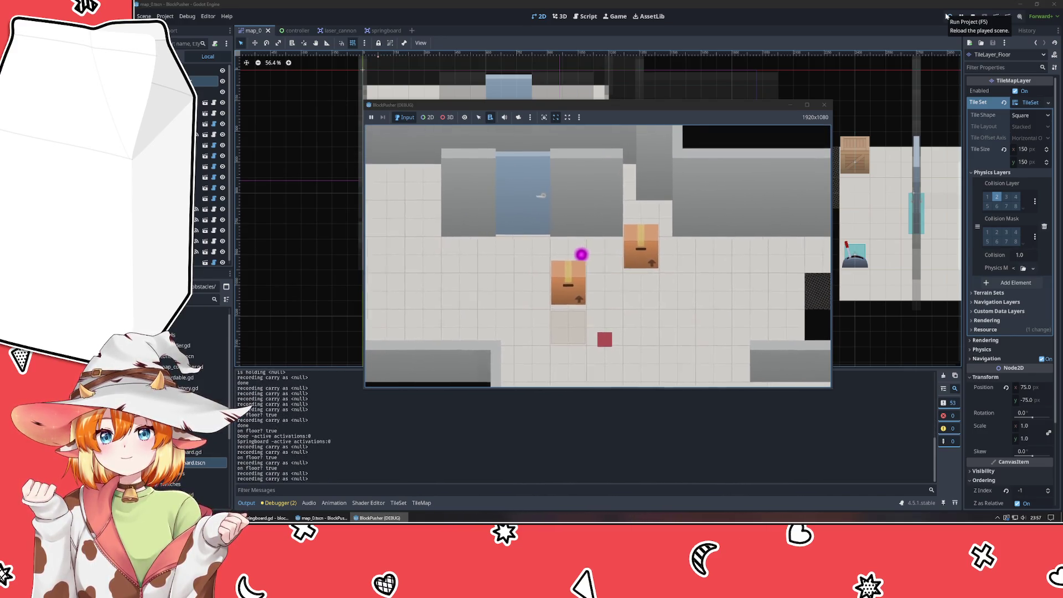
{"action": "key", "text": "Down"}
{"action": "key", "text": "Left"}
{"action": "key", "text": "Down"}
{"action": "key", "text": "Right"}
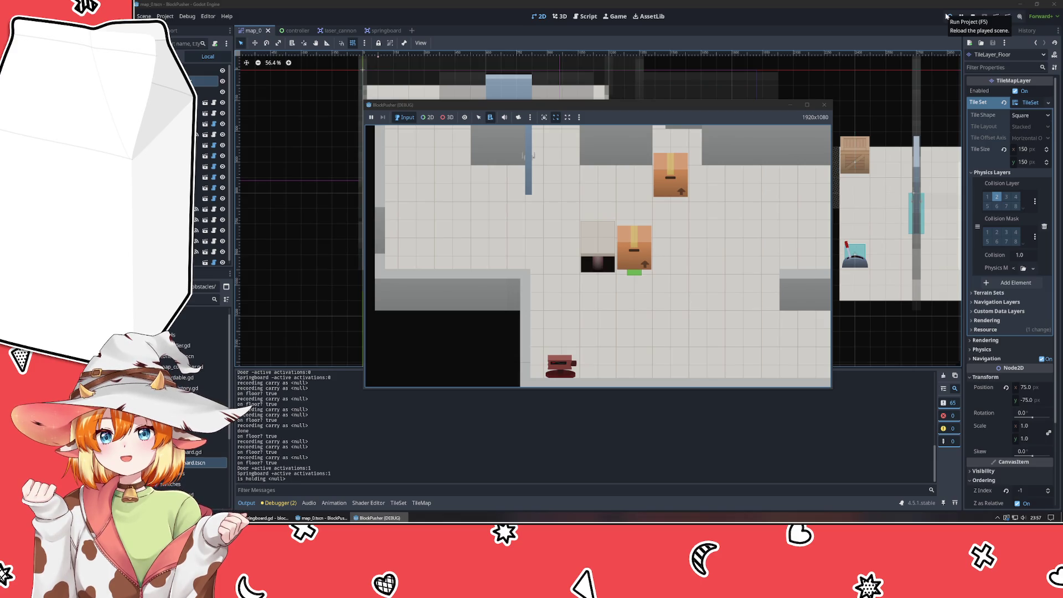
{"action": "key", "text": "Down"}
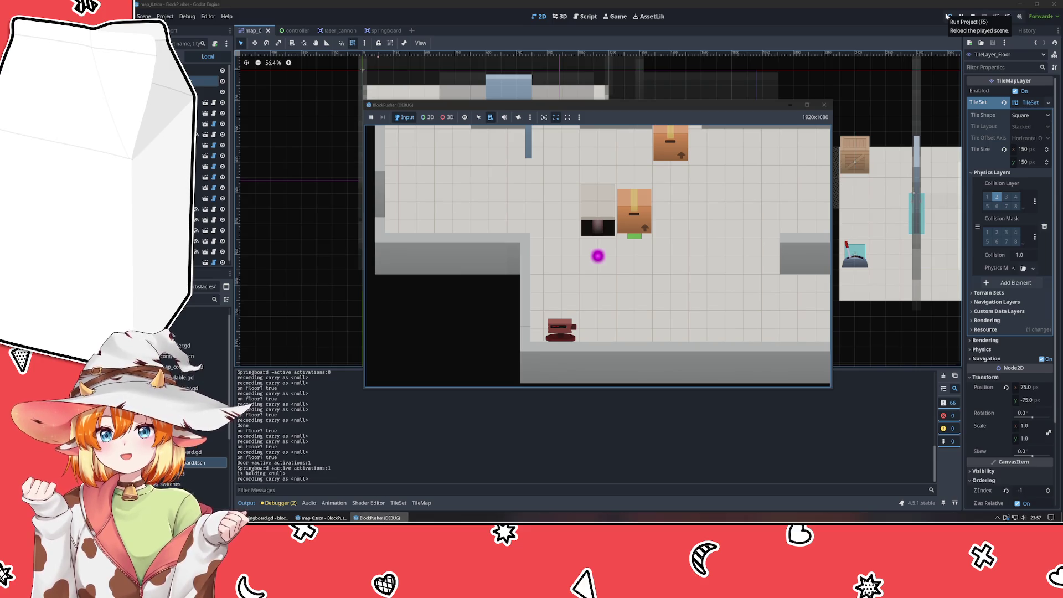
{"action": "left_click", "coordinate": [825, 105]}
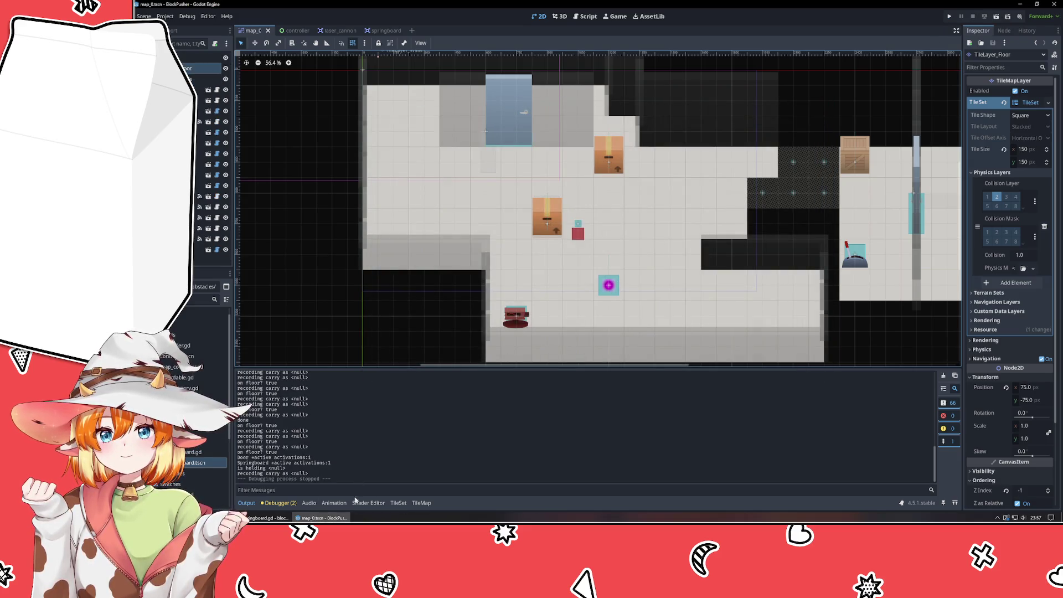
Bring VSCodium forward and place the caret on empty line 26 of controller.gd.
{"action": "left_click", "coordinate": [268, 518]}
{"action": "left_click", "coordinate": [656, 272]}
{"action": "left_click", "coordinate": [630, 289]}
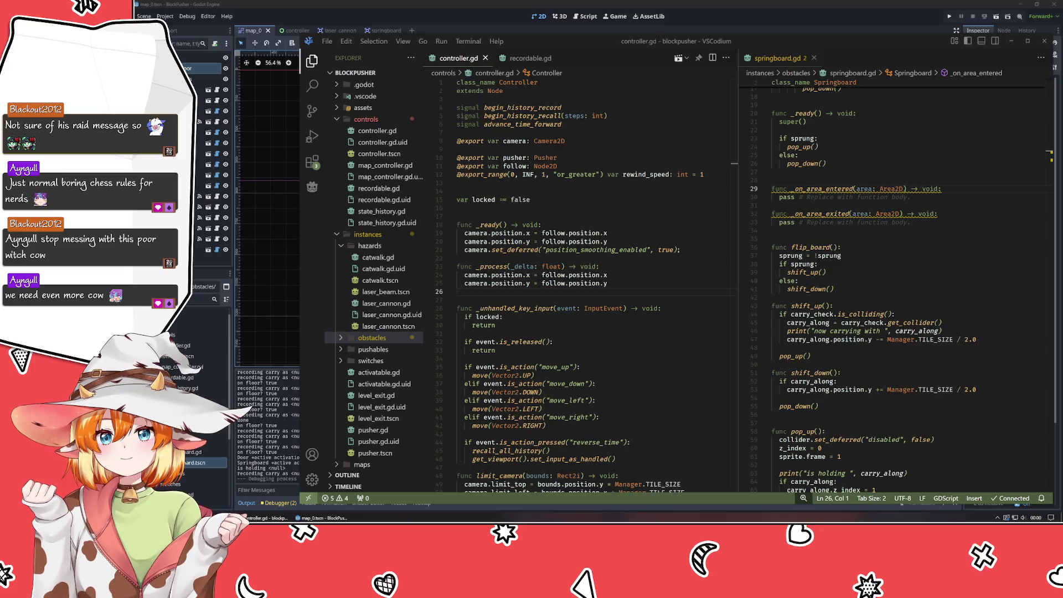
{"action": "key", "text": "alt+Tab"}
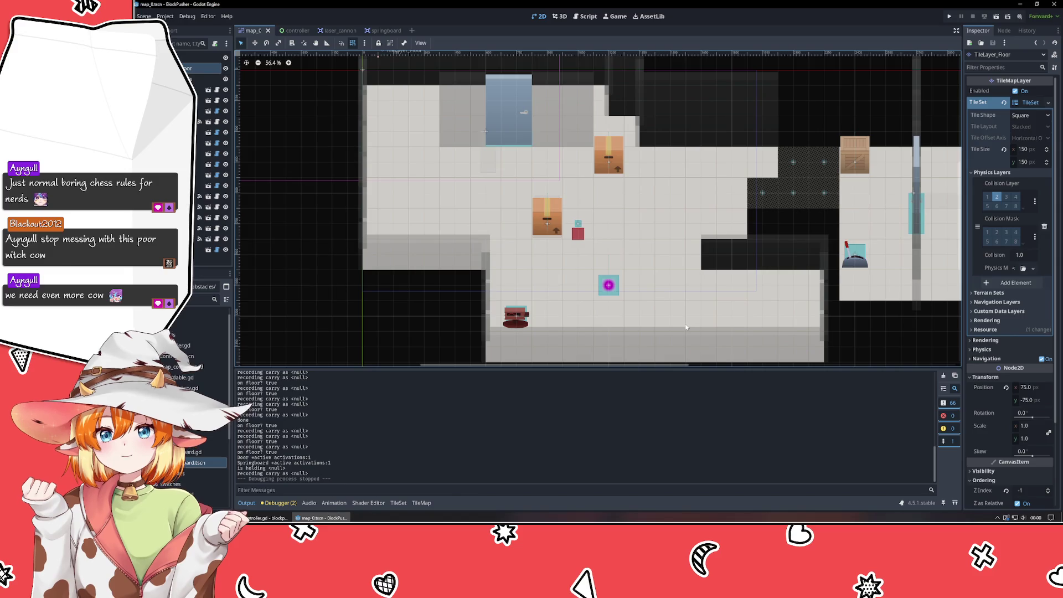
{"action": "key", "text": "alt+Tab"}
{"action": "left_click", "coordinate": [652, 339]}
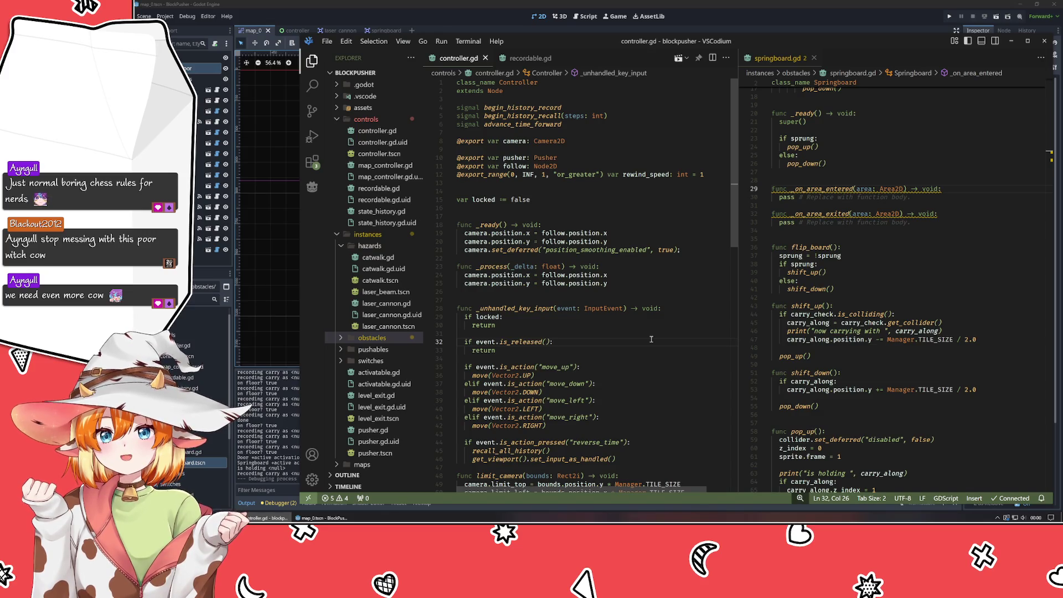
{"action": "left_click_drag", "start_coordinate": [591, 46], "coordinate": [588, 34]}
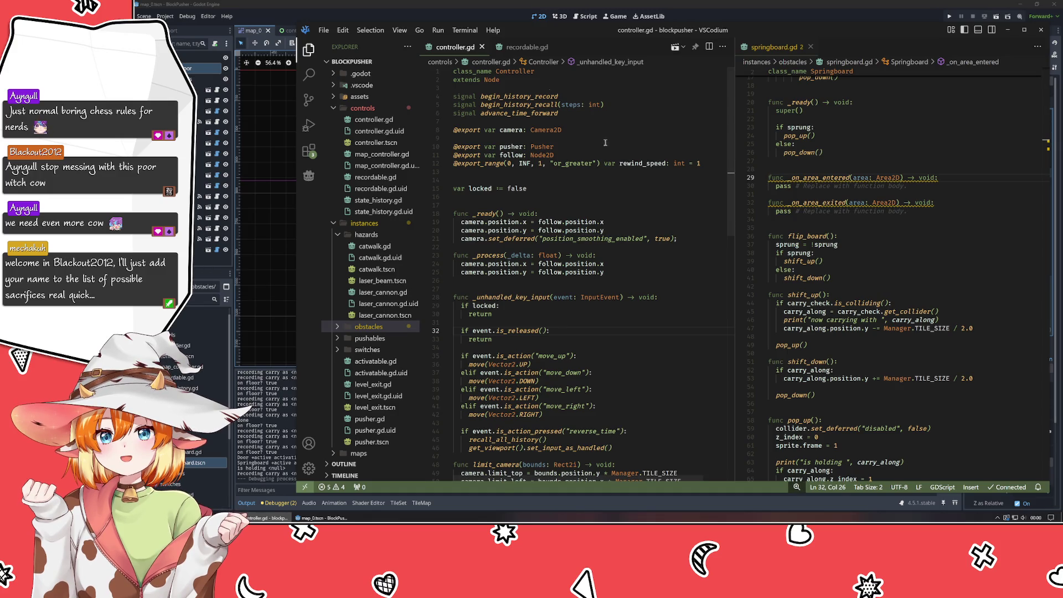
{"action": "left_click", "coordinate": [598, 280]}
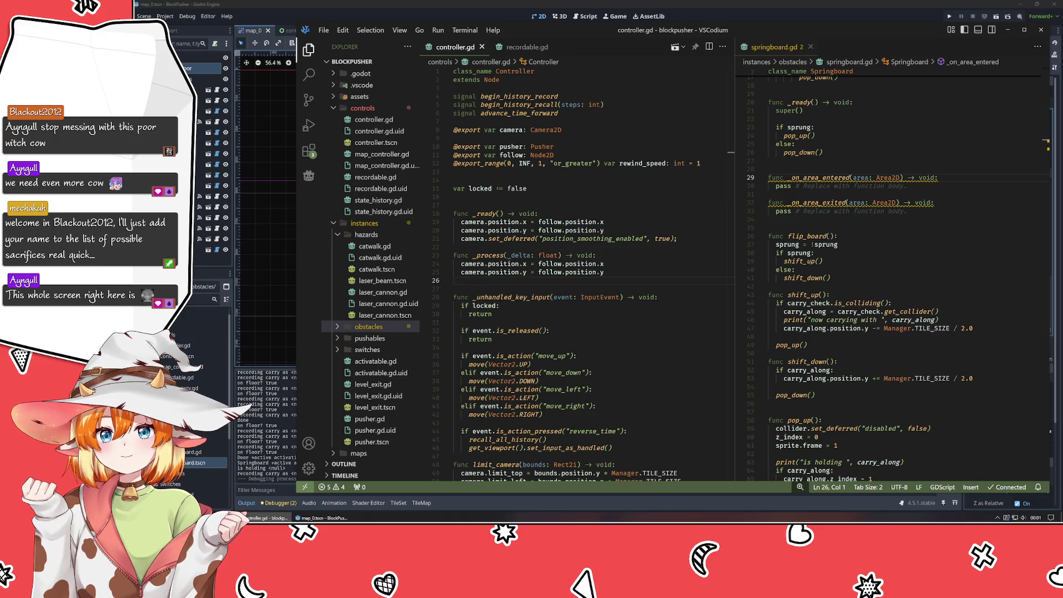
{"action": "left_click", "coordinate": [662, 206]}
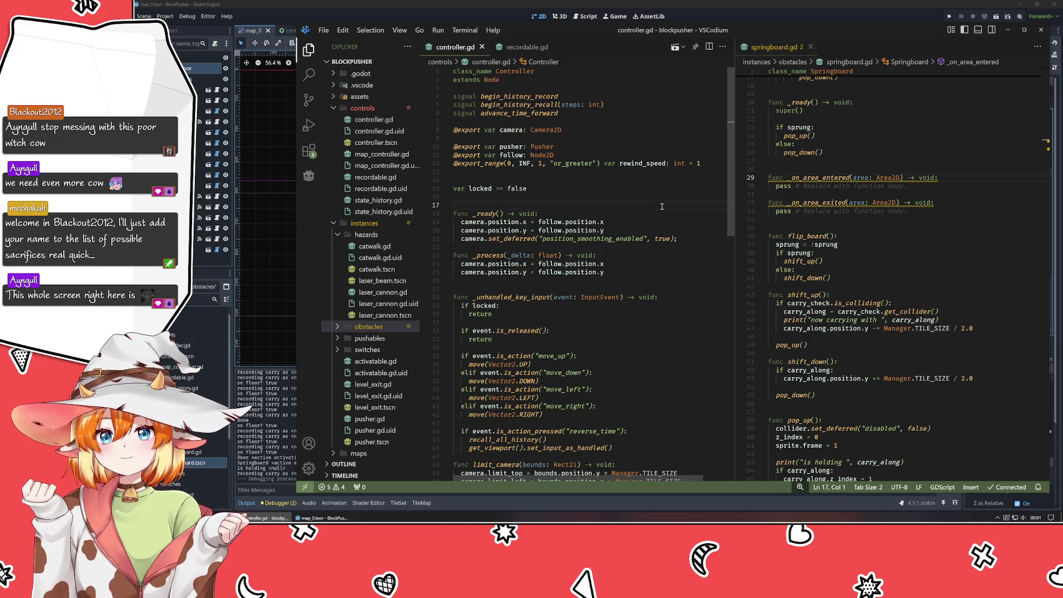
{"action": "scroll", "coordinate": [662, 206], "scroll_direction": "down", "scroll_amount": 10}
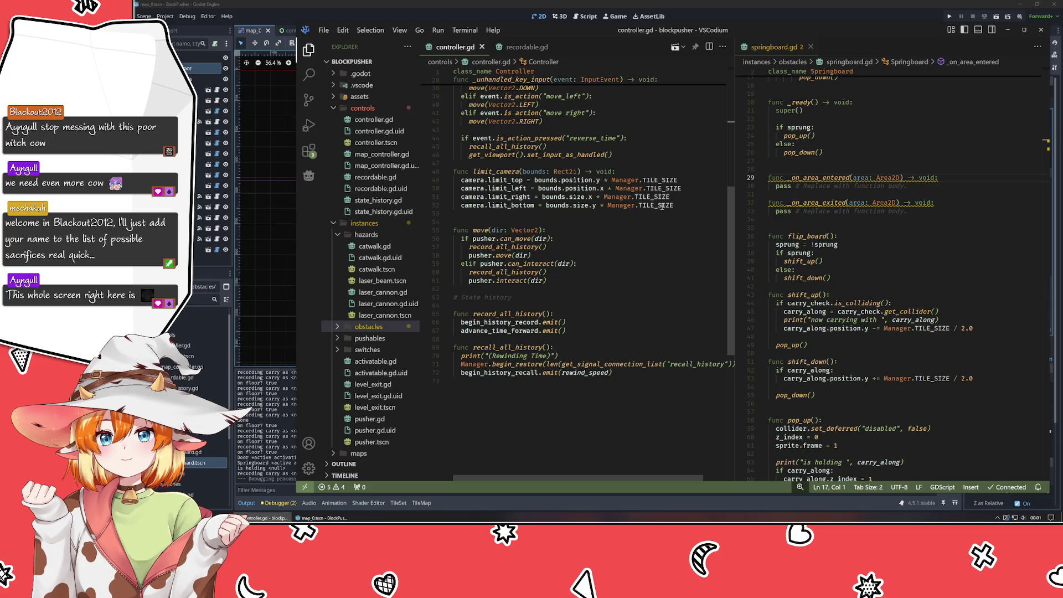
{"action": "scroll", "coordinate": [662, 206], "scroll_direction": "up", "scroll_amount": 5}
{"action": "scroll", "coordinate": [662, 206], "scroll_direction": "up", "scroll_amount": 4}
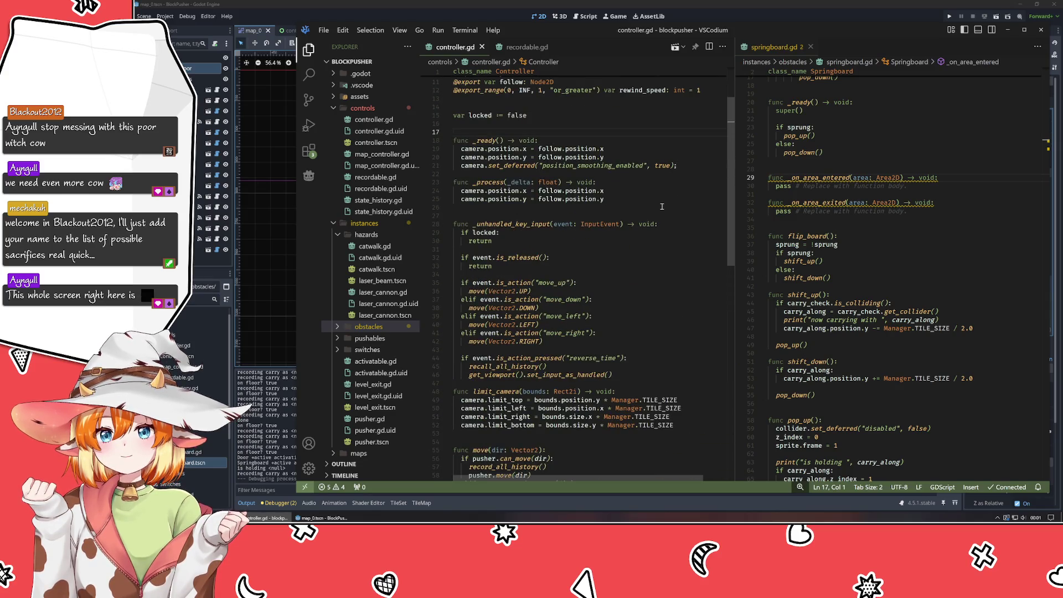
{"action": "scroll", "coordinate": [662, 206], "scroll_direction": "down", "scroll_amount": 10}
{"action": "scroll", "coordinate": [886, 250], "scroll_direction": "up", "scroll_amount": 4}
{"action": "mouse_move", "coordinate": [769, 261]}
{"action": "left_mouse_down"}
{"action": "mouse_move", "coordinate": [831, 310]}
{"action": "mouse_move", "coordinate": [880, 394]}
{"action": "left_mouse_up"}
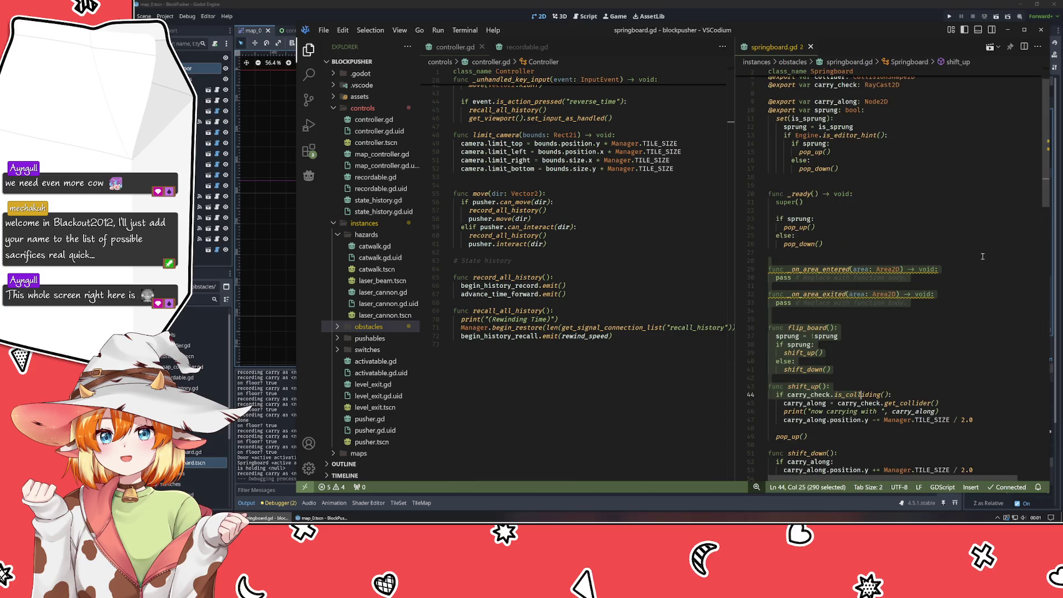
Leave a commented-out 'carry_along = area.' line in _on_area_entered, then search the project for _on_area_entered.
{"action": "left_click", "coordinate": [970, 274]}
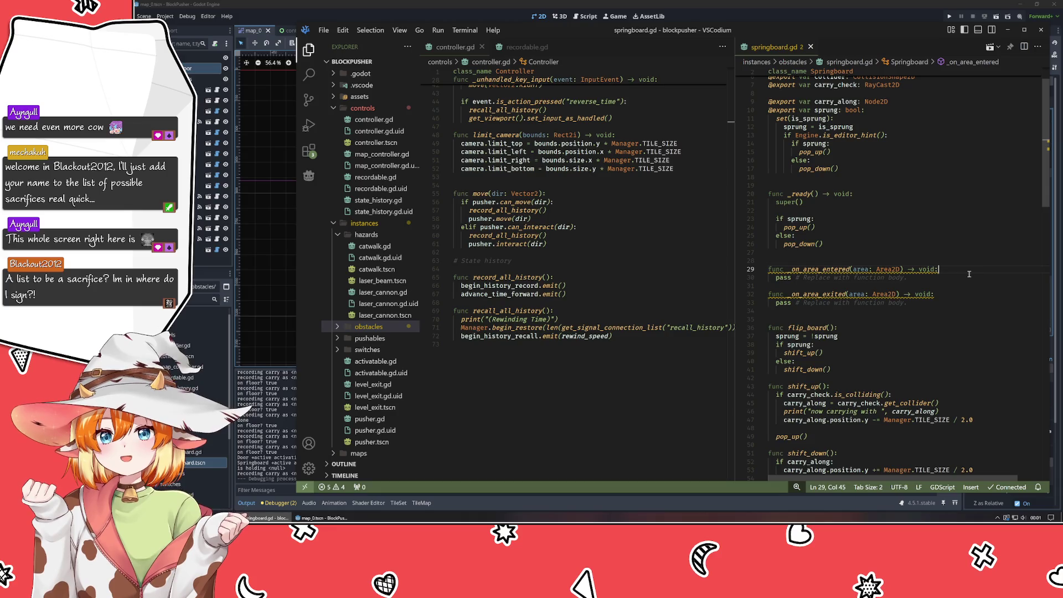
{"action": "key", "text": "Return"}
{"action": "scroll", "coordinate": [969, 273], "scroll_direction": "down", "scroll_amount": 4}
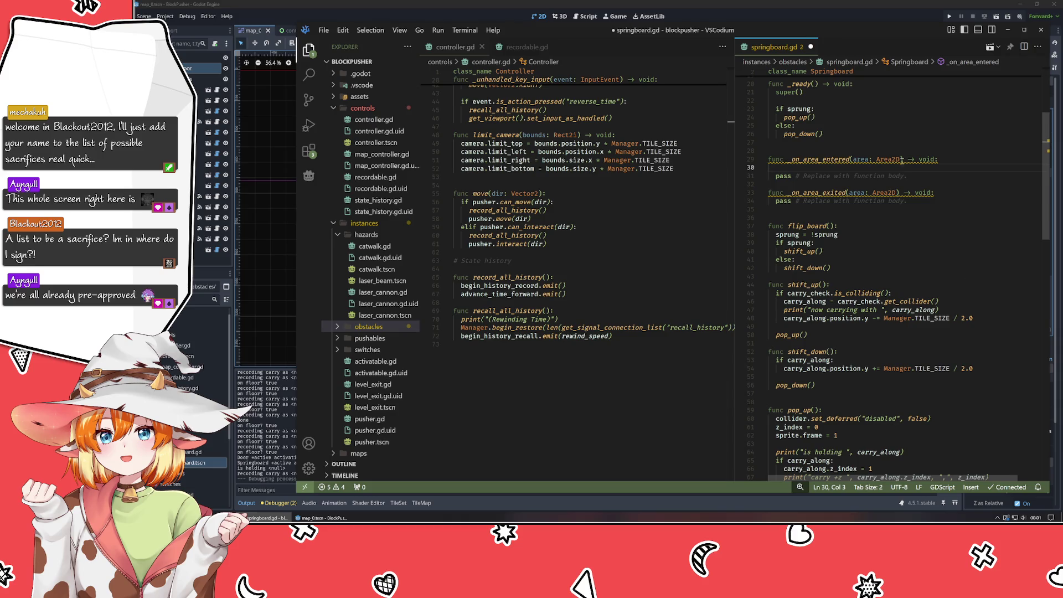
{"action": "left_click", "coordinate": [918, 183]}
{"action": "left_click", "coordinate": [917, 166]}
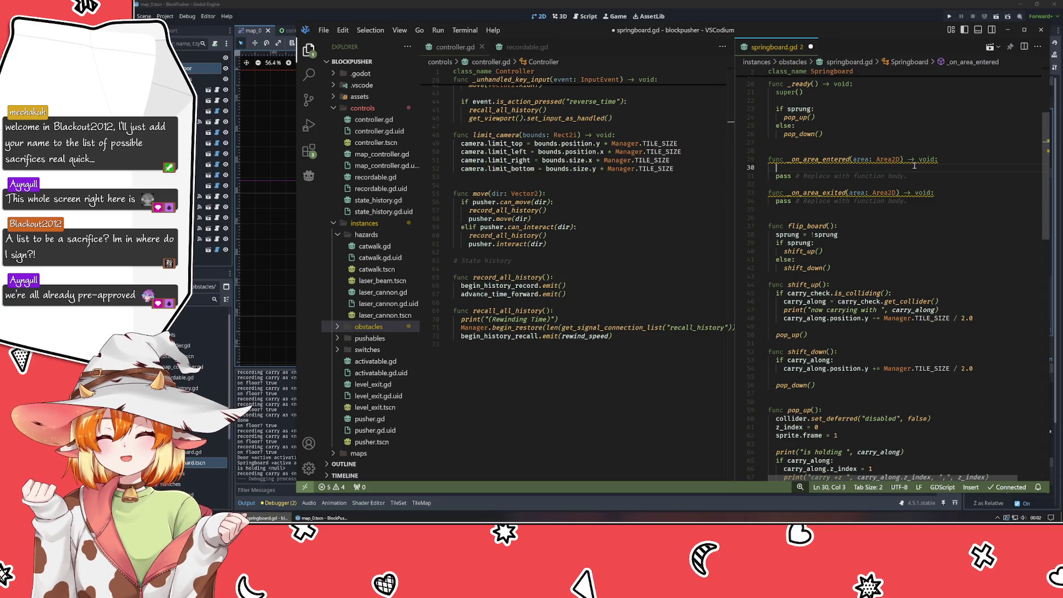
{"action": "type", "text": "carry_al"}
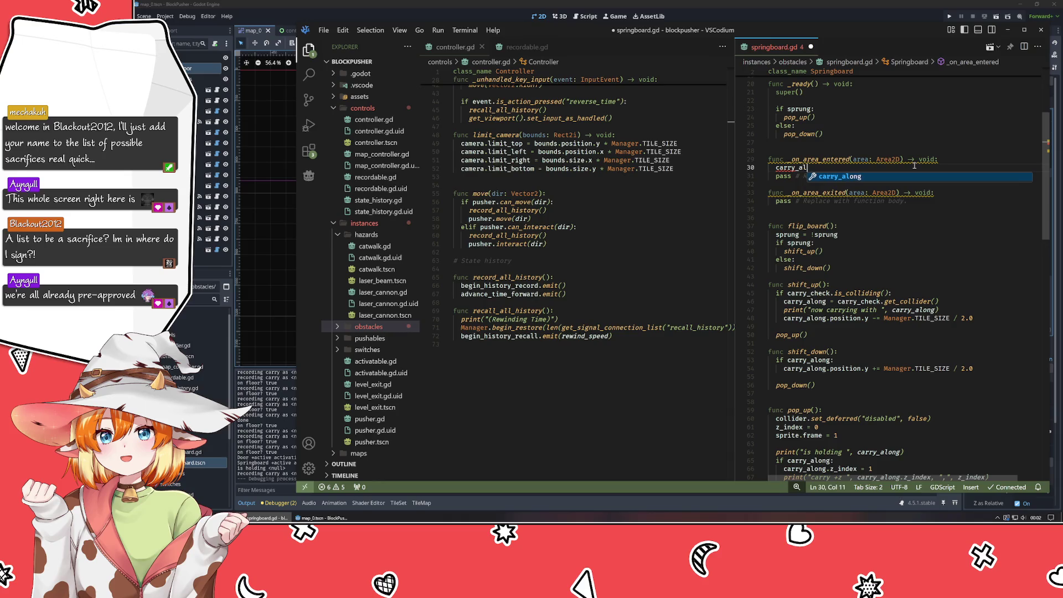
{"action": "type", "text": "ong = "}
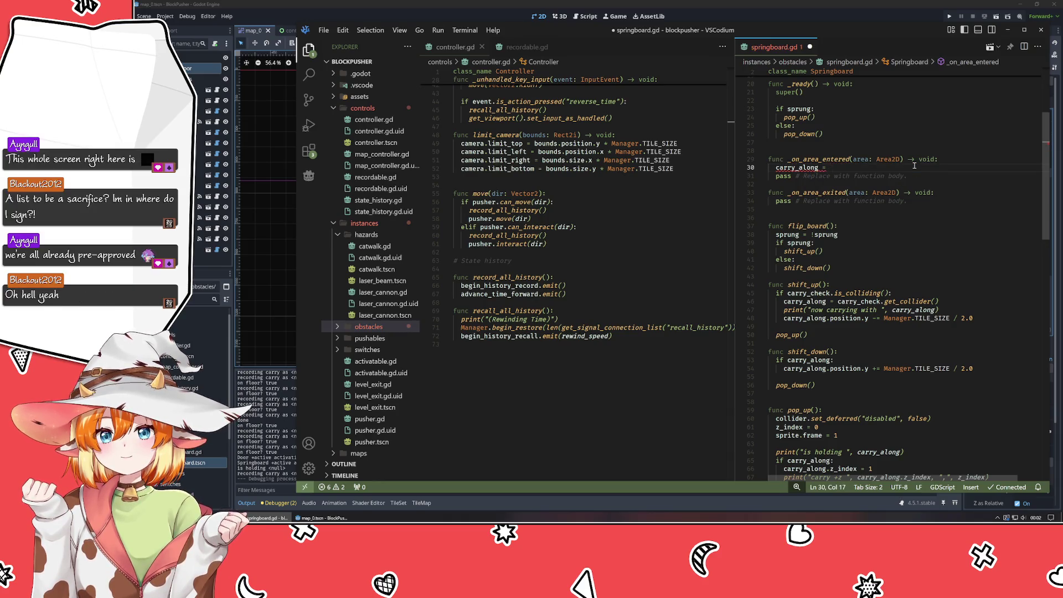
{"action": "type", "text": "area"}
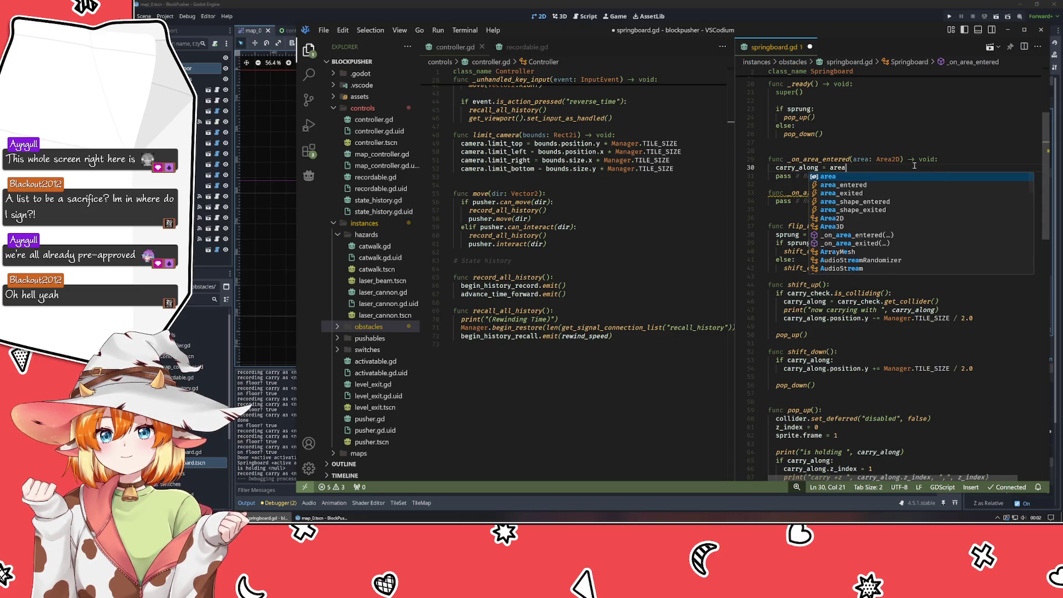
{"action": "type", "text": "."}
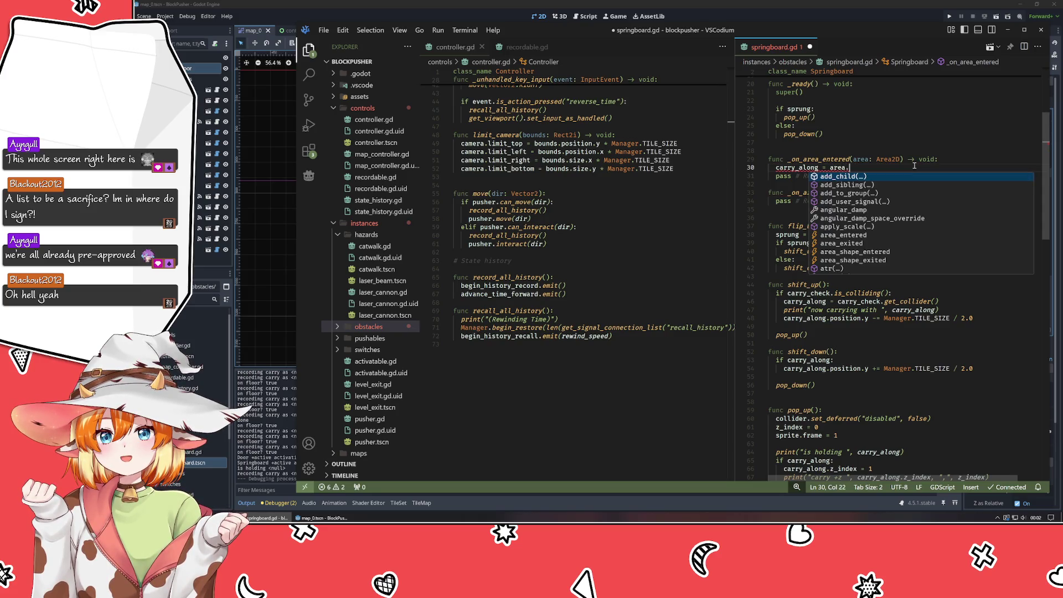
{"action": "type", "text": "get"}
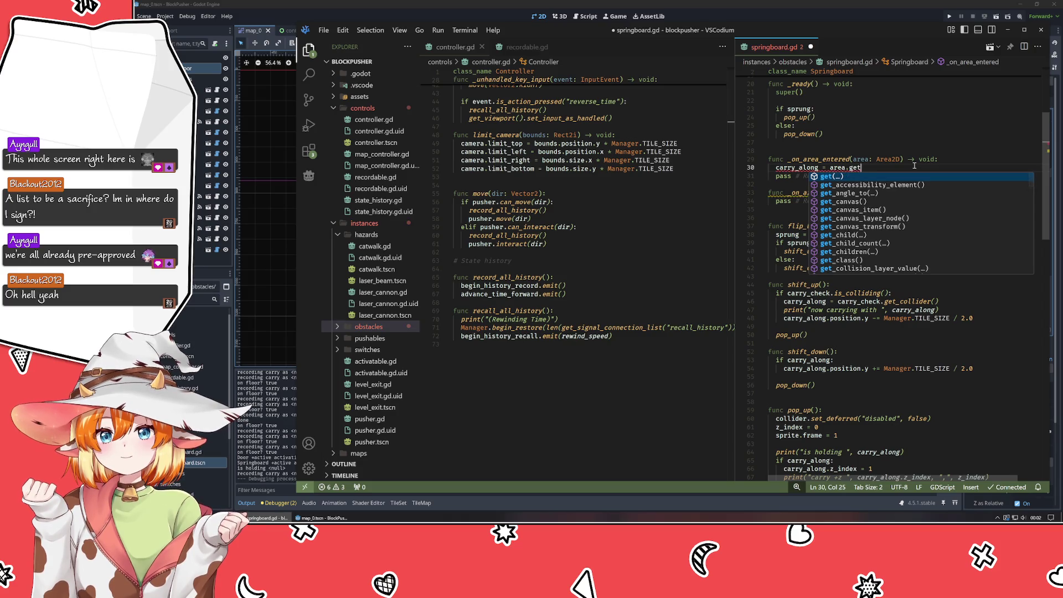
{"action": "type", "text": "thing"}
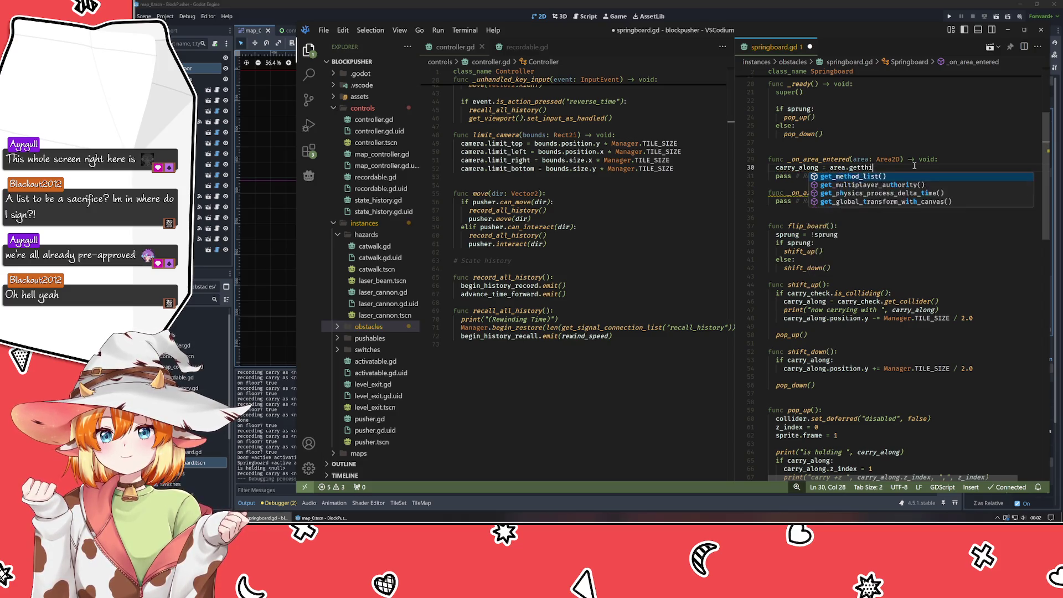
{"action": "key", "text": "ctrl+BackSpace"}
{"action": "key", "text": "ctrl+BackSpace"}
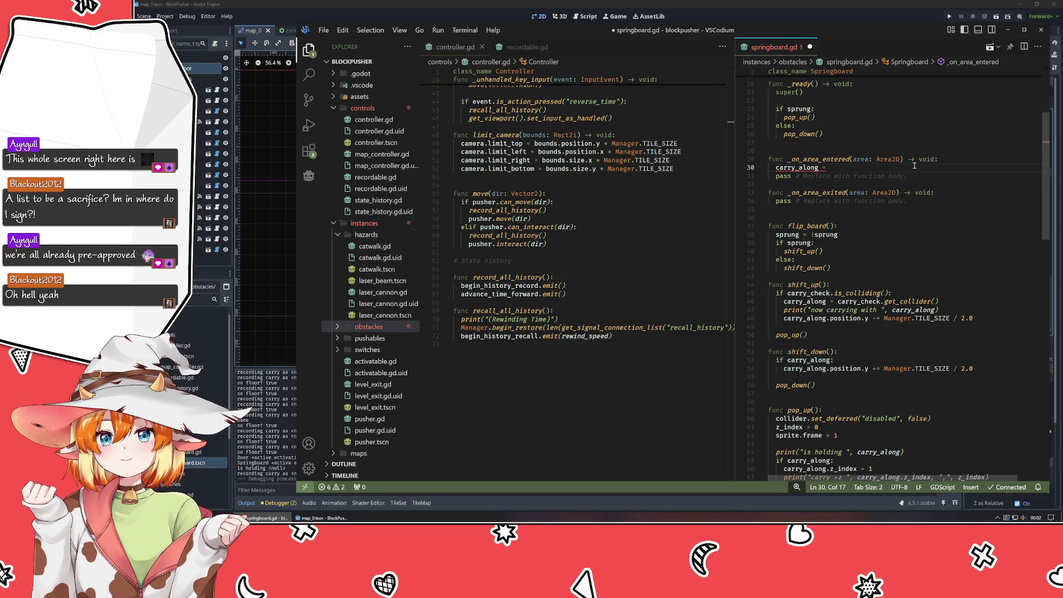
{"action": "key", "text": "ctrl+slash"}
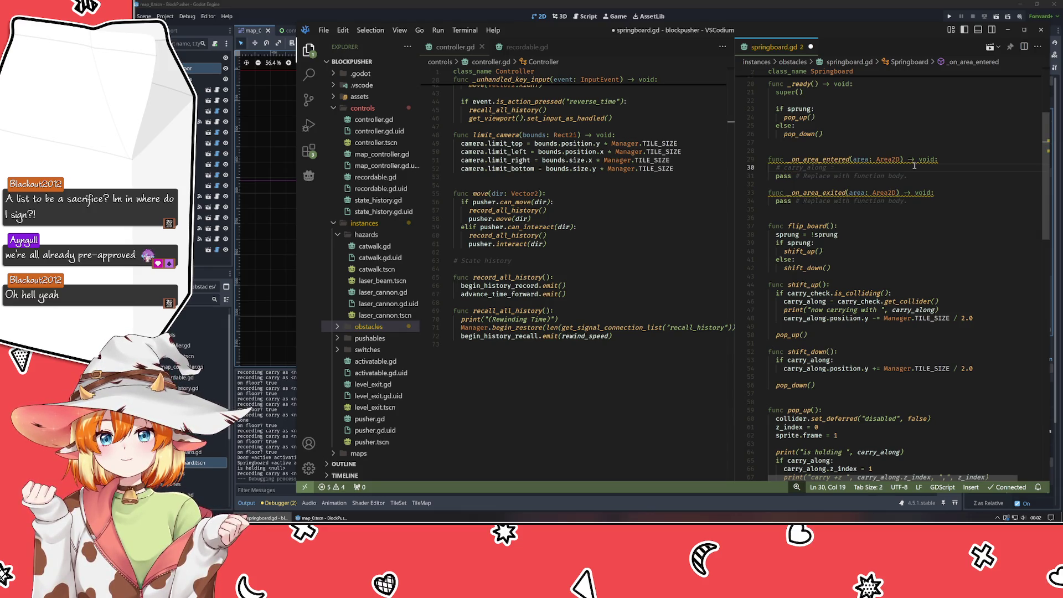
{"action": "double_click", "coordinate": [808, 160]}
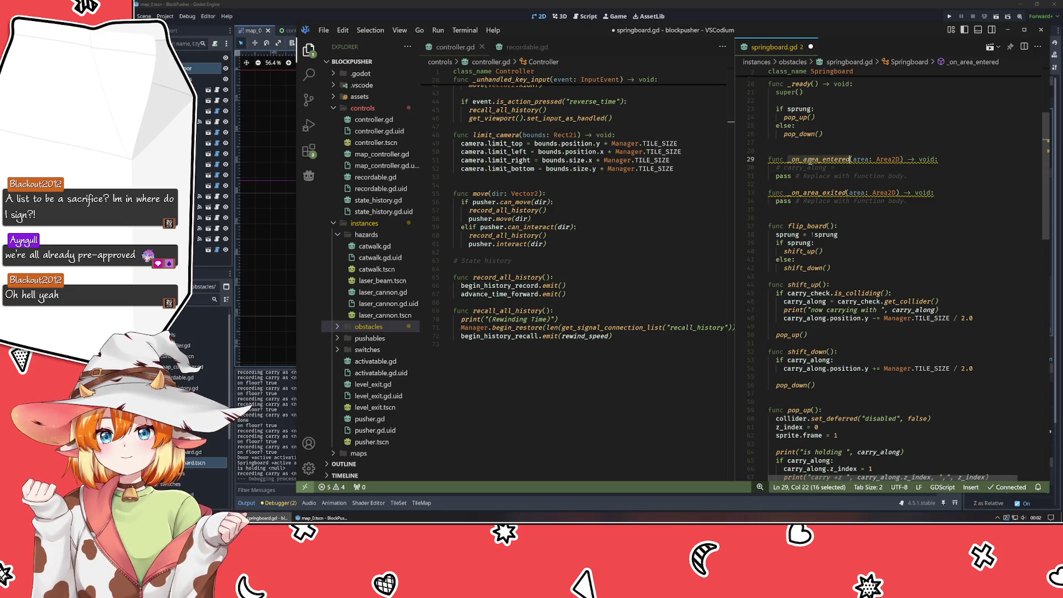
{"action": "key", "text": "ctrl+shift+f"}
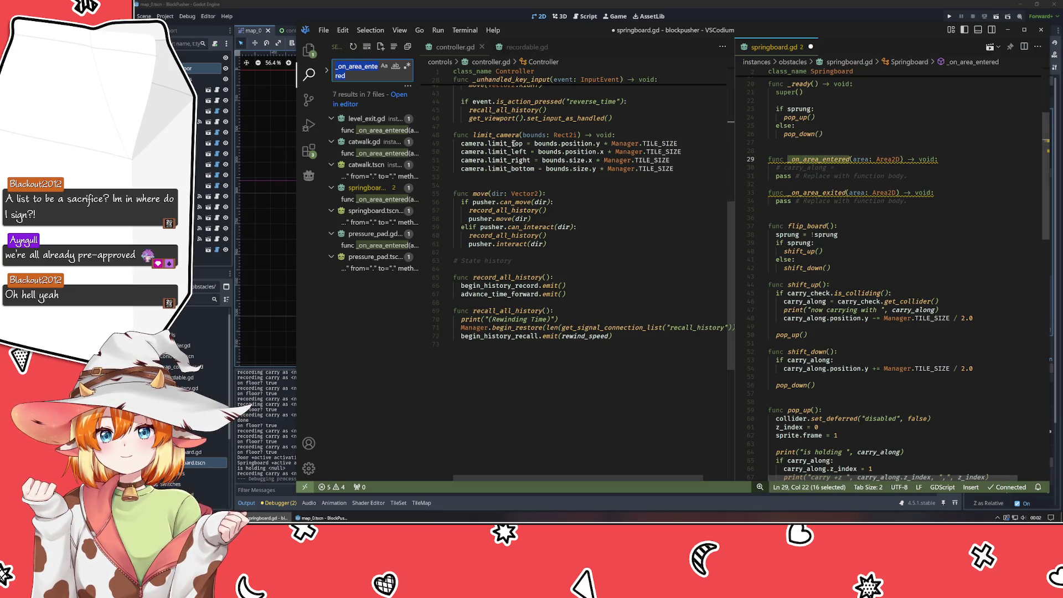
After checking catwalk.gd's handler, replace the commented line with 'carry_along = area' in _on_area_entered.
{"action": "left_click", "coordinate": [448, 193]}
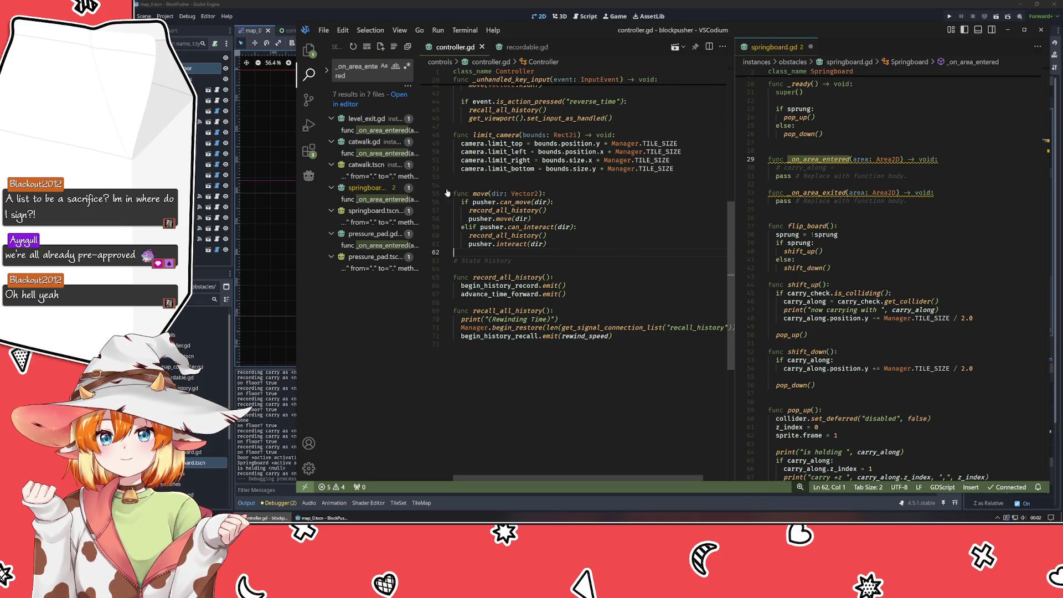
{"action": "left_click", "coordinate": [372, 153]}
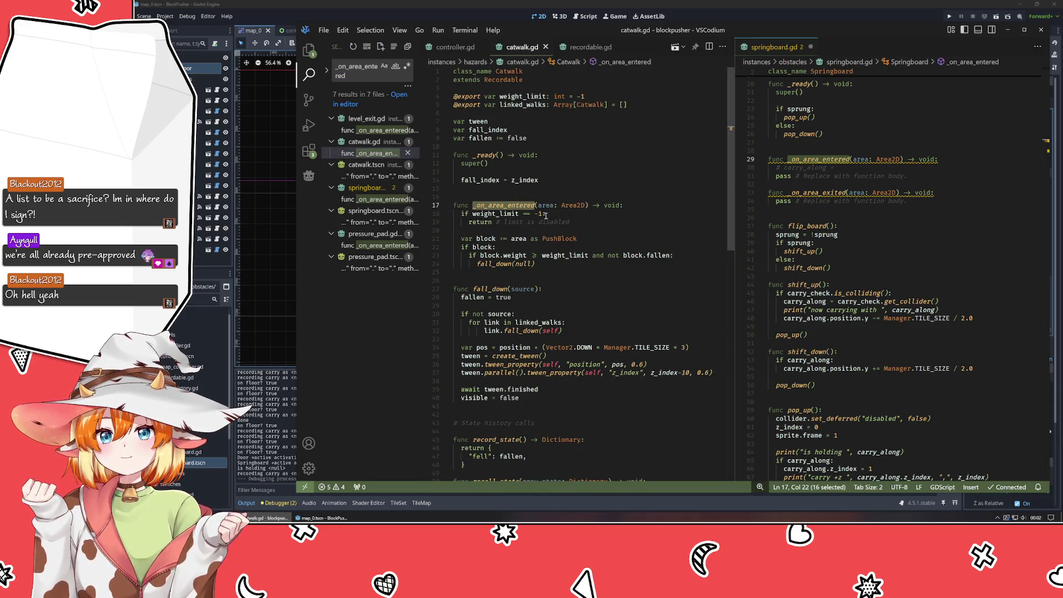
{"action": "left_click", "coordinate": [519, 239]}
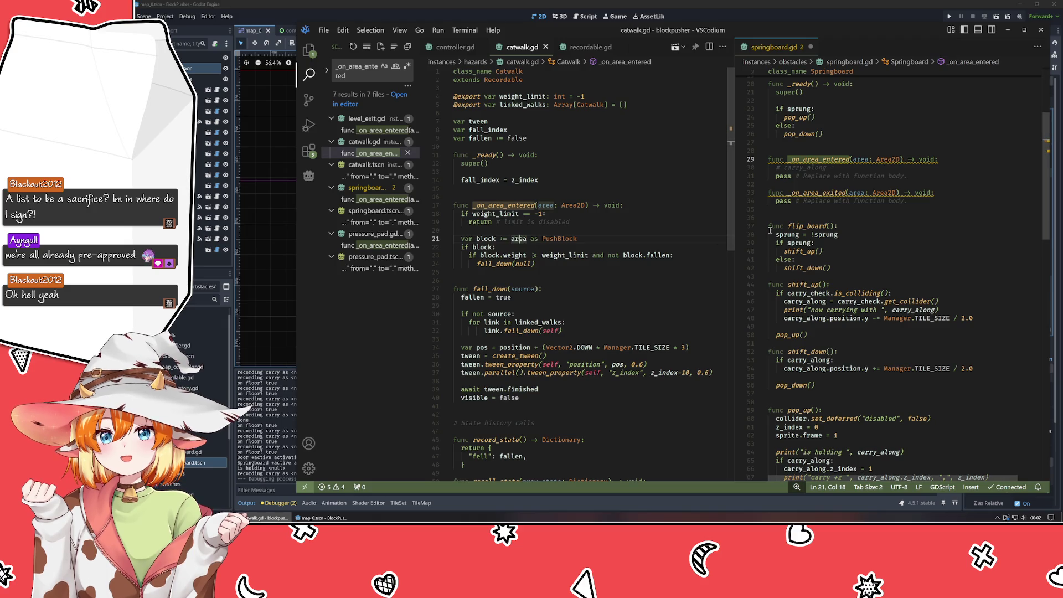
{"action": "left_click", "coordinate": [851, 167]}
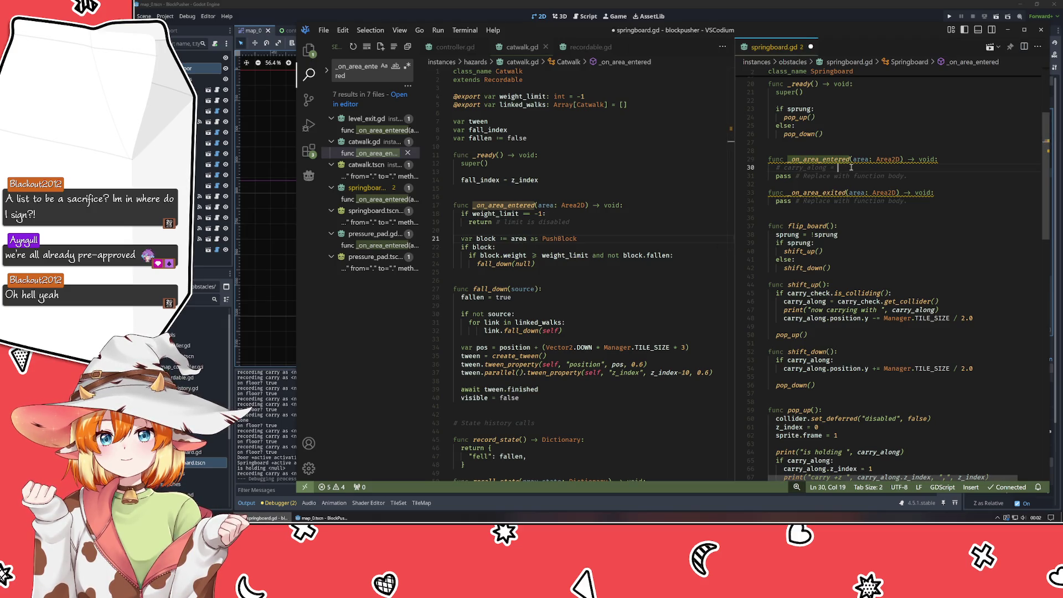
{"action": "key", "text": "shift+Home"}
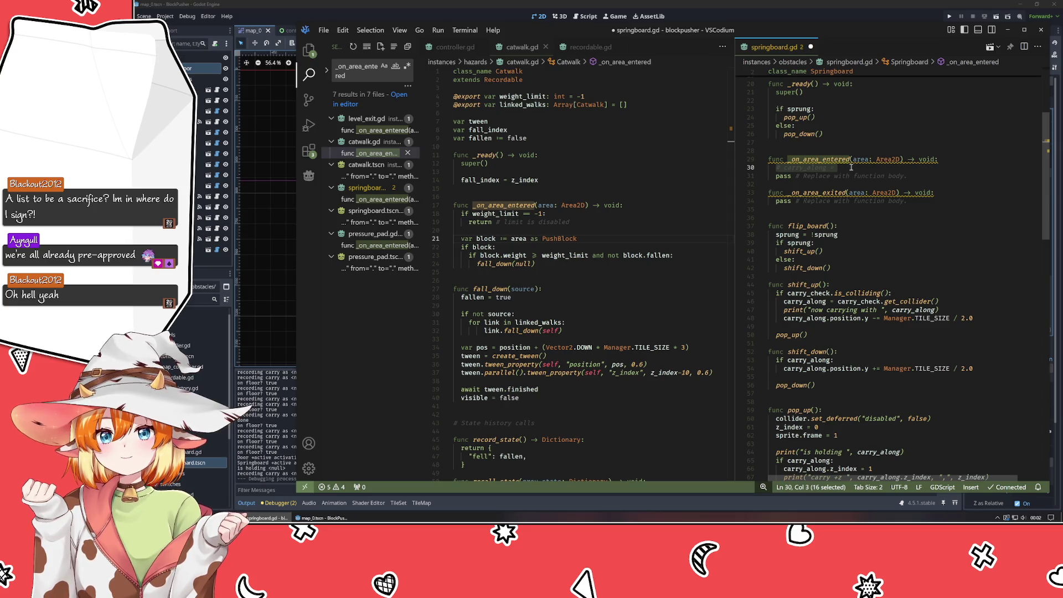
{"action": "type", "text": "cary"}
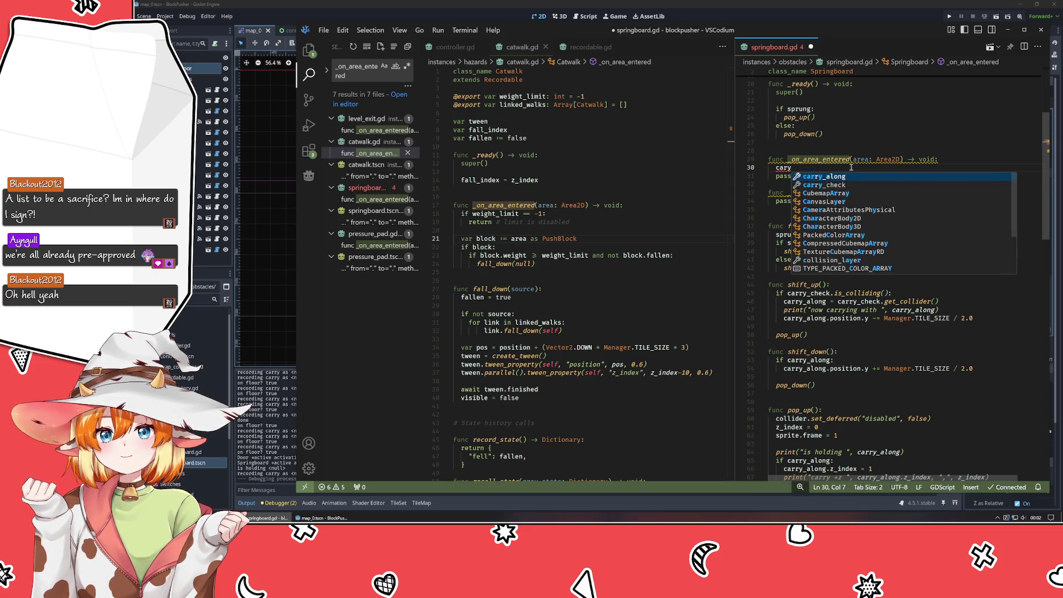
{"action": "key", "text": "Tab"}
{"action": "type", "text": "= area"}
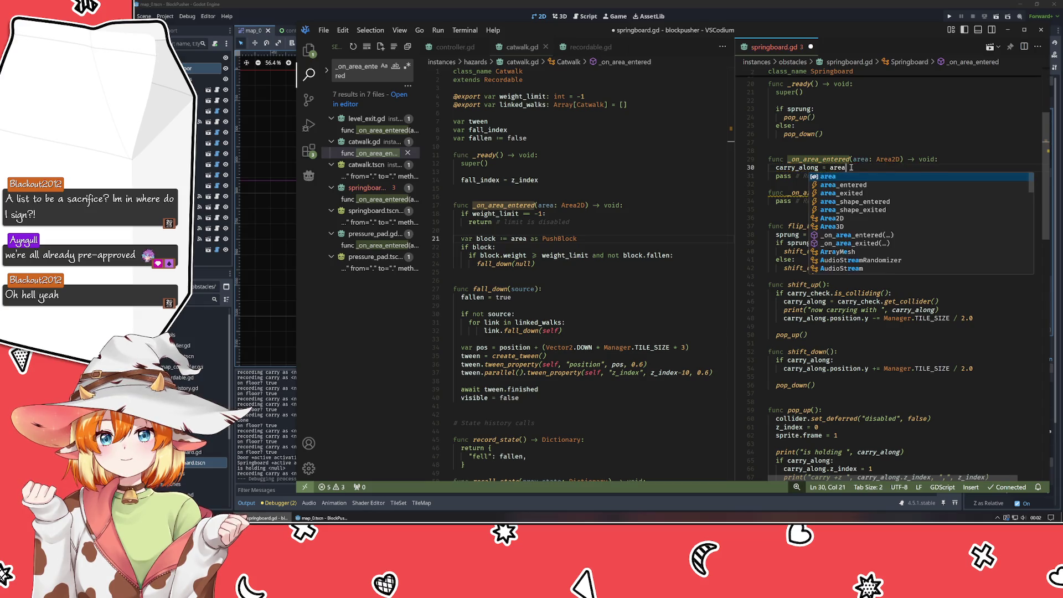
{"action": "key", "text": "Escape"}
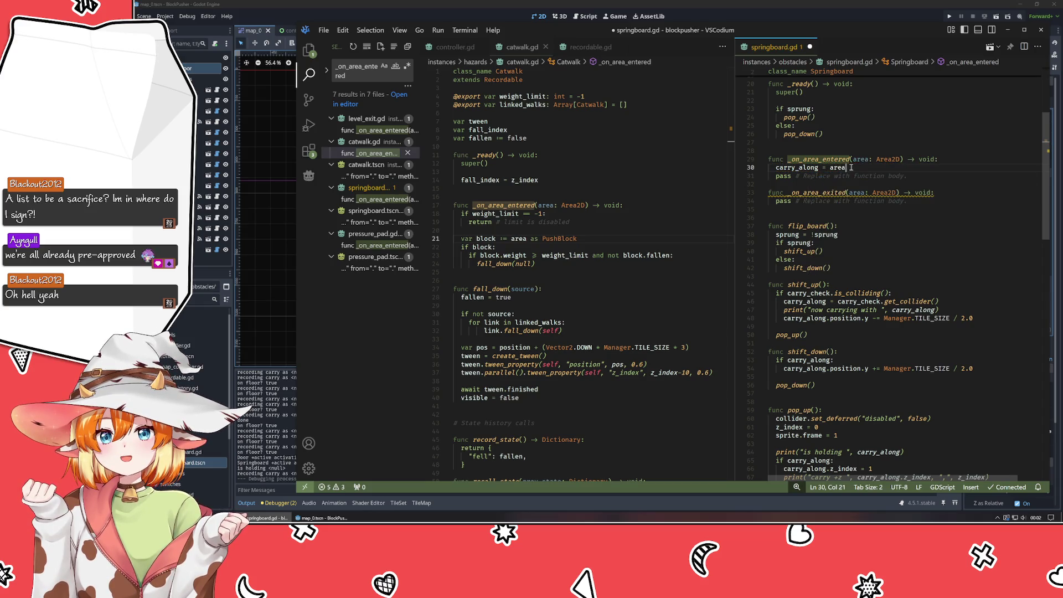
Replace the pass lines so _on_area_exited sets 'carry_along = null', and save springboard.gd.
{"action": "key", "text": "Down"}
{"action": "key", "text": "ctrl+shift+k"}
{"action": "key", "text": "Down"}
{"action": "key", "text": "Down"}
{"action": "key", "text": "End"}
{"action": "key", "text": "shift+Home"}
{"action": "key", "text": "BackSpace"}
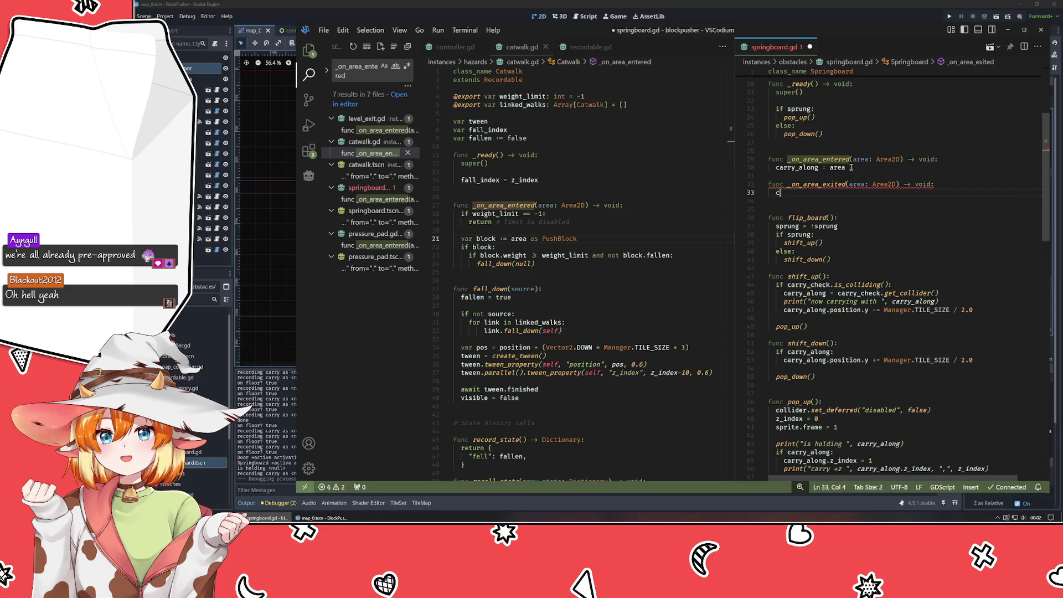
{"action": "type", "text": "arry_along = null"}
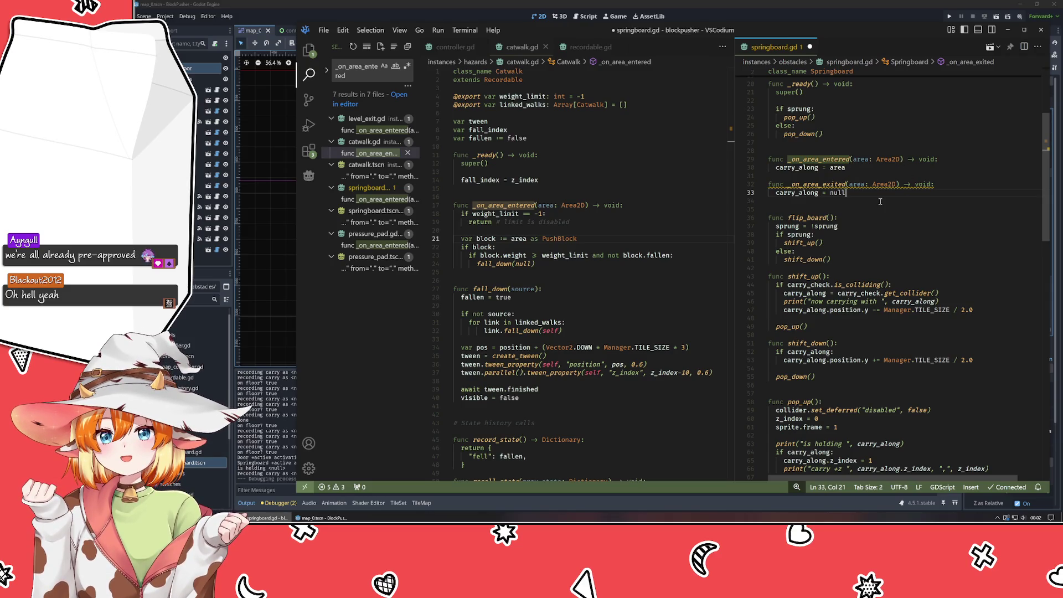
{"action": "left_click", "coordinate": [849, 208]}
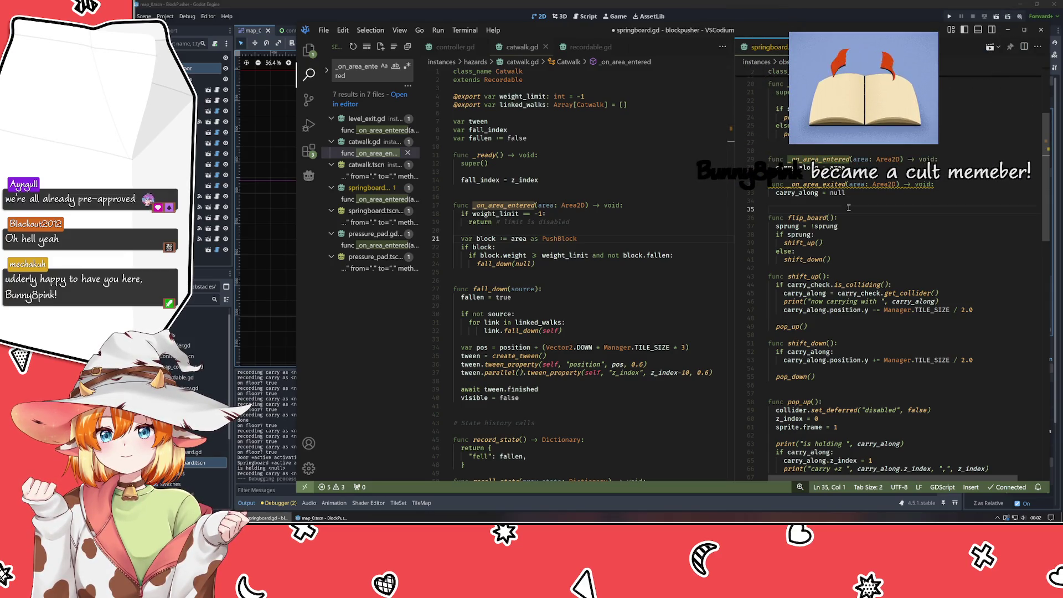
{"action": "left_click", "coordinate": [838, 294]}
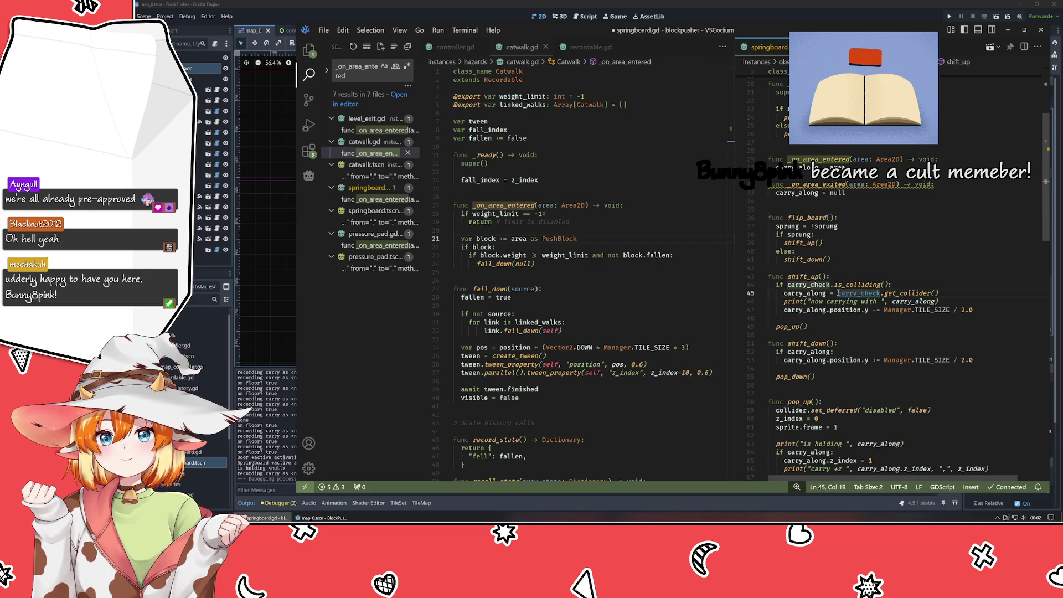
{"action": "key", "text": "ctrl+s"}
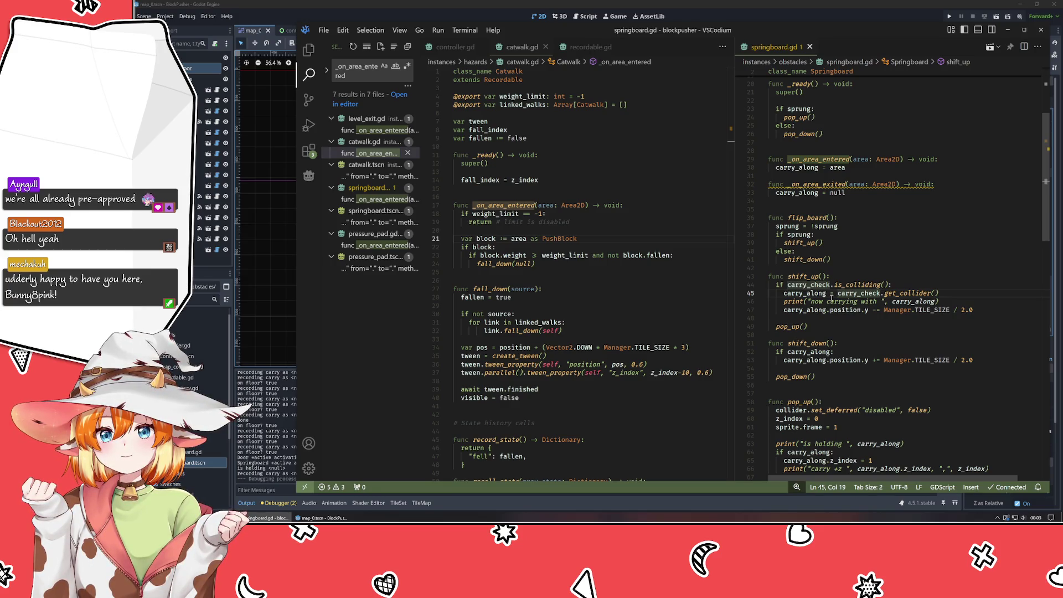
Review where carry_along is used, then run the game from Godot.
{"action": "left_click", "coordinate": [802, 294]}
{"action": "left_click", "coordinate": [908, 294]}
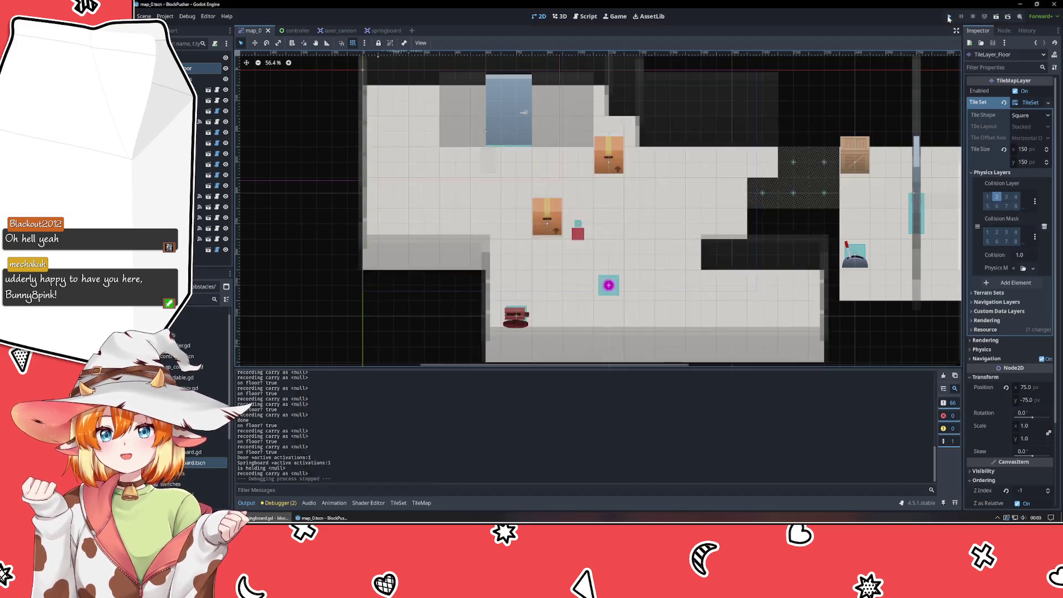
{"action": "left_click", "coordinate": [949, 17]}
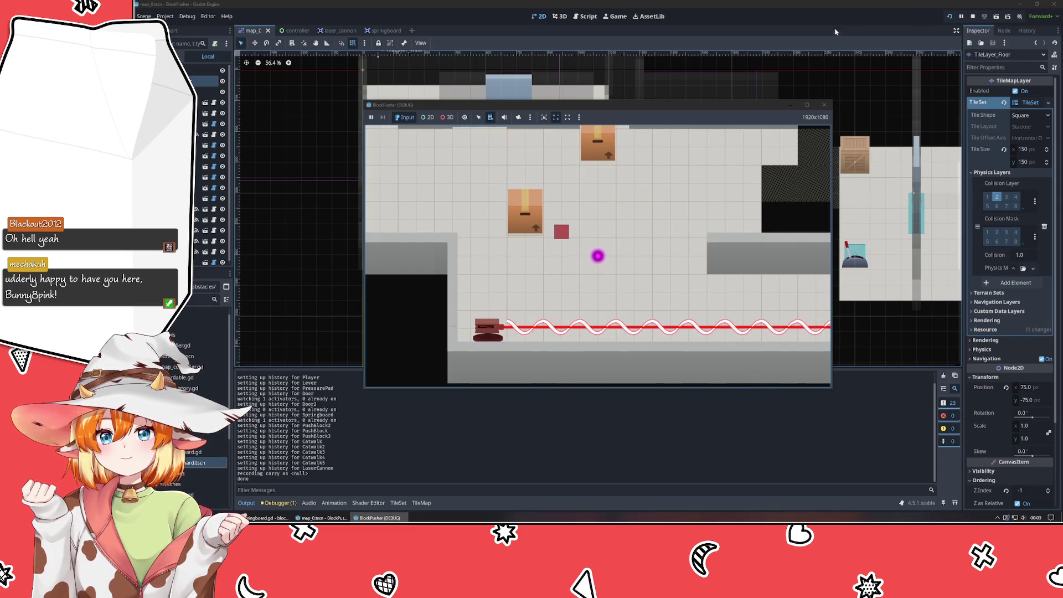
Stop the game, then move PushBlock2 two tiles right, PushBlock3 down-right, and the pressure pad up one tile.
{"action": "left_click", "coordinate": [825, 105]}
{"action": "left_click", "coordinate": [541, 226]}
{"action": "left_click_drag", "start_coordinate": [541, 226], "coordinate": [604, 226]}
{"action": "mouse_move", "coordinate": [605, 157]}
{"action": "left_mouse_down"}
{"action": "mouse_move", "coordinate": [648, 217]}
{"action": "mouse_move", "coordinate": [636, 233]}
{"action": "mouse_move", "coordinate": [638, 219]}
{"action": "mouse_move", "coordinate": [579, 227]}
{"action": "mouse_move", "coordinate": [610, 195]}
{"action": "mouse_move", "coordinate": [641, 194]}
{"action": "mouse_move", "coordinate": [640, 164]}
{"action": "left_mouse_up"}
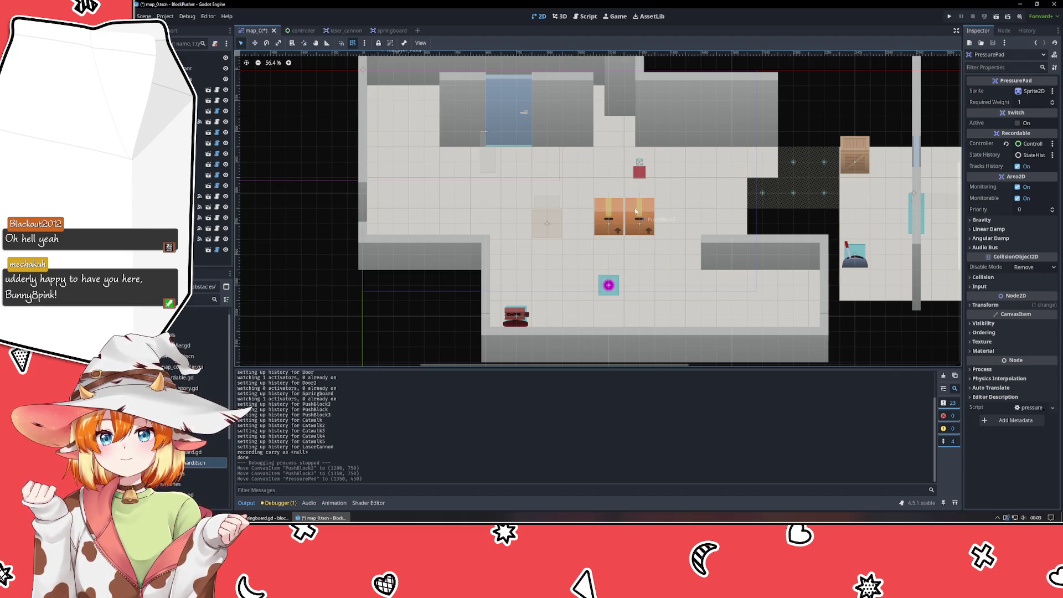
{"action": "left_click", "coordinate": [639, 221]}
Save the level and rerun it, push a box left and right, then rewind.
{"action": "left_click", "coordinate": [950, 17]}
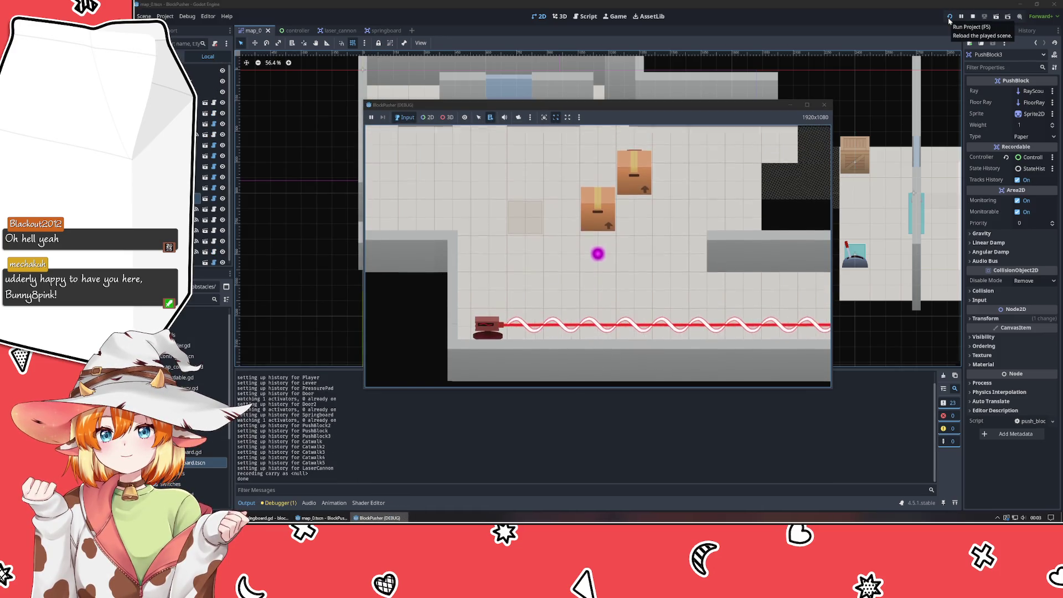
{"action": "key", "text": "Left"}
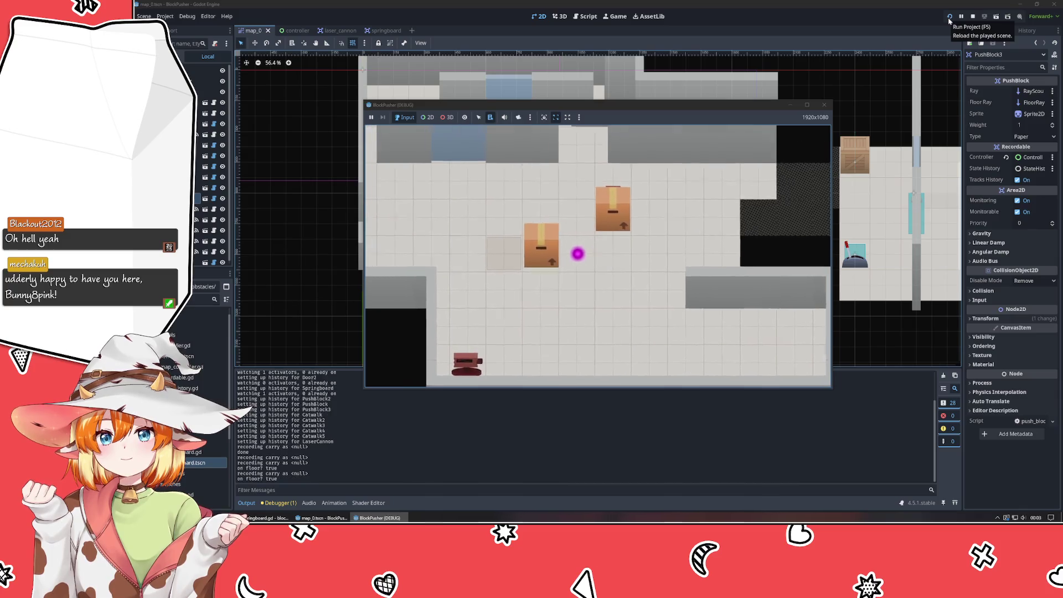
{"action": "key", "text": "Right"}
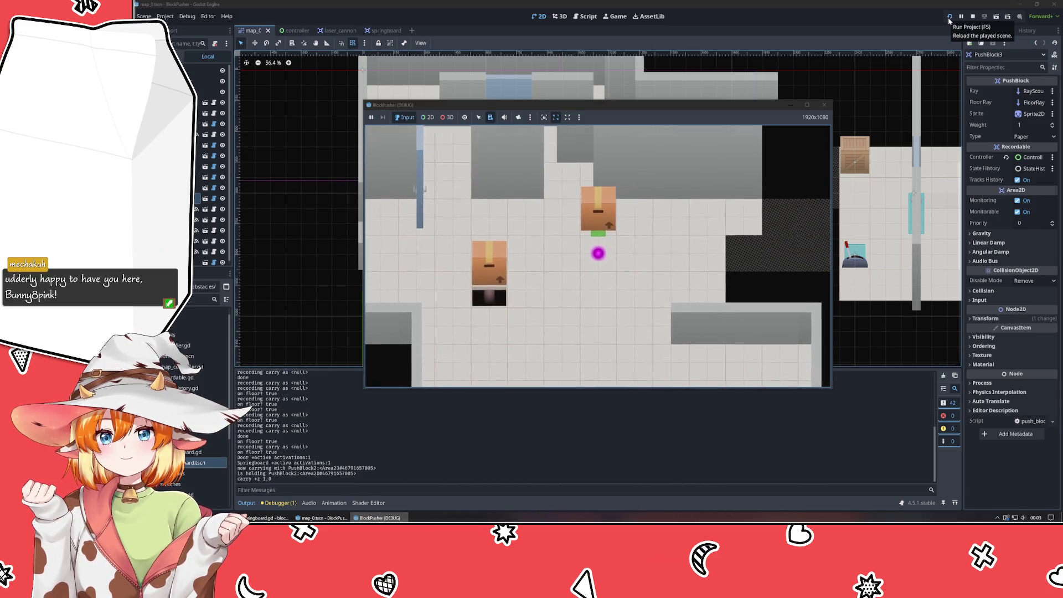
{"action": "key", "text": "z"}
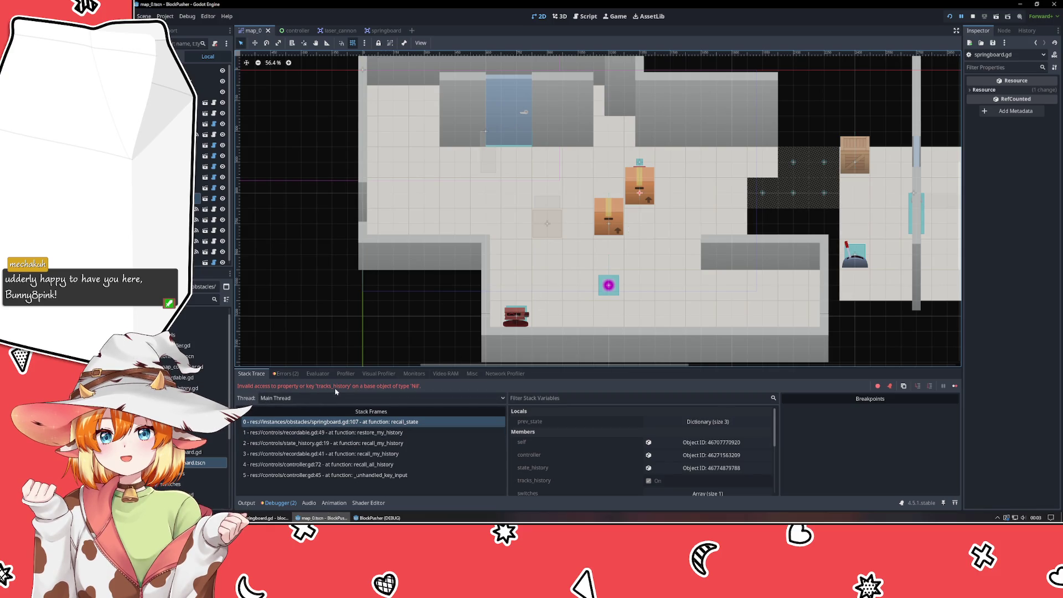
Inspect the recall_state error in the Debugger's Errors list, then stop the game.
{"action": "left_click", "coordinate": [292, 373]}
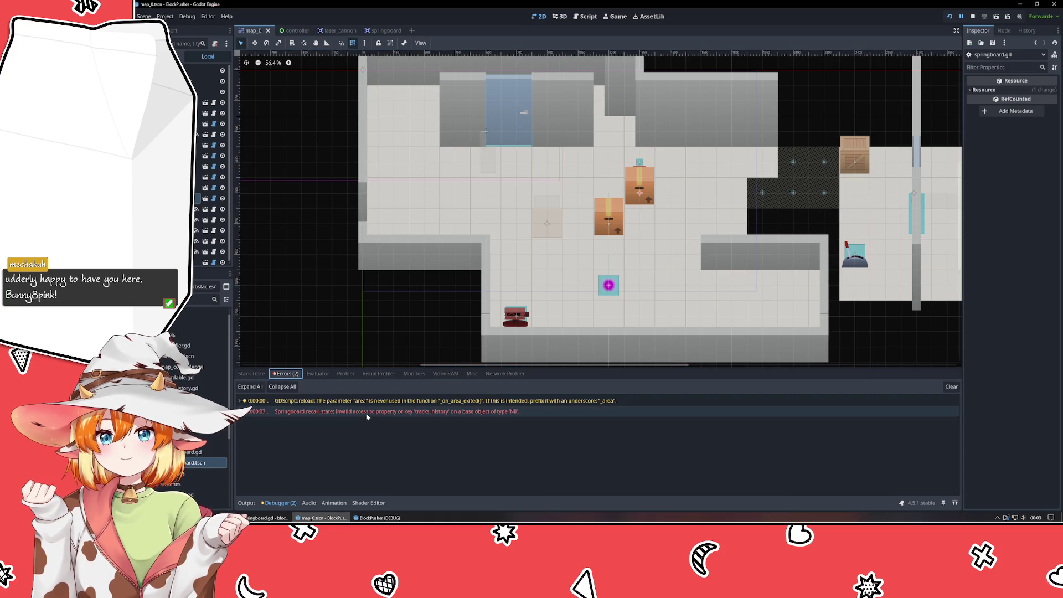
{"action": "mouse_move", "coordinate": [369, 417]}
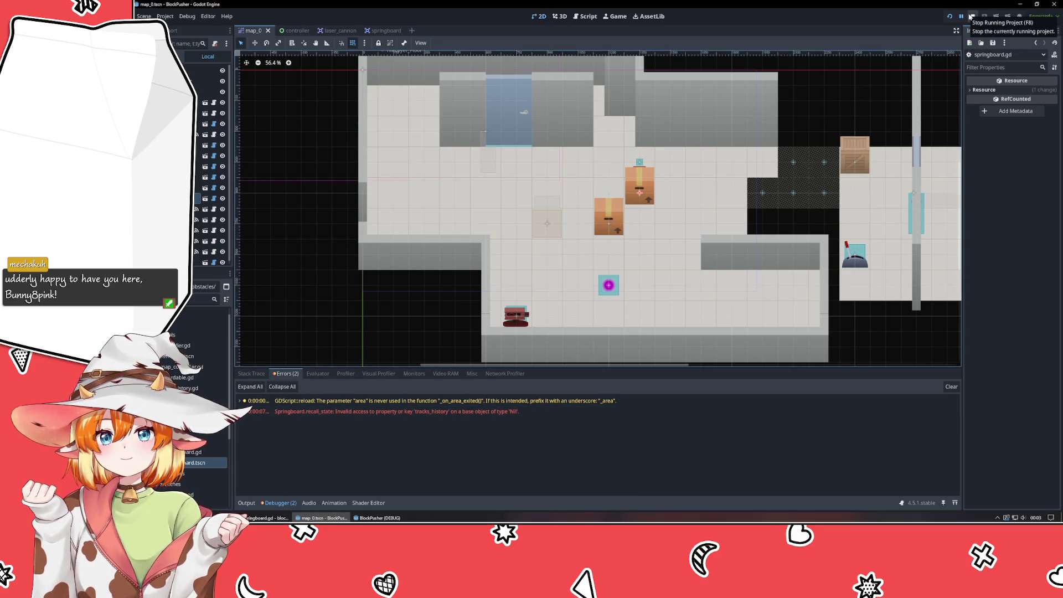
{"action": "left_click", "coordinate": [972, 17]}
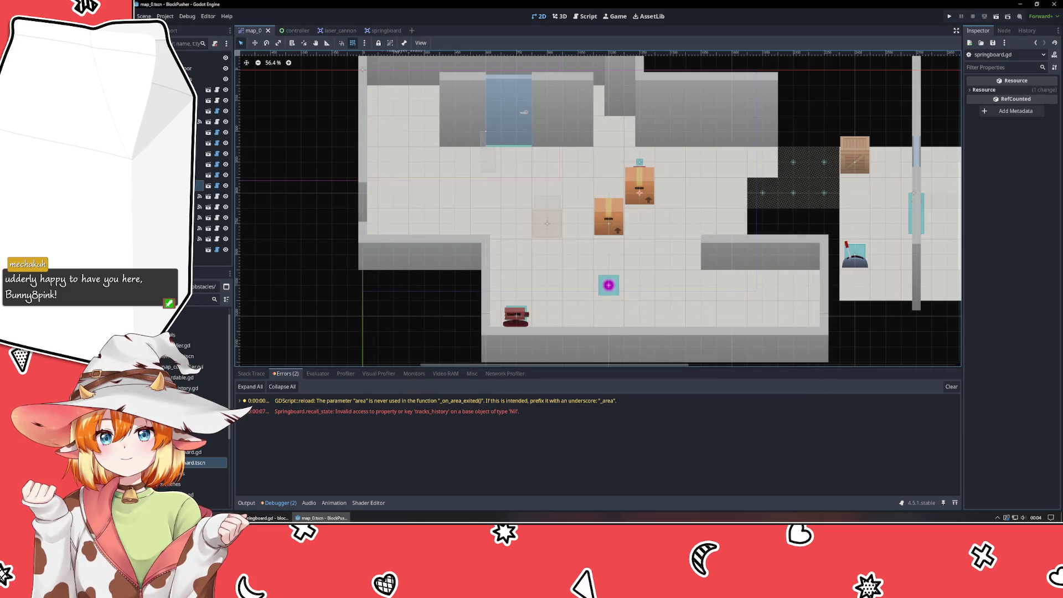
Rename the unused _on_area_exited parameter to _area and trace the rewind error to line 107.
{"action": "double_click", "coordinate": [261, 401]}
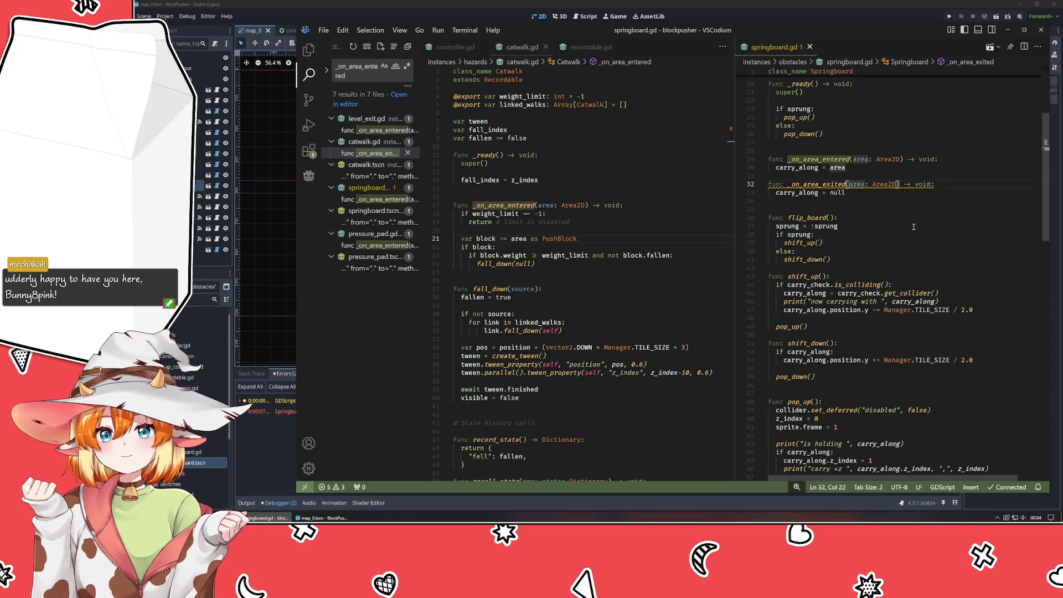
{"action": "type", "text": "_"}
{"action": "double_click", "coordinate": [277, 412]}
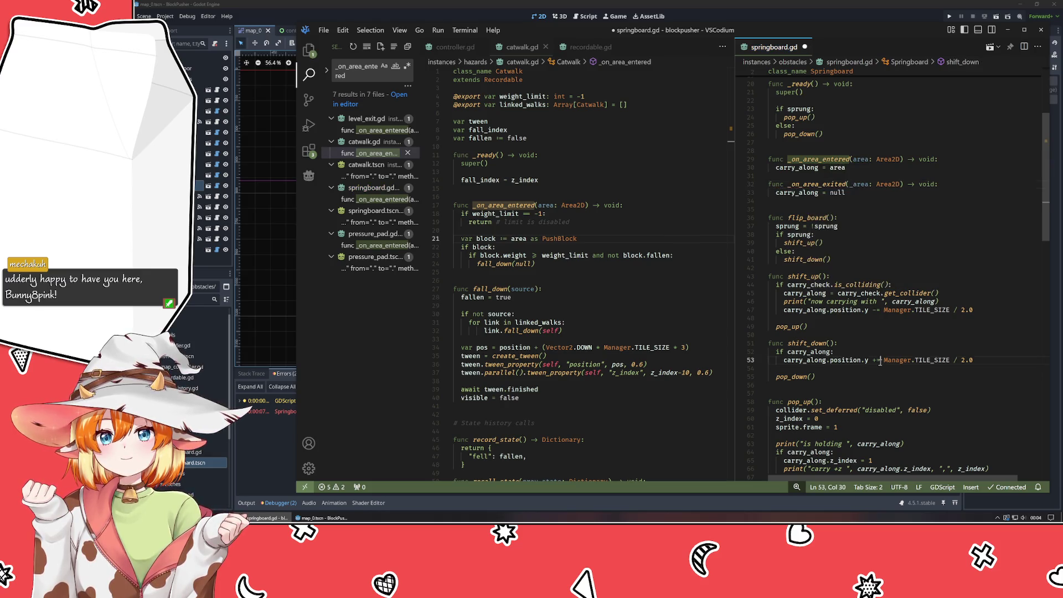
{"action": "left_click", "coordinate": [278, 425]}
{"action": "double_click", "coordinate": [306, 412]}
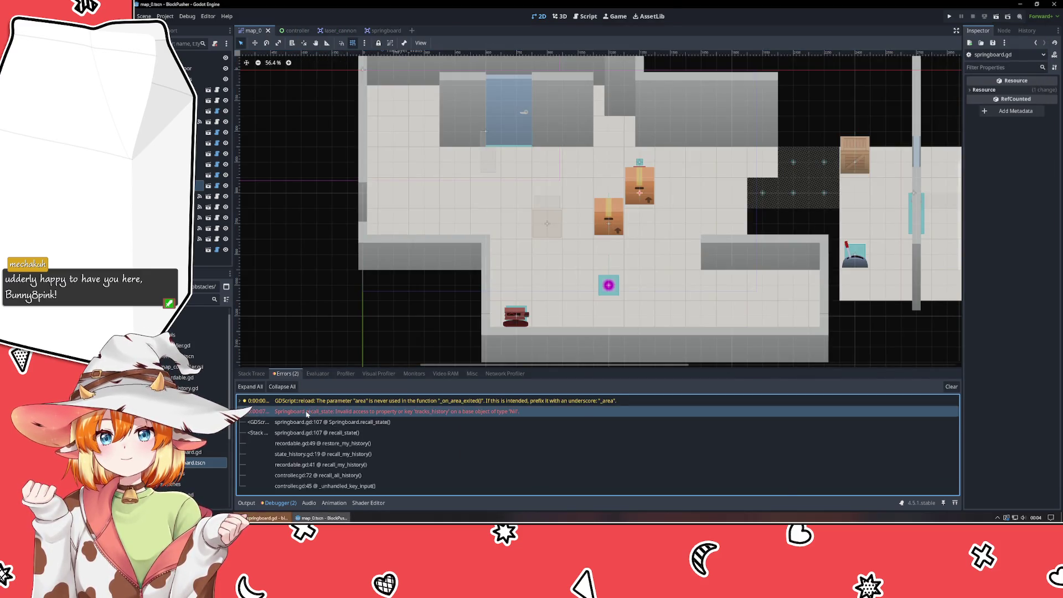
{"action": "left_click", "coordinate": [844, 329]}
{"action": "key", "text": "alt+Left"}
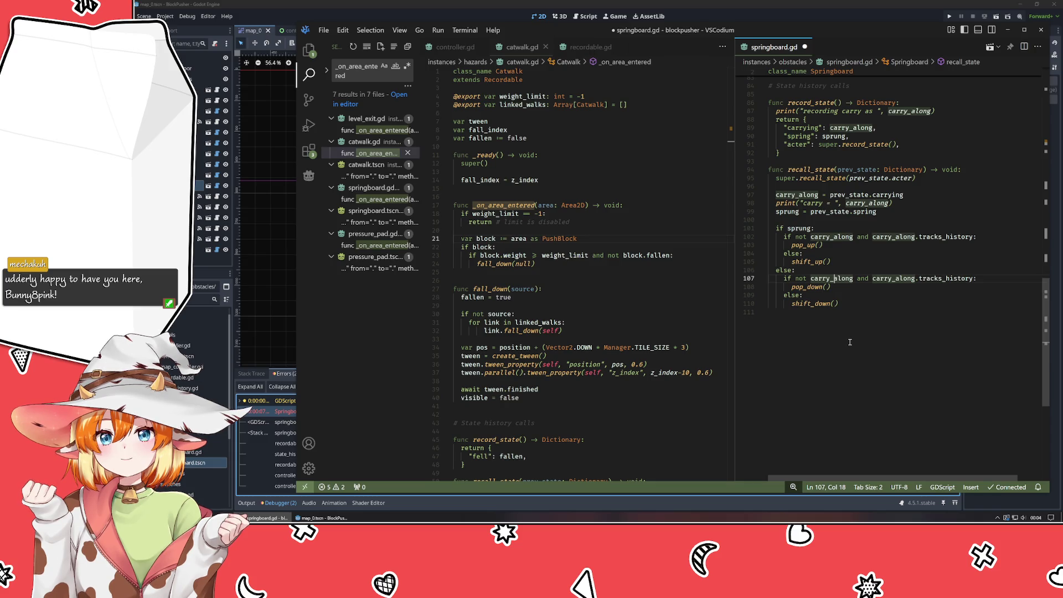
{"action": "left_click", "coordinate": [280, 486]}
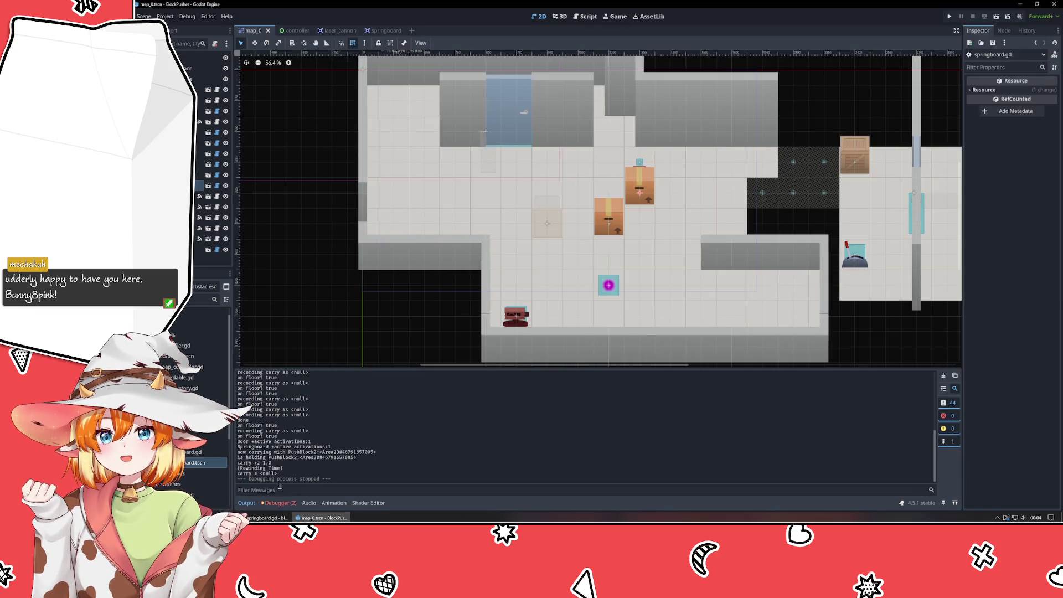
{"action": "left_click", "coordinate": [322, 518]}
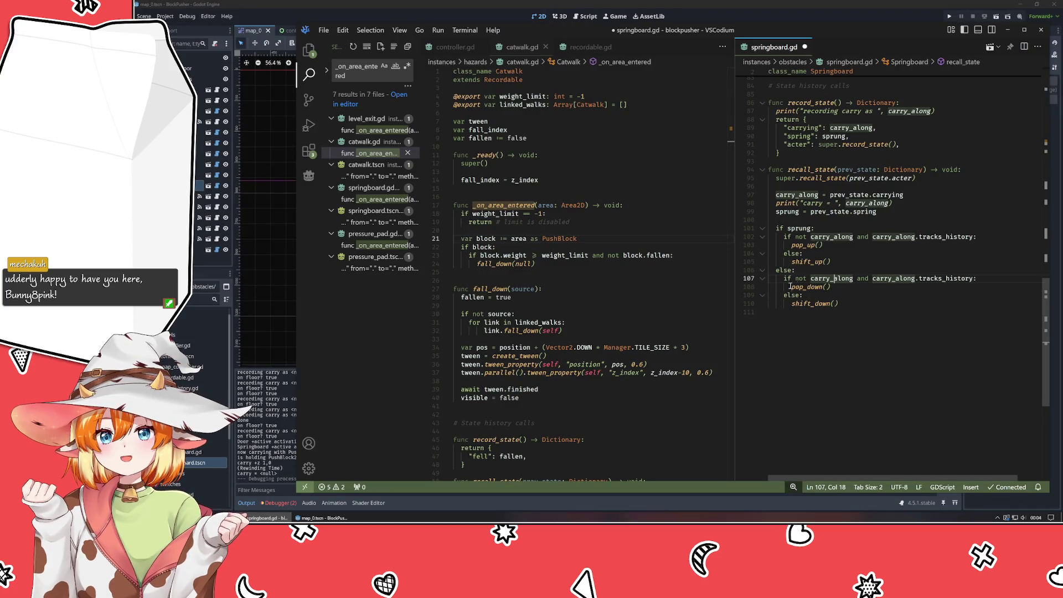
Change 'and' to 'or' in the recall_state conditions on lines 107 and 102, then save.
{"action": "left_click_drag", "start_coordinate": [796, 278], "coordinate": [855, 278]}
{"action": "double_click", "coordinate": [862, 279]}
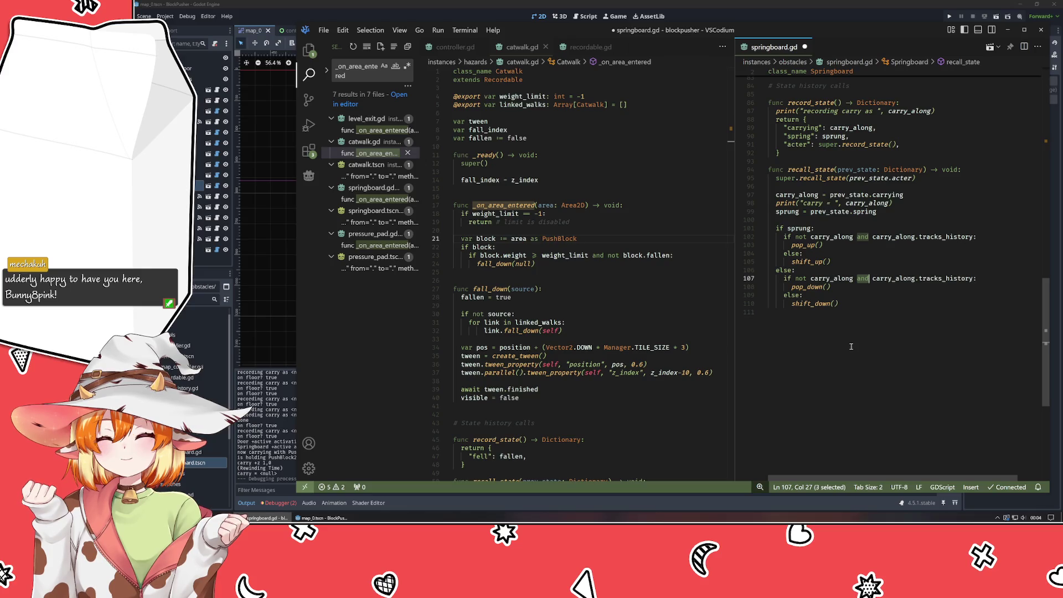
{"action": "type", "text": "or"}
{"action": "key", "text": "Escape"}
{"action": "double_click", "coordinate": [863, 237]}
{"action": "type", "text": "or"}
{"action": "key", "text": "ctrl+s"}
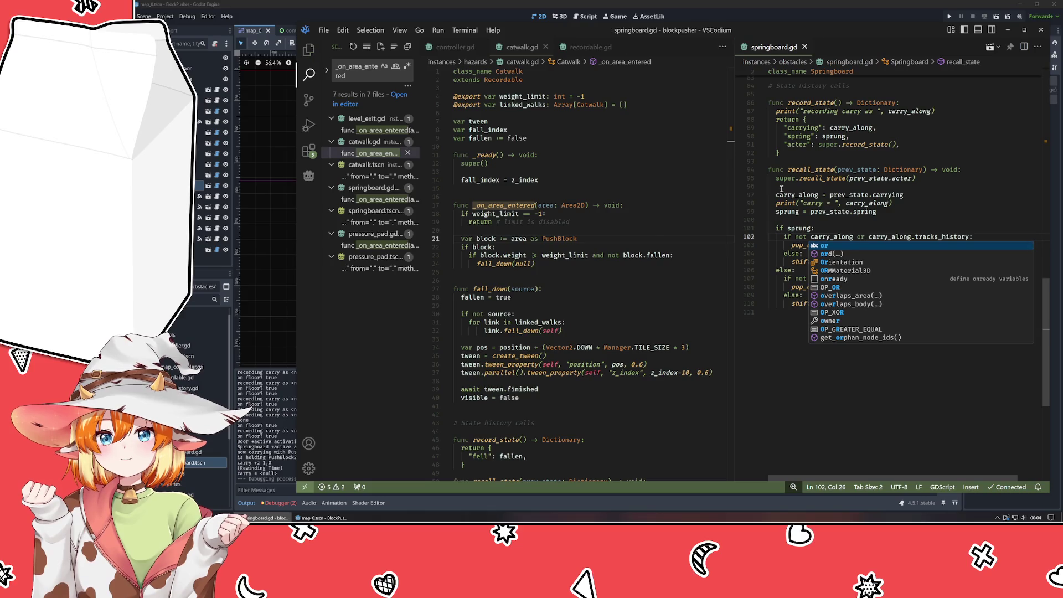
Run the game, move the player up and right beneath the upper box, rewind twice, then stop.
{"action": "left_click", "coordinate": [949, 17]}
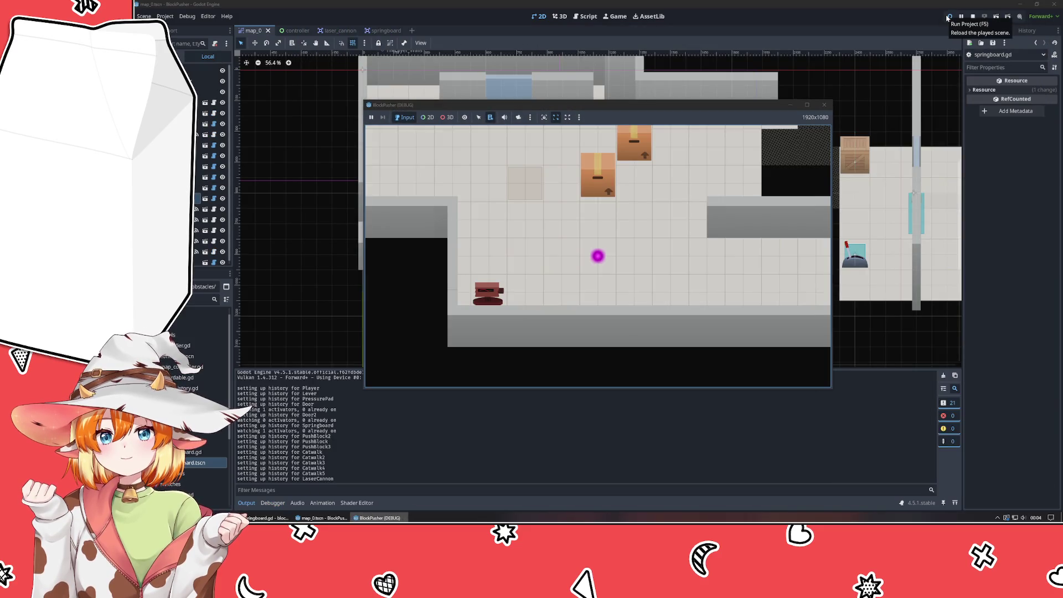
{"action": "key", "text": "Up"}
{"action": "key", "text": "Right"}
{"action": "key", "text": "Up"}
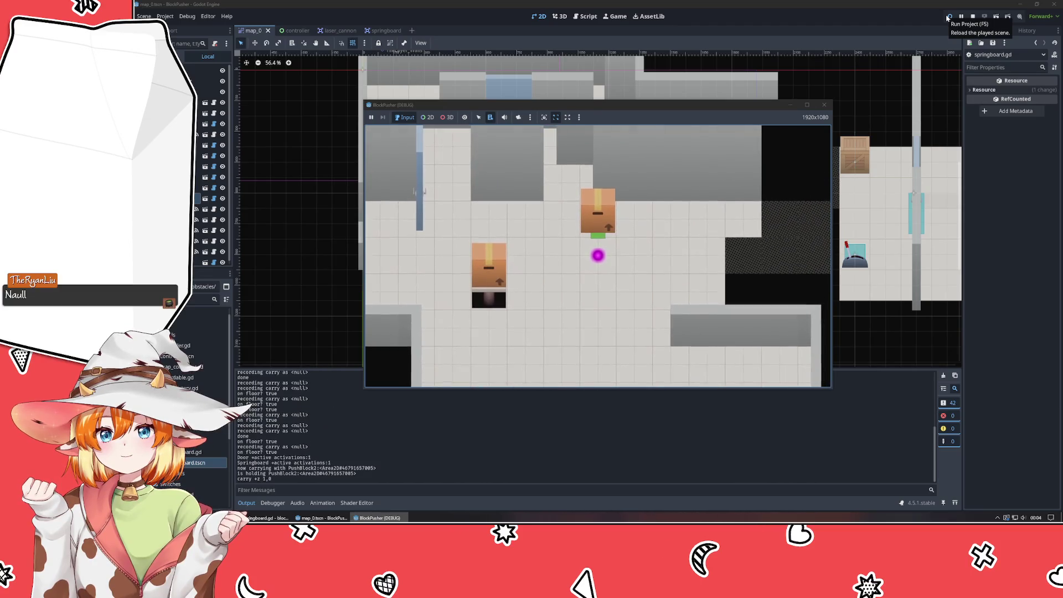
{"action": "key", "text": "z"}
{"action": "key", "text": "z"}
{"action": "key", "text": "z"}
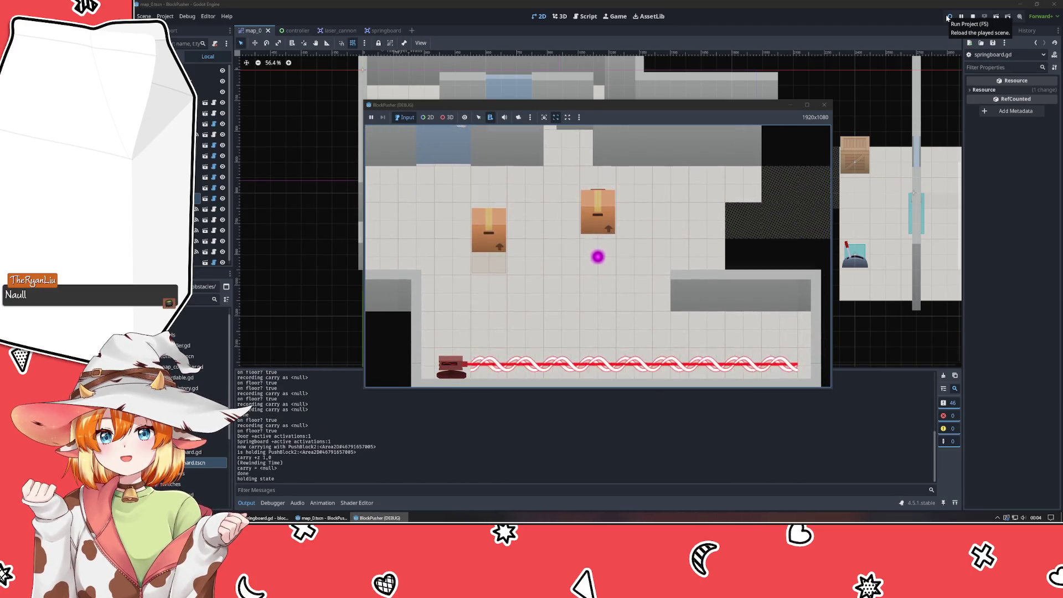
{"action": "key", "text": "z"}
{"action": "key", "text": "z"}
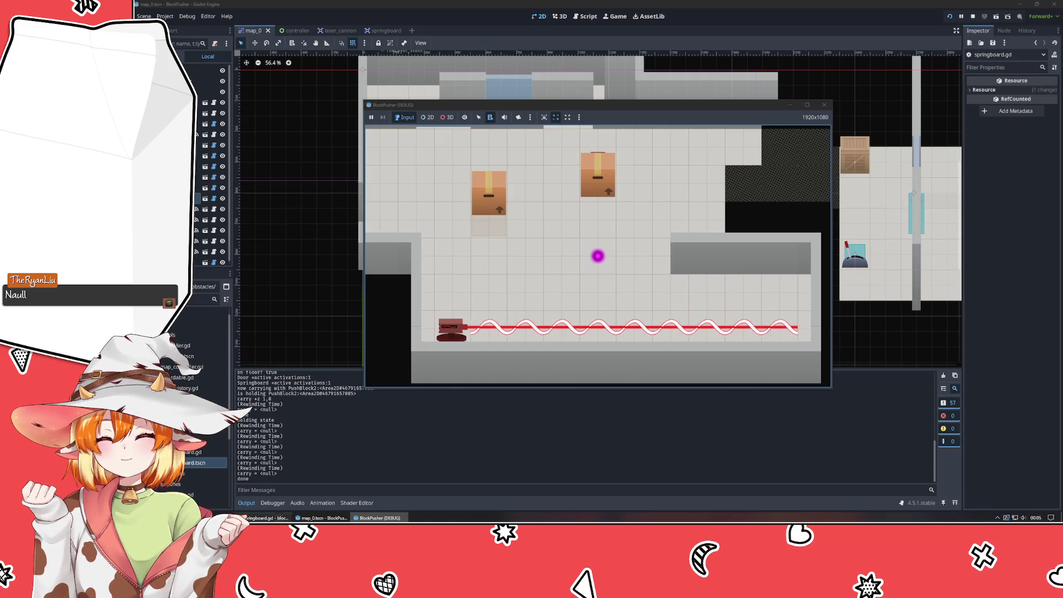
{"action": "left_click", "coordinate": [825, 111]}
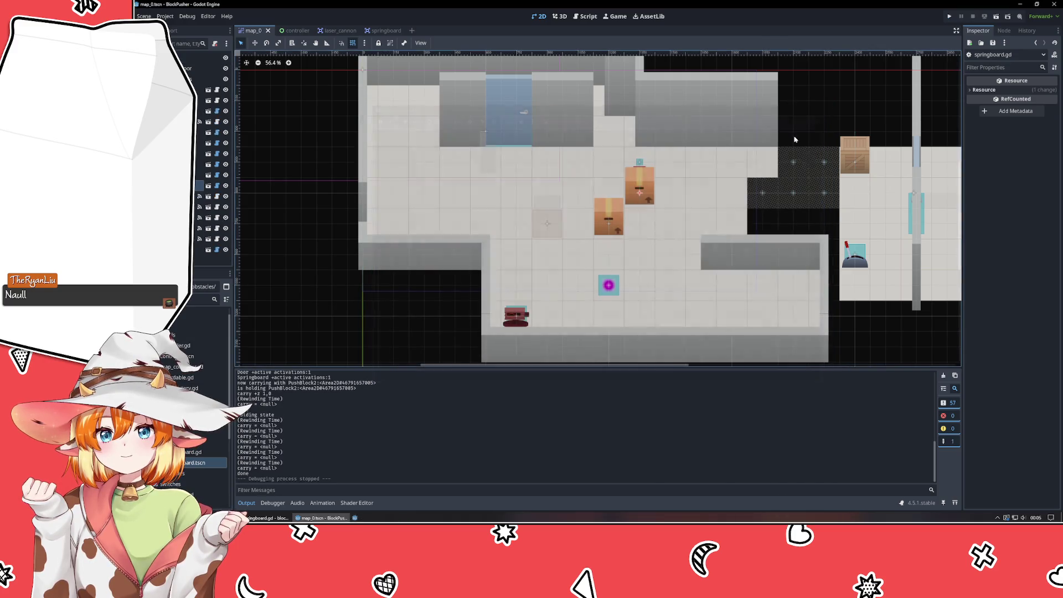
Check the recording print line in record_state against the game's output log in Godot.
{"action": "key", "text": "alt+Tab"}
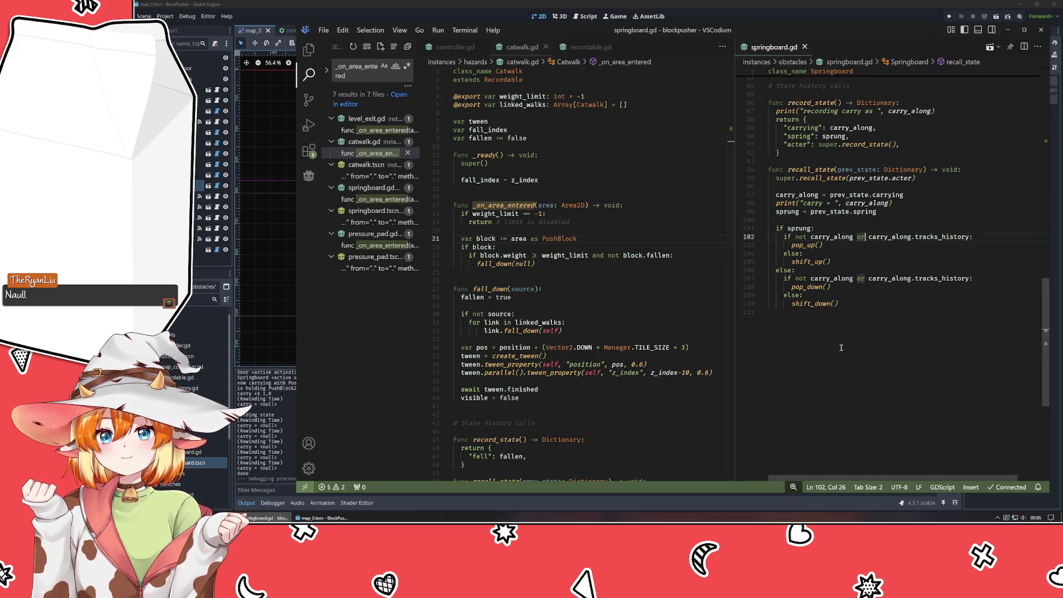
{"action": "left_click", "coordinate": [838, 353]}
{"action": "scroll", "coordinate": [838, 353], "scroll_direction": "up", "scroll_amount": 5}
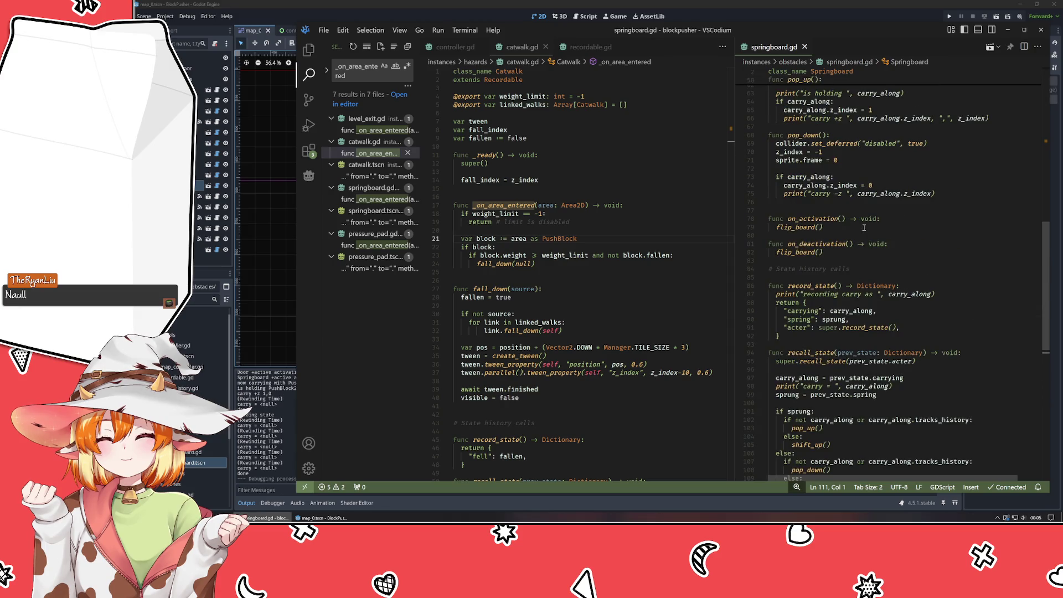
{"action": "left_click", "coordinate": [850, 297]}
{"action": "key", "text": "End"}
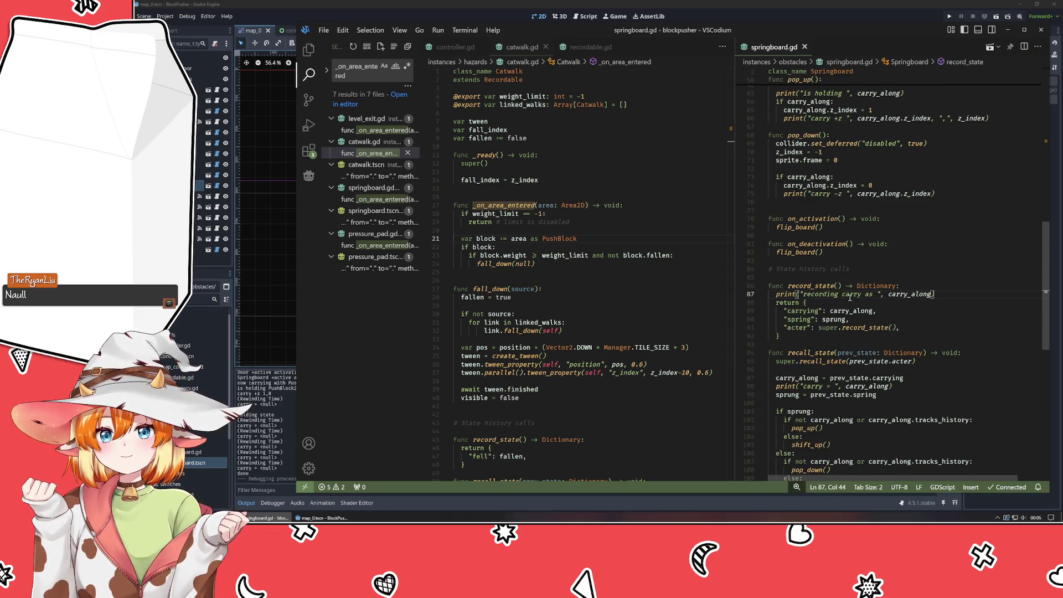
{"action": "left_click", "coordinate": [277, 403]}
{"action": "scroll", "coordinate": [292, 402], "scroll_direction": "up", "scroll_amount": 3}
{"action": "scroll", "coordinate": [293, 403], "scroll_direction": "up", "scroll_amount": 2}
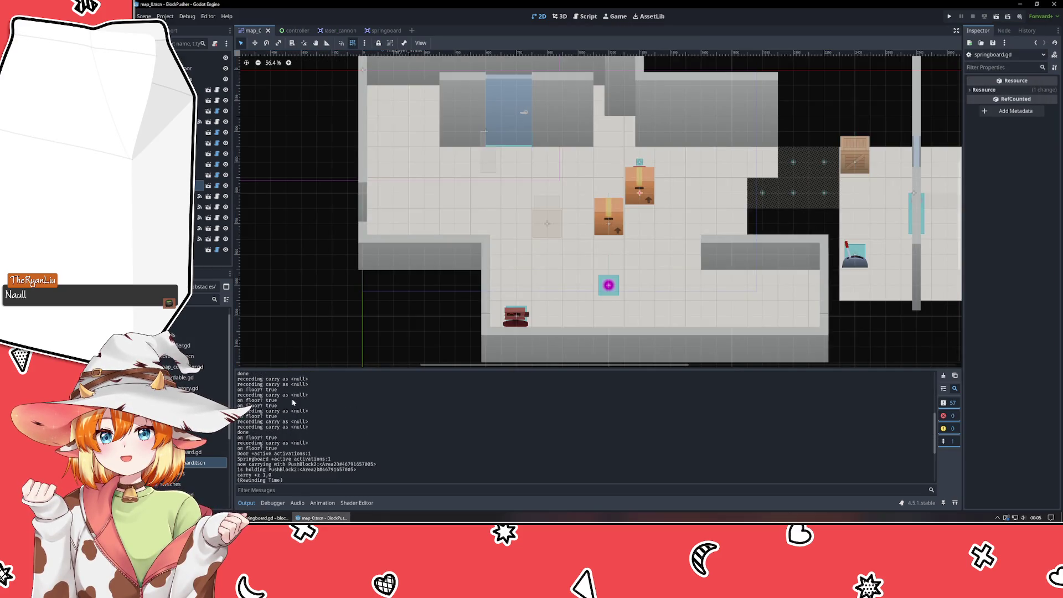
{"action": "scroll", "coordinate": [294, 403], "scroll_direction": "up", "scroll_amount": 3}
{"action": "scroll", "coordinate": [294, 412], "scroll_direction": "down", "scroll_amount": 8}
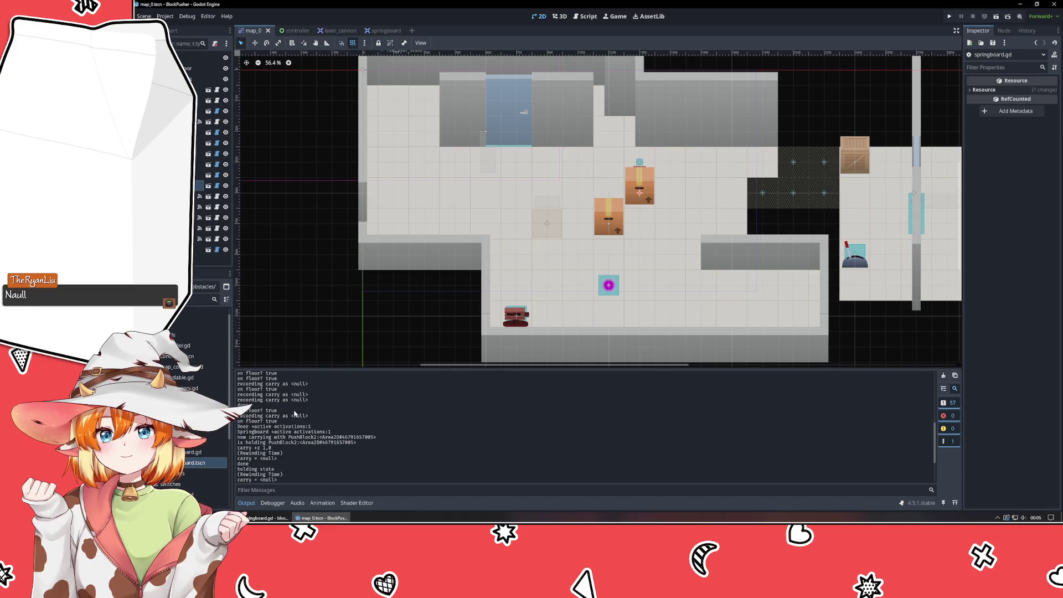
Add an empty line after 'carry_along = area' in _on_area_entered.
{"action": "key", "text": "alt+Tab"}
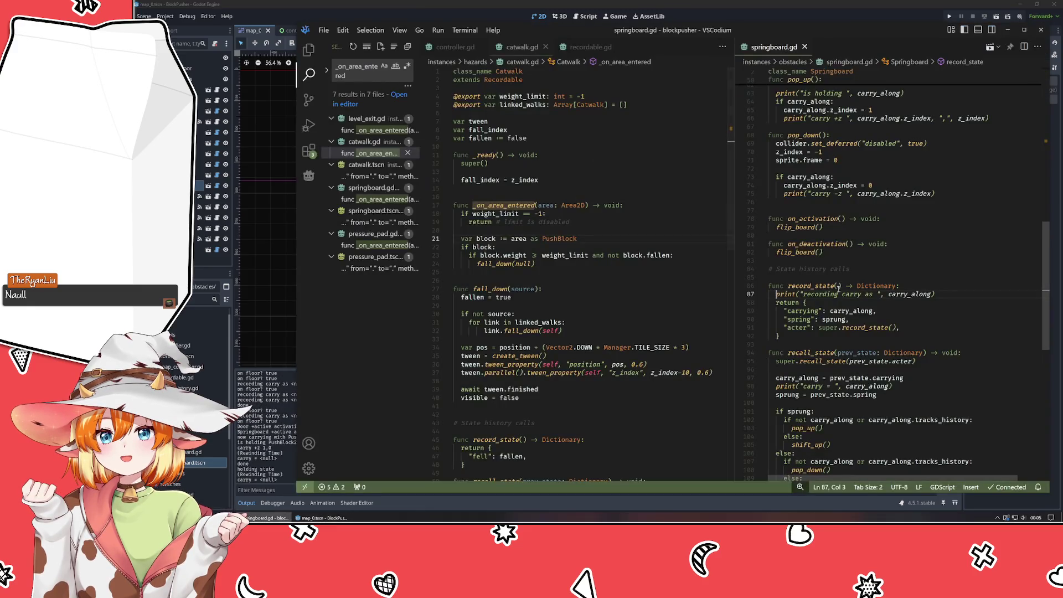
{"action": "scroll", "coordinate": [898, 168], "scroll_direction": "up", "scroll_amount": 10}
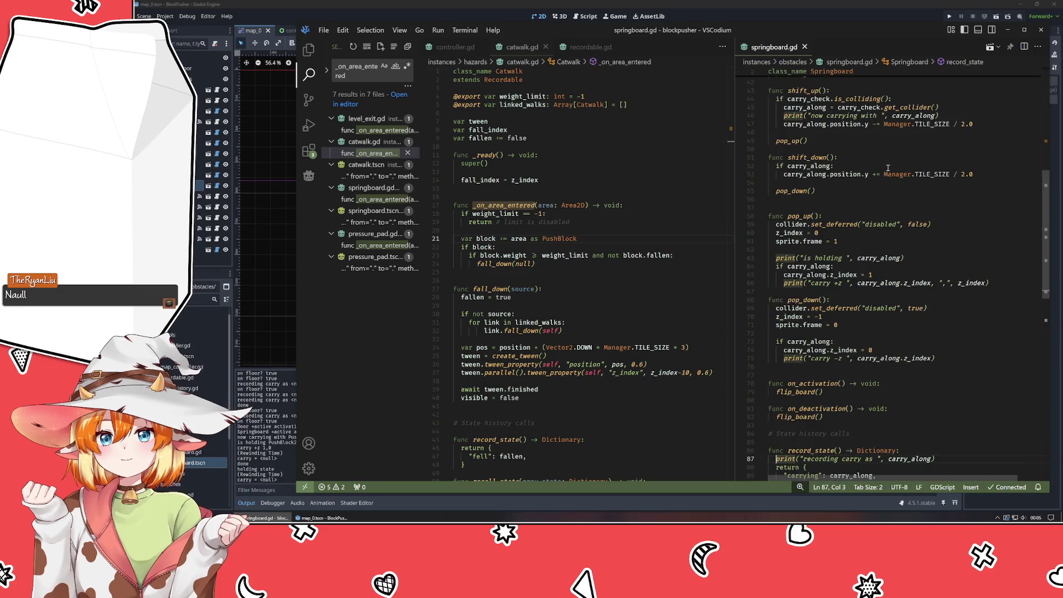
{"action": "scroll", "coordinate": [867, 143], "scroll_direction": "up", "scroll_amount": 5}
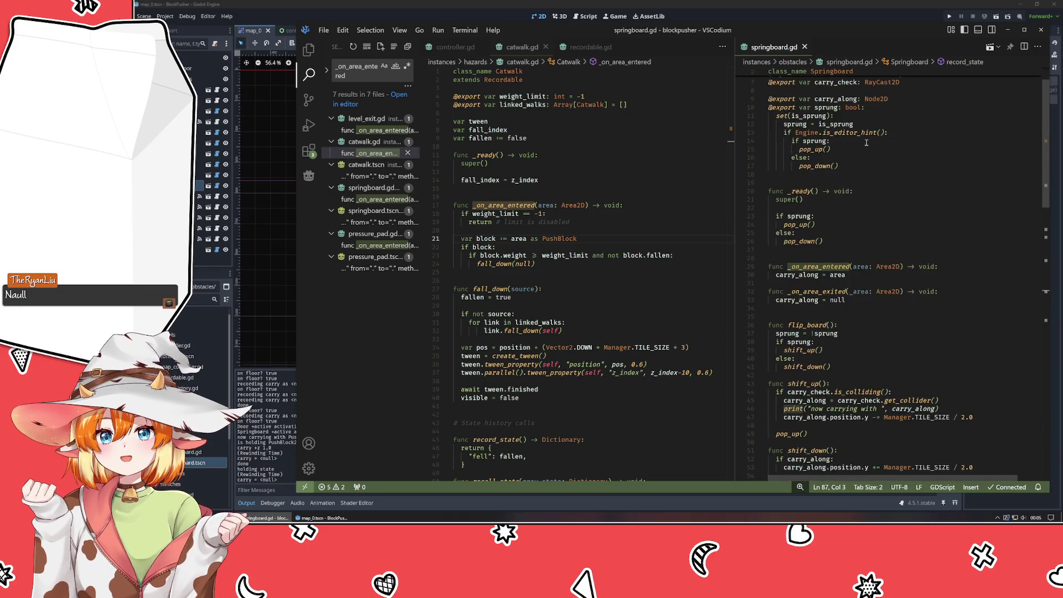
{"action": "left_click", "coordinate": [927, 321]}
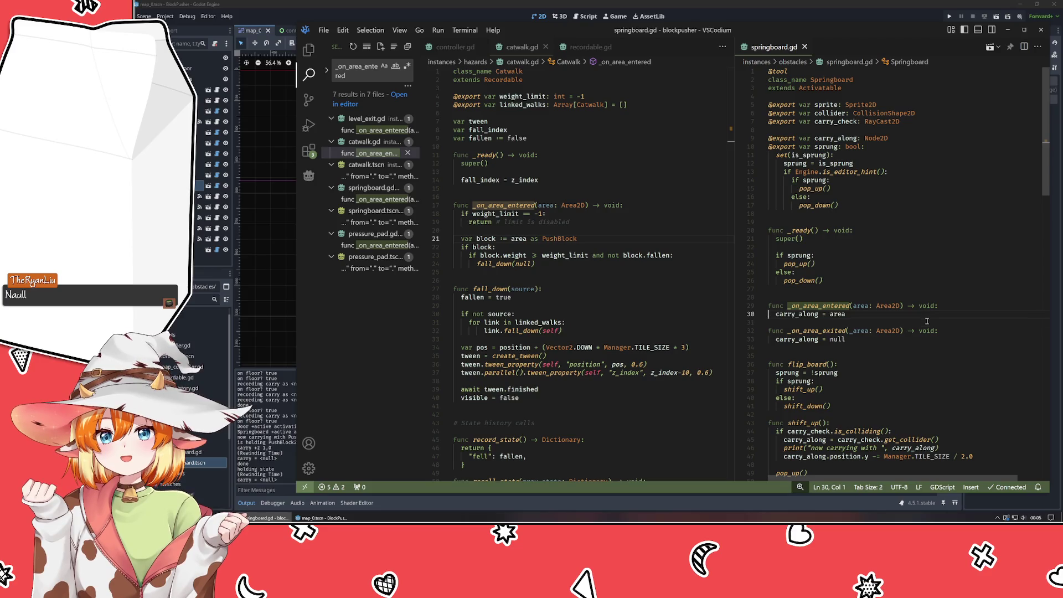
{"action": "key", "text": "Return"}
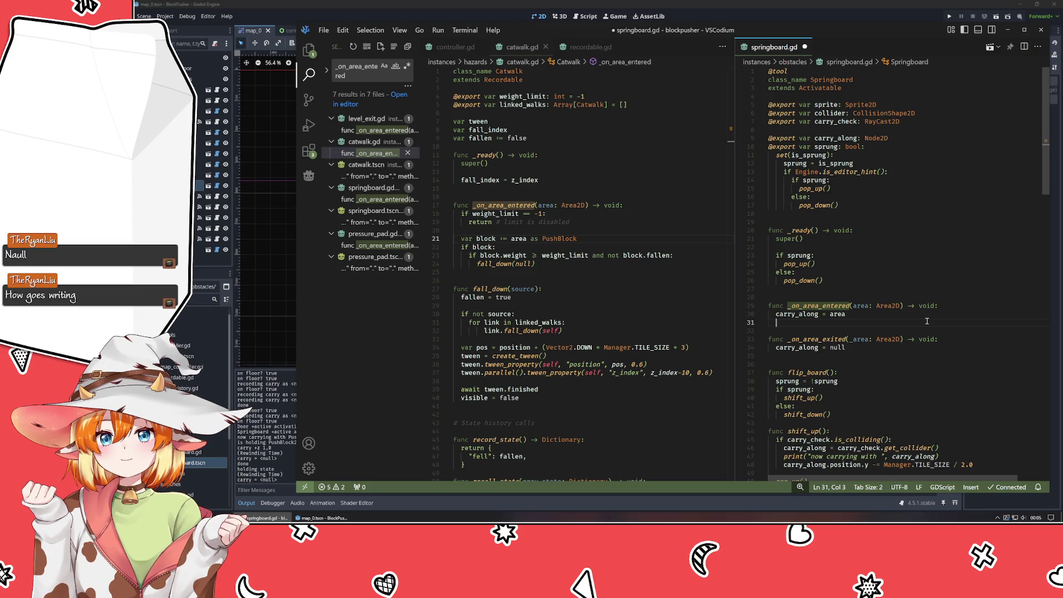
Add print("carry entered ", carry_along) on line 31, save springboard.gd, and launch the game.
{"action": "type", "text": "print("}
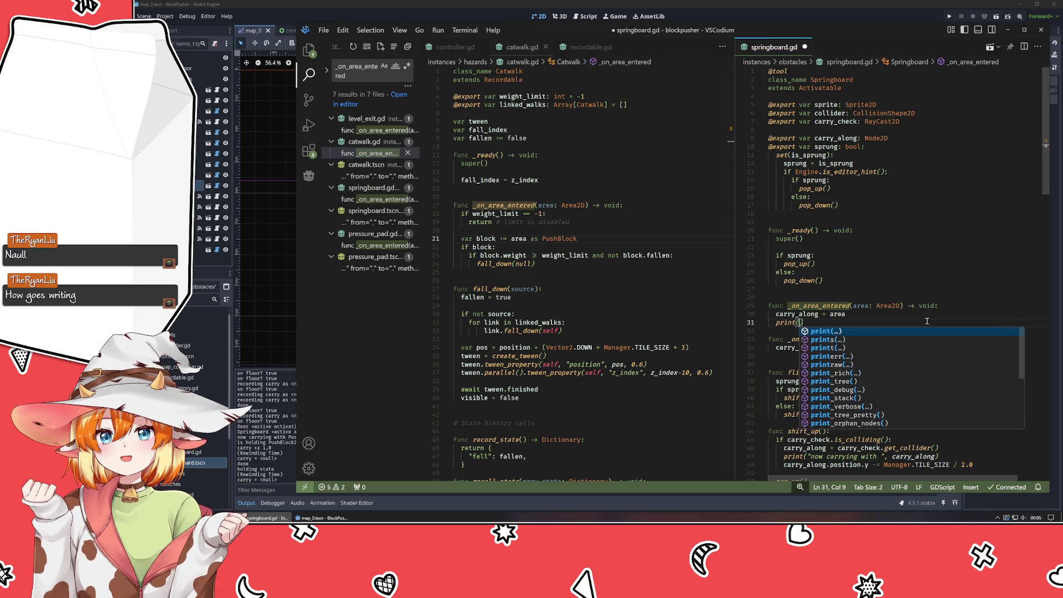
{"action": "key", "text": "Escape"}
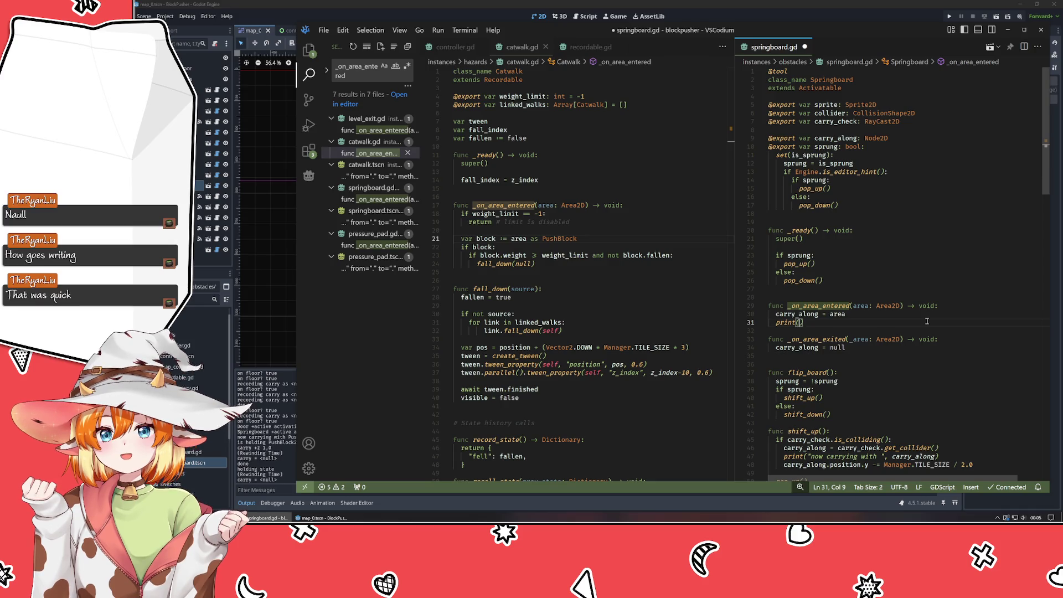
{"action": "type", "text": "\""}
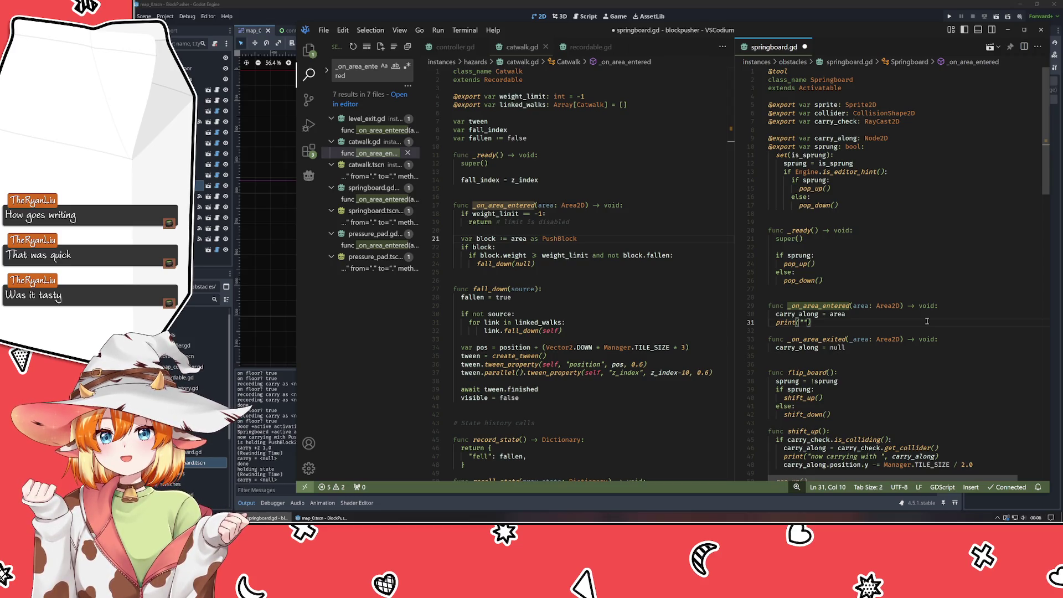
{"action": "type", "text": "carry "}
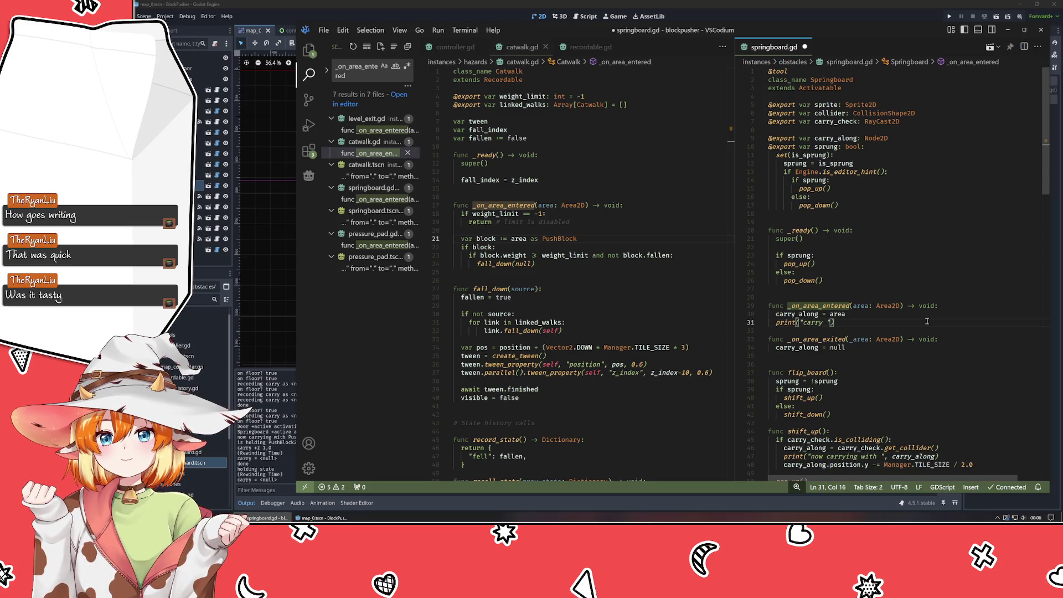
{"action": "type", "text": "entered\", "}
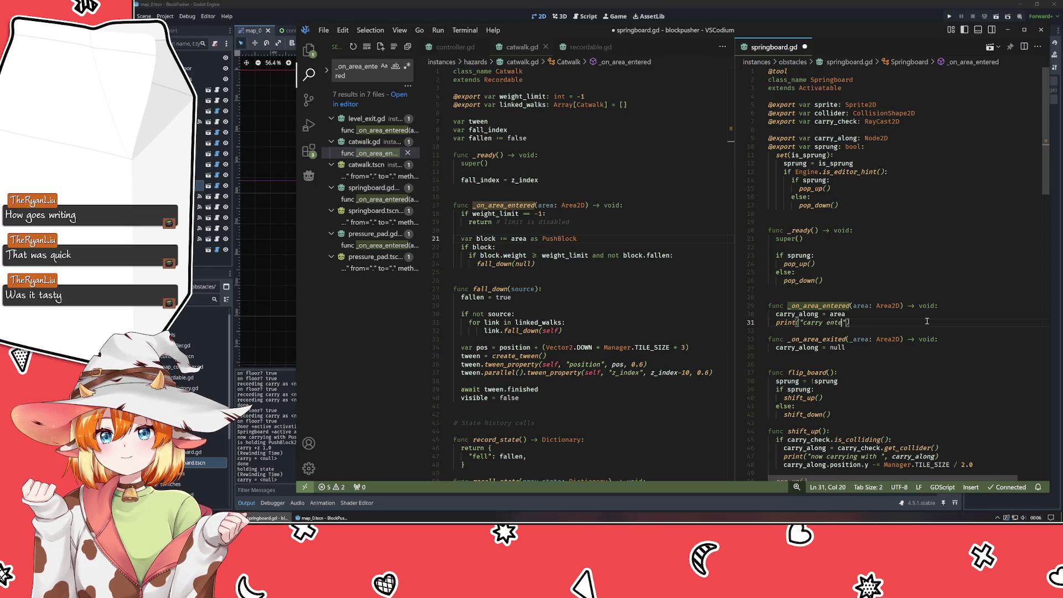
{"action": "type", "text": "carry_along"}
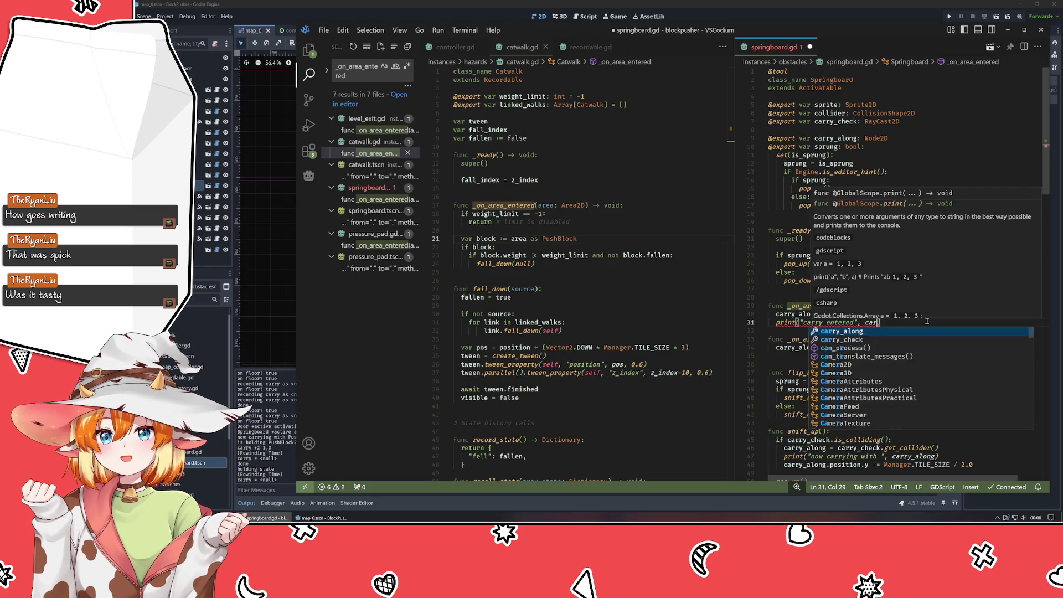
{"action": "key", "text": "ctrl+Left"}
{"action": "key", "text": "ctrl+Left"}
{"action": "key", "text": "ctrl+s"}
{"action": "left_click", "coordinate": [820, 12]}
{"action": "key", "text": "F5"}
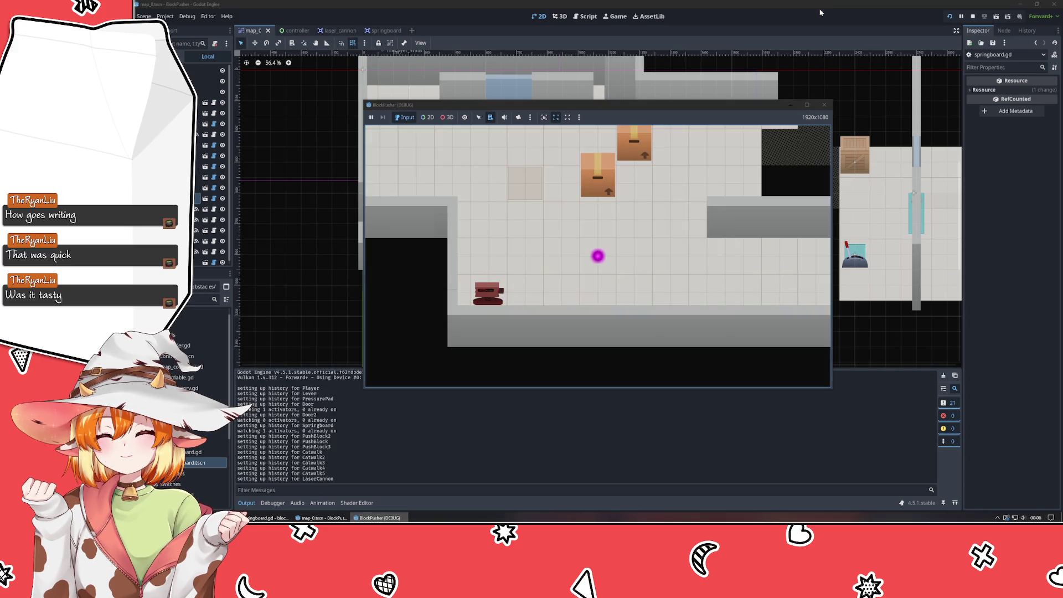
Push the left box further left, rewind once, then push a box right and move the orb down.
{"action": "key", "text": "Up"}
{"action": "key", "text": "Up"}
{"action": "key", "text": "Right"}
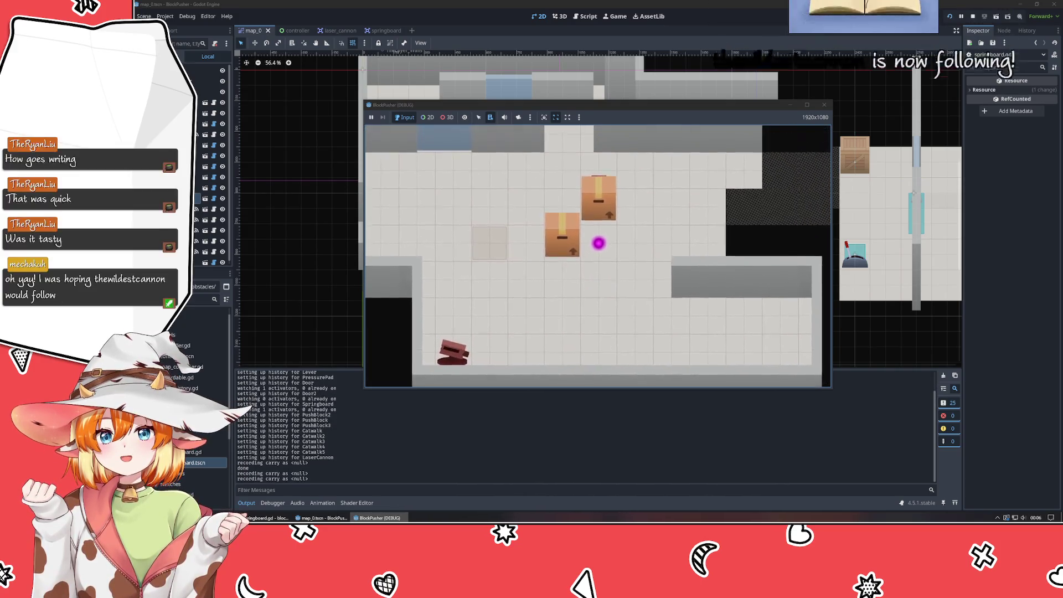
{"action": "key", "text": "Left"}
{"action": "key", "text": "Left"}
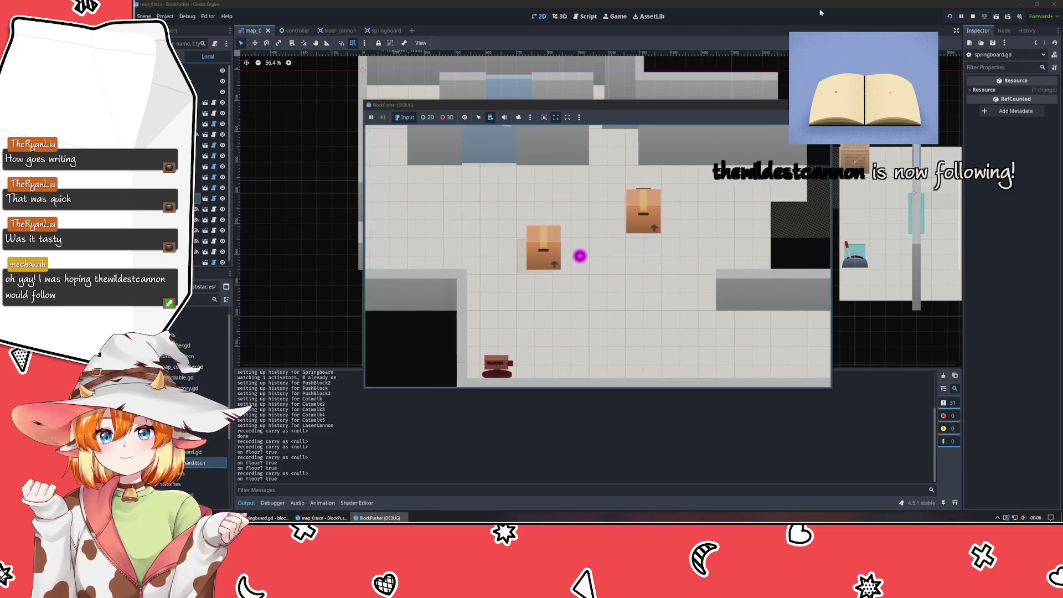
{"action": "key", "text": "Left"}
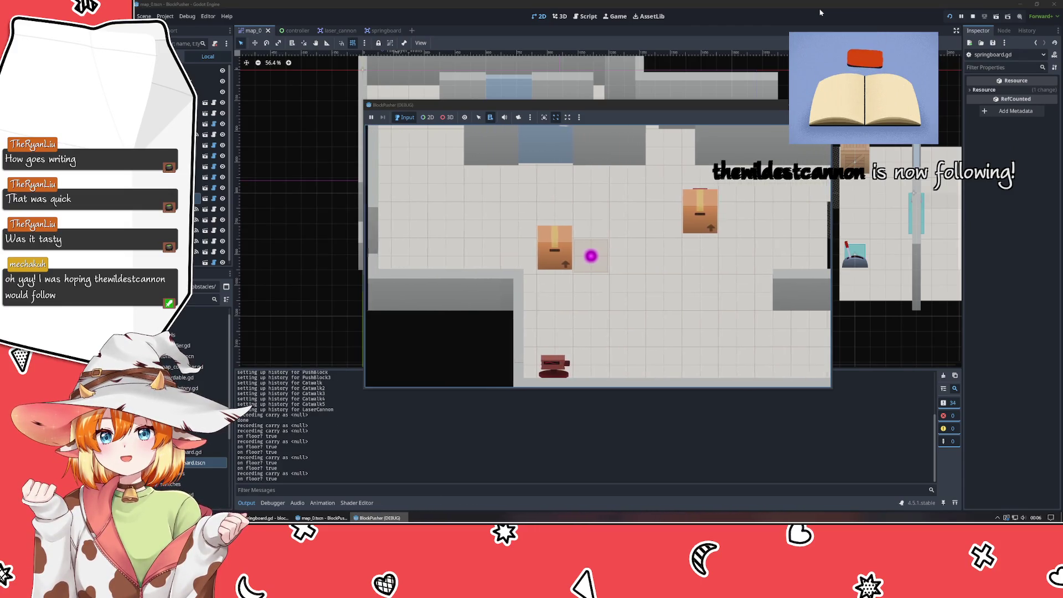
{"action": "key", "text": "z"}
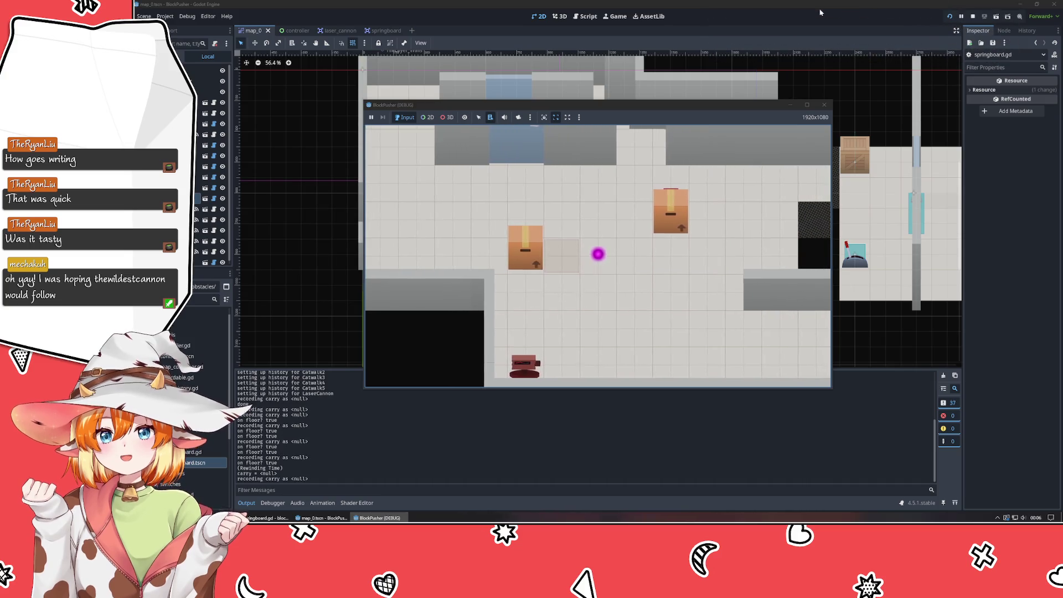
{"action": "key", "text": "Up"}
{"action": "key", "text": "Left"}
{"action": "key", "text": "Left"}
{"action": "key", "text": "Left"}
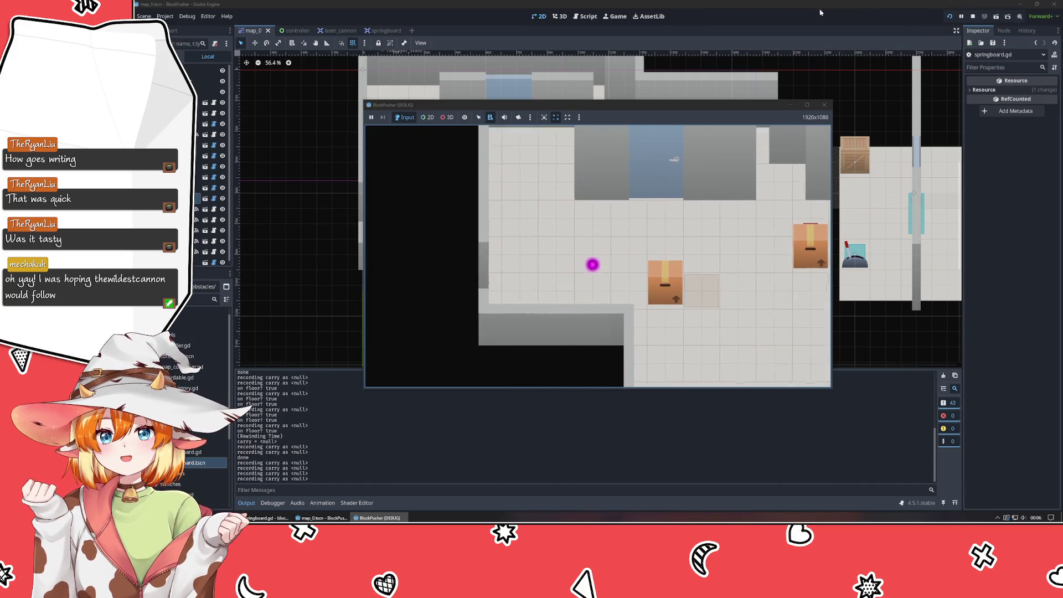
{"action": "key", "text": "Right"}
{"action": "key", "text": "Right"}
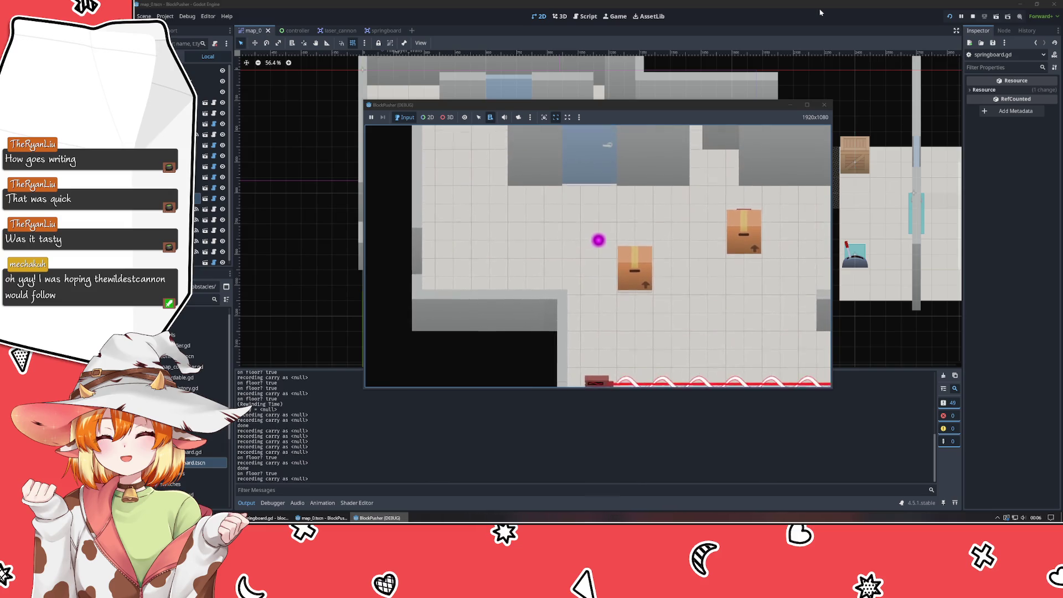
{"action": "key", "text": "Right"}
{"action": "key", "text": "Right"}
{"action": "key", "text": "Down"}
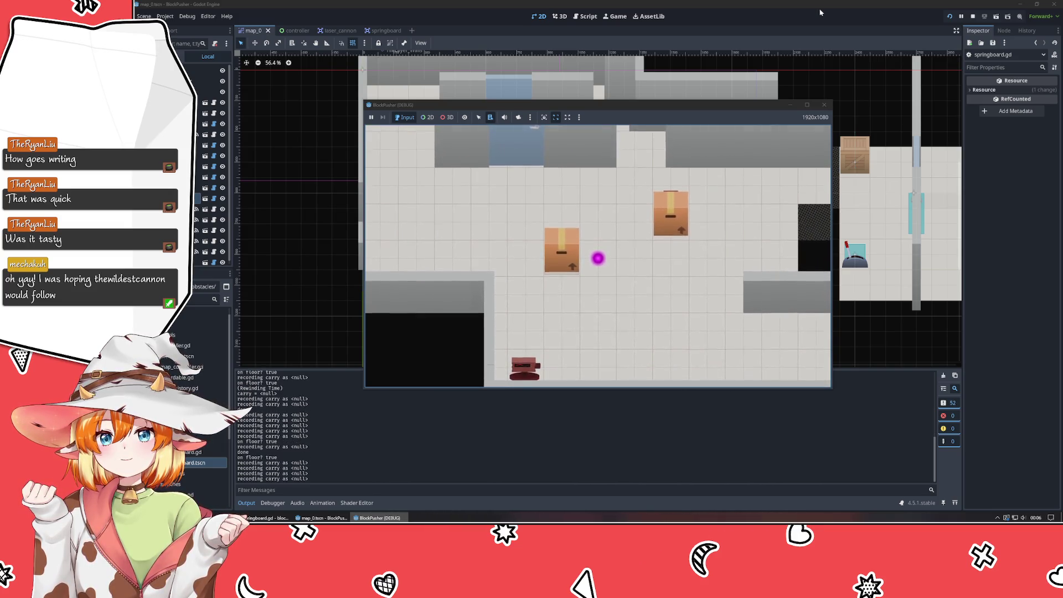
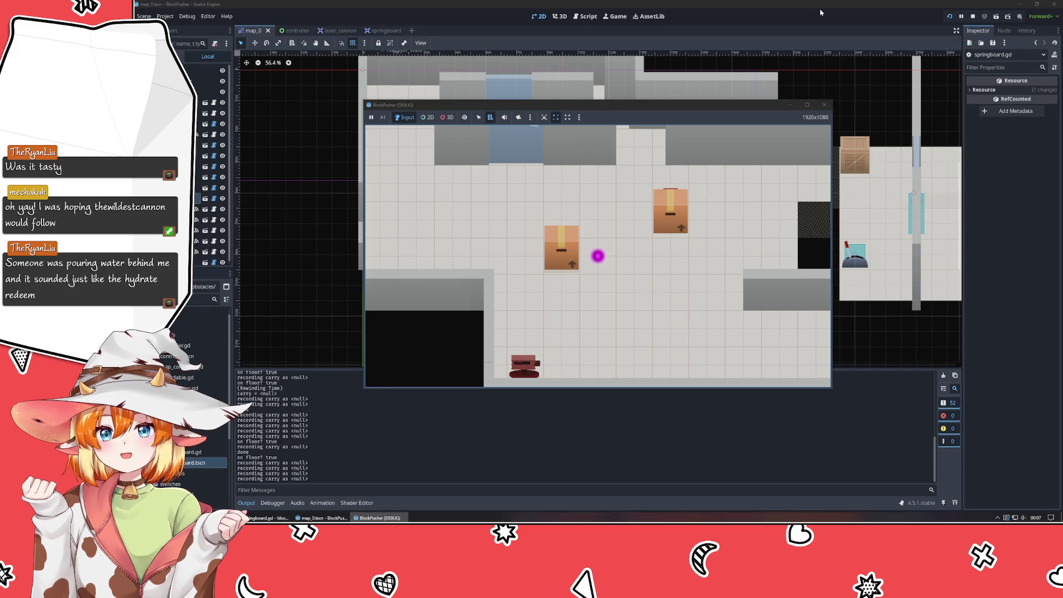
Stop the playtest, open the springboard scene, and switch off its CollisionShape2D's Disabled setting.
{"action": "left_click", "coordinate": [824, 106]}
{"action": "left_click", "coordinate": [377, 30]}
{"action": "left_click", "coordinate": [511, 166]}
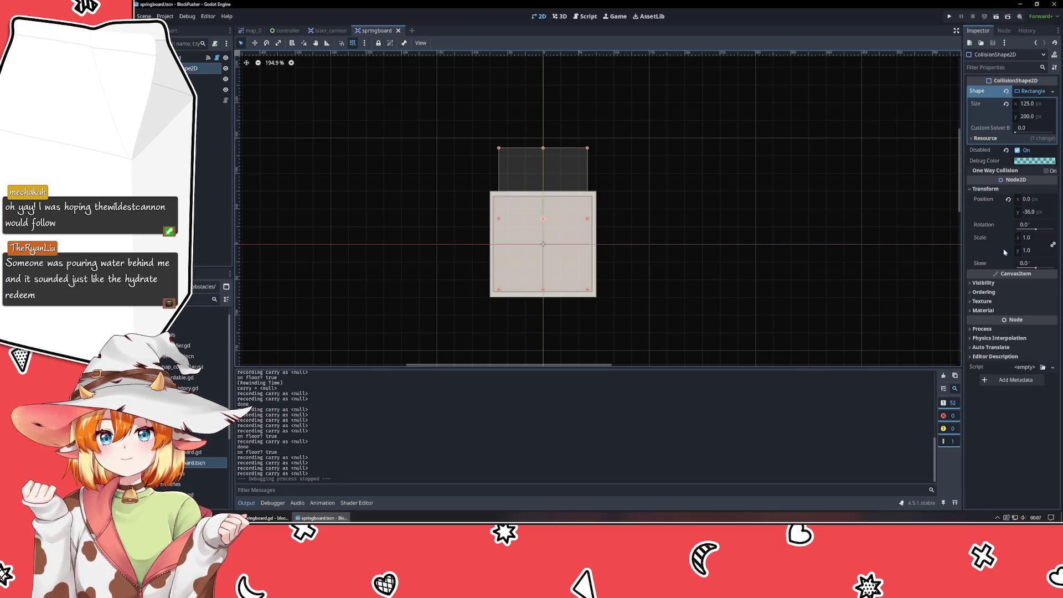
{"action": "left_click", "coordinate": [1027, 150]}
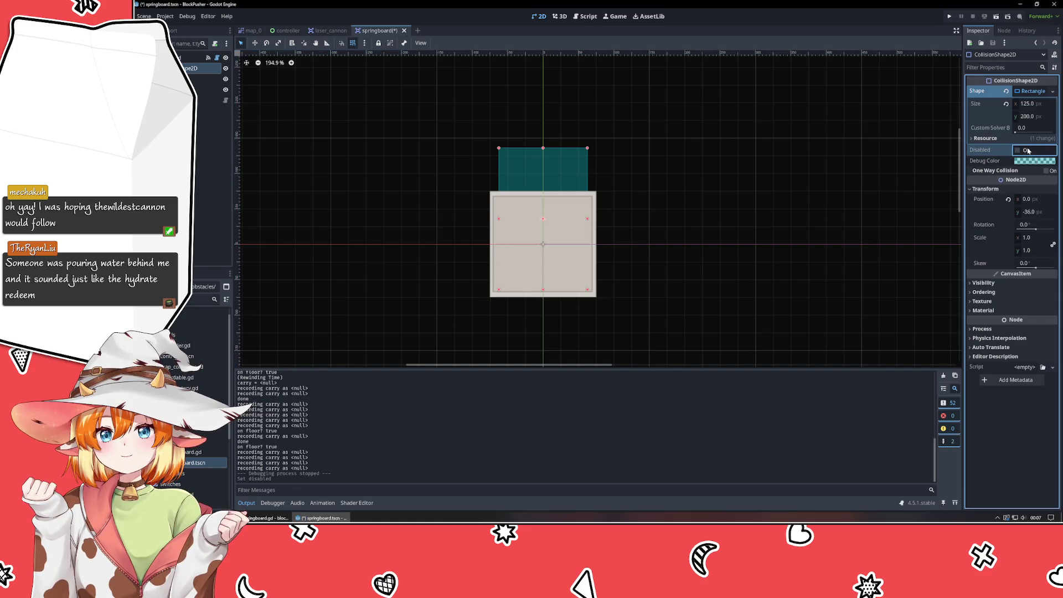
Re-disable the collision shape and reveal the root Springboard node's collision layer and mask.
{"action": "left_click", "coordinate": [1027, 150]}
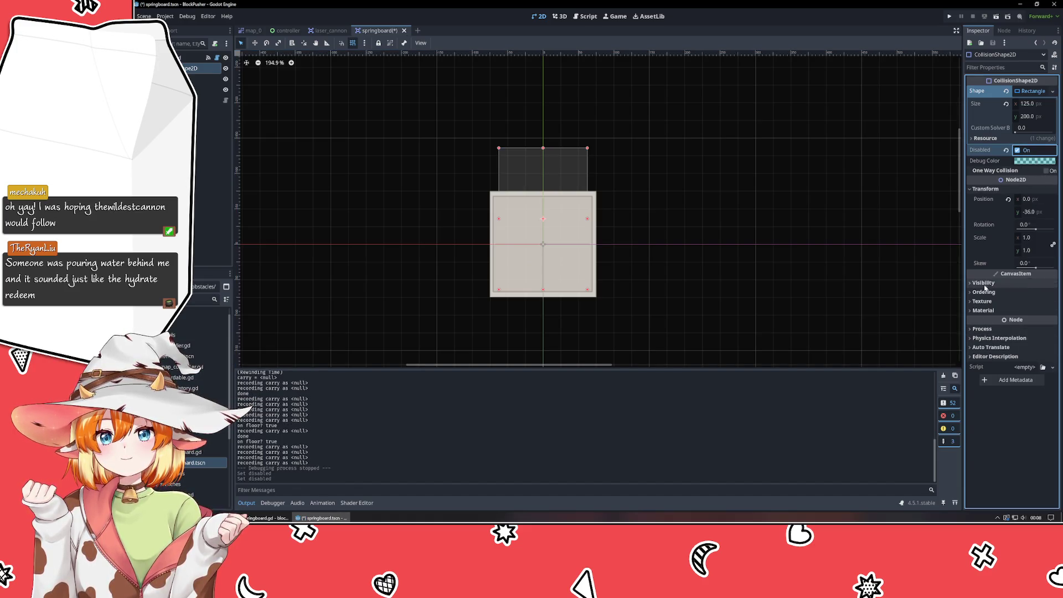
{"action": "mouse_move", "coordinate": [977, 164]}
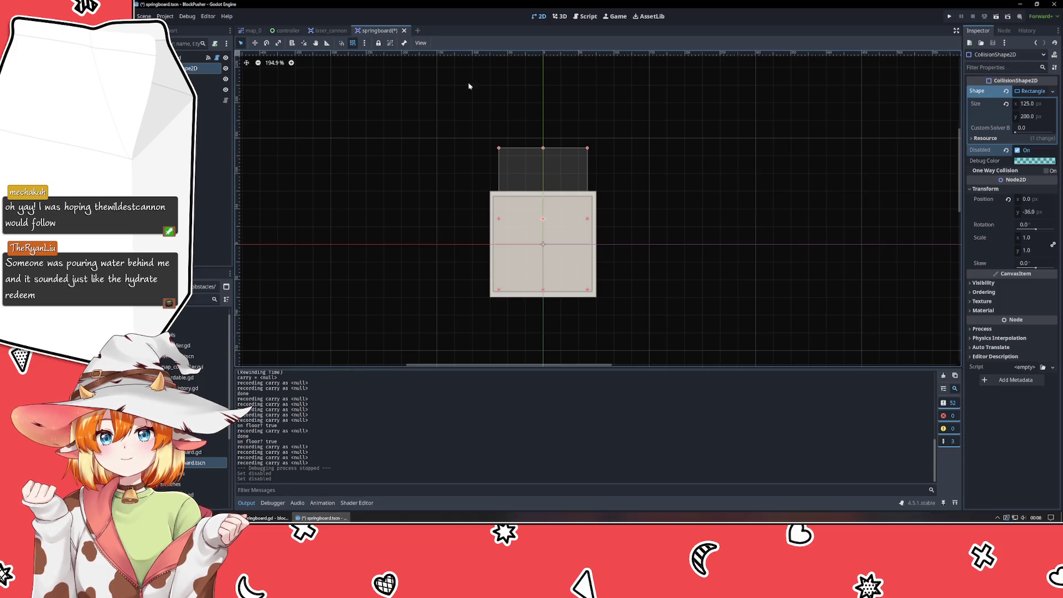
{"action": "left_click", "coordinate": [188, 58]}
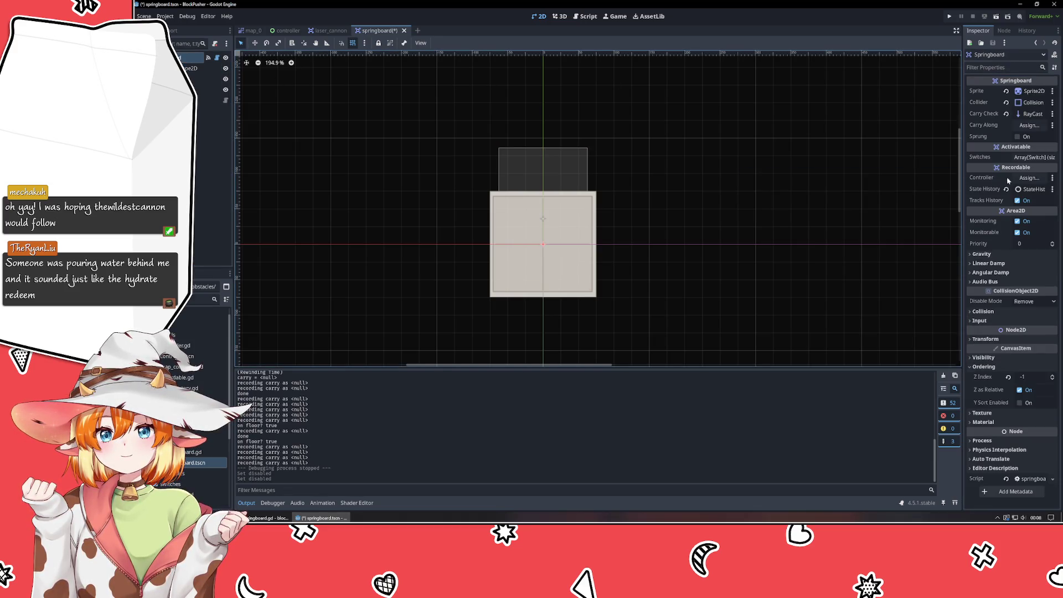
{"action": "left_click", "coordinate": [989, 179]}
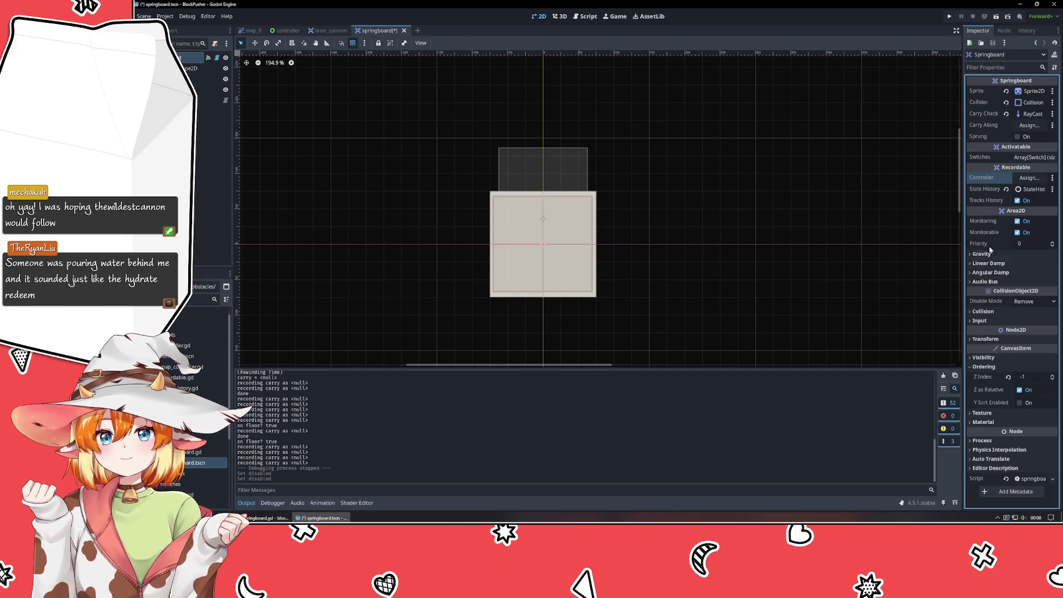
{"action": "left_click", "coordinate": [984, 312]}
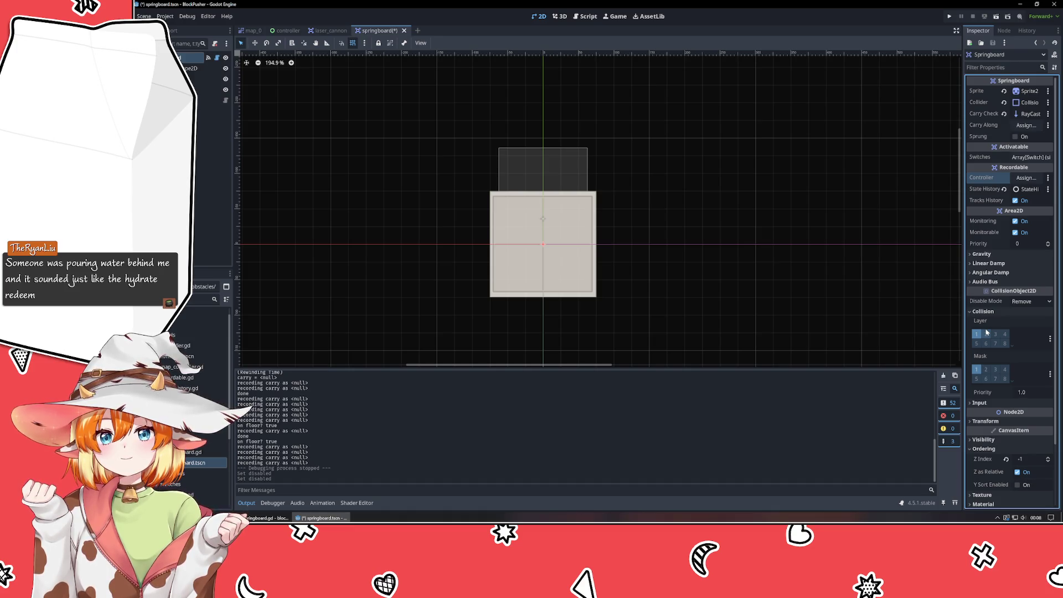
{"action": "mouse_move", "coordinate": [979, 322]}
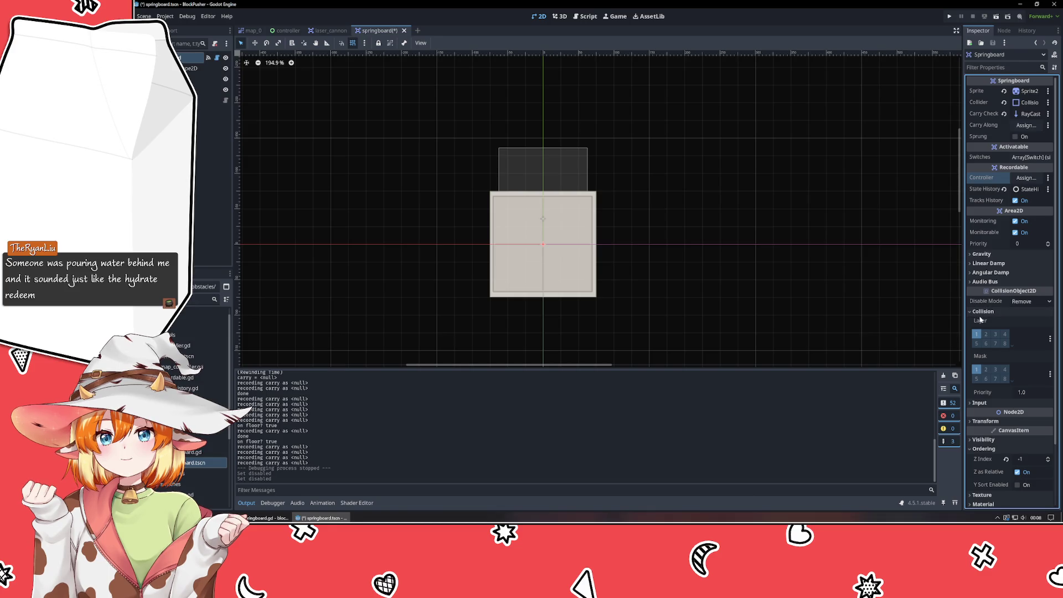
Check the super() call in _ready of springboard.gd, then return to Godot.
{"action": "left_click", "coordinate": [261, 519]}
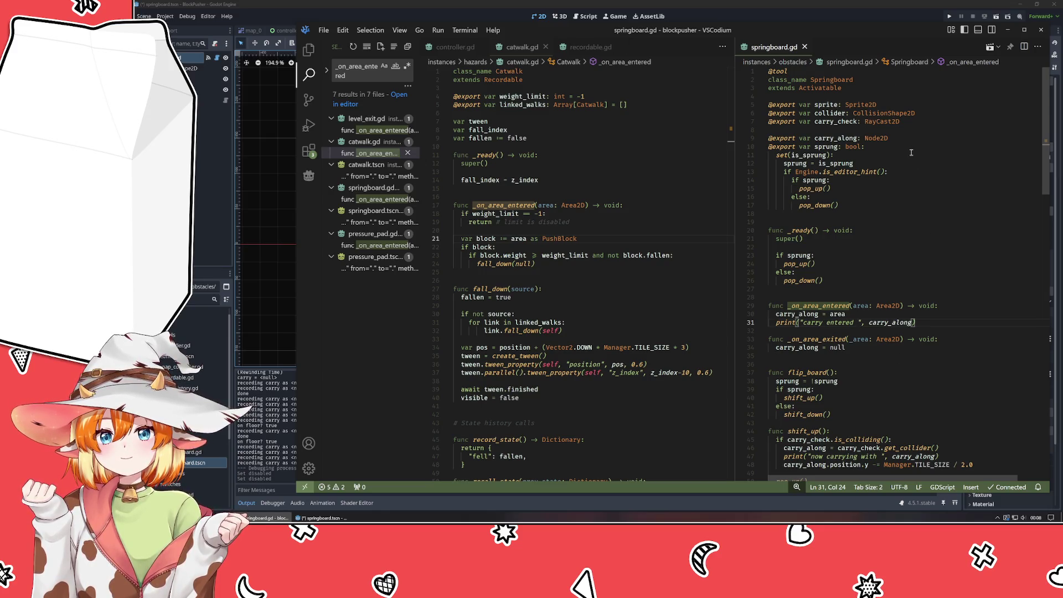
{"action": "left_click", "coordinate": [882, 236]}
{"action": "key", "text": "alt+Tab"}
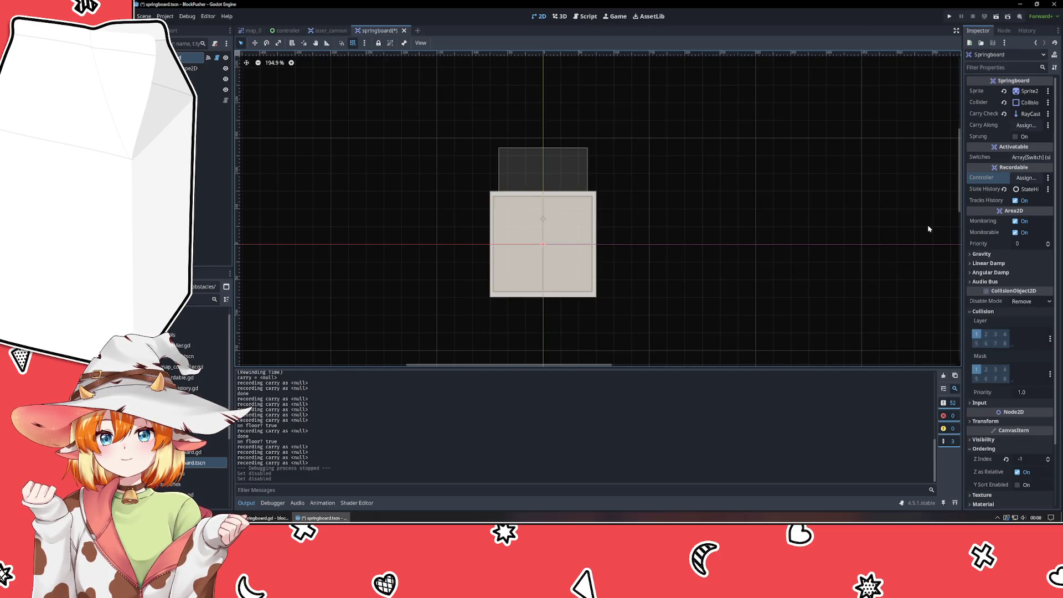
Open the physics layer names editor from the Collision Layer options menu.
{"action": "left_click", "coordinate": [1051, 339]}
{"action": "left_click", "coordinate": [1051, 324]}
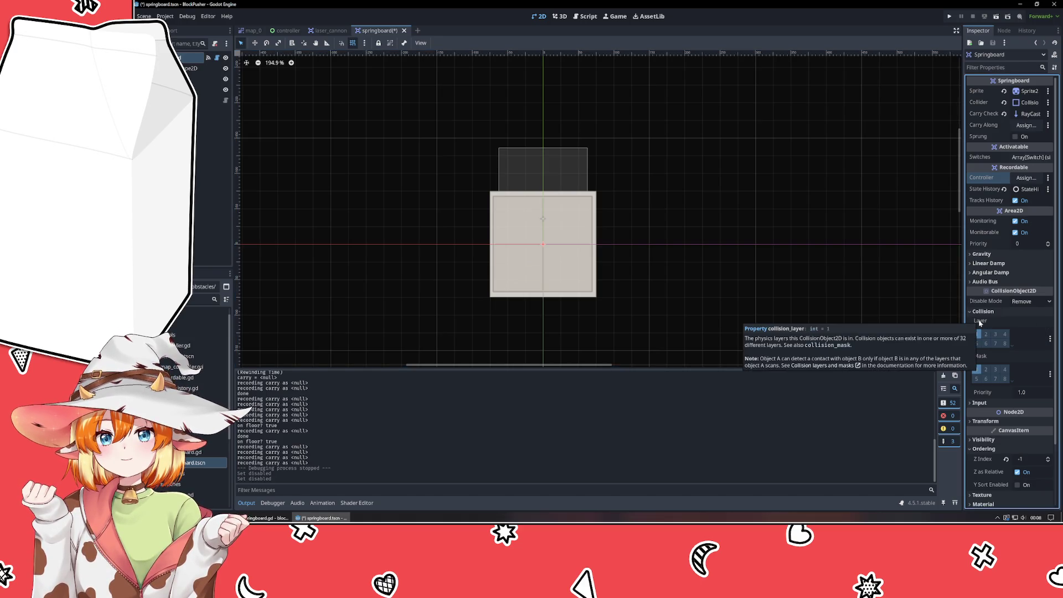
{"action": "left_click", "coordinate": [1051, 340]}
{"action": "left_click", "coordinate": [1011, 347]}
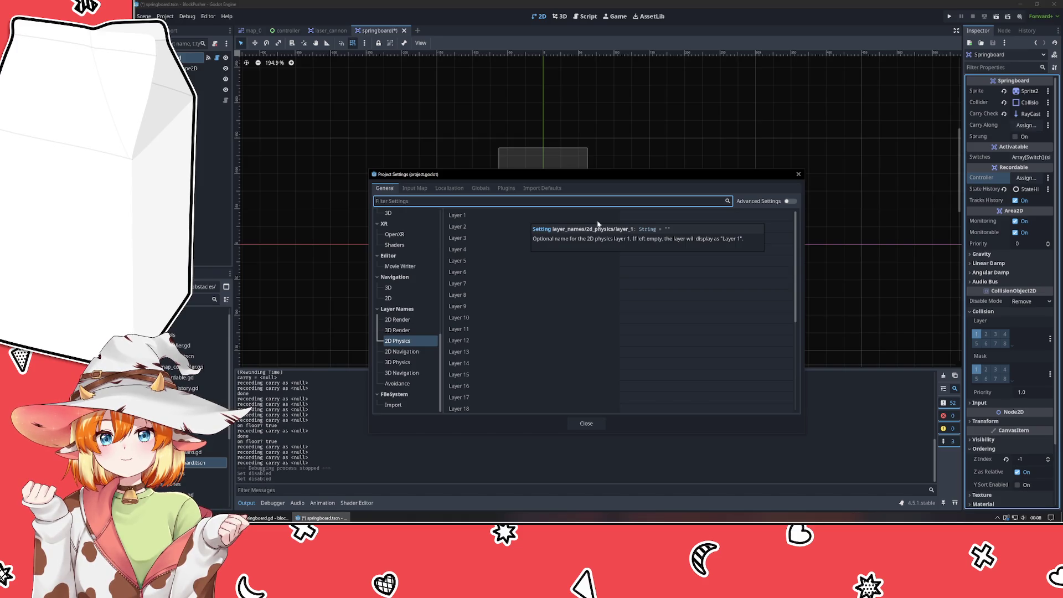
{"action": "left_click", "coordinate": [644, 226]}
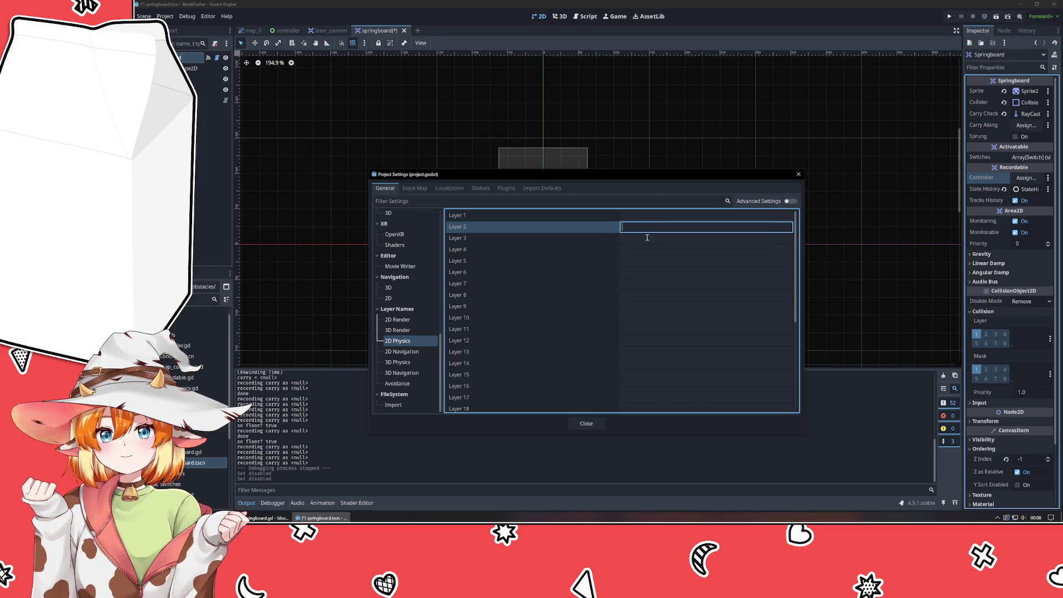
{"action": "left_click", "coordinate": [647, 238]}
{"action": "left_click", "coordinate": [648, 250]}
{"action": "left_click", "coordinate": [650, 261]}
{"action": "left_click", "coordinate": [649, 272]}
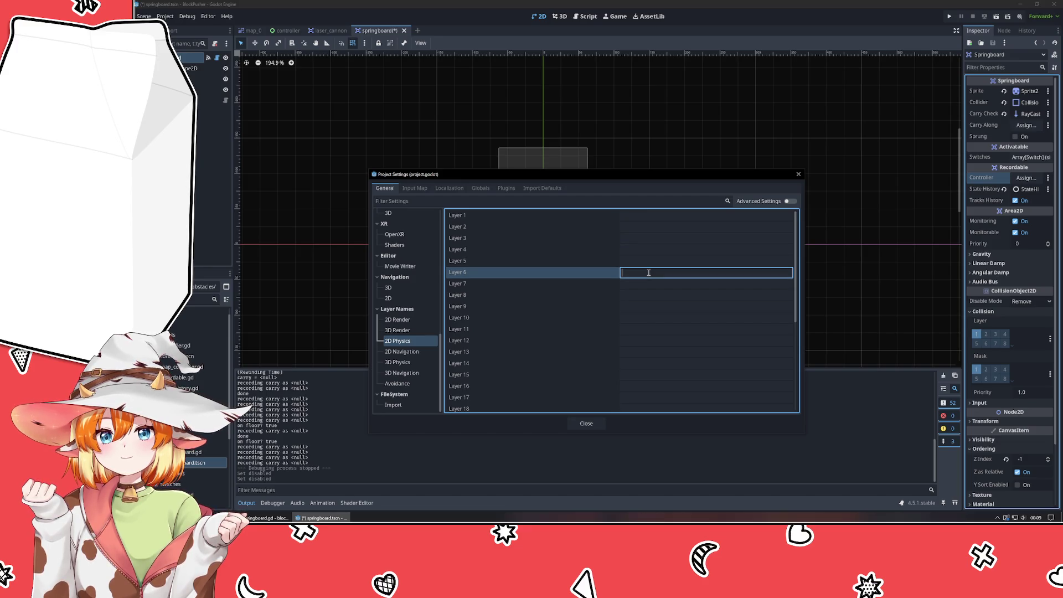
{"action": "scroll", "coordinate": [736, 234], "scroll_direction": "down", "scroll_amount": 5}
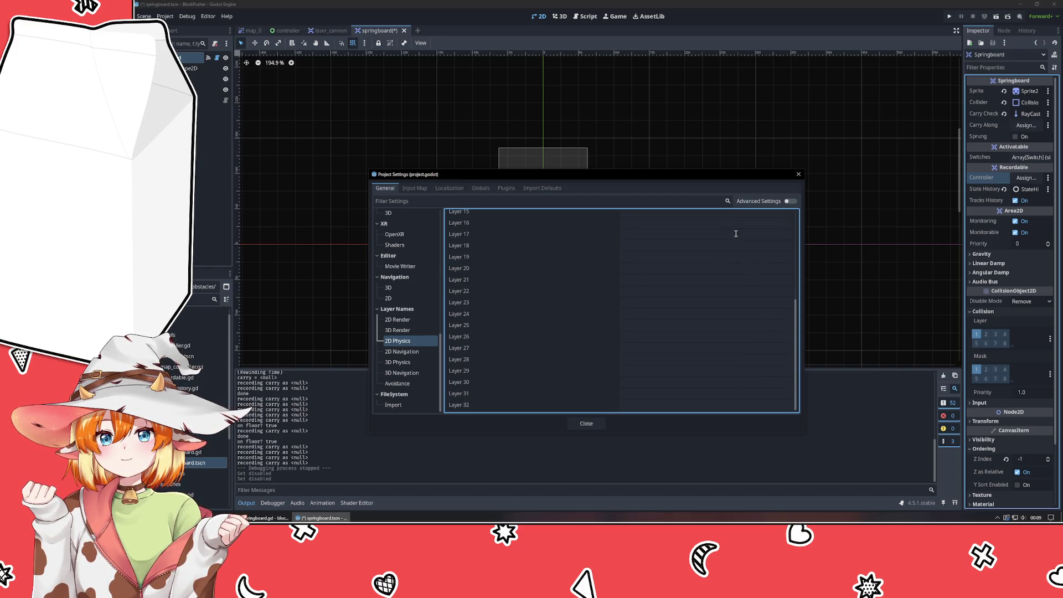
{"action": "scroll", "coordinate": [736, 234], "scroll_direction": "up", "scroll_amount": 5}
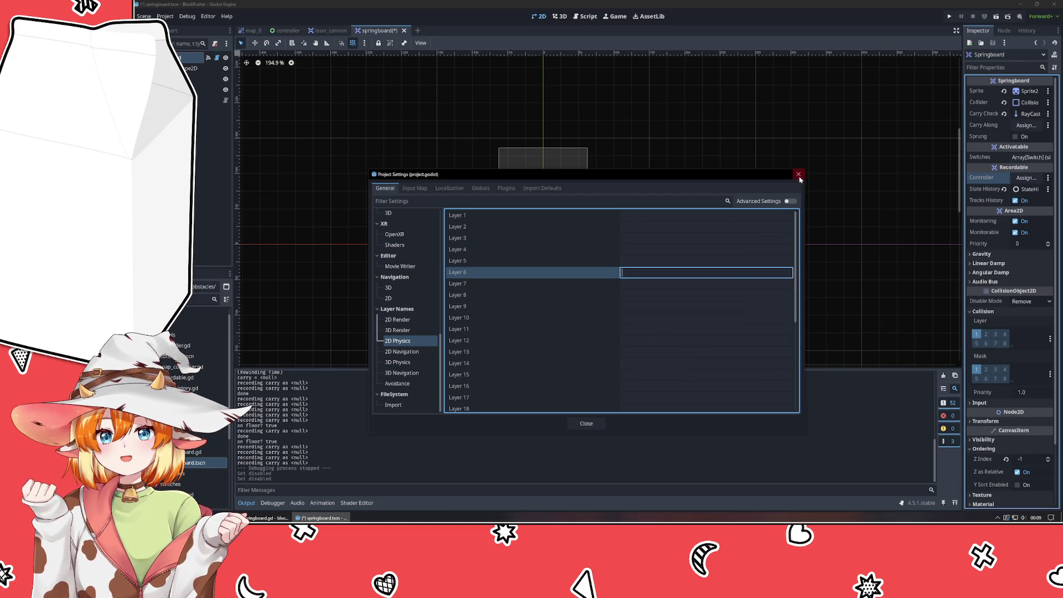
{"action": "left_click", "coordinate": [798, 174]}
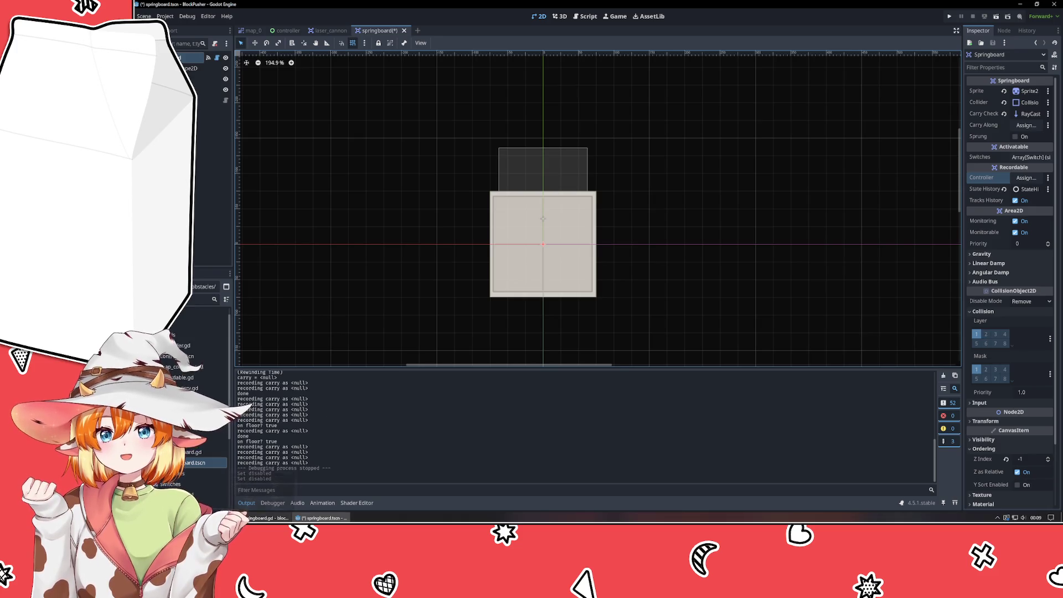
{"action": "left_click", "coordinate": [320, 518]}
{"action": "left_click", "coordinate": [319, 518]}
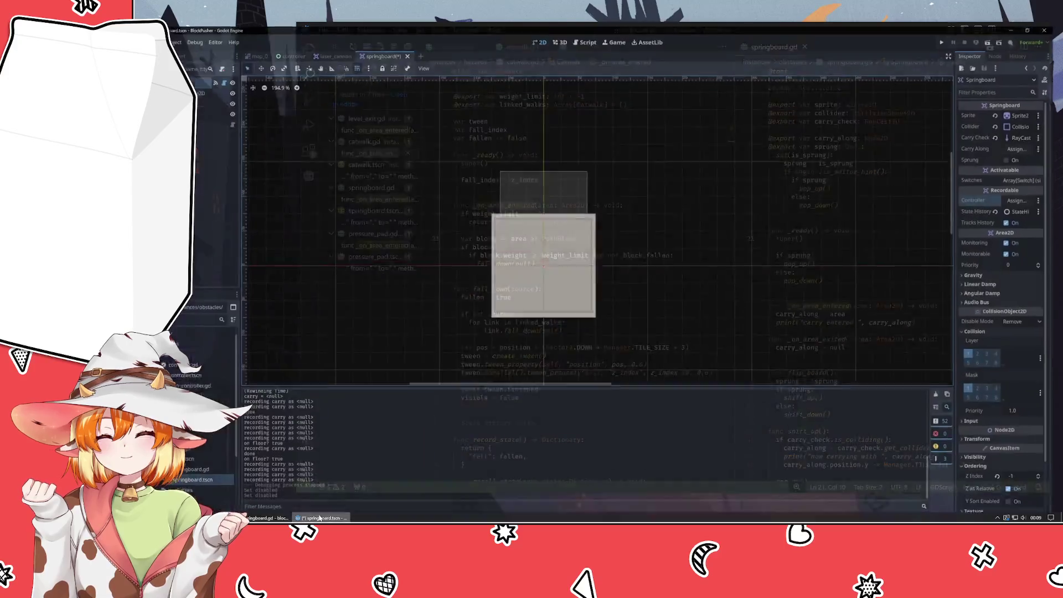
{"action": "left_click_drag", "start_coordinate": [592, 39], "coordinate": [460, 47]}
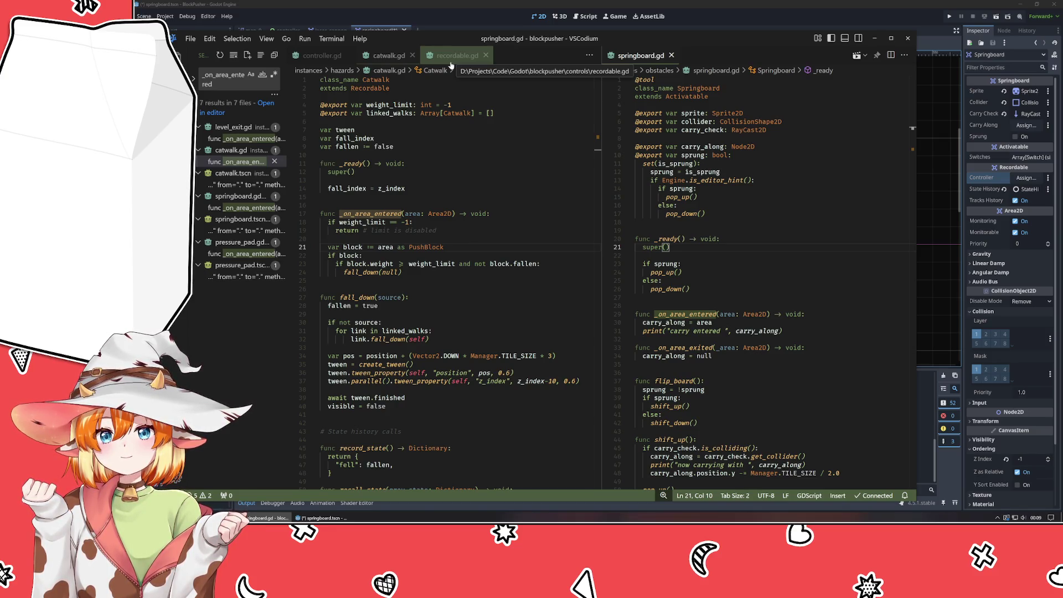
{"action": "left_click", "coordinate": [774, 180]}
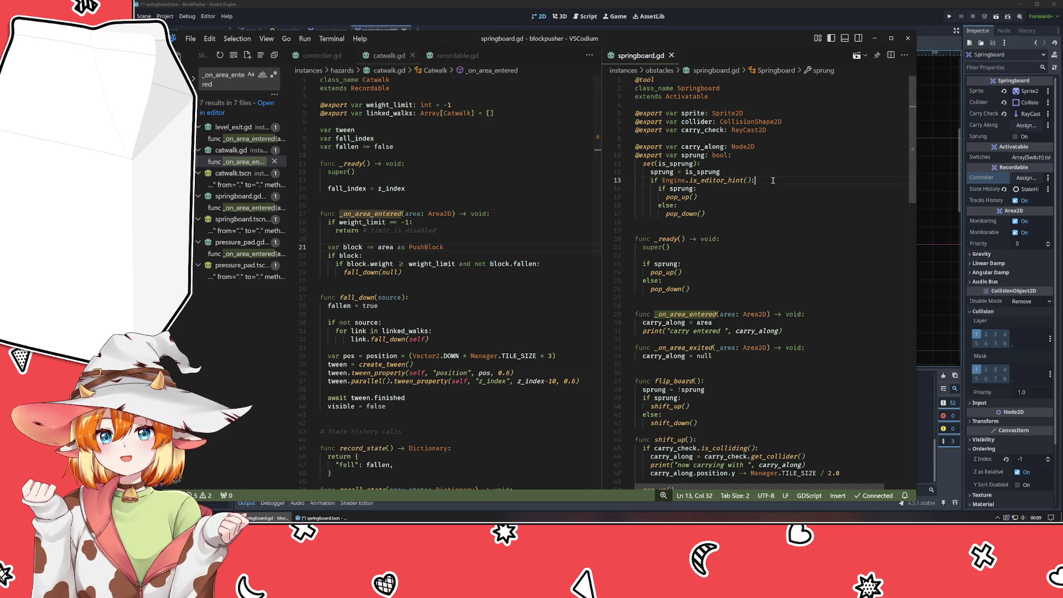
{"action": "scroll", "coordinate": [732, 199], "scroll_direction": "down", "scroll_amount": 8}
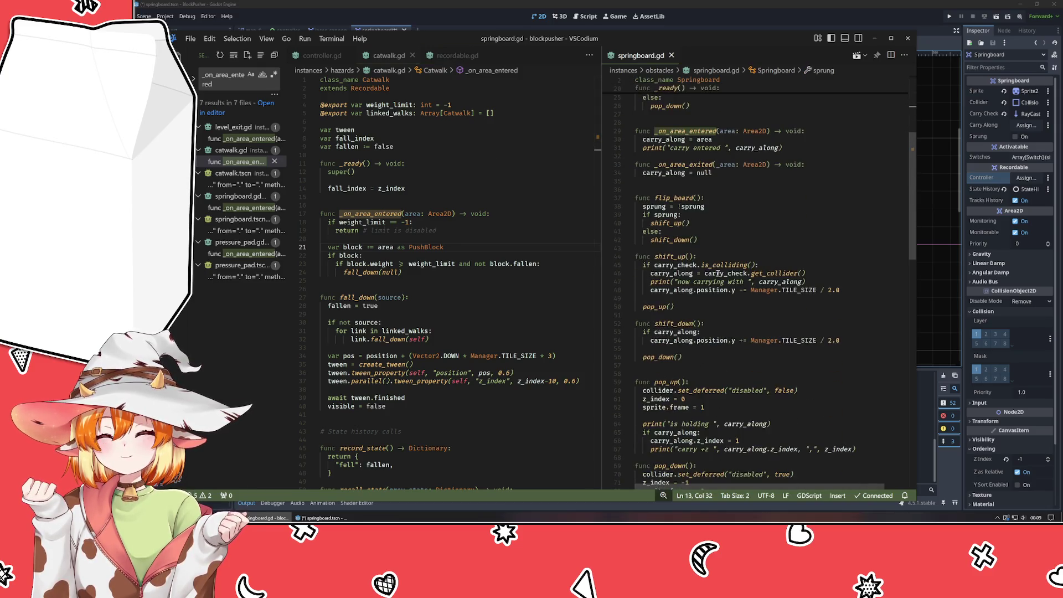
{"action": "scroll", "coordinate": [677, 244], "scroll_direction": "down", "scroll_amount": 4}
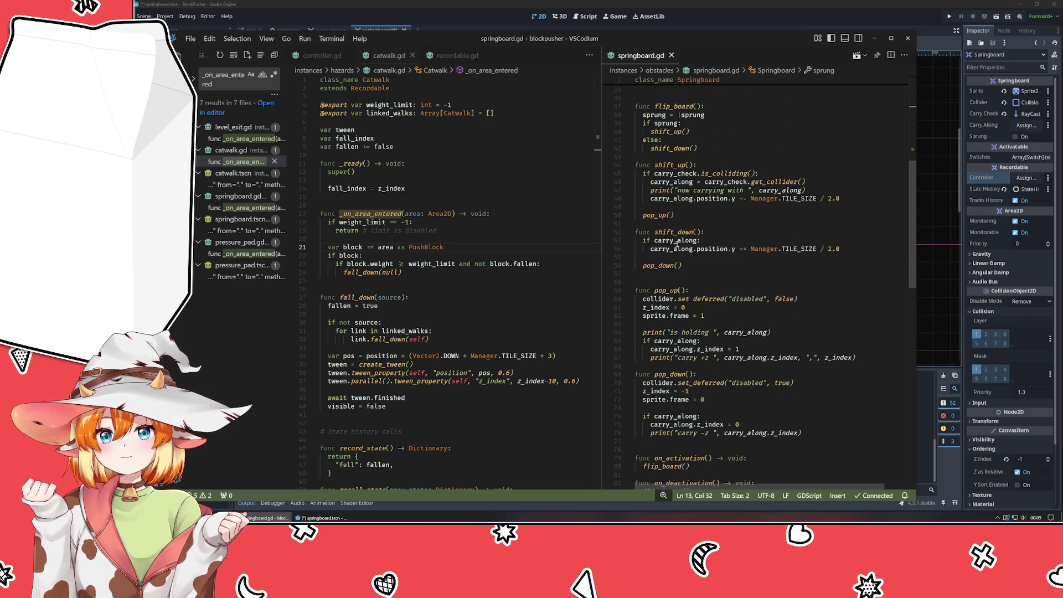
{"action": "left_click", "coordinate": [735, 293]}
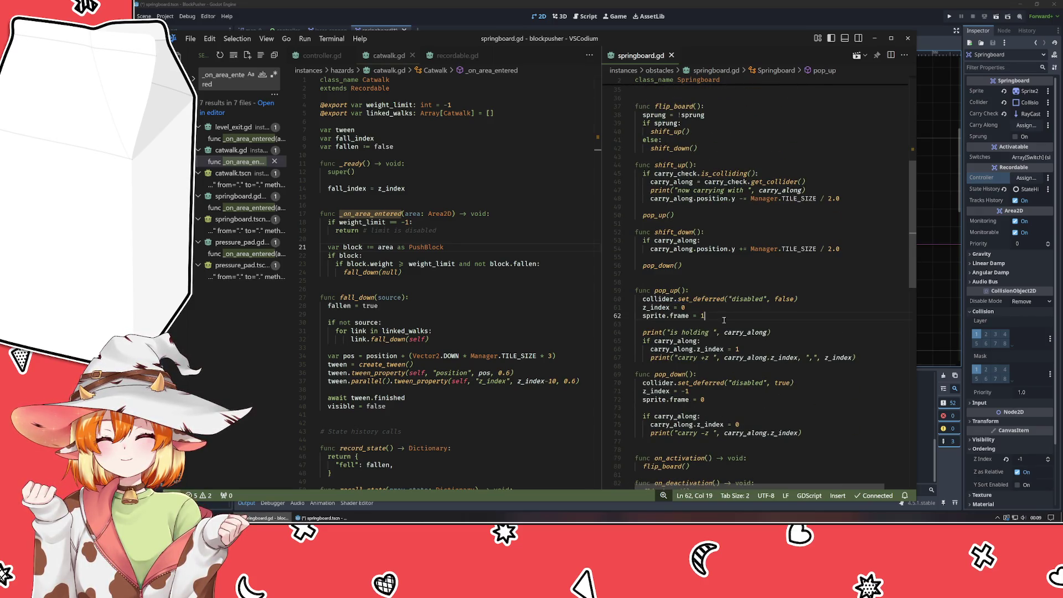
{"action": "left_click", "coordinate": [734, 299]}
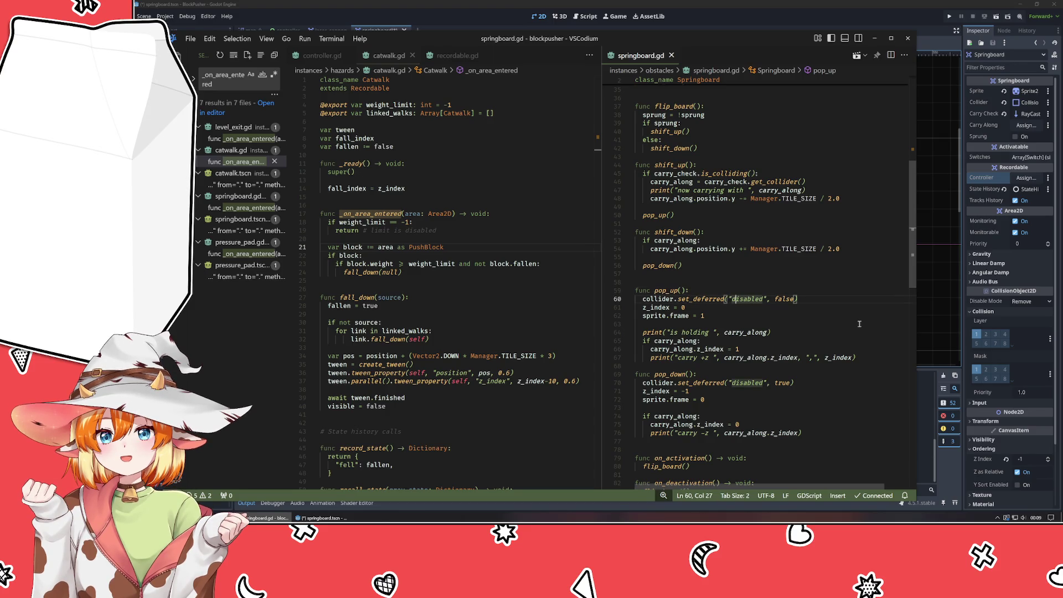
{"action": "left_click", "coordinate": [1025, 298]}
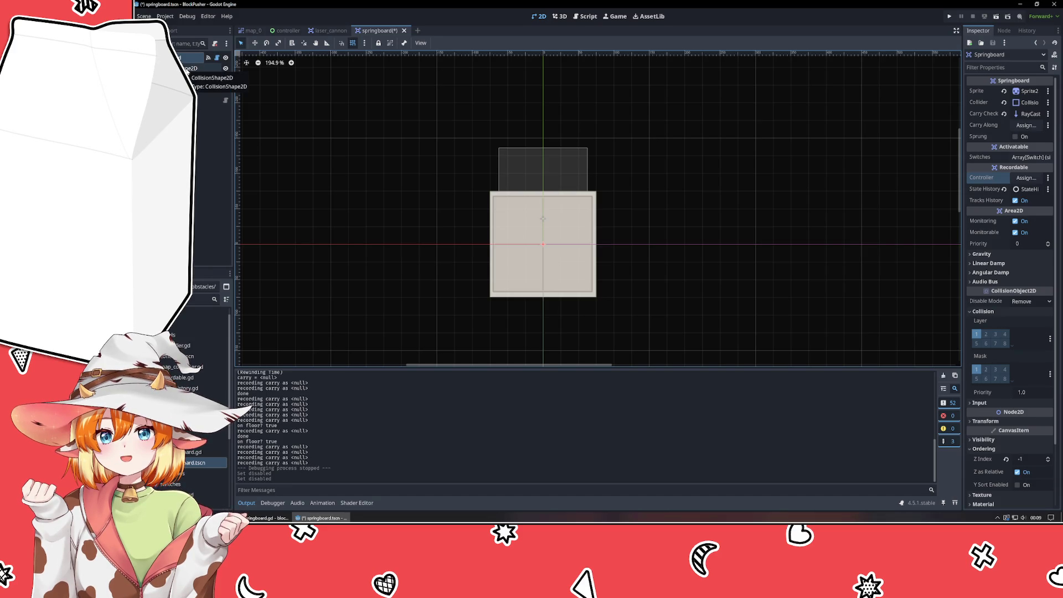
Check CollisionShape2D, reselect the root Springboard node, then go to pop_up's collider line in springboard.gd.
{"action": "left_click", "coordinate": [187, 70]}
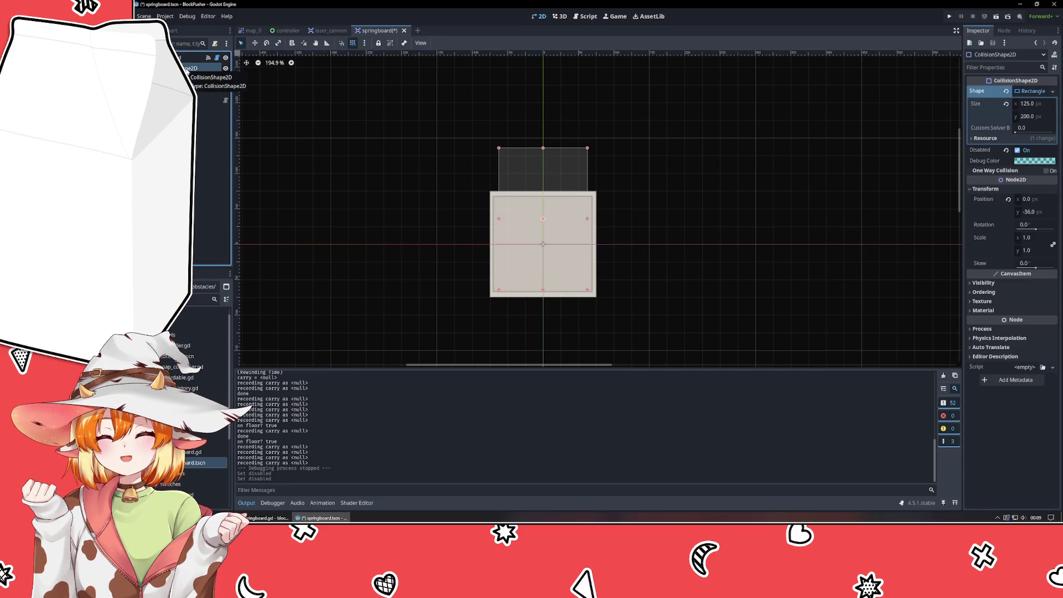
{"action": "left_click", "coordinate": [188, 57]}
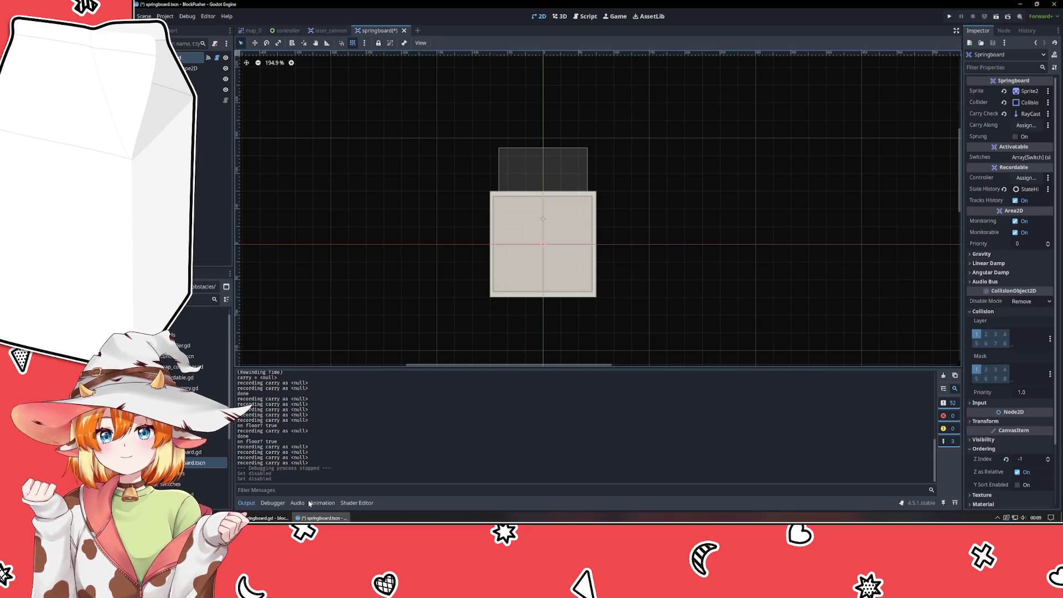
{"action": "key", "text": "alt+Tab"}
{"action": "key", "text": "alt+Tab"}
{"action": "key", "text": "alt+Tab"}
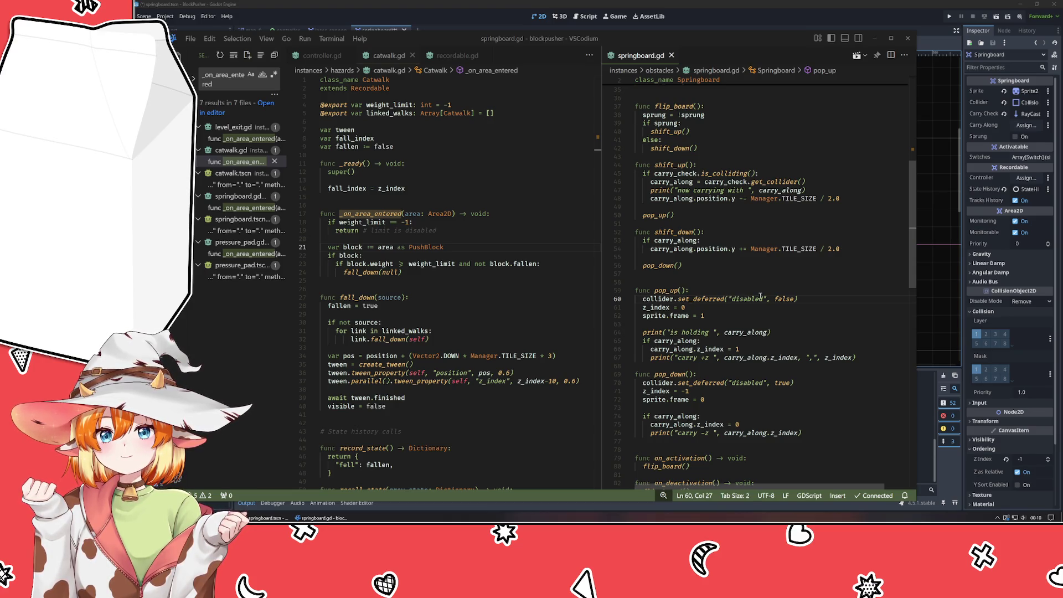
{"action": "left_click", "coordinate": [799, 301]}
Comment out pop_up's set_deferred line and start a new collider property line beneath it.
{"action": "key", "text": "ctrl+slash"}
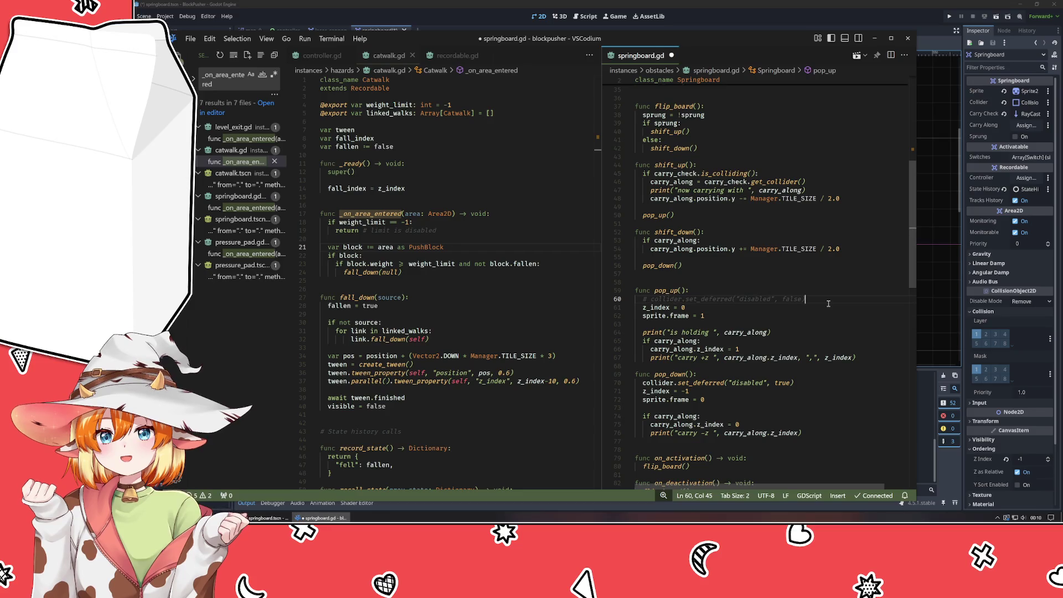
{"action": "key", "text": "Return"}
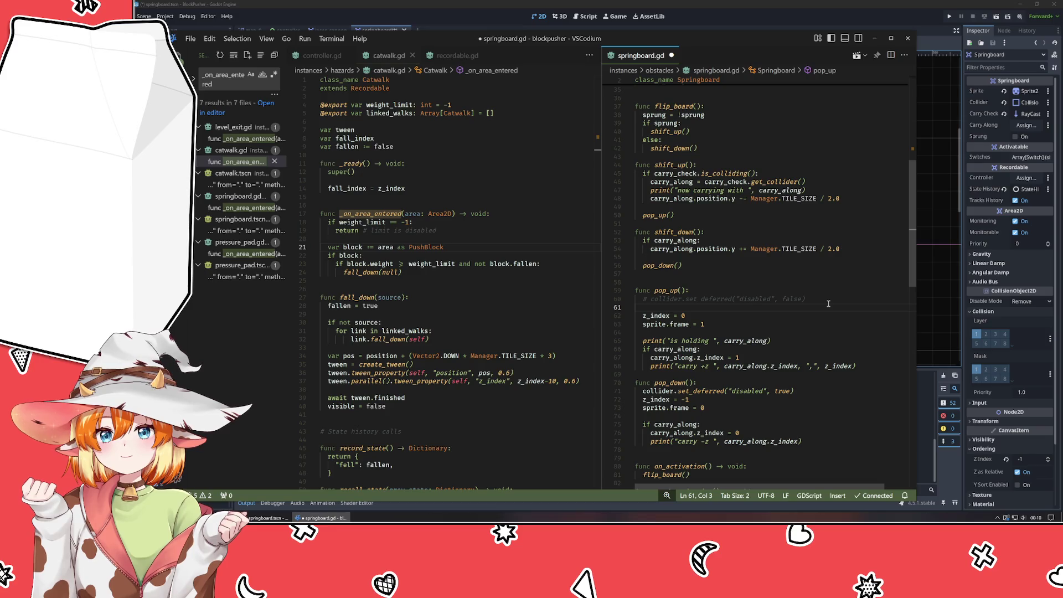
{"action": "type", "text": "collider"}
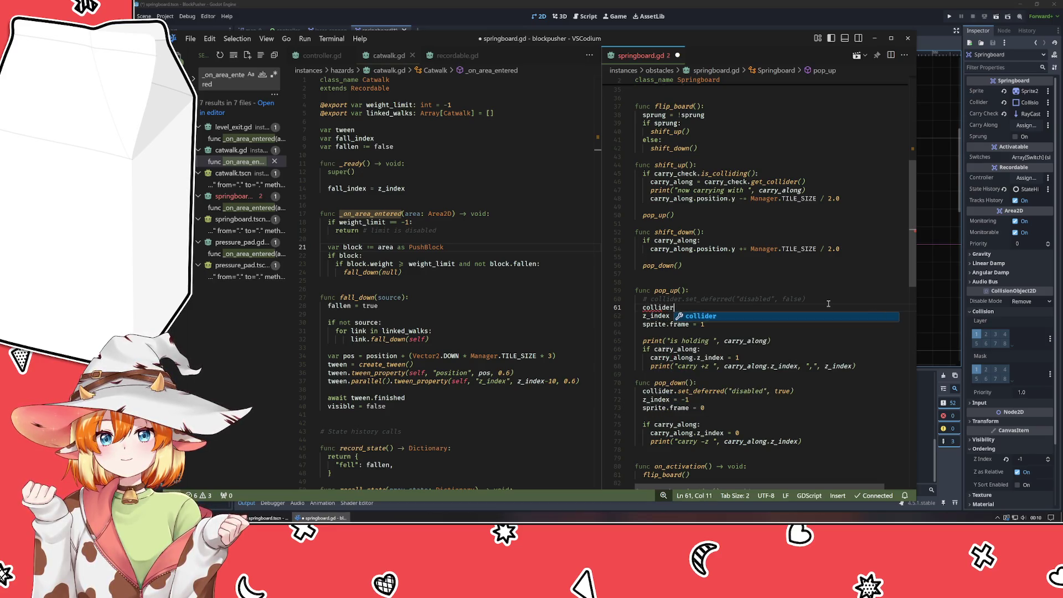
{"action": "type", "text": "."}
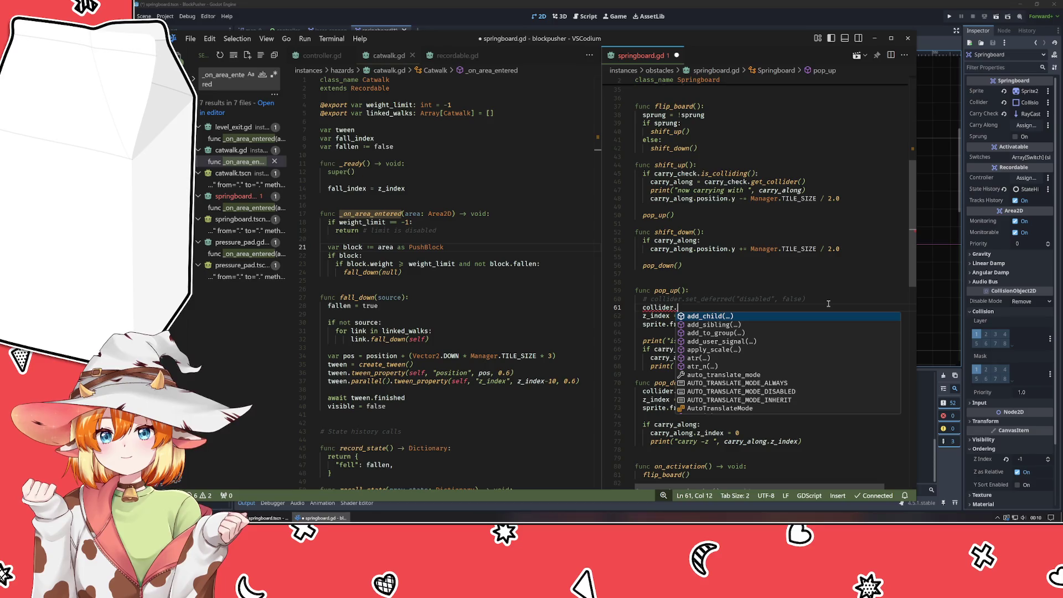
{"action": "type", "text": "colli"}
{"action": "key", "text": "BackSpace"}
{"action": "key", "text": "BackSpace"}
{"action": "key", "text": "BackSpace"}
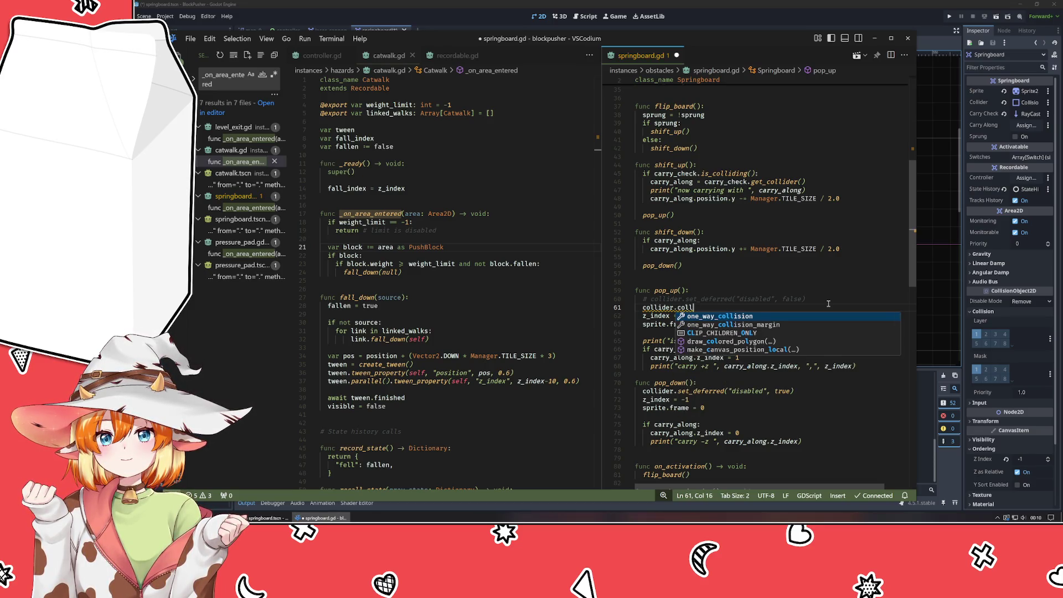
{"action": "type", "text": "lay"}
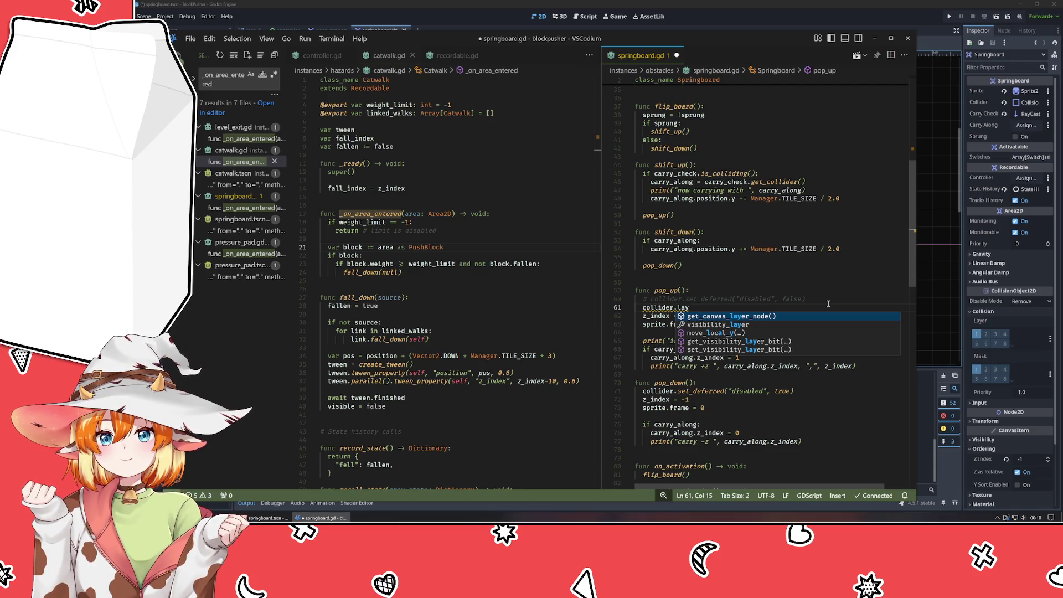
{"action": "key", "text": "BackSpace"}
{"action": "key", "text": "BackSpace"}
{"action": "key", "text": "BackSpace"}
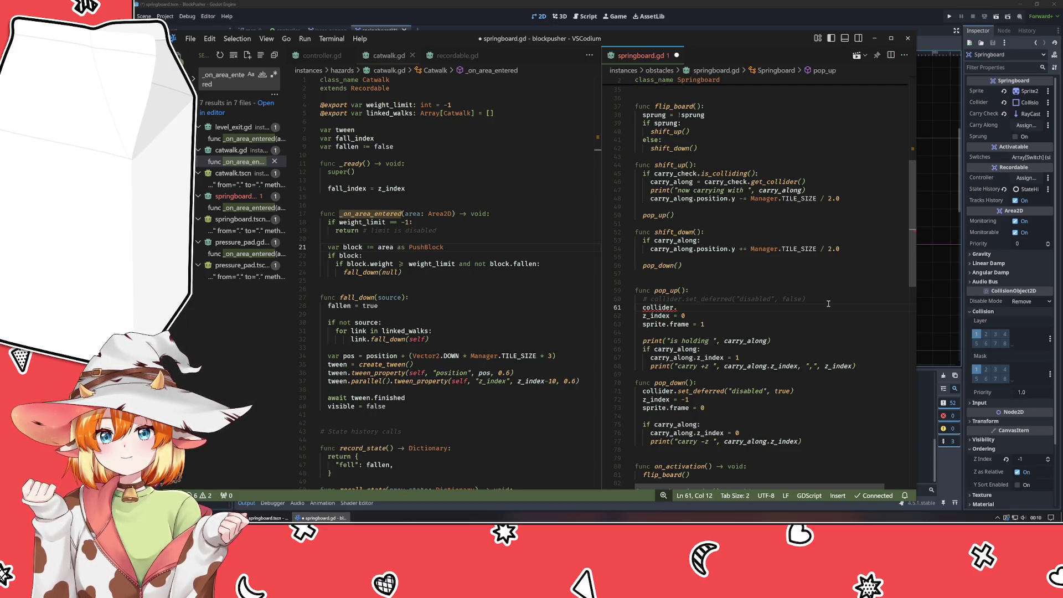
{"action": "key", "text": "ctrl+space"}
{"action": "key", "text": "Escape"}
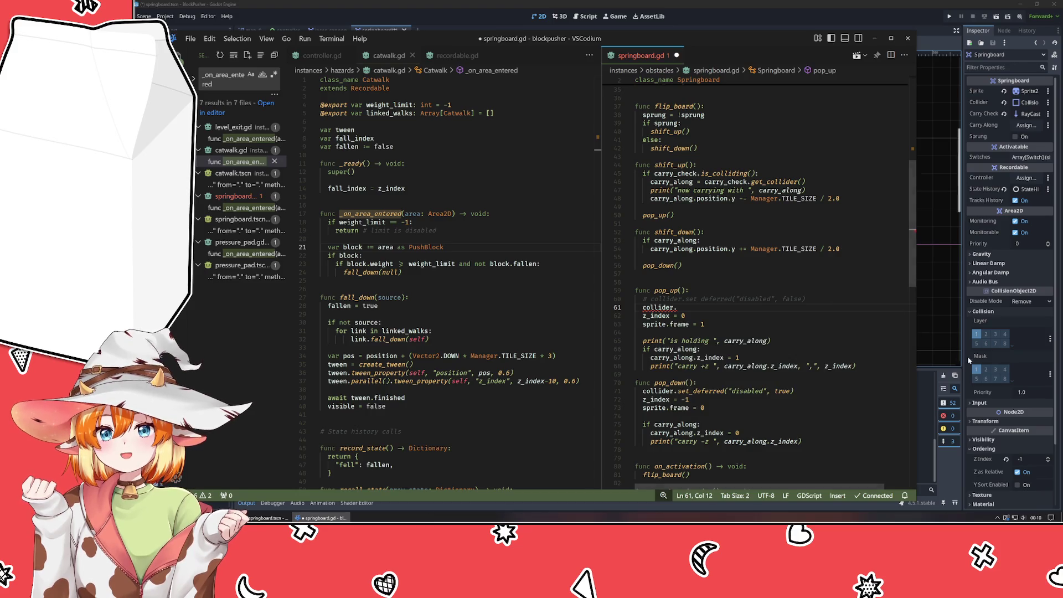
Copy the Collision Layer property path from Godot and write collider.collision_layer = 1 in pop_up.
{"action": "left_click", "coordinate": [983, 329]}
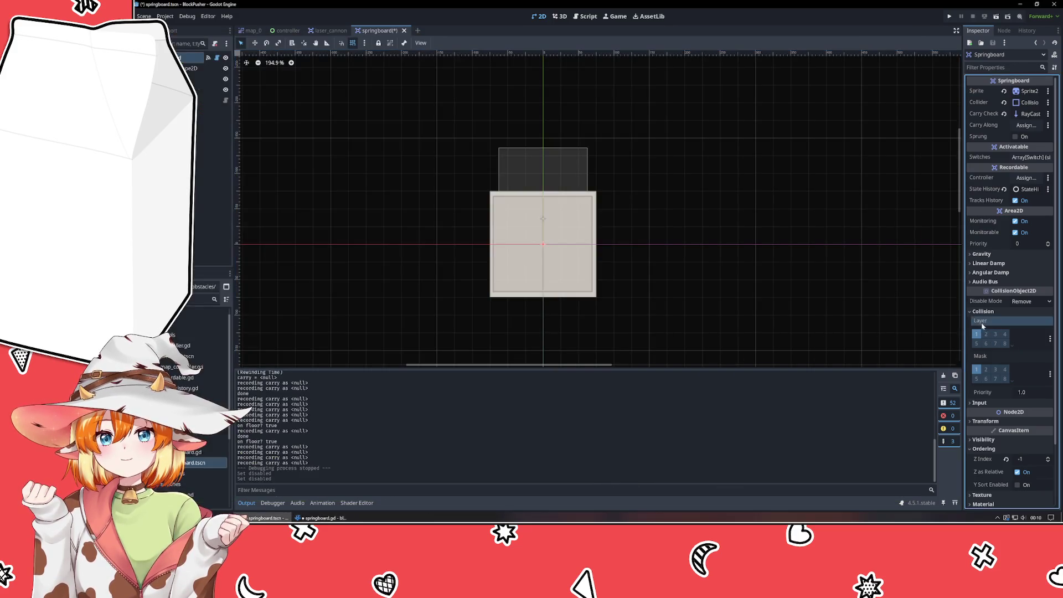
{"action": "right_click", "coordinate": [981, 321]}
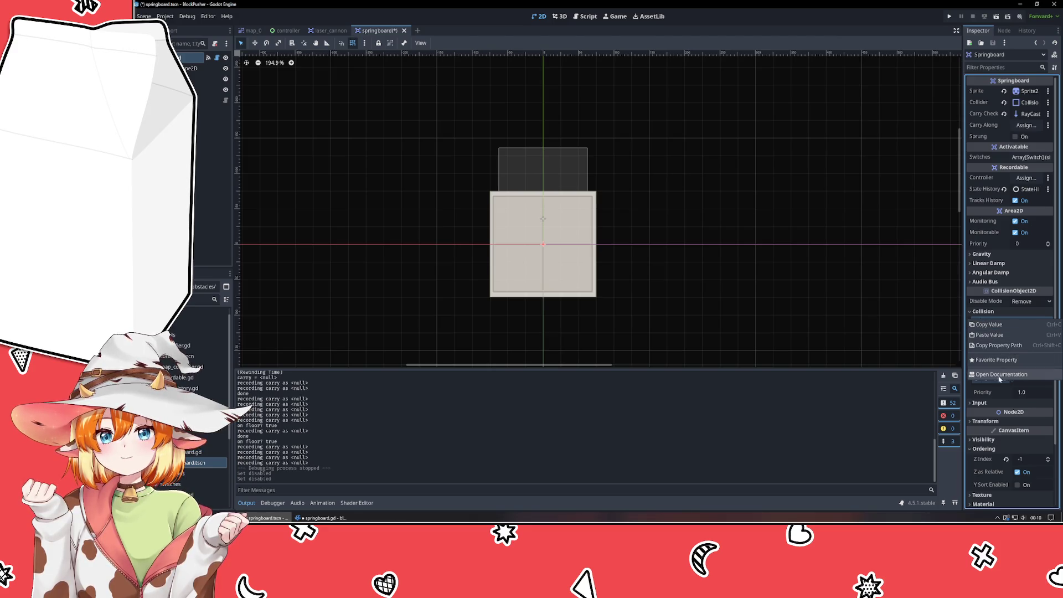
{"action": "left_click", "coordinate": [995, 349]}
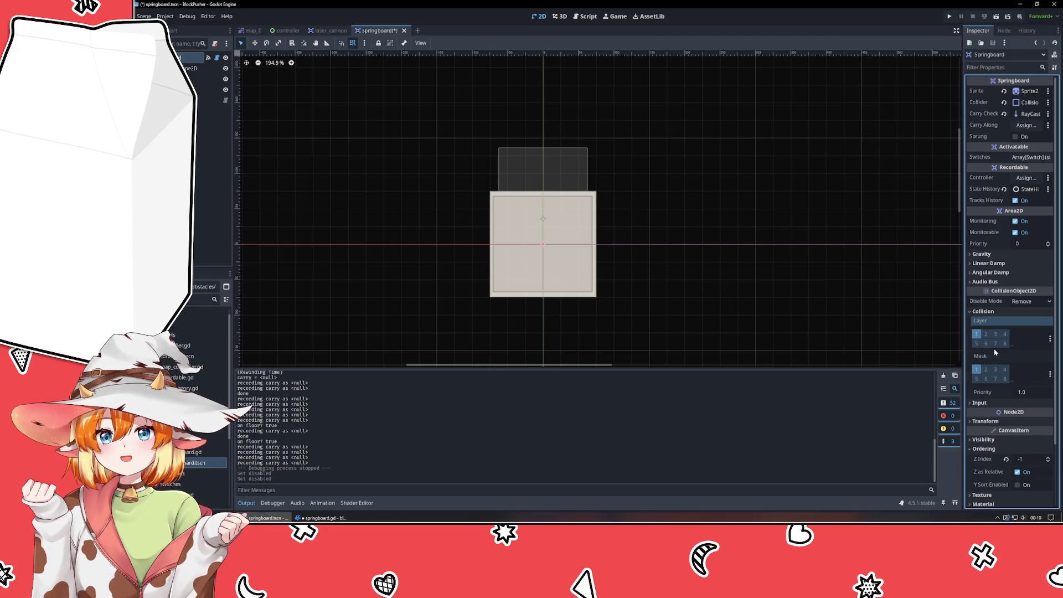
{"action": "key", "text": "alt+Tab"}
{"action": "type", "text": "collision_layer"}
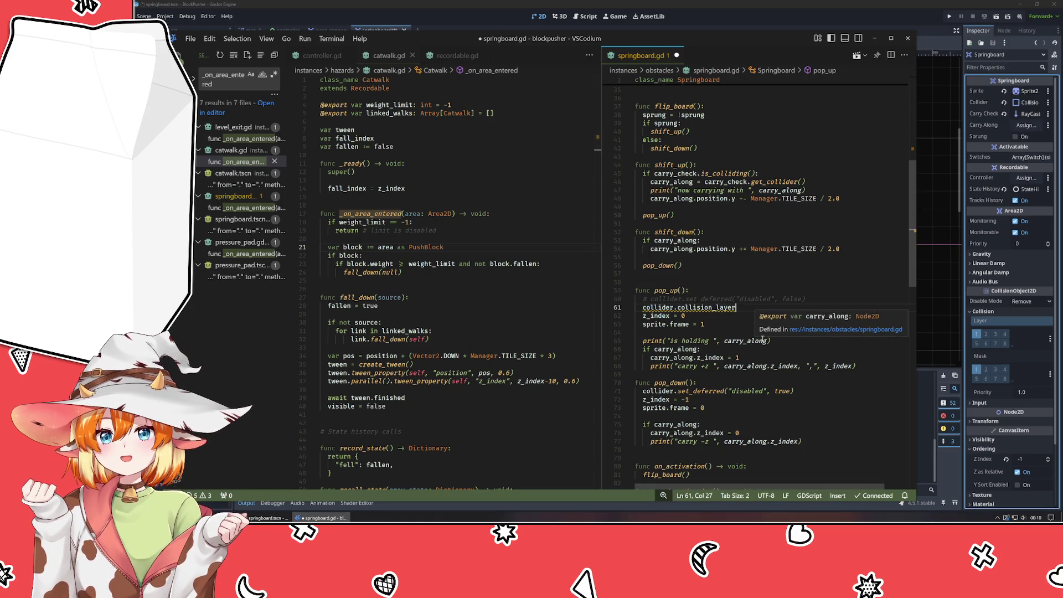
{"action": "type", "text": "."}
{"action": "key", "text": "BackSpace"}
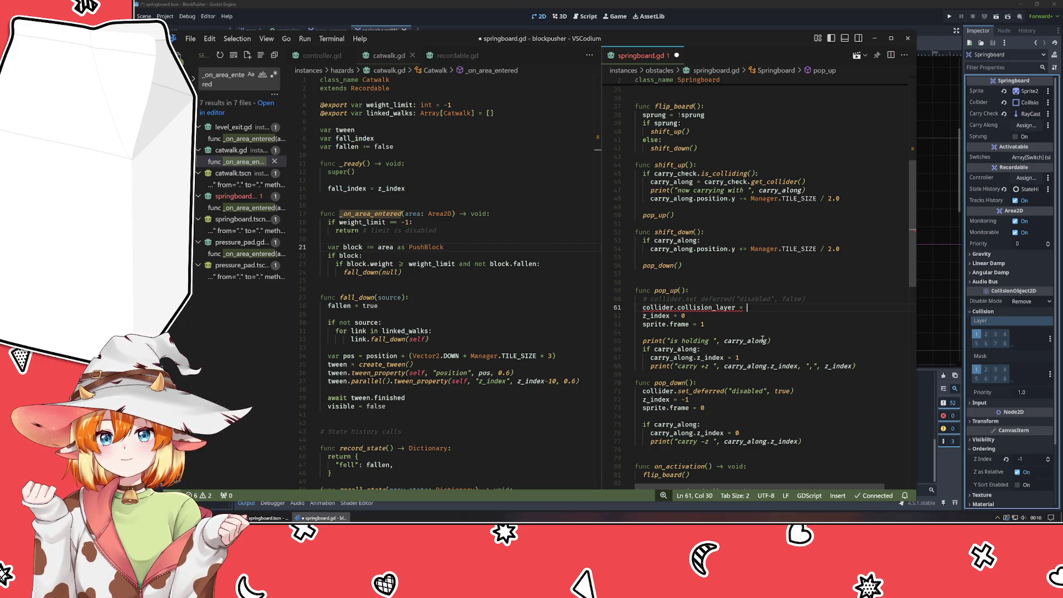
{"action": "type", "text": "1"}
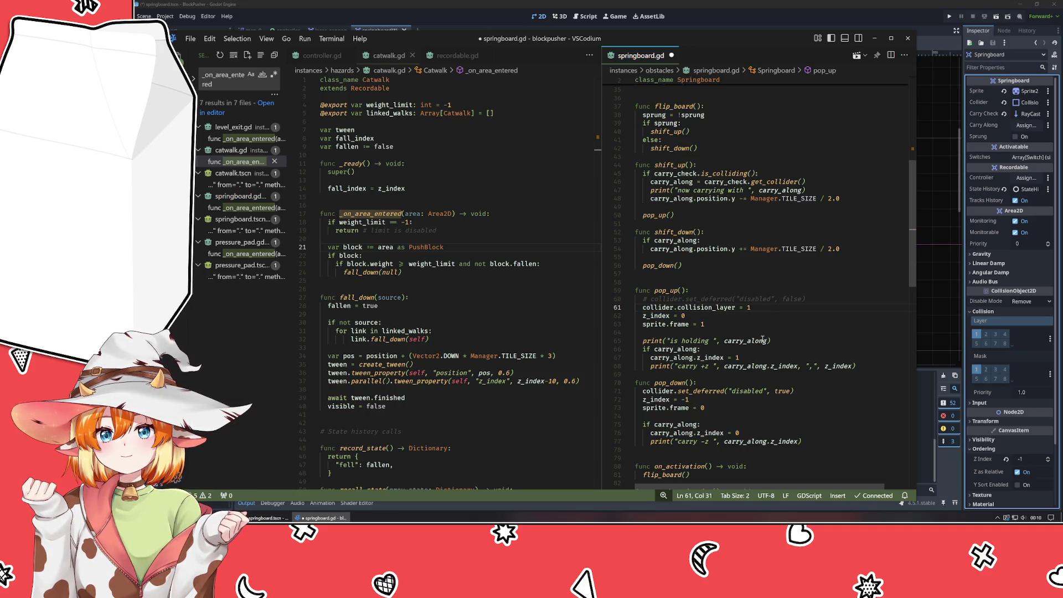
In pop_down, comment out set_deferred, add collider.collision_layer = 0, and save springboard.gd.
{"action": "key", "text": "shift+Home"}
{"action": "key", "text": "ctrl+c"}
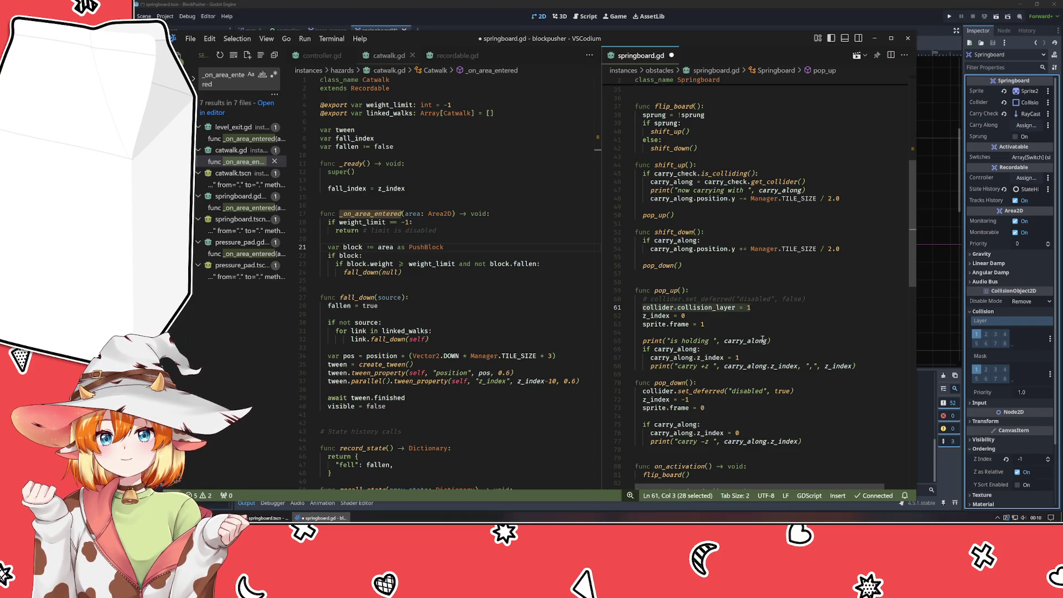
{"action": "left_click", "coordinate": [809, 391]}
{"action": "key", "text": "ctrl+slash"}
{"action": "key", "text": "Return"}
{"action": "key", "text": "ctrl+v"}
{"action": "key", "text": "BackSpace"}
{"action": "type", "text": "0"}
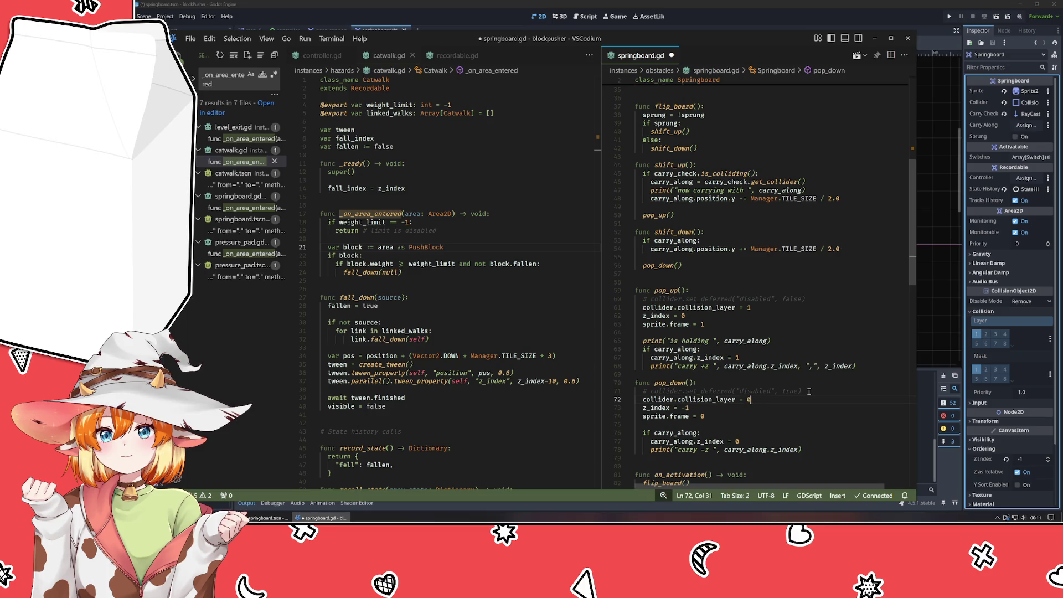
{"action": "key", "text": "ctrl+s"}
Run the game in Godot to test the change, close it, and return to the script.
{"action": "scroll", "coordinate": [810, 392], "scroll_direction": "down", "scroll_amount": 8}
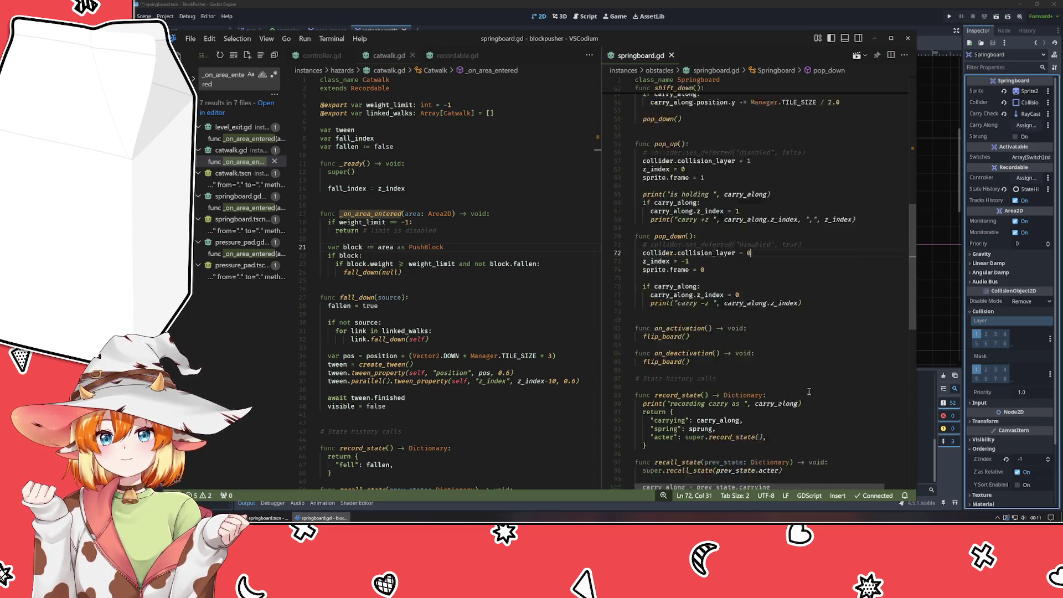
{"action": "scroll", "coordinate": [810, 391], "scroll_direction": "down", "scroll_amount": 6}
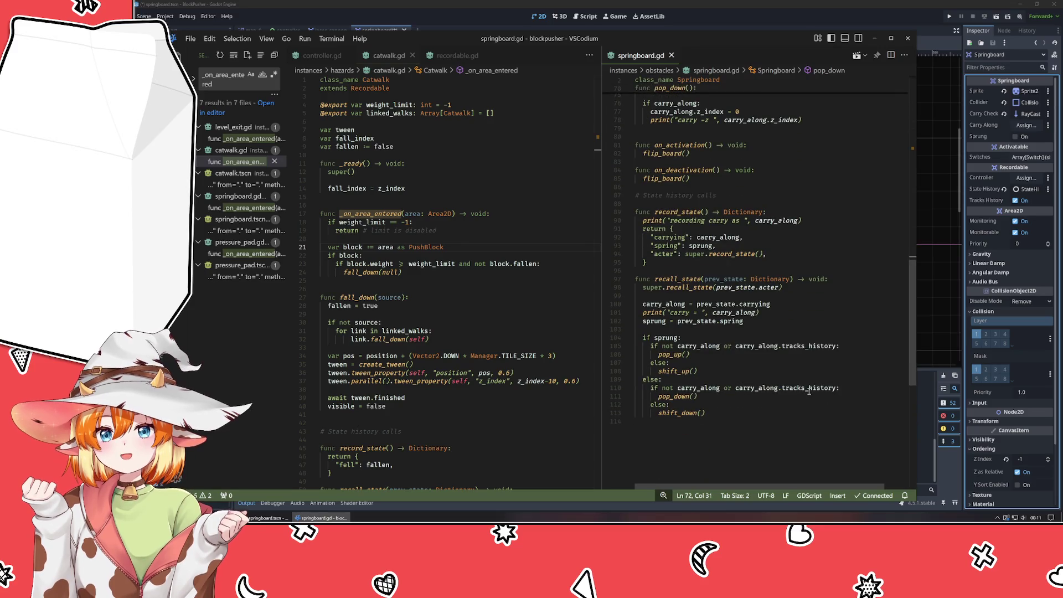
{"action": "left_click", "coordinate": [767, 10]}
{"action": "key", "text": "F5"}
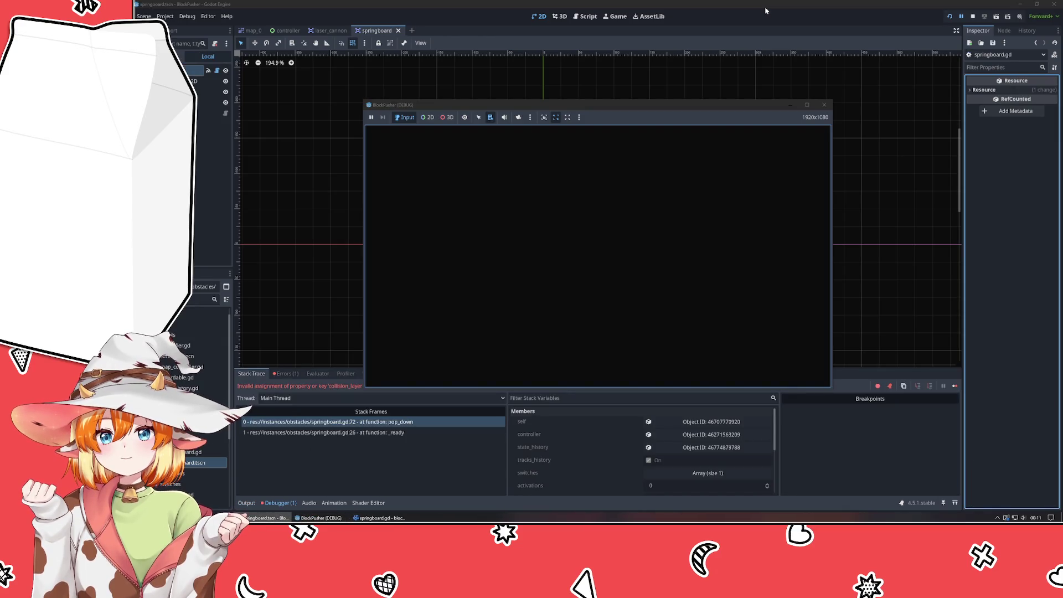
{"action": "left_click", "coordinate": [823, 105]}
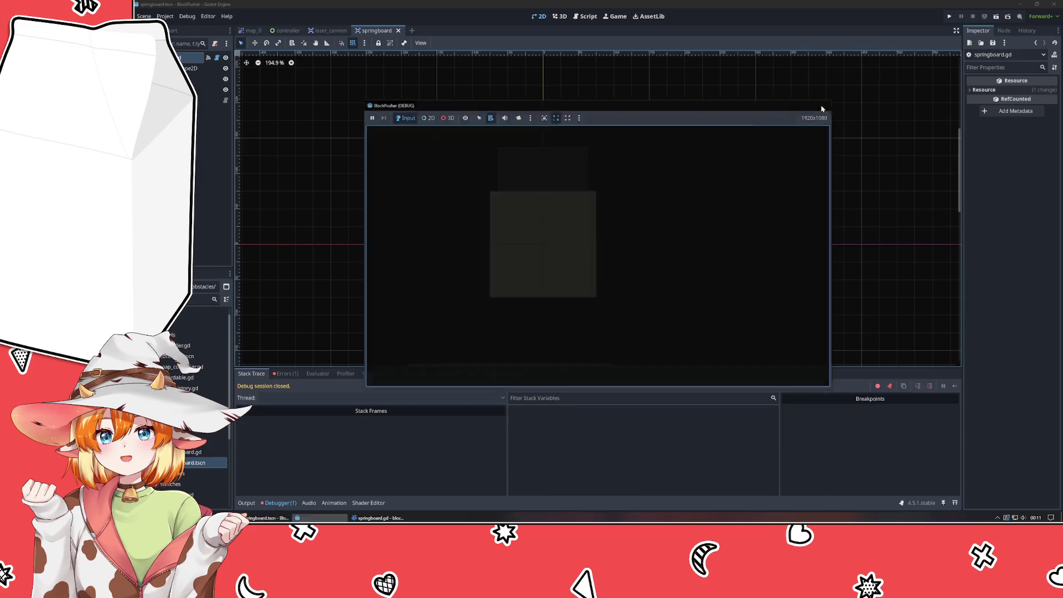
{"action": "left_click", "coordinate": [322, 518]}
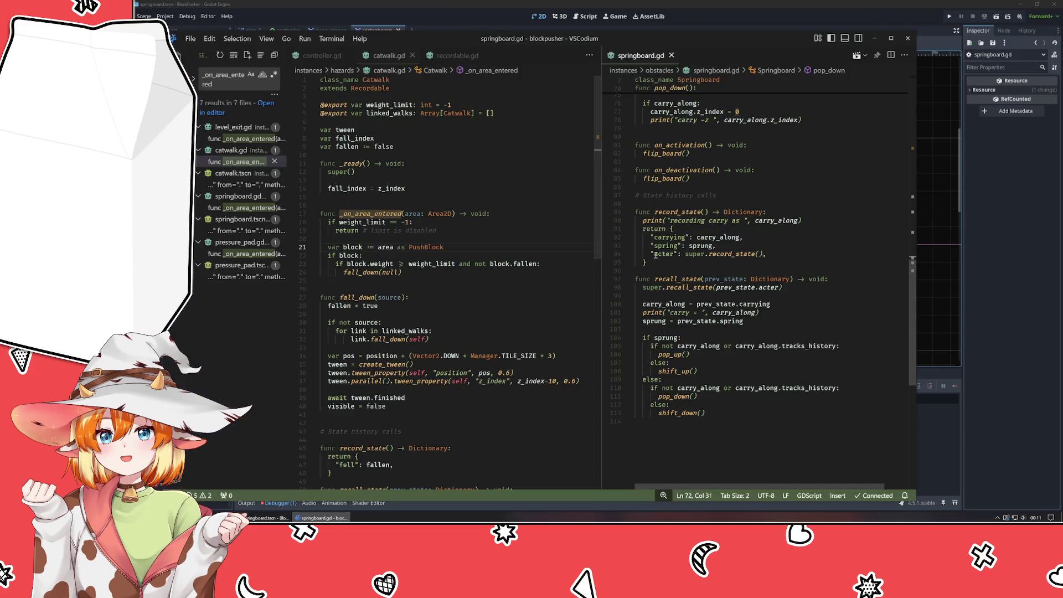
Delete 'collider.' from the collision_layer lines in pop_down and pop_up.
{"action": "scroll", "coordinate": [664, 260], "scroll_direction": "up", "scroll_amount": 3}
{"action": "double_click", "coordinate": [665, 144]}
{"action": "key", "text": "Delete"}
{"action": "key", "text": "Delete"}
{"action": "scroll", "coordinate": [717, 256], "scroll_direction": "up", "scroll_amount": 5}
{"action": "double_click", "coordinate": [661, 161]}
{"action": "key", "text": "Delete"}
{"action": "key", "text": "Delete"}
{"action": "left_click", "coordinate": [662, 161]}
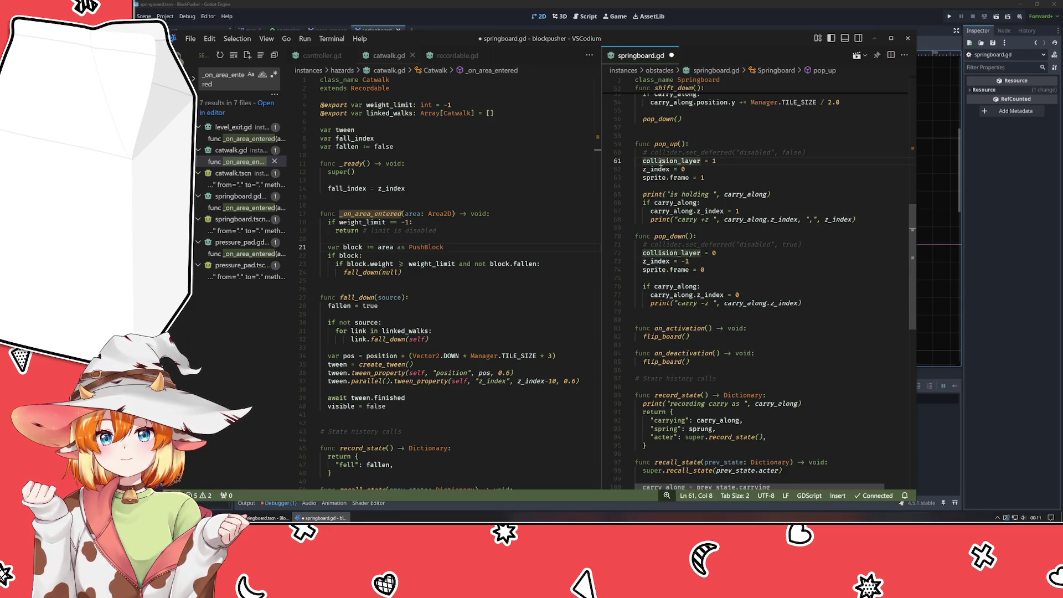
Show the Explorer file tree, save springboard.gd, and switch back to Godot.
{"action": "key", "text": "ctrl+q"}
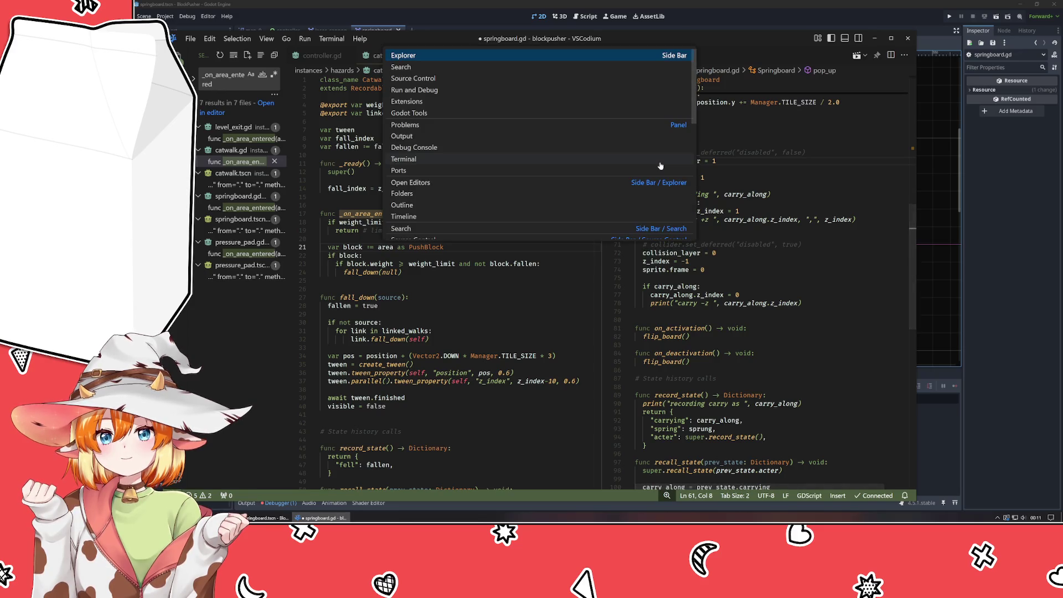
{"action": "key", "text": "Return"}
{"action": "left_click", "coordinate": [360, 196]}
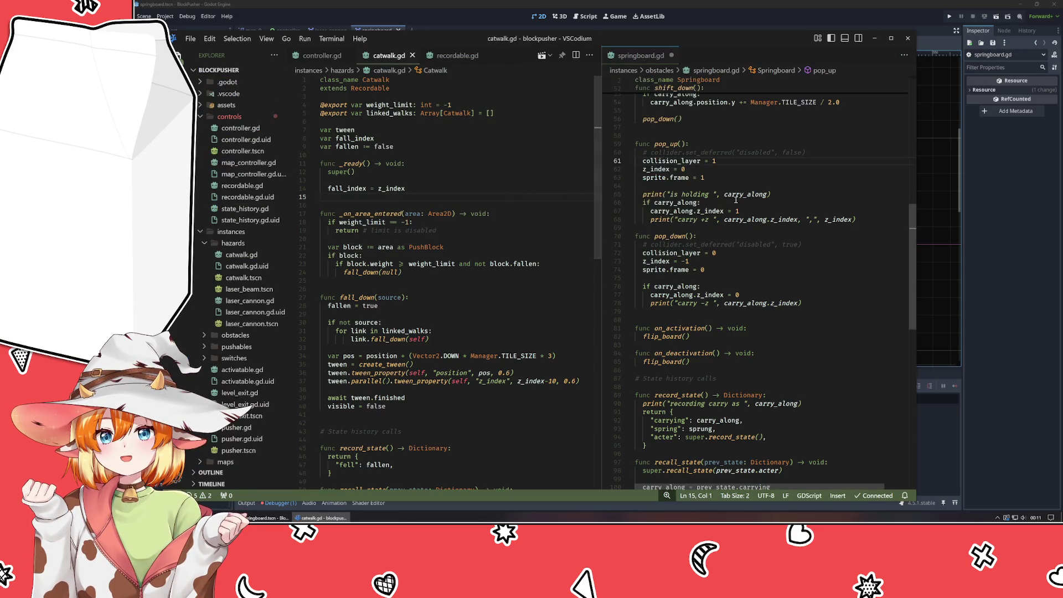
{"action": "left_click", "coordinate": [674, 160]}
{"action": "key", "text": "ctrl+b"}
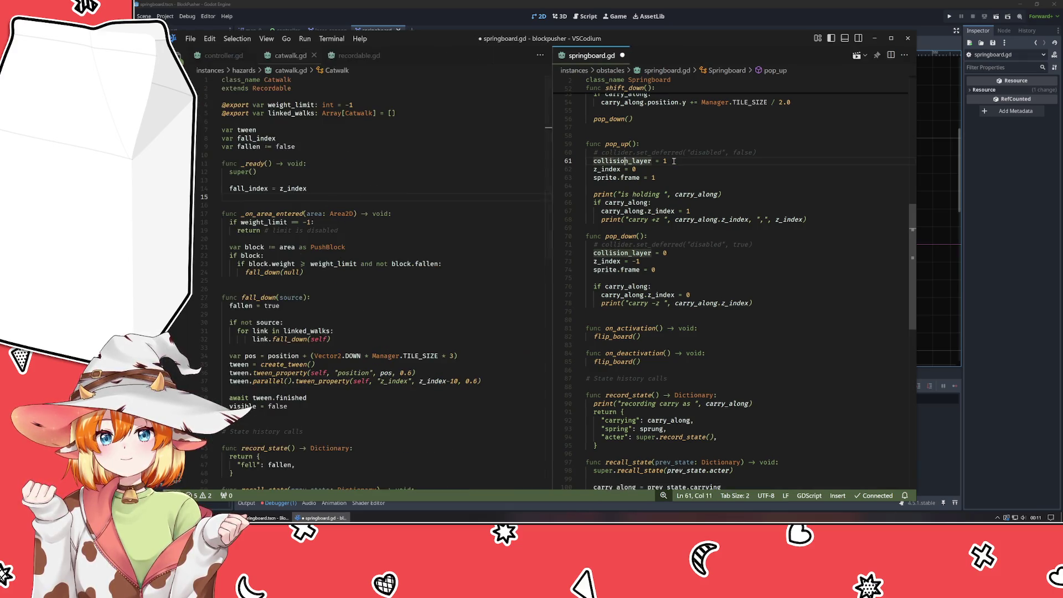
{"action": "key", "text": "ctrl+b"}
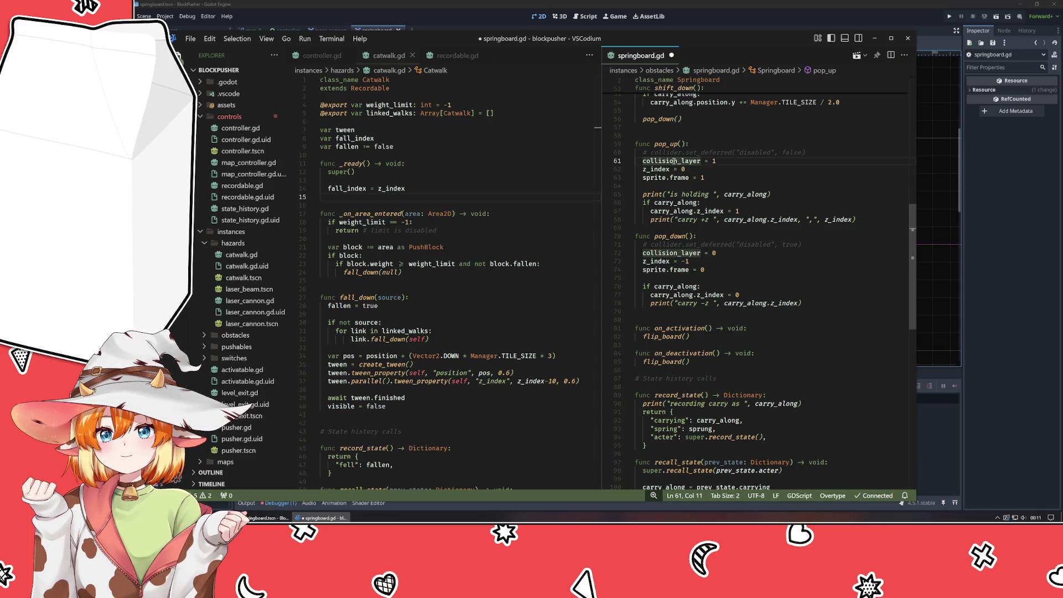
{"action": "key", "text": "ctrl+s"}
{"action": "left_click", "coordinate": [1011, 222]}
Playtest by stepping onto the switch and toward the springboard, then stop the game.
{"action": "key", "text": "F5"}
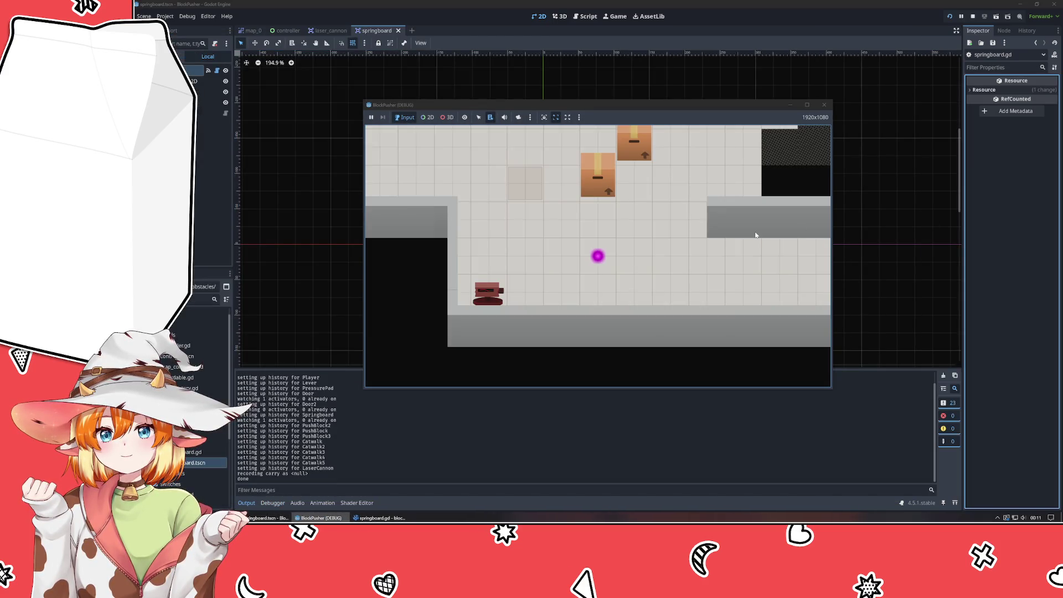
{"action": "key", "text": "Up"}
{"action": "key", "text": "Up"}
{"action": "key", "text": "Left"}
{"action": "key", "text": "Left"}
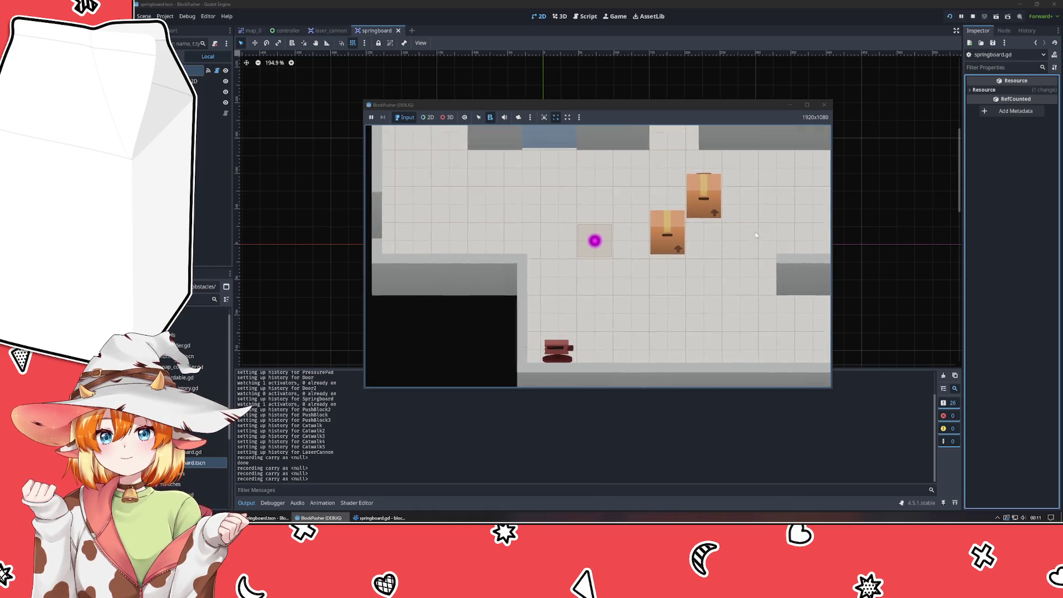
{"action": "key", "text": "Right"}
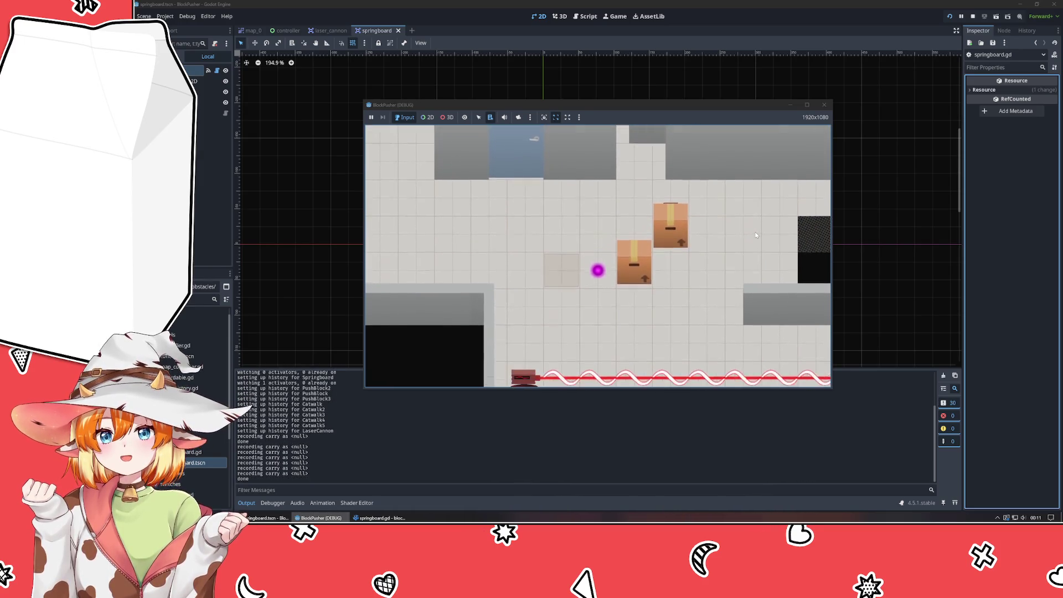
{"action": "key", "text": "Down"}
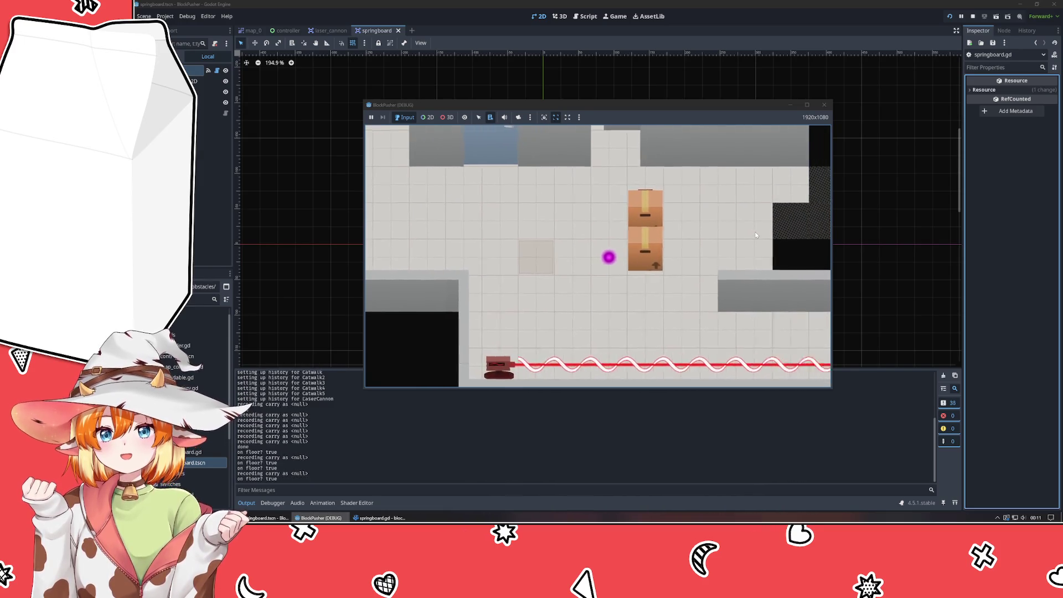
{"action": "key", "text": "Right"}
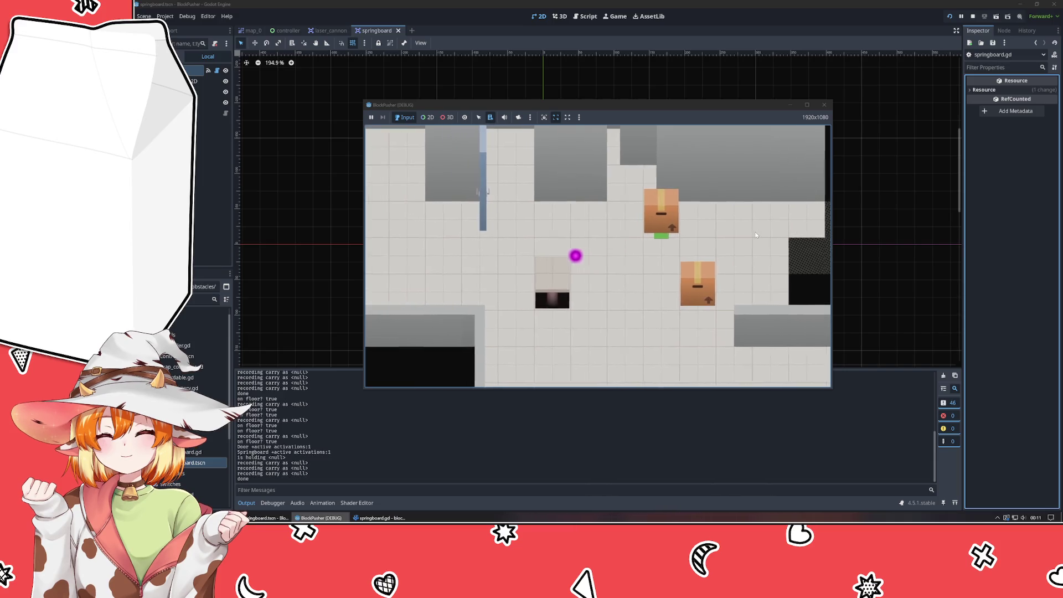
{"action": "key", "text": "s"}
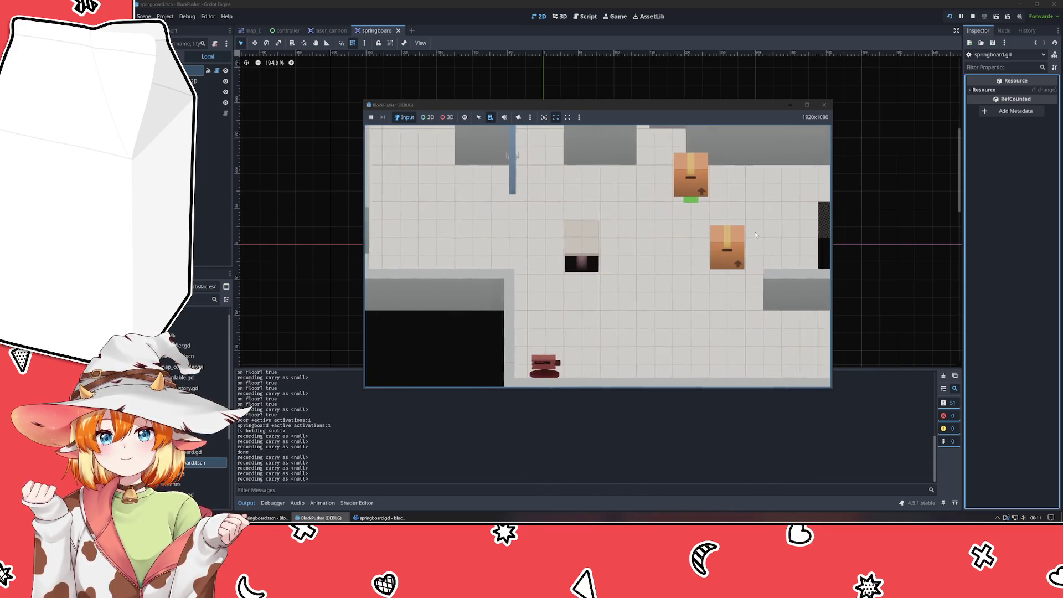
{"action": "key", "text": "a"}
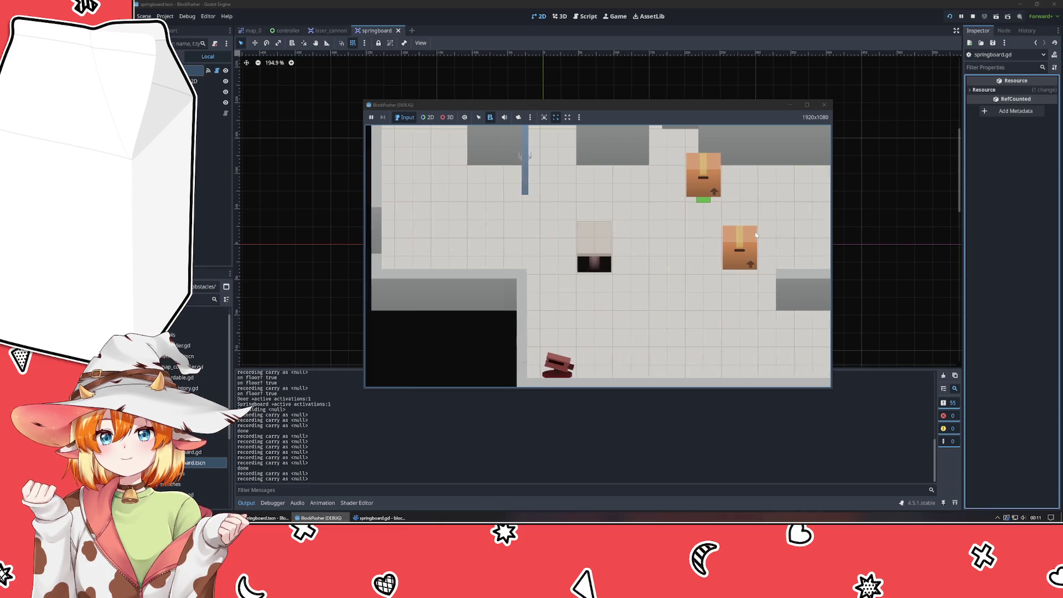
{"action": "key", "text": "d"}
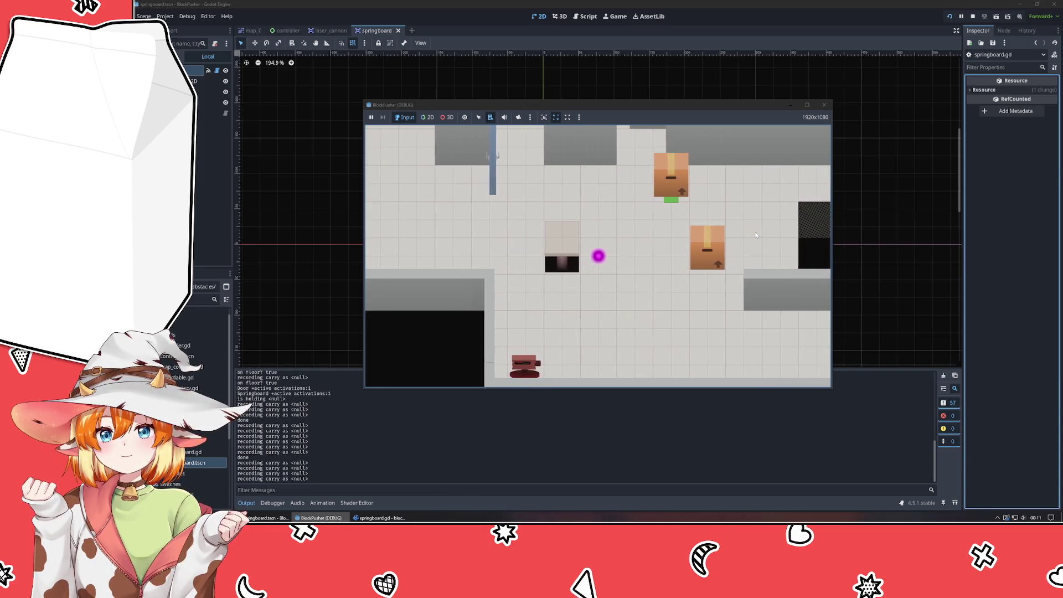
{"action": "left_click", "coordinate": [824, 104]}
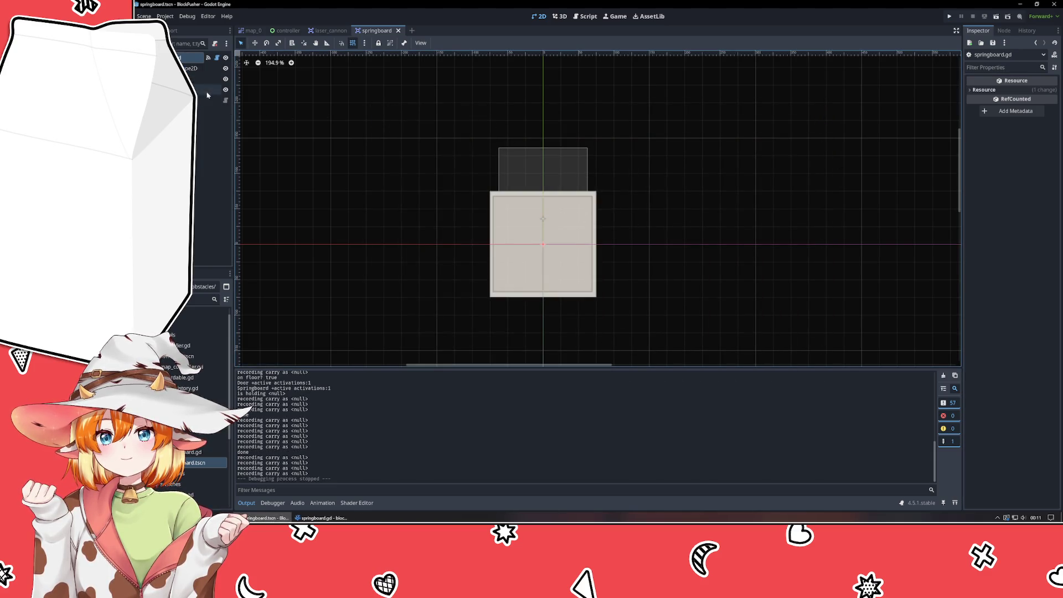
Enable the springboard's collision shape, rerun, and walk onto and off the springboard.
{"action": "left_click", "coordinate": [192, 69]}
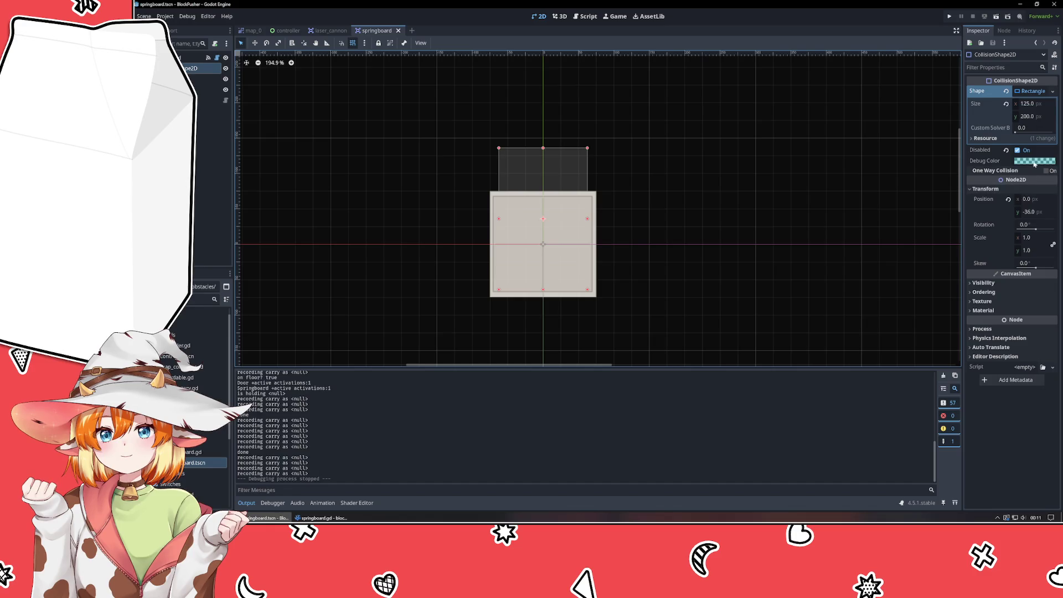
{"action": "left_click", "coordinate": [1018, 150]}
{"action": "key", "text": "F5"}
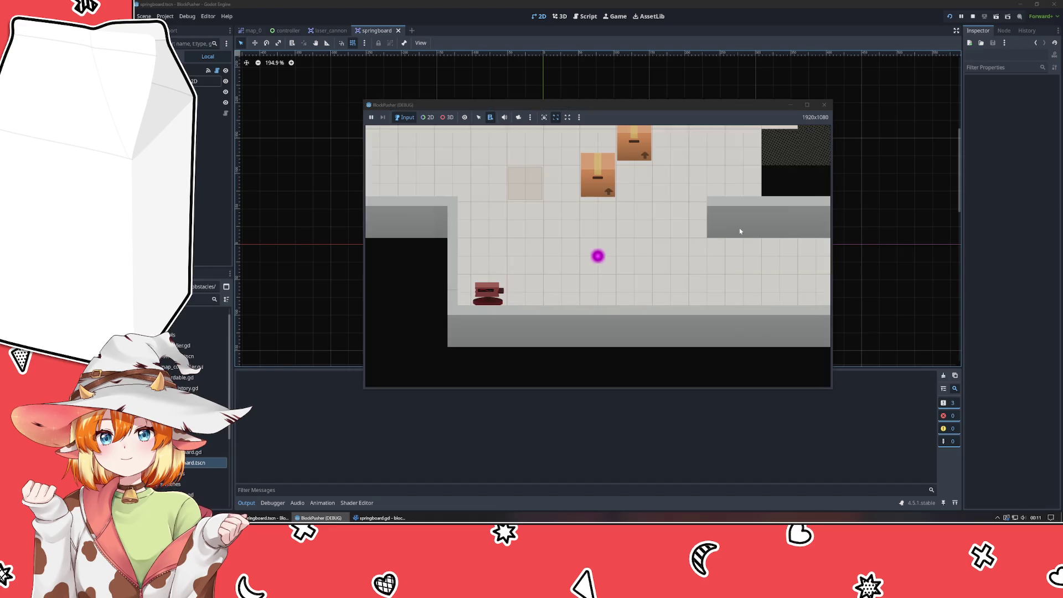
{"action": "key", "text": "Up"}
{"action": "key", "text": "Left"}
{"action": "key", "text": "Up"}
{"action": "key", "text": "Left"}
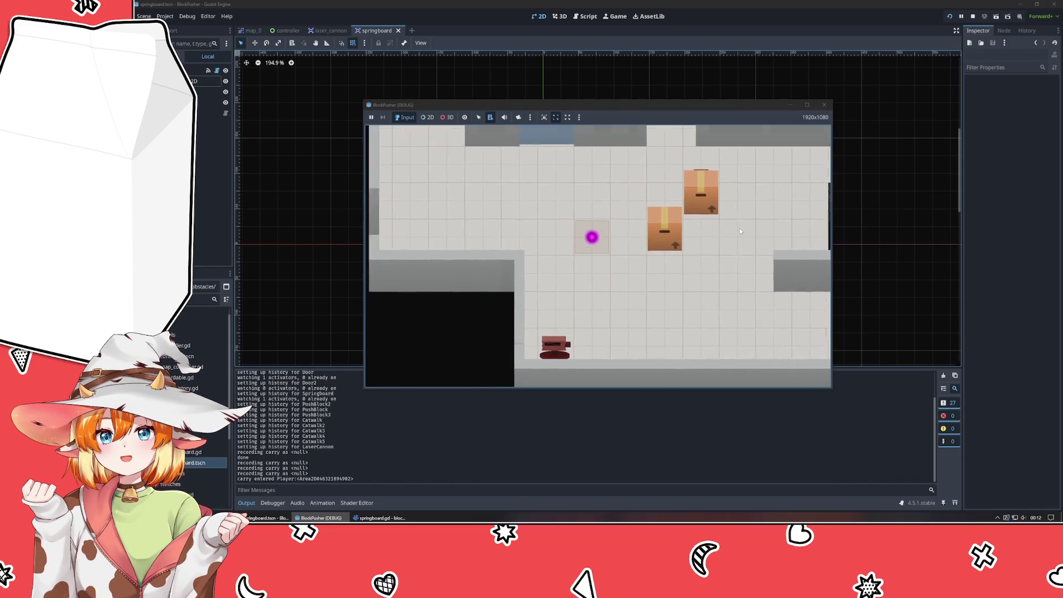
{"action": "key", "text": "Right"}
{"action": "key", "text": "Right"}
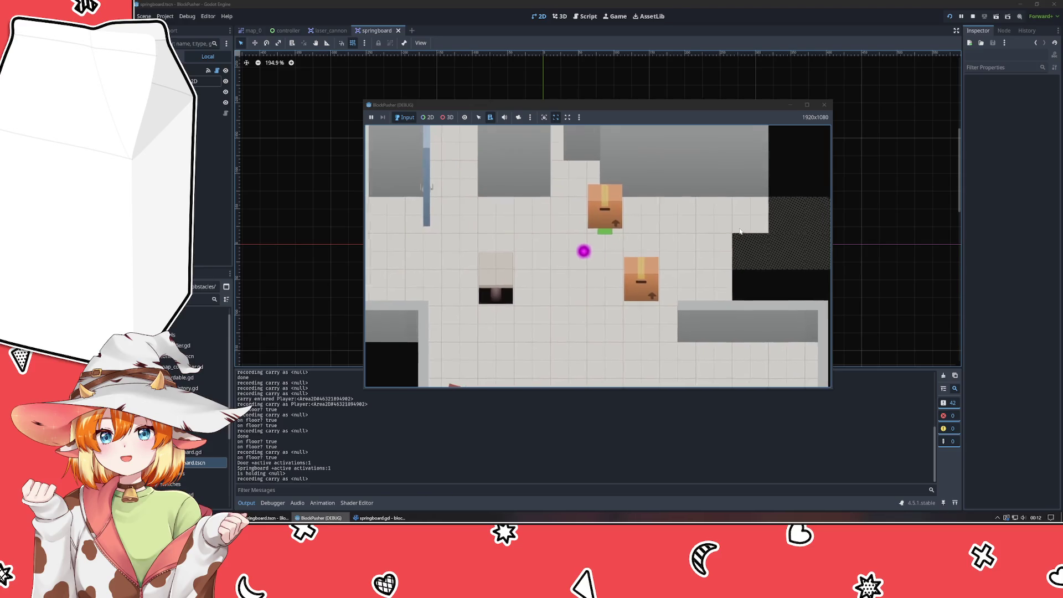
{"action": "key", "text": "Left"}
{"action": "key", "text": "Left"}
{"action": "key", "text": "Right"}
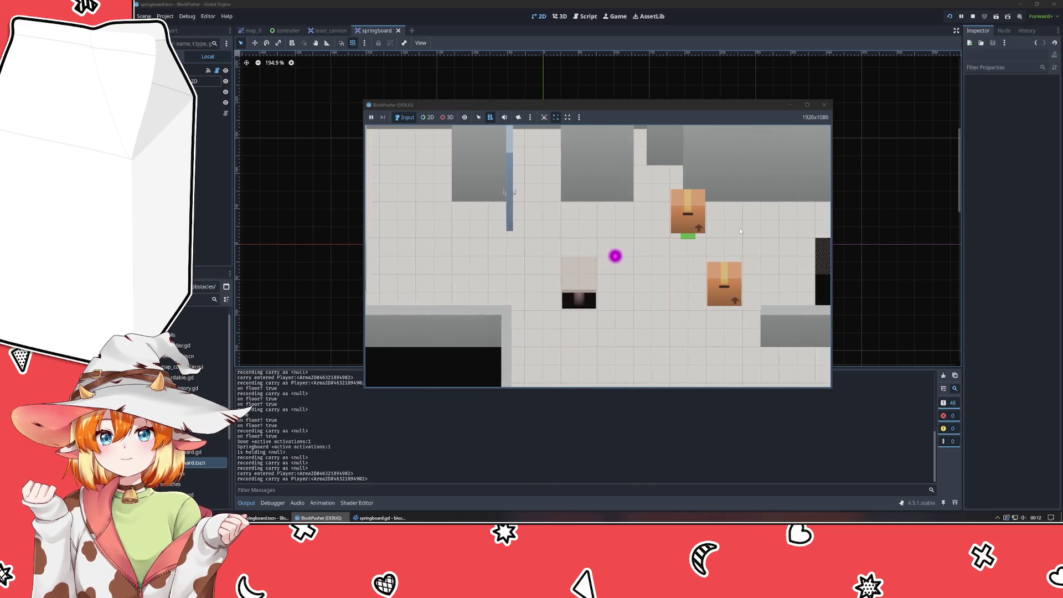
Move the player around past the door toward the boxes.
{"action": "key", "text": "Down"}
{"action": "key", "text": "Down"}
{"action": "key", "text": "Left"}
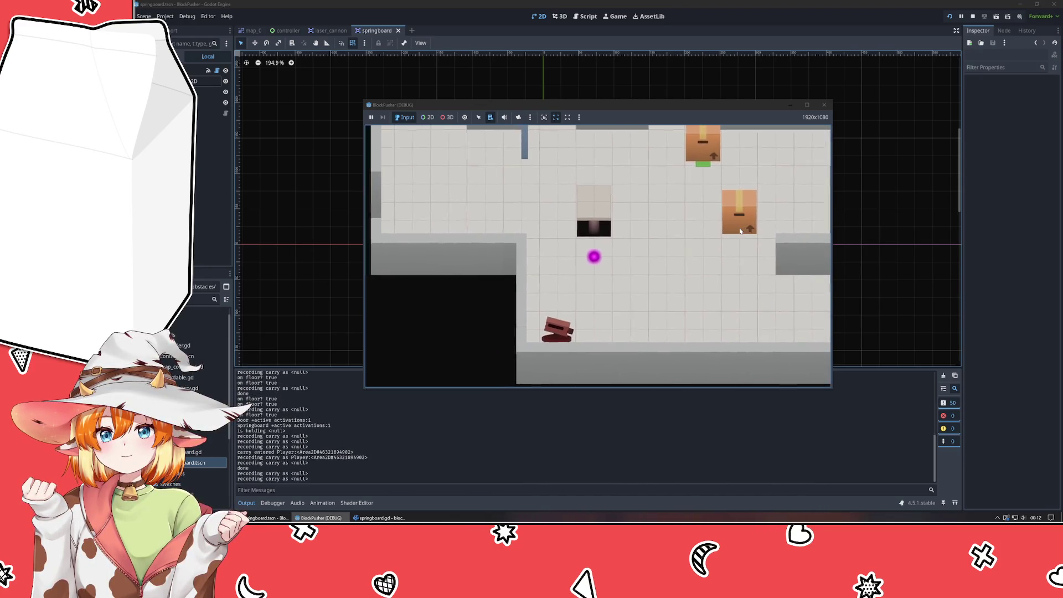
{"action": "key", "text": "Left"}
{"action": "key", "text": "Up"}
{"action": "key", "text": "Up"}
{"action": "key", "text": "Right"}
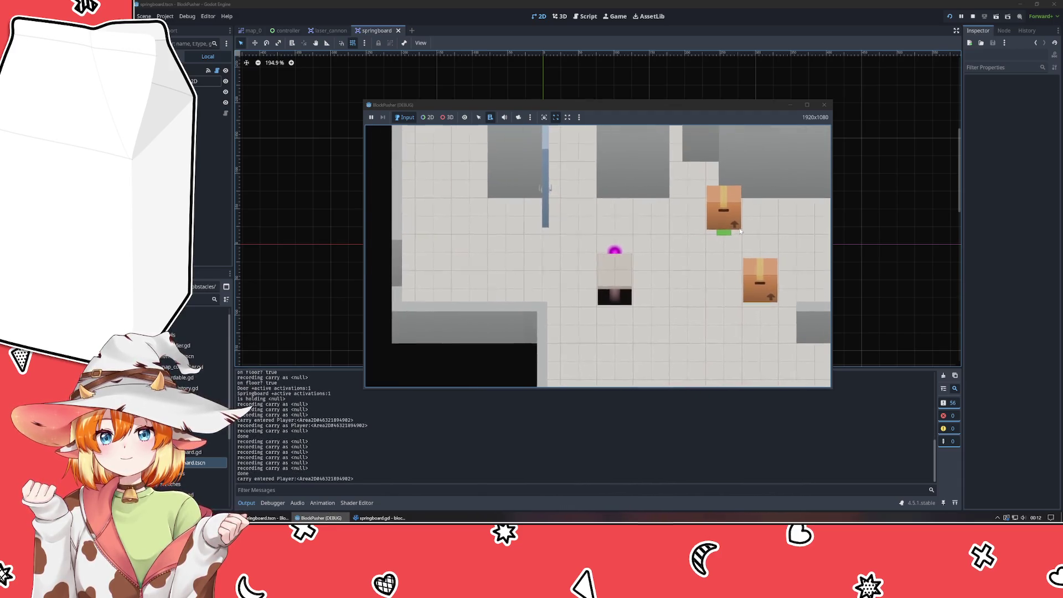
{"action": "key", "text": "Up"}
{"action": "key", "text": "Right"}
{"action": "key", "text": "Right"}
{"action": "key", "text": "Left"}
{"action": "key", "text": "Left"}
{"action": "key", "text": "Down"}
{"action": "key", "text": "Down"}
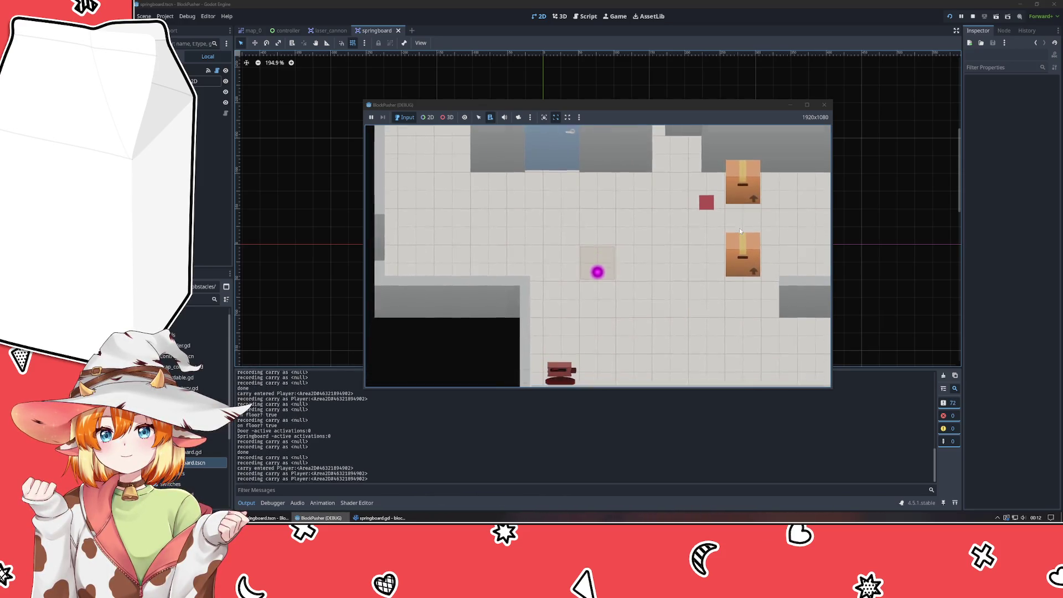
{"action": "key", "text": "Right"}
{"action": "key", "text": "Right"}
Push the lower and upper boxes left near the springboard, then stop the game.
{"action": "key", "text": "Right"}
{"action": "key", "text": "Up"}
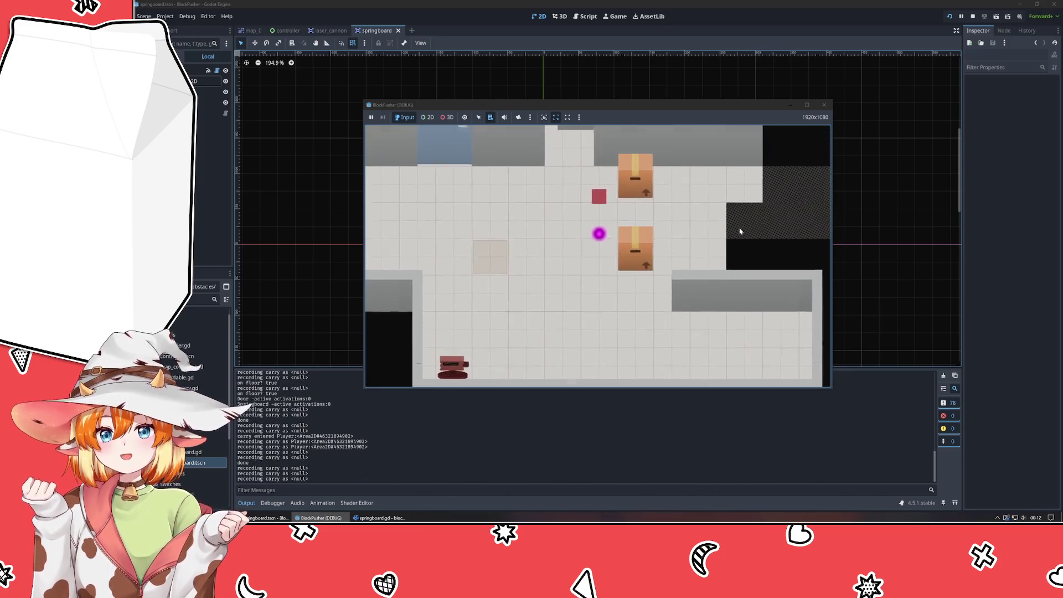
{"action": "key", "text": "Down"}
{"action": "key", "text": "Right"}
{"action": "key", "text": "Up"}
{"action": "key", "text": "Left"}
{"action": "key", "text": "Left"}
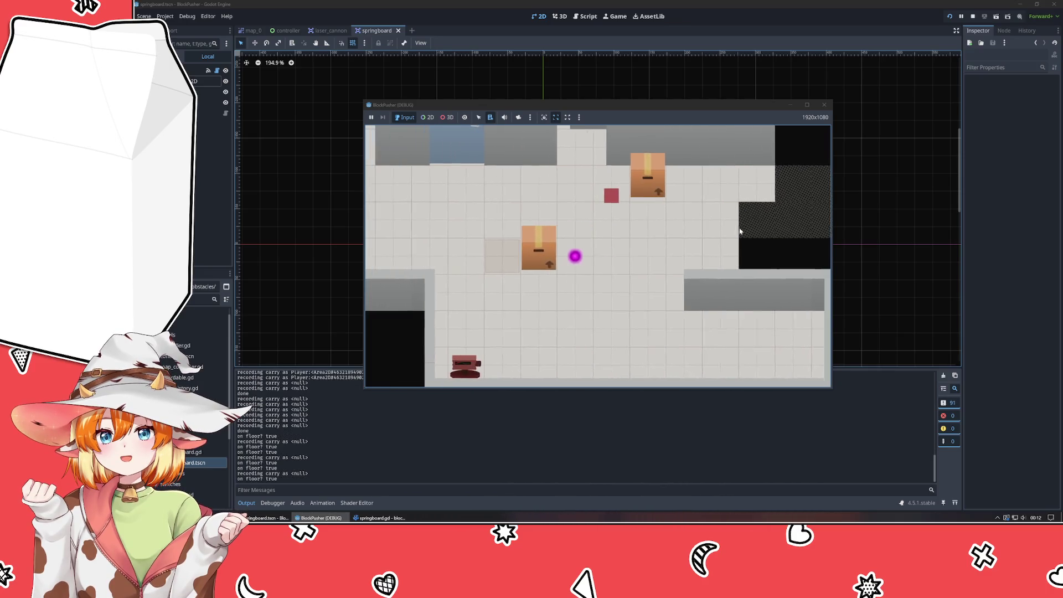
{"action": "key", "text": "Left"}
{"action": "key", "text": "Left"}
{"action": "key", "text": "Right"}
{"action": "key", "text": "Right"}
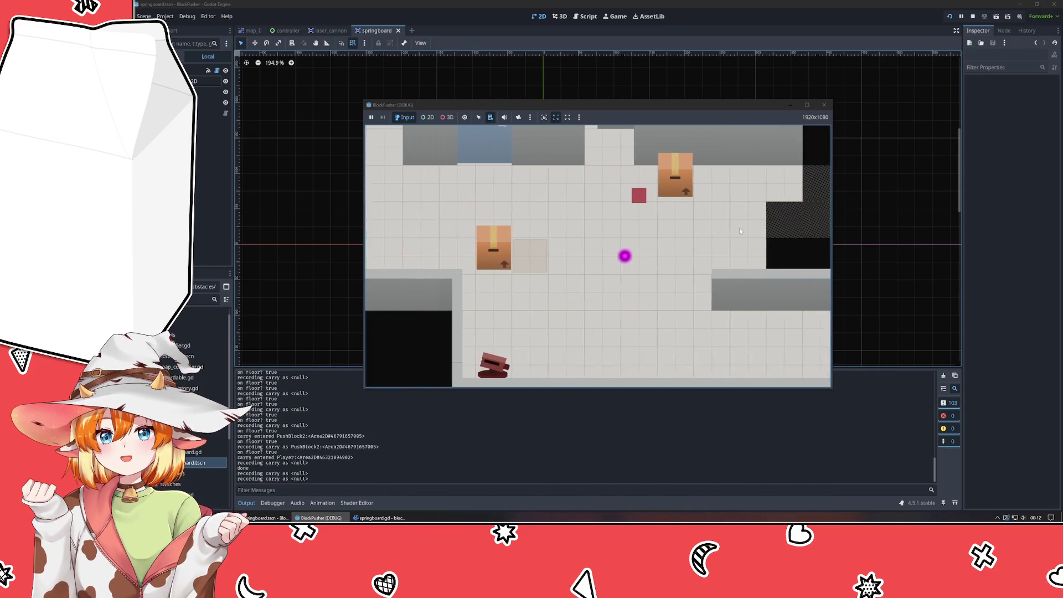
{"action": "key", "text": "Right"}
{"action": "key", "text": "Right"}
{"action": "key", "text": "Up"}
{"action": "key", "text": "Up"}
{"action": "key", "text": "Left"}
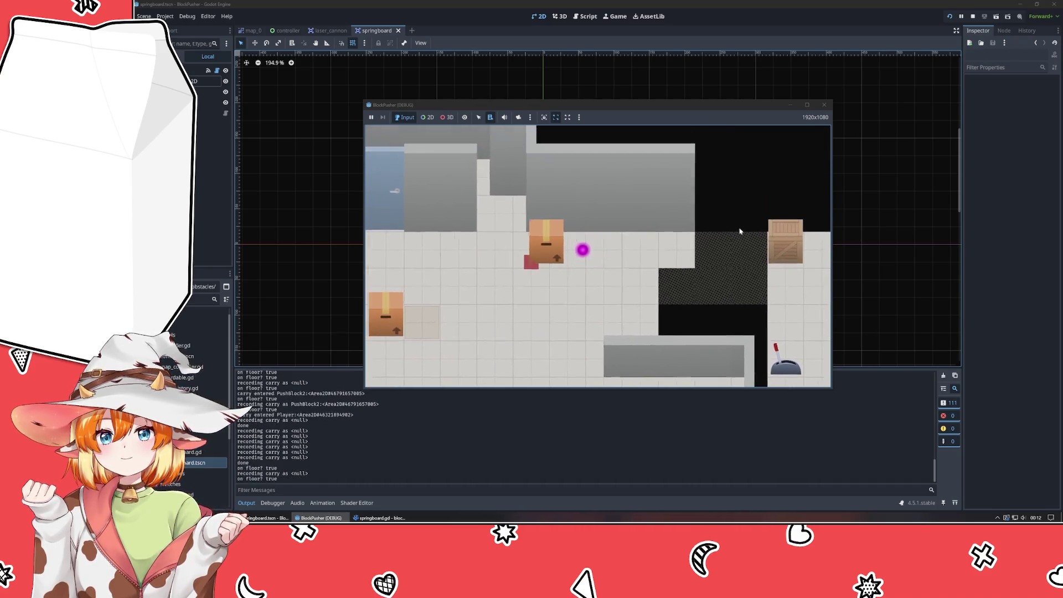
{"action": "key", "text": "Down"}
{"action": "key", "text": "Left"}
{"action": "key", "text": "Left"}
{"action": "key", "text": "Left"}
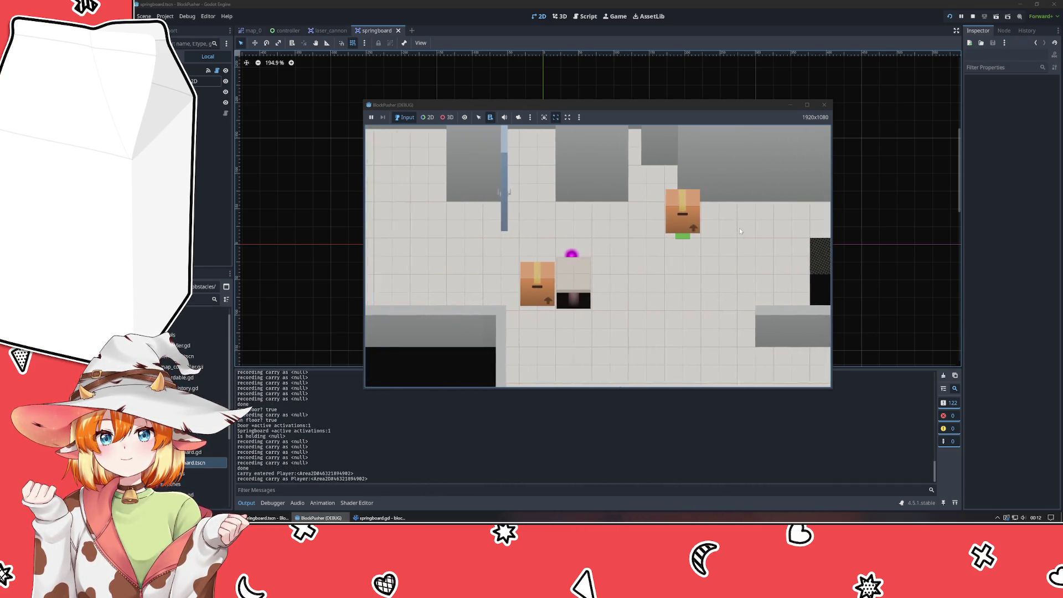
{"action": "key", "text": "Left"}
{"action": "key", "text": "Left"}
{"action": "key", "text": "Down"}
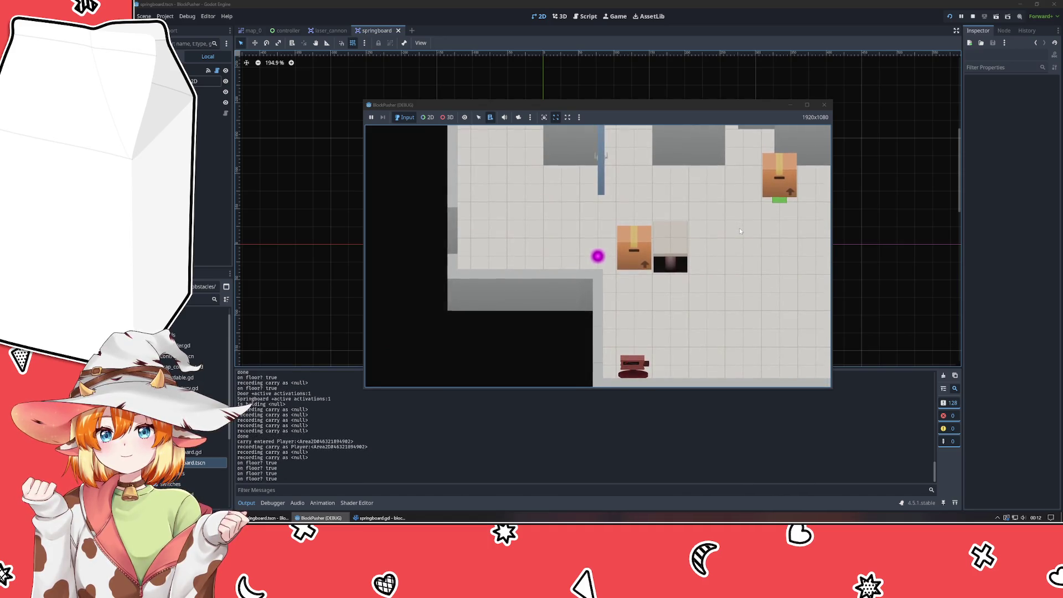
{"action": "left_click", "coordinate": [825, 106]}
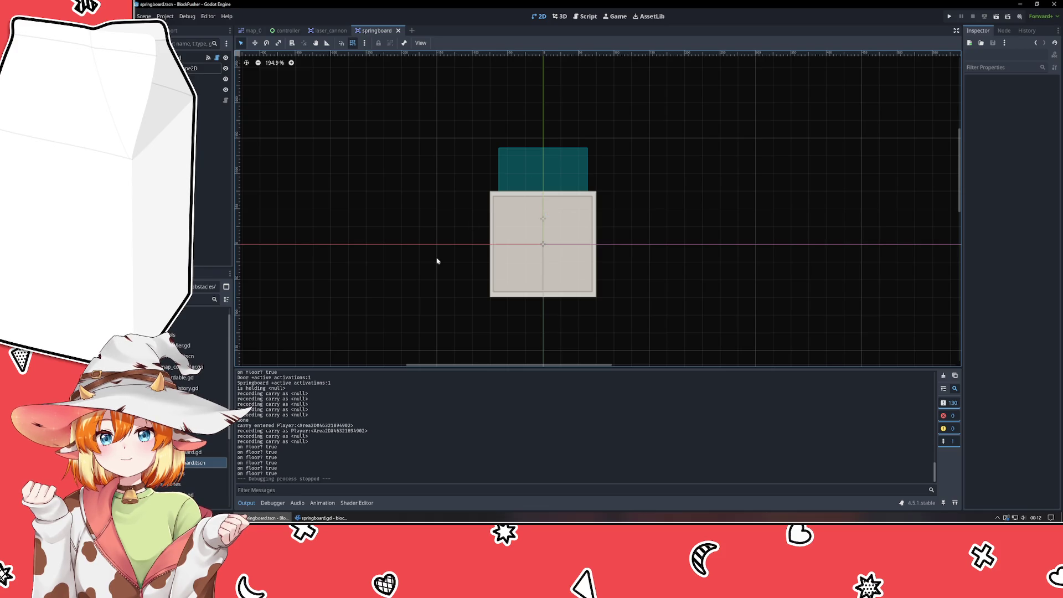
Delete the commented set_deferred lines in pop_up and pop_down of springboard.gd.
{"action": "left_click", "coordinate": [322, 518]}
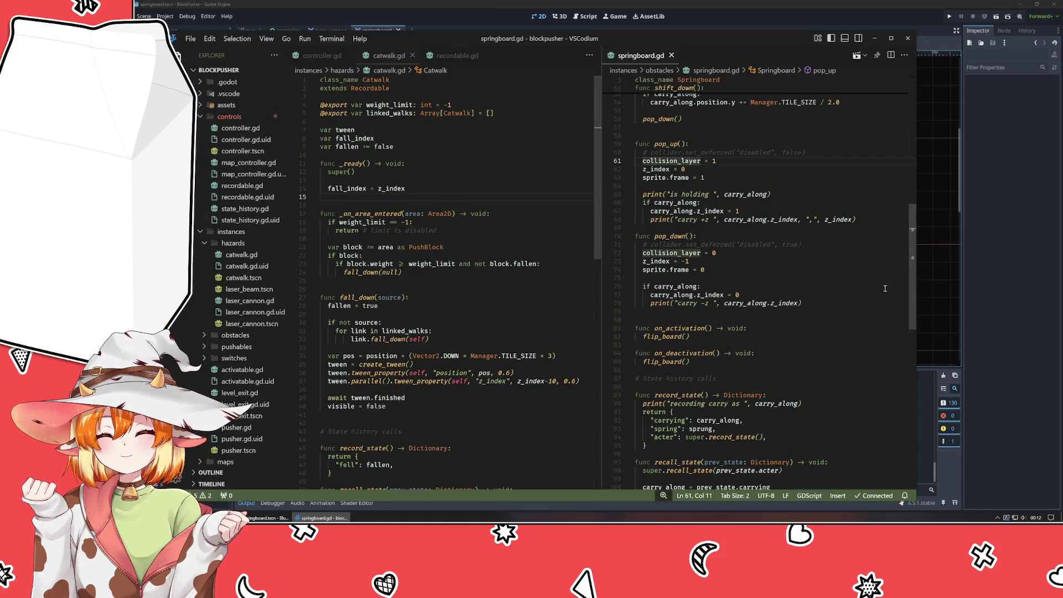
{"action": "left_click", "coordinate": [731, 151]}
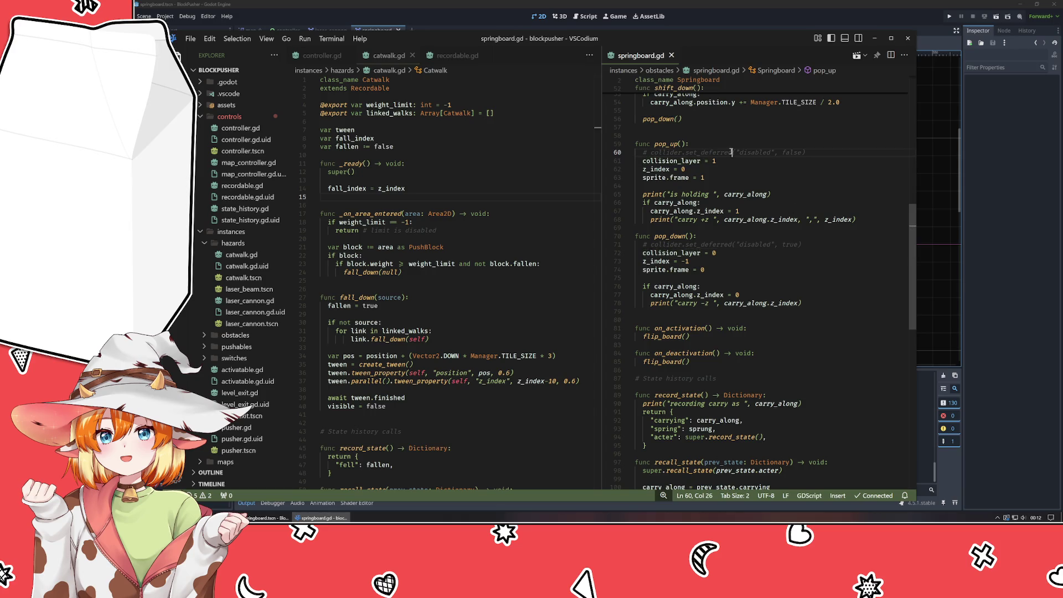
{"action": "key", "text": "ctrl+shift+k"}
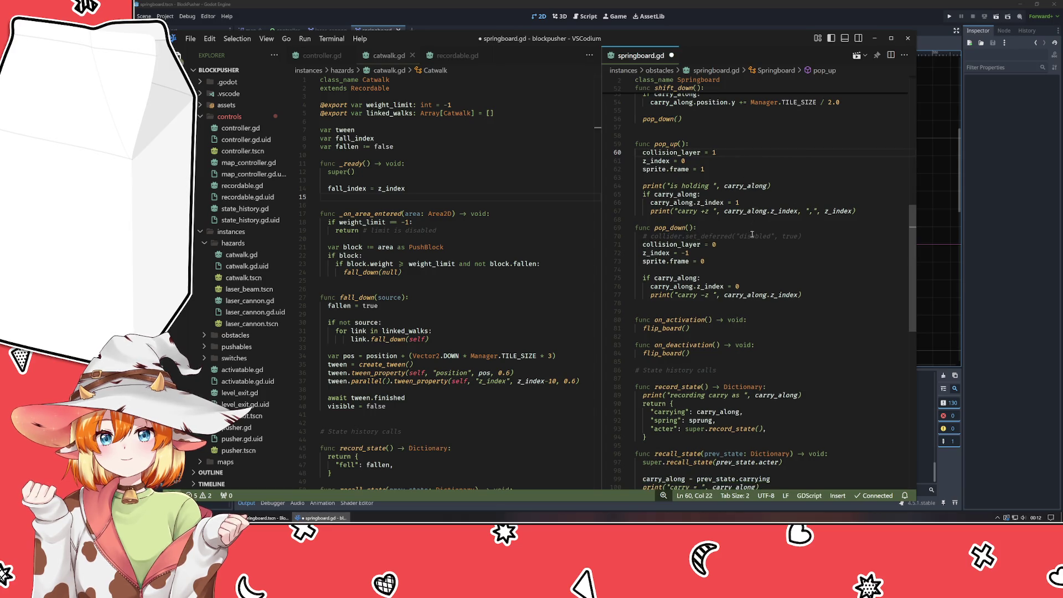
{"action": "left_click", "coordinate": [751, 235]}
{"action": "key", "text": "ctrl+shift+k"}
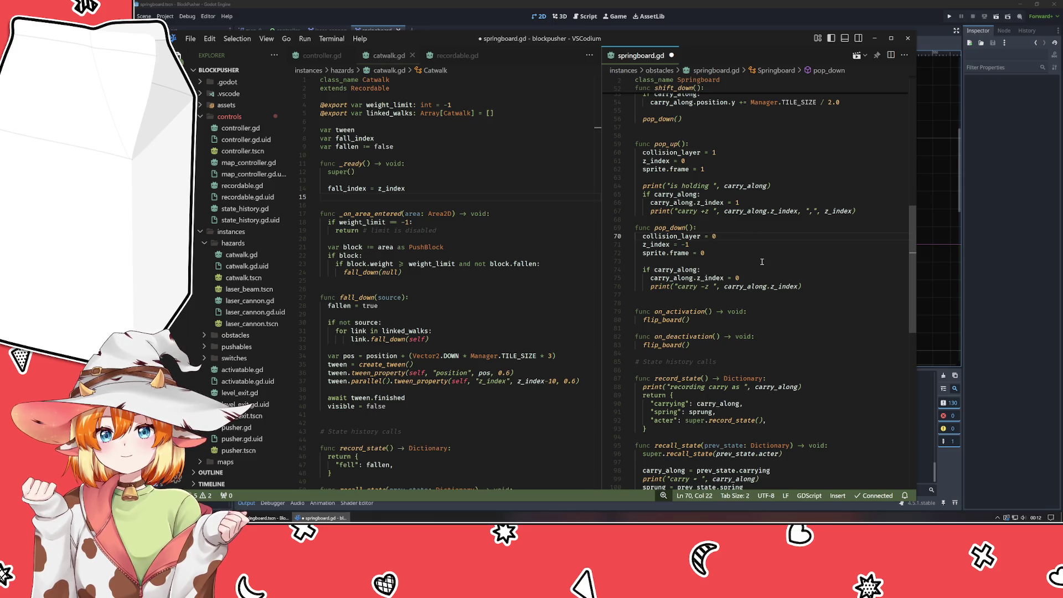
Review the lines above flip_board, save springboard.gd, and relaunch the game in Godot.
{"action": "scroll", "coordinate": [762, 261], "scroll_direction": "up", "scroll_amount": 12}
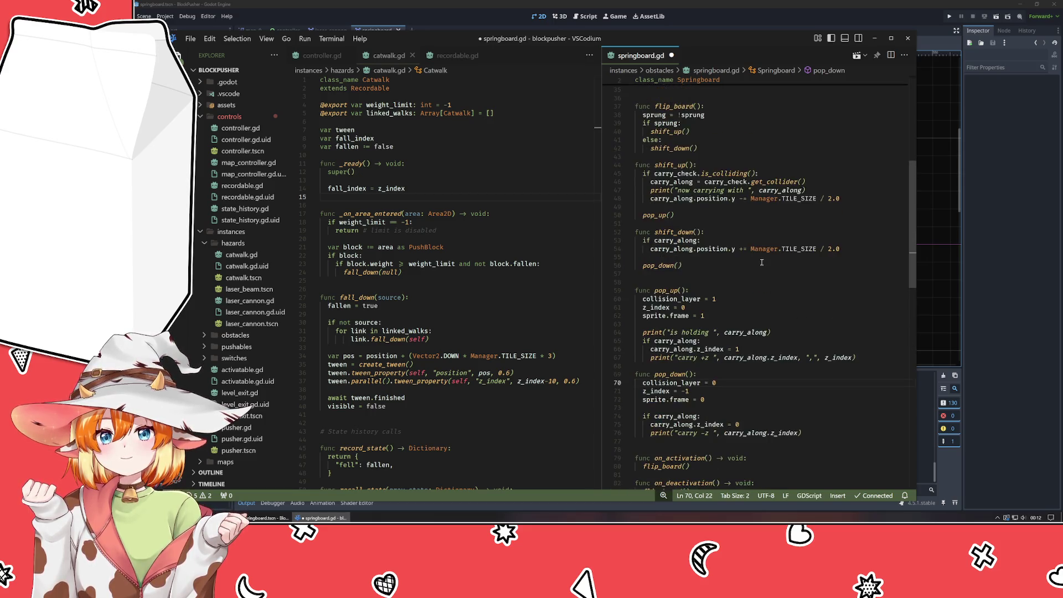
{"action": "left_click", "coordinate": [718, 199]}
{"action": "left_click_drag", "start_coordinate": [718, 199], "coordinate": [721, 255]}
{"action": "left_click", "coordinate": [720, 254]}
{"action": "key", "text": "ctrl+s"}
{"action": "left_click", "coordinate": [756, 12]}
{"action": "key", "text": "F5"}
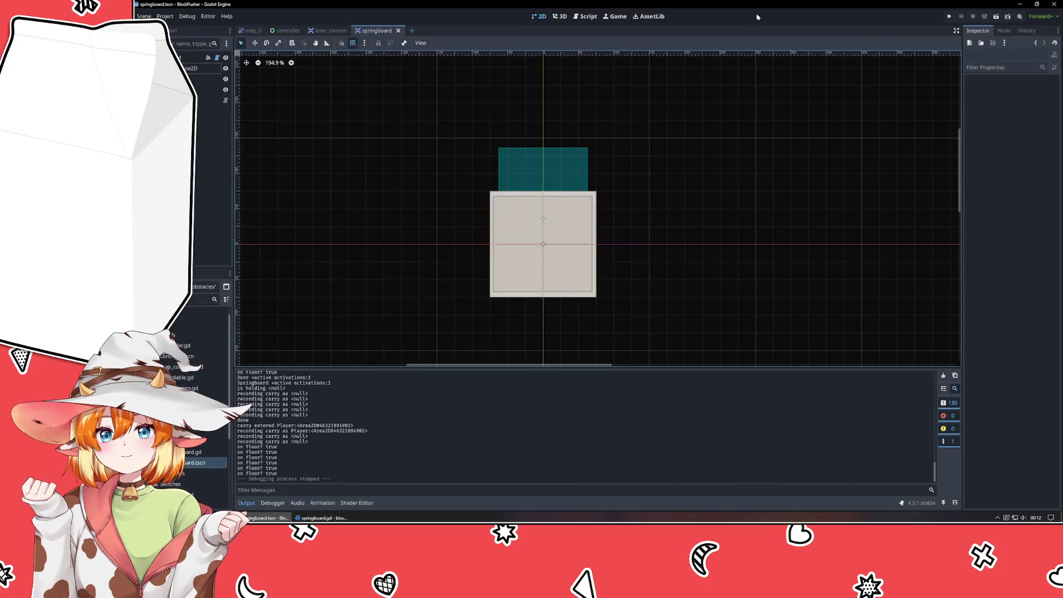
Push a box left, step onto the springboard, and rewind a few steps with z and r.
{"action": "key", "text": "Up"}
{"action": "key", "text": "Up"}
{"action": "key", "text": "Left"}
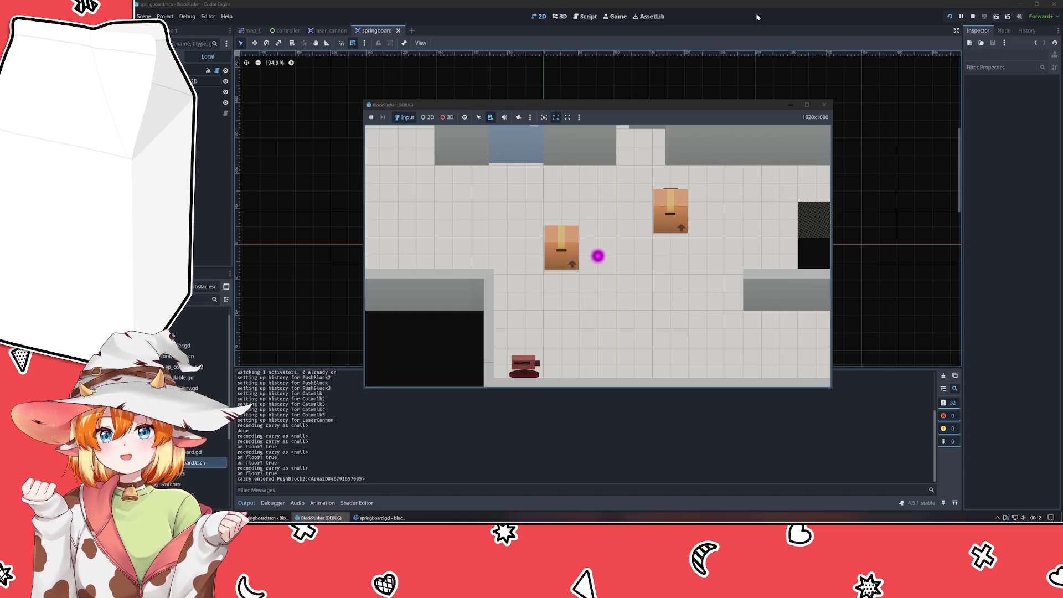
{"action": "key", "text": "Right"}
{"action": "key", "text": "Right"}
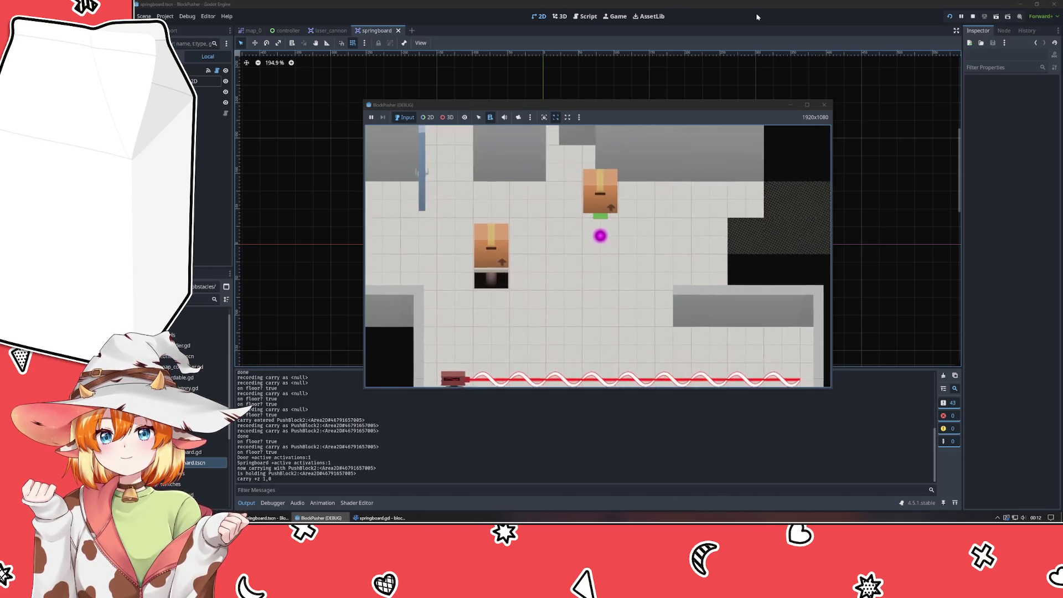
{"action": "key", "text": "z"}
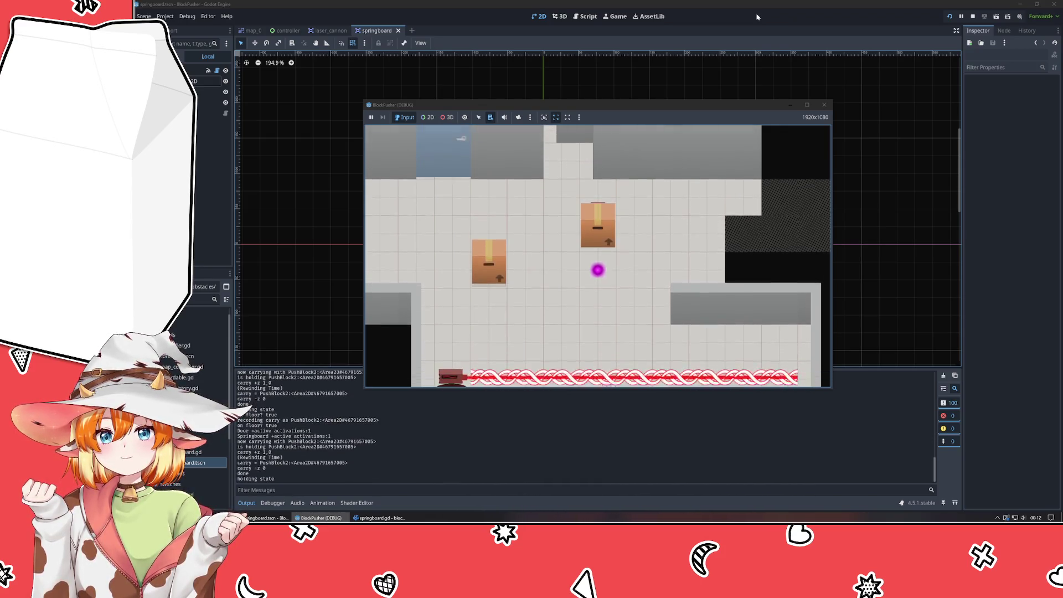
{"action": "key", "text": "Left"}
{"action": "key", "text": "Left"}
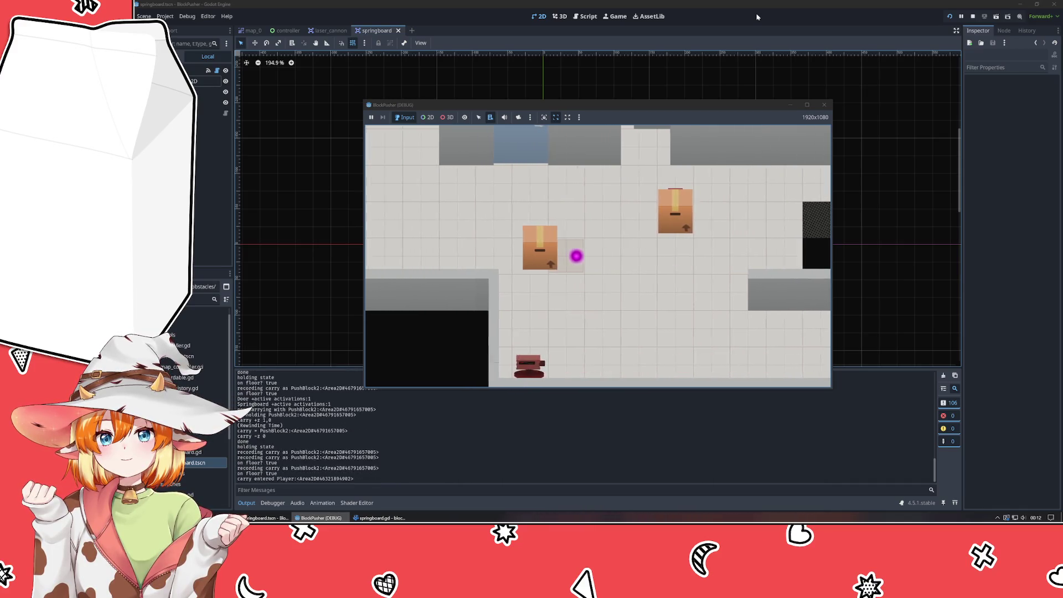
{"action": "key", "text": "Right"}
{"action": "key", "text": "Right"}
{"action": "key", "text": "Right"}
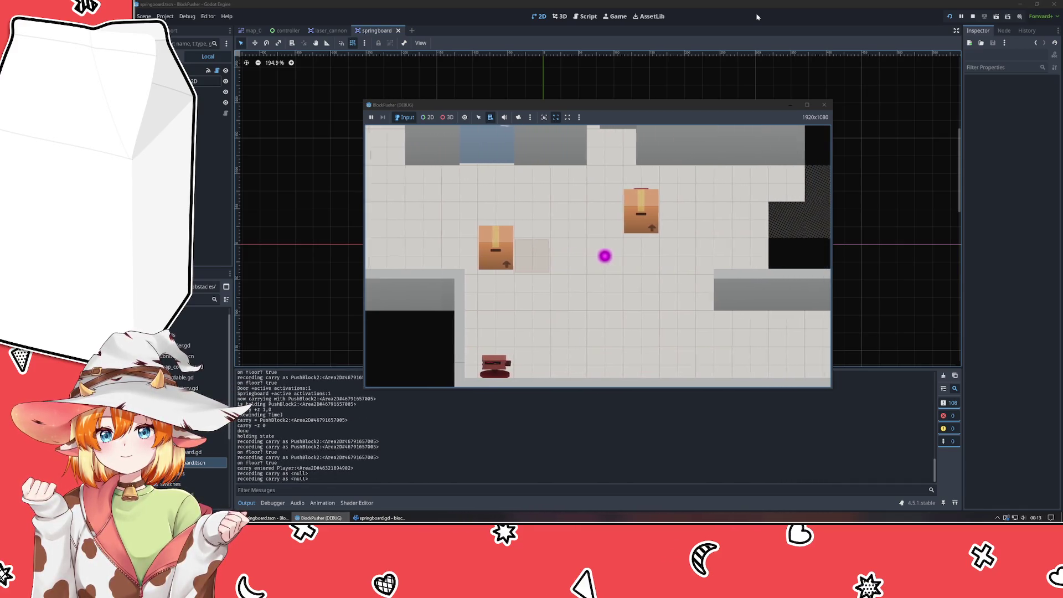
{"action": "key", "text": "r"}
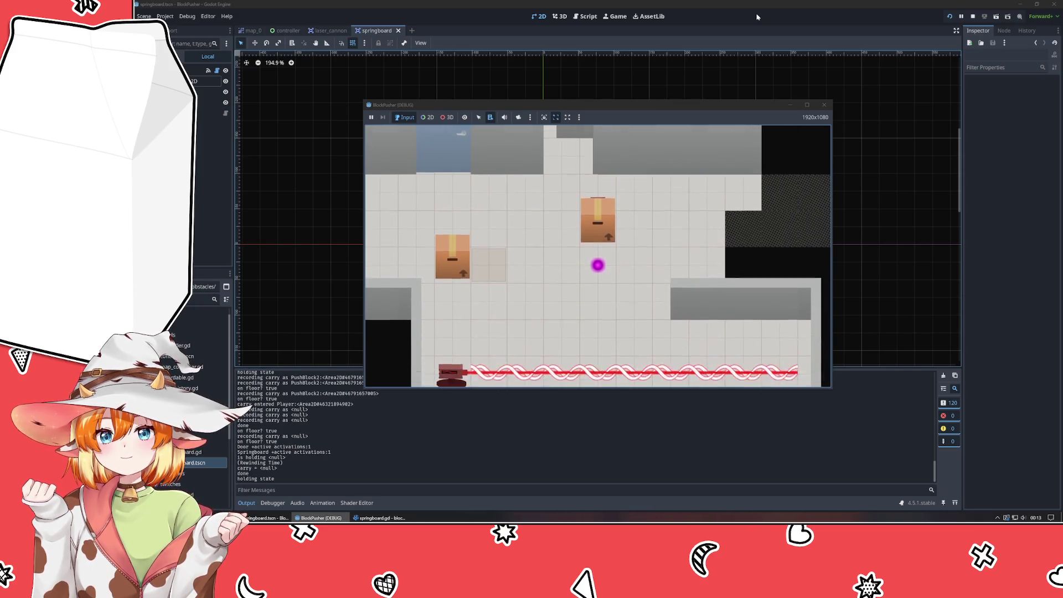
{"action": "key", "text": "r"}
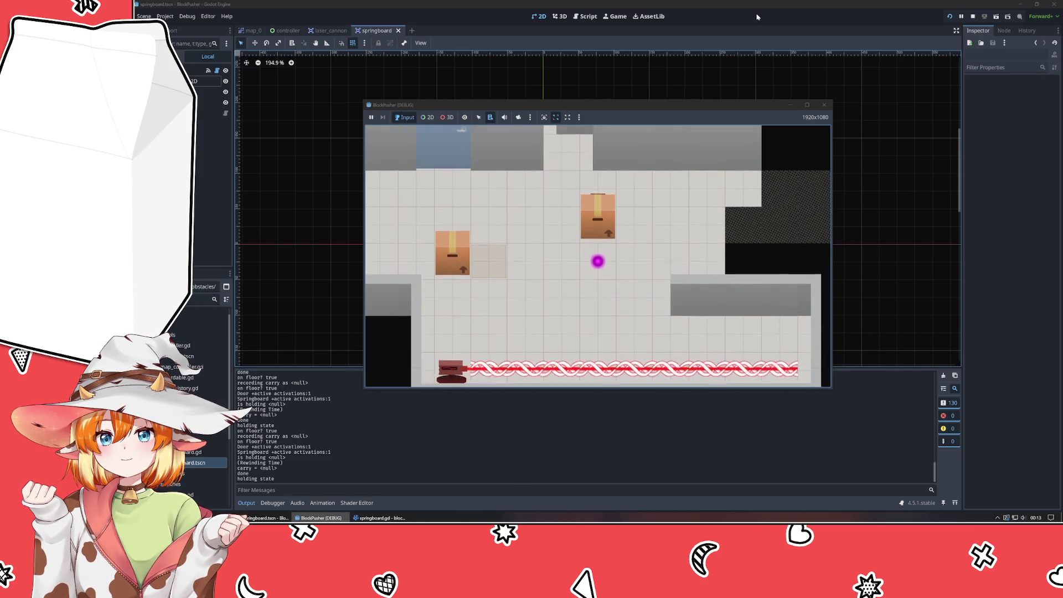
Move up and left, rewind repeatedly with r, then close the game.
{"action": "key", "text": "Up"}
{"action": "key", "text": "Left"}
{"action": "key", "text": "Left"}
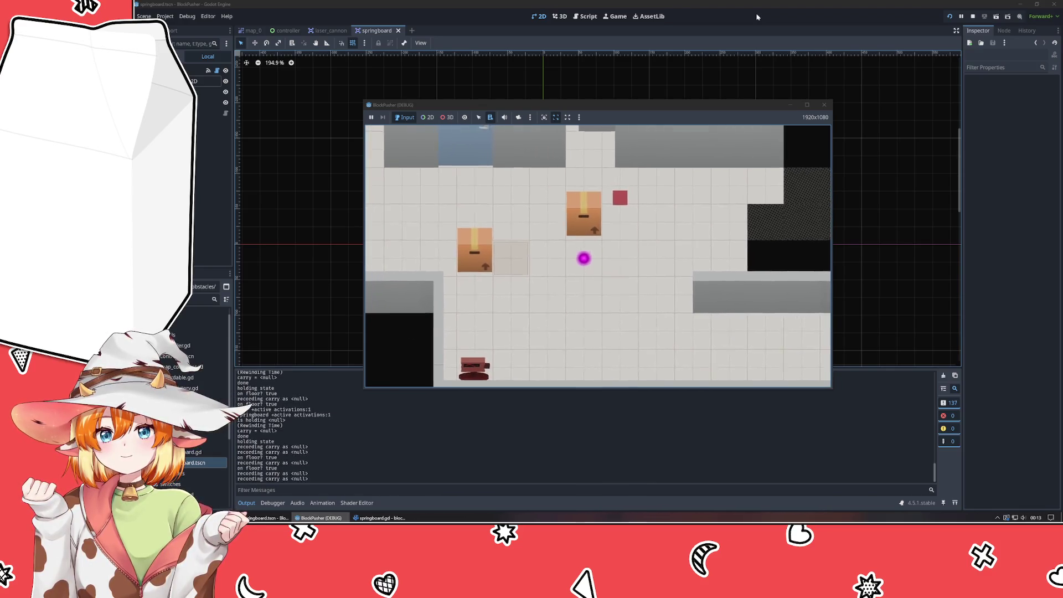
{"action": "key", "text": "r"}
{"action": "key", "text": "r"}
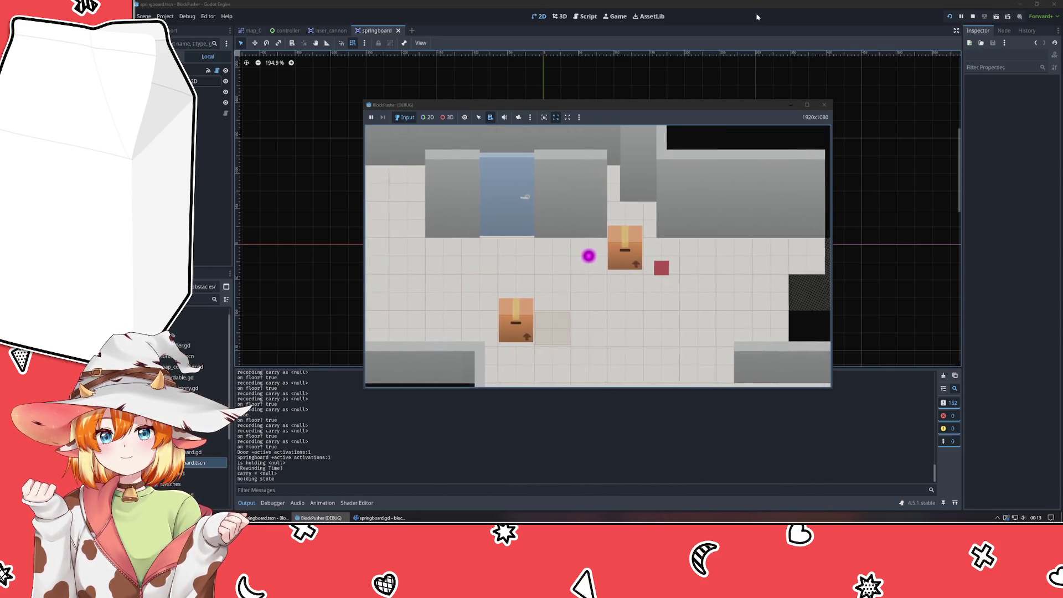
{"action": "key", "text": "r"}
{"action": "key", "text": "r"}
{"action": "key", "text": "r"}
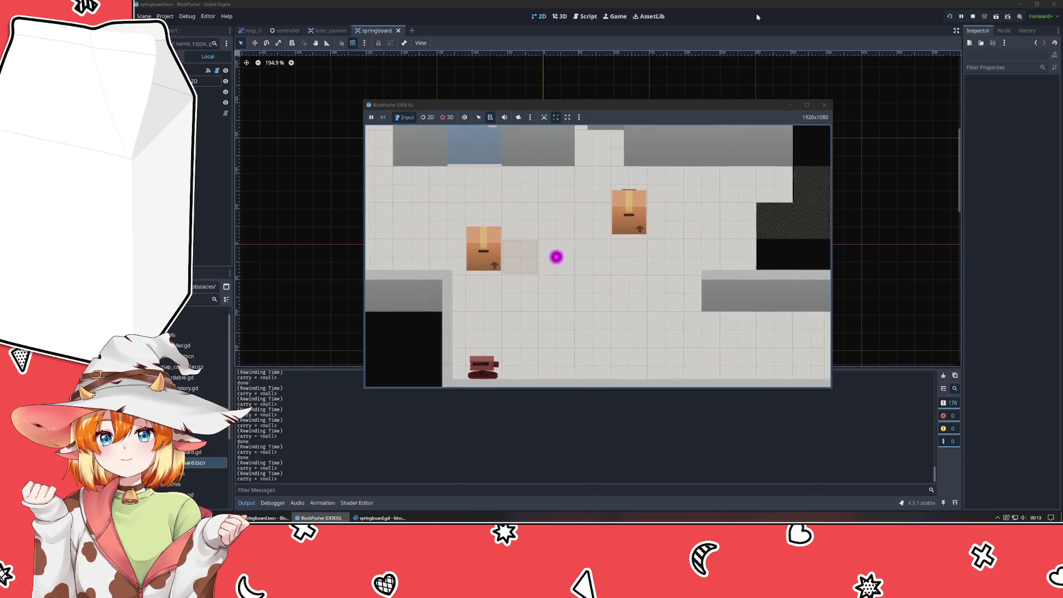
{"action": "key", "text": "r"}
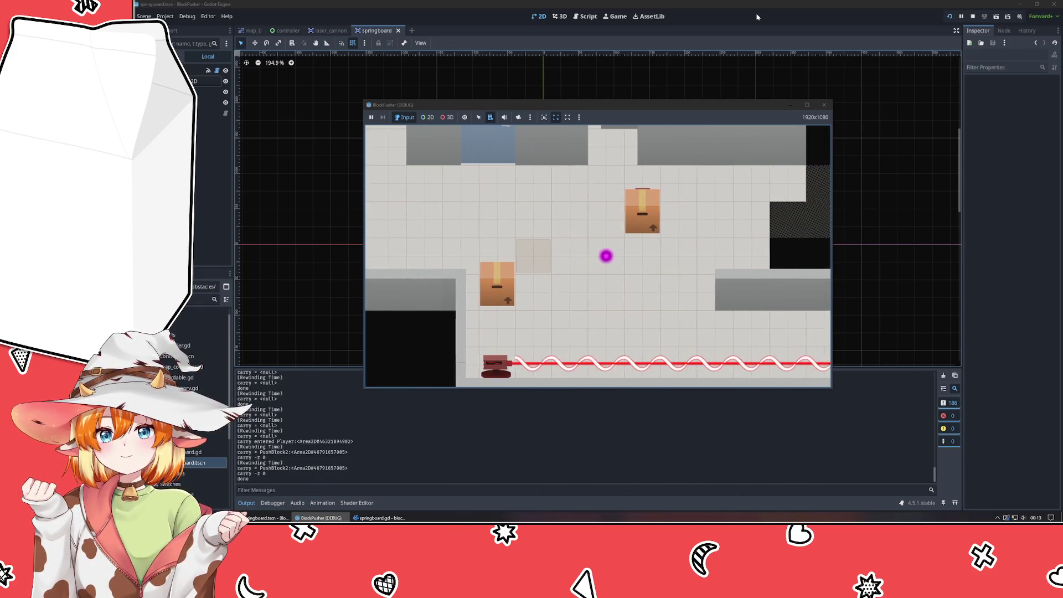
{"action": "key", "text": "r"}
{"action": "key", "text": "r"}
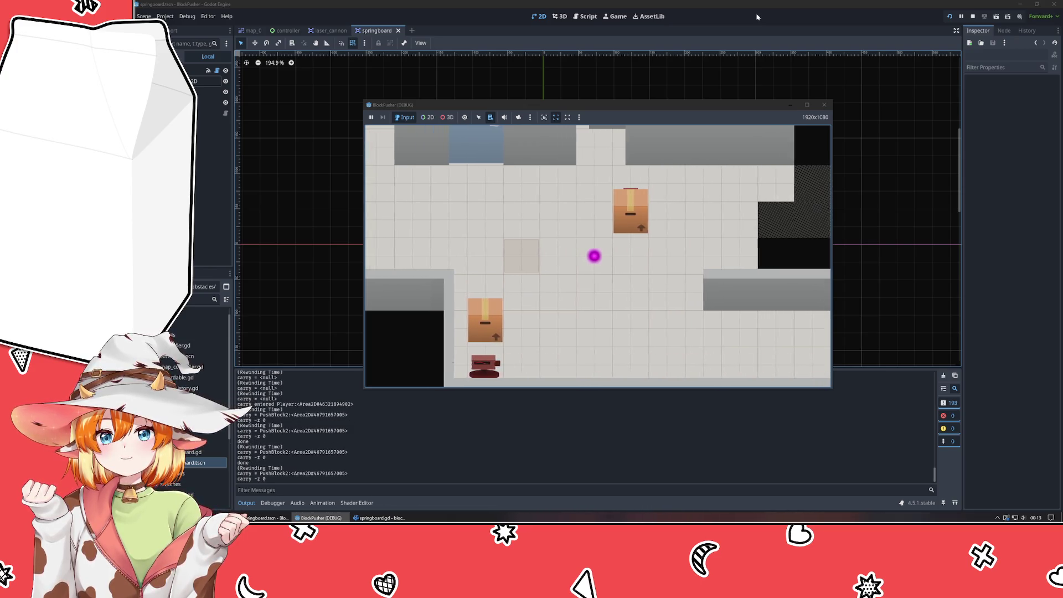
{"action": "key", "text": "r"}
{"action": "key", "text": "r"}
{"action": "key", "text": "r"}
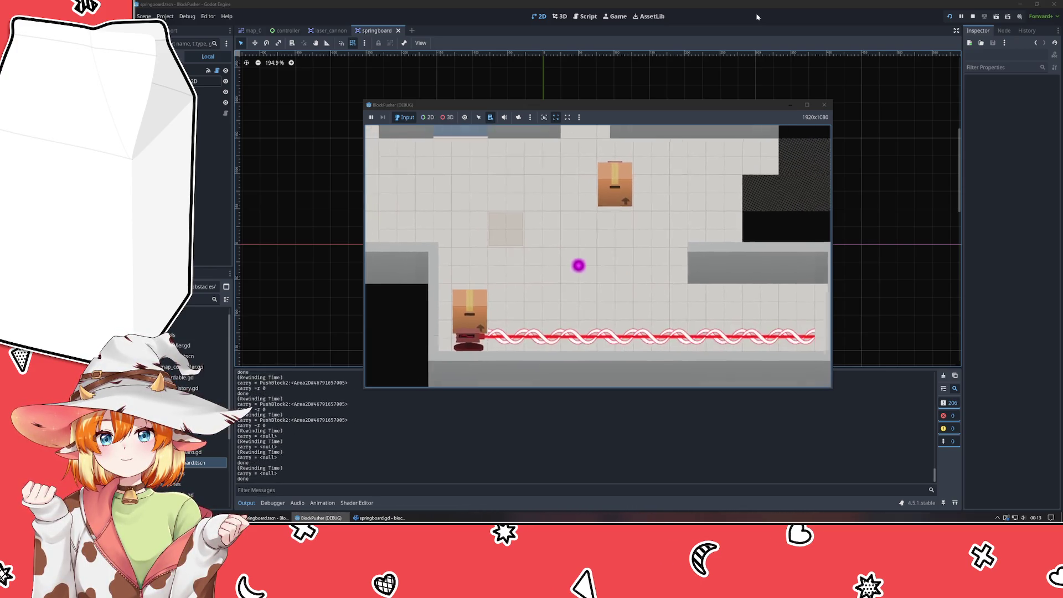
{"action": "key", "text": "r"}
{"action": "key", "text": "r"}
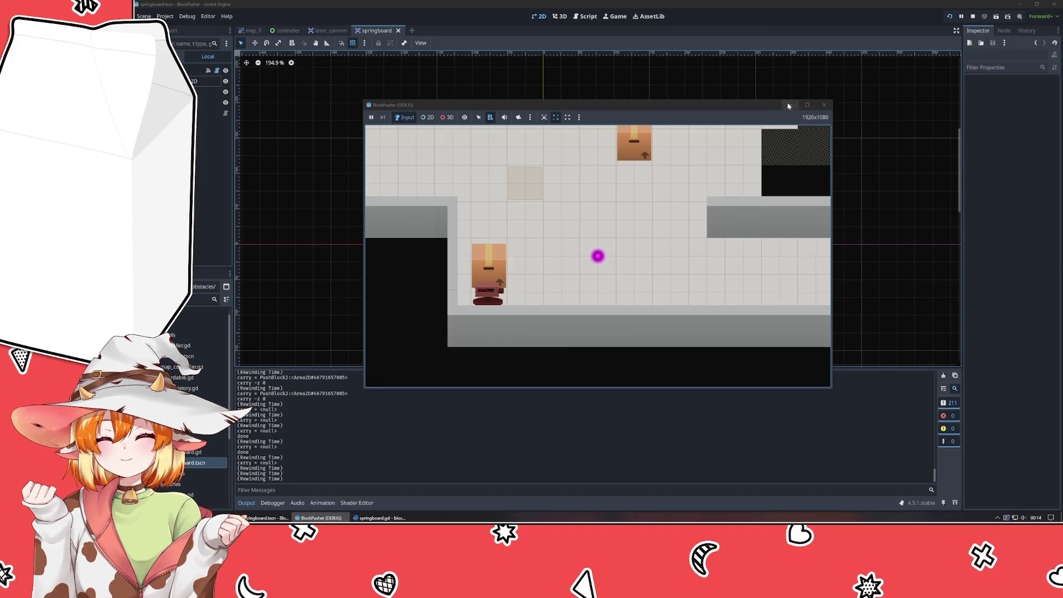
{"action": "left_click", "coordinate": [825, 105]}
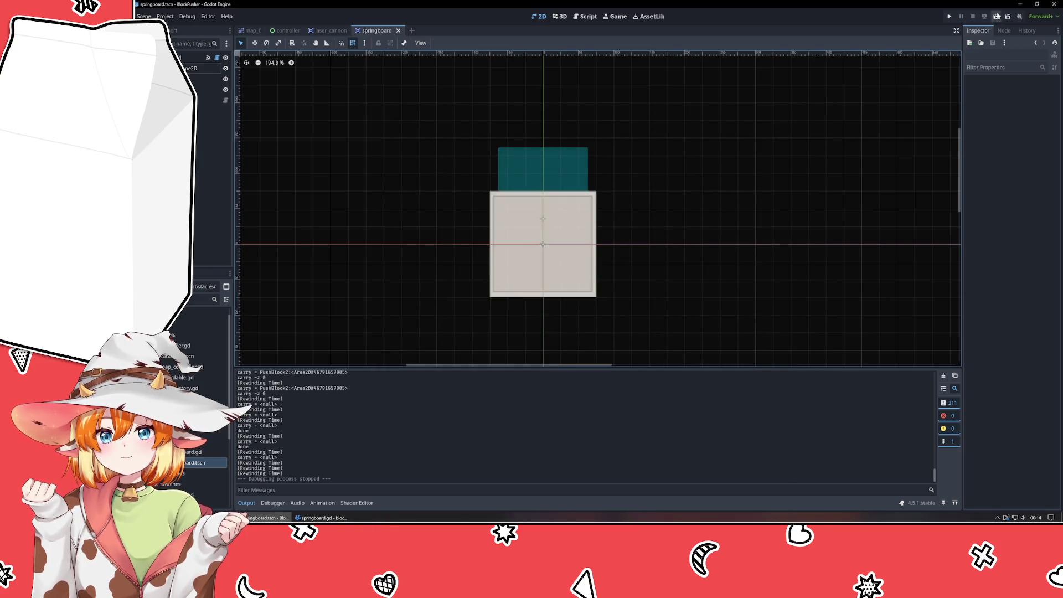
Back in springboard.gd, review the recall_state sprung branch and its shift_up call.
{"action": "key", "text": "alt+Tab"}
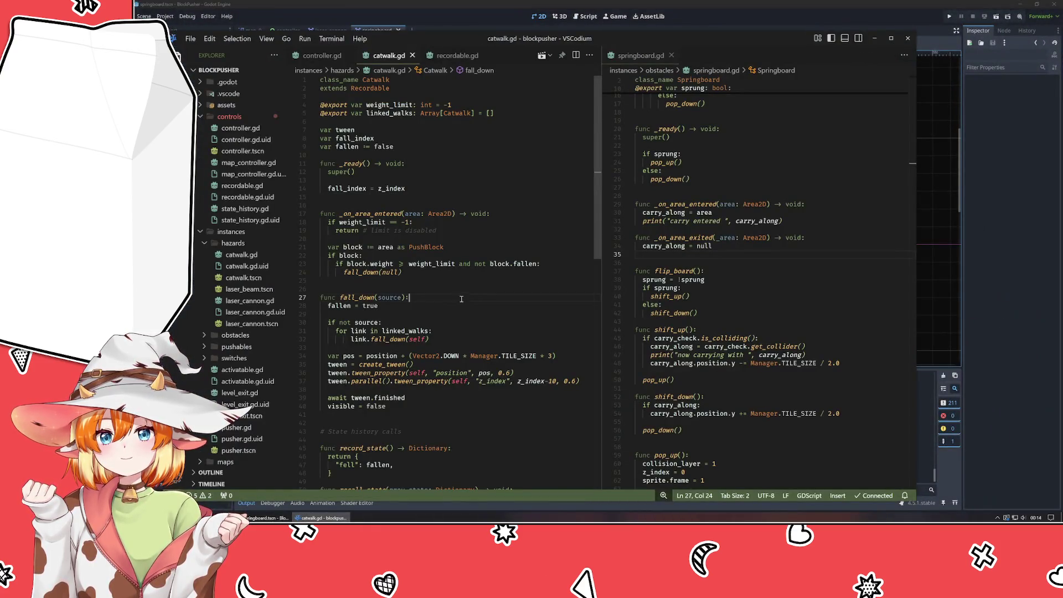
{"action": "left_click", "coordinate": [455, 288]}
{"action": "left_click_drag", "start_coordinate": [636, 195], "coordinate": [744, 239]}
{"action": "left_click", "coordinate": [744, 251]}
{"action": "scroll", "coordinate": [744, 251], "scroll_direction": "down", "scroll_amount": 20}
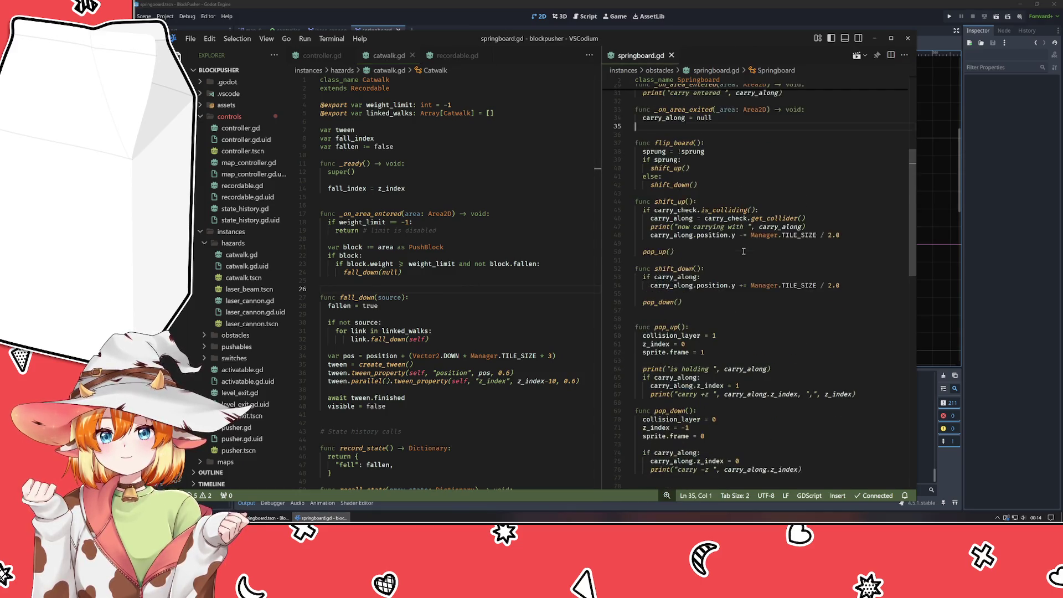
{"action": "left_click", "coordinate": [704, 295]}
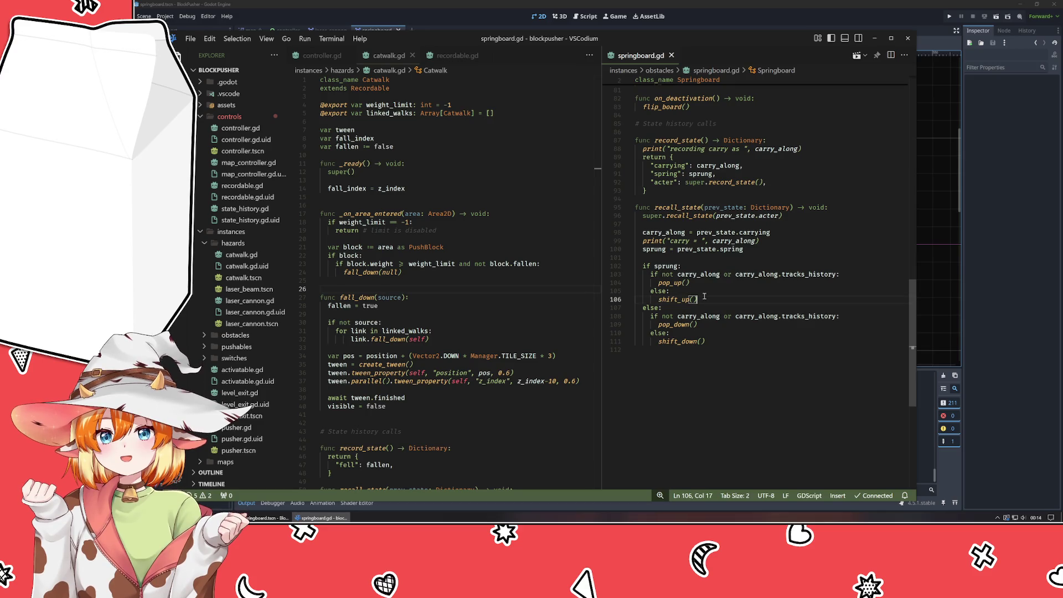
{"action": "left_click_drag", "start_coordinate": [816, 266], "coordinate": [637, 349]}
{"action": "left_click", "coordinate": [736, 233]}
{"action": "key", "text": "Down"}
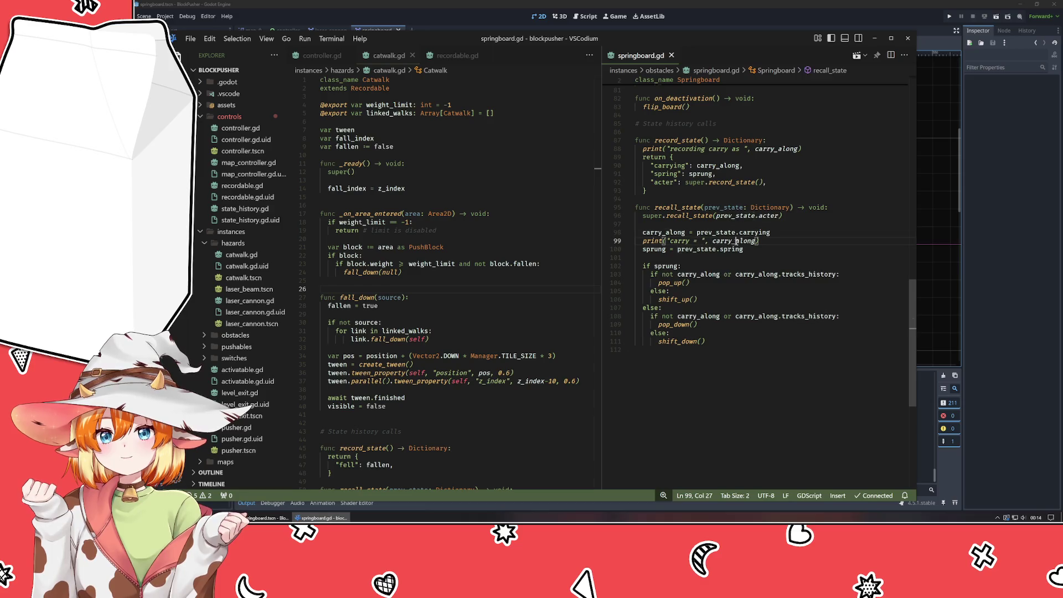
{"action": "key", "text": "Down"}
{"action": "key", "text": "Down"}
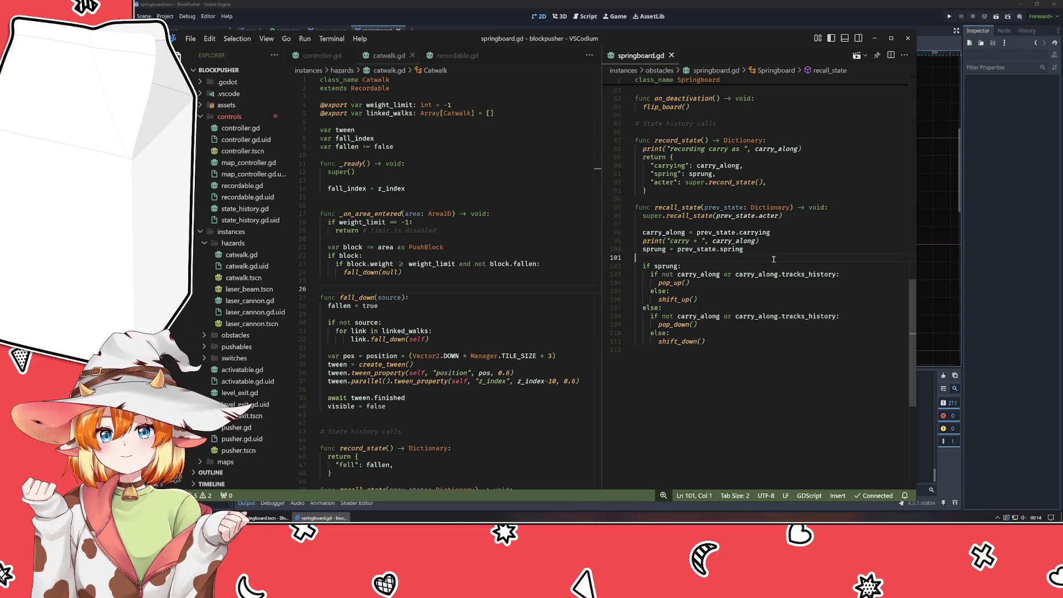
Replace shift_down's 'if carry_along:' with the carry_check.is_colliding() condition, save, and run the game.
{"action": "scroll", "coordinate": [773, 259], "scroll_direction": "up", "scroll_amount": 13}
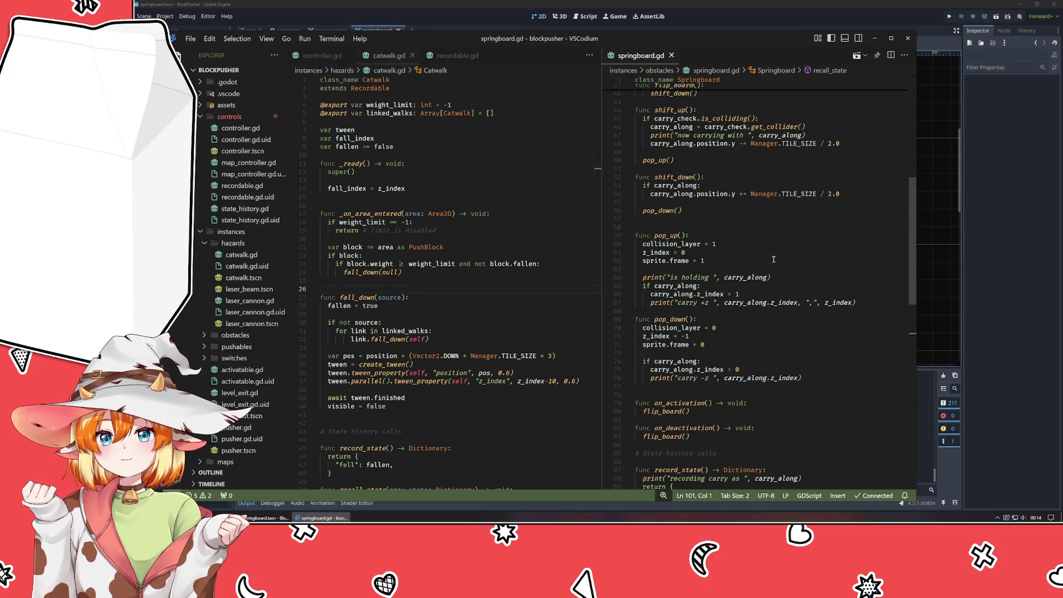
{"action": "scroll", "coordinate": [774, 259], "scroll_direction": "up", "scroll_amount": 3}
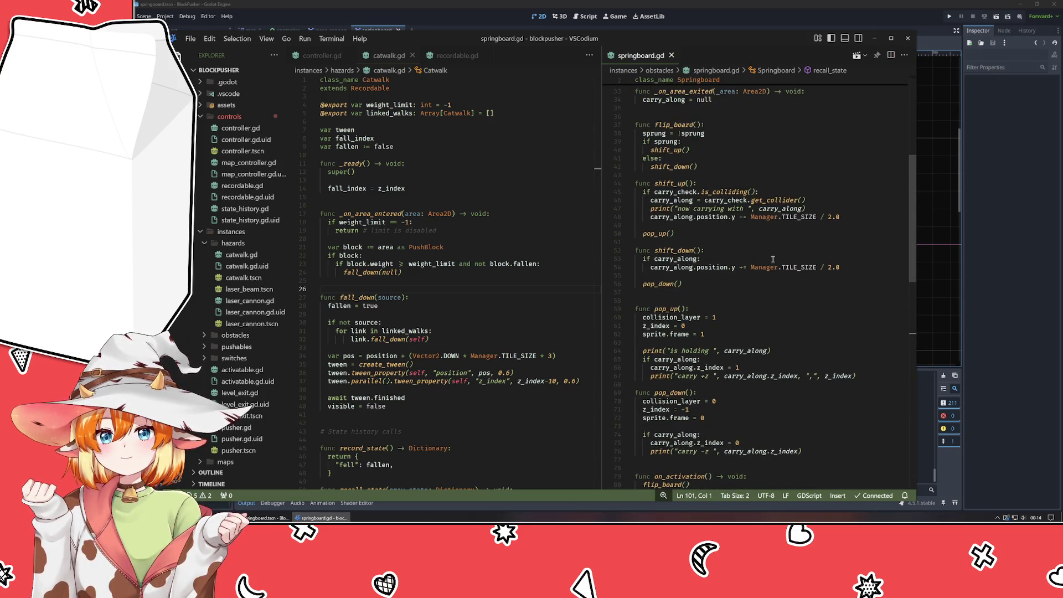
{"action": "double_click", "coordinate": [681, 191]}
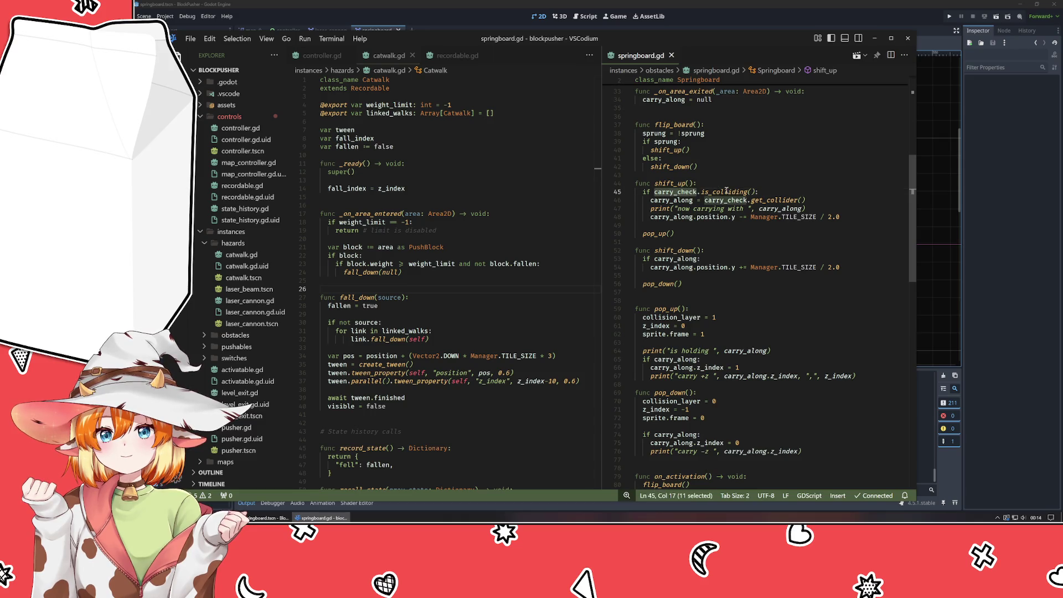
{"action": "double_click", "coordinate": [726, 191]}
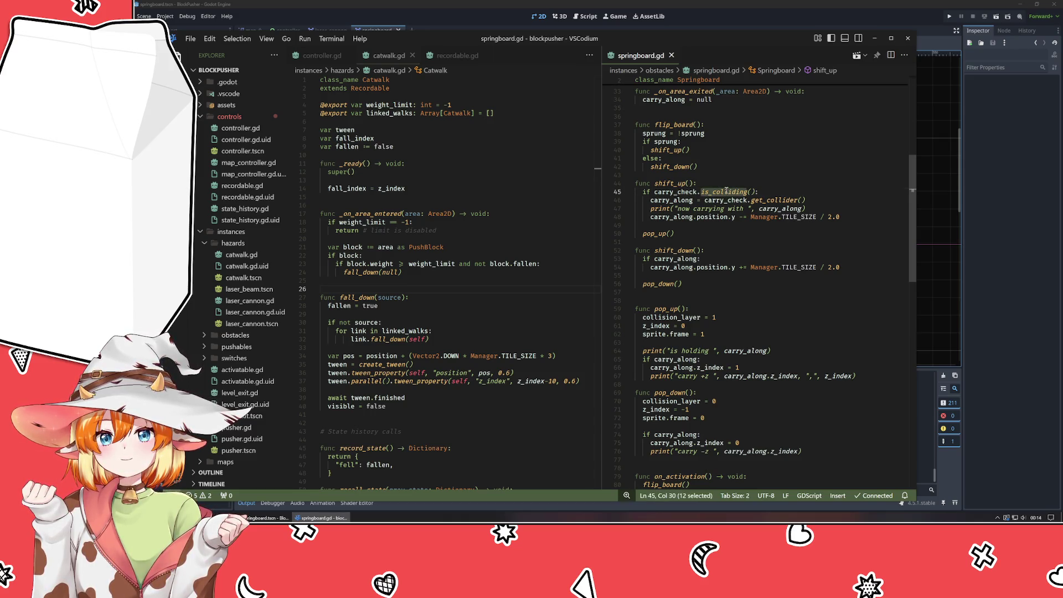
{"action": "key", "text": "End"}
{"action": "key", "text": "shift+Home"}
{"action": "key", "text": "ctrl+c"}
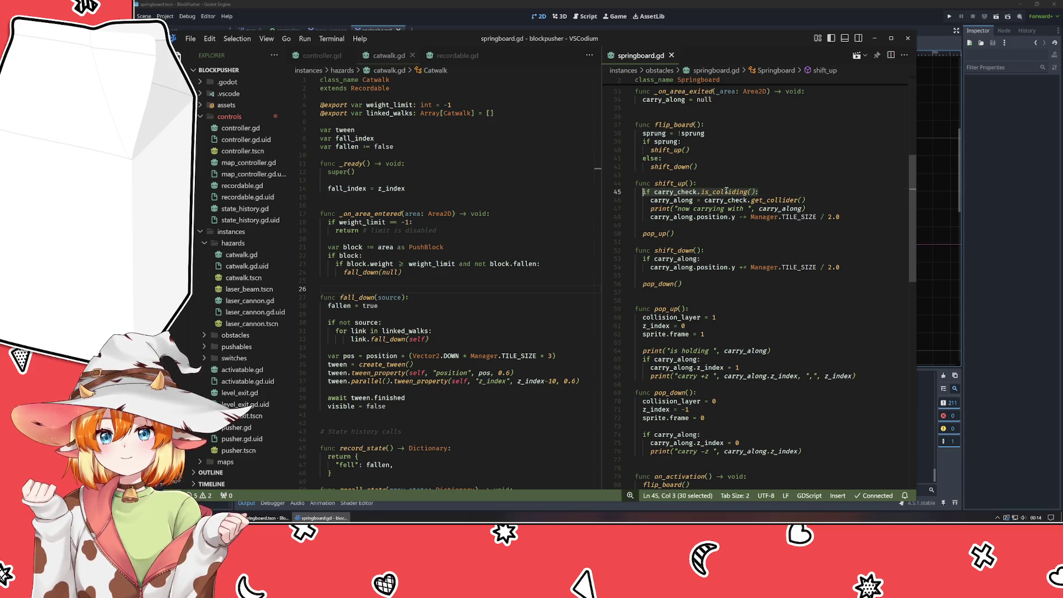
{"action": "left_click", "coordinate": [722, 255]}
{"action": "key", "text": "shift+Home"}
{"action": "key", "text": "ctrl+v"}
{"action": "key", "text": "ctrl+s"}
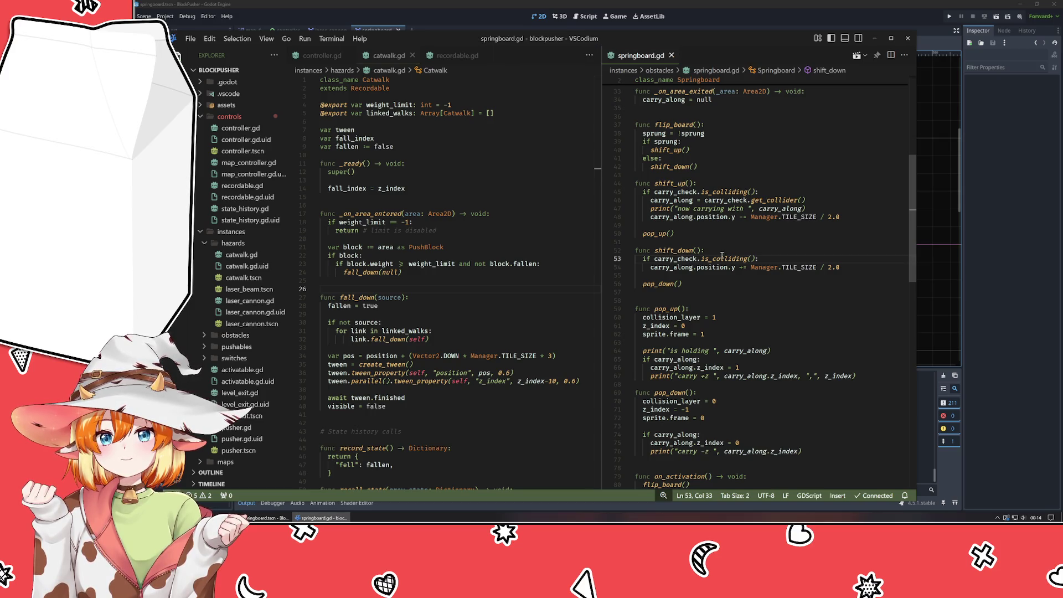
{"action": "left_click", "coordinate": [949, 16]}
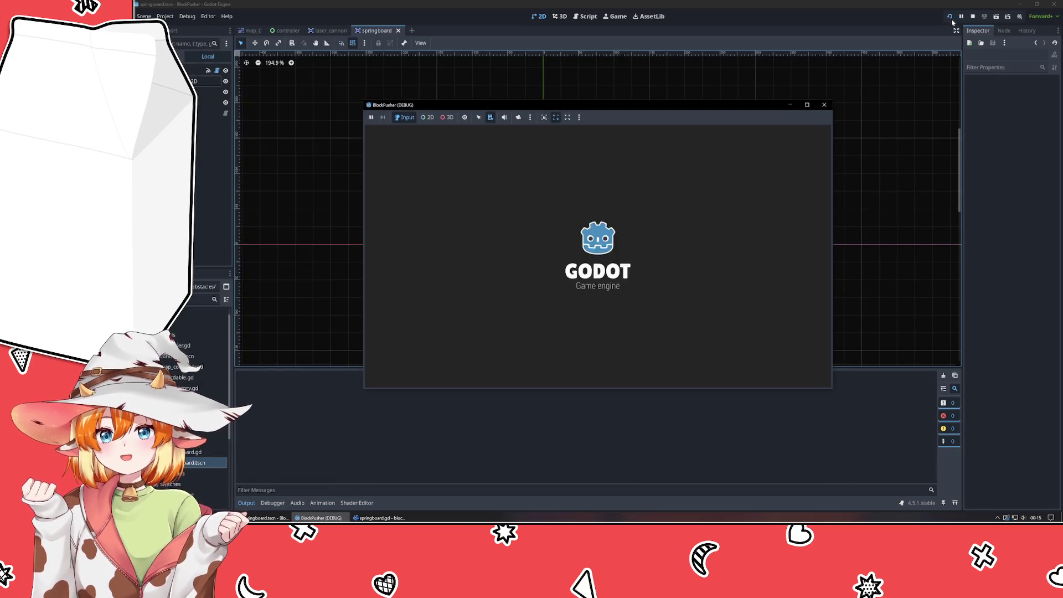
Walk the player around the level and carry a box right onto the springboard switch.
{"action": "key", "text": "Up"}
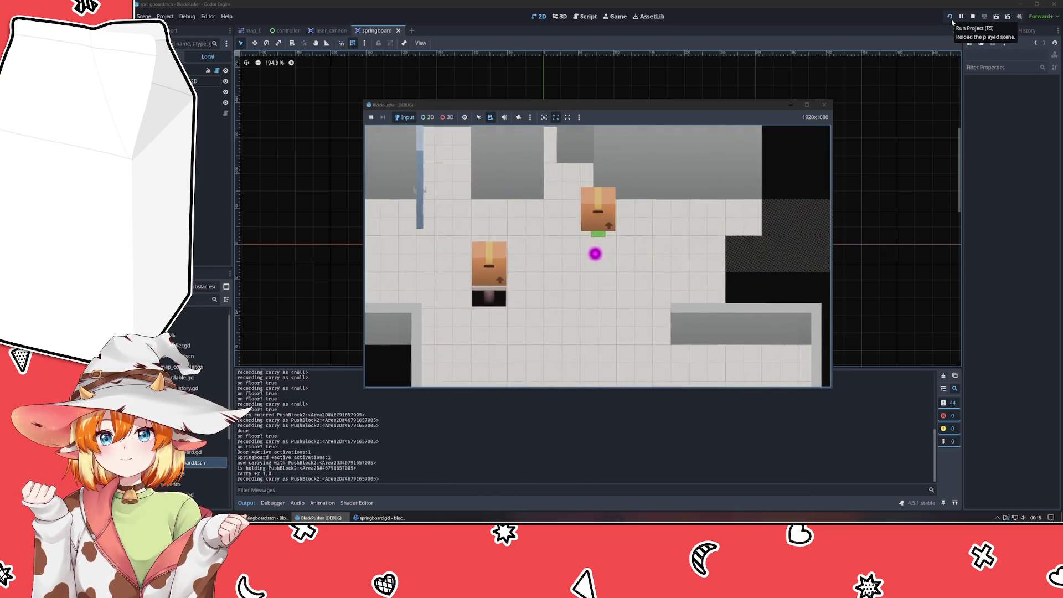
{"action": "key", "text": "Left"}
{"action": "key", "text": "Down"}
{"action": "key", "text": "Right"}
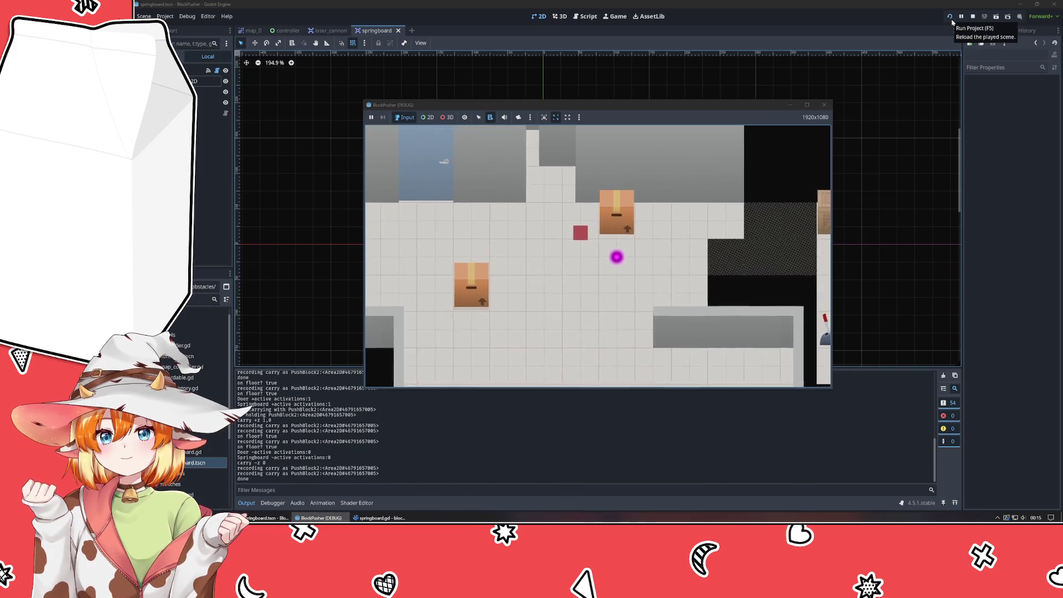
{"action": "key", "text": "Left"}
{"action": "key", "text": "Left"}
{"action": "key", "text": "Left"}
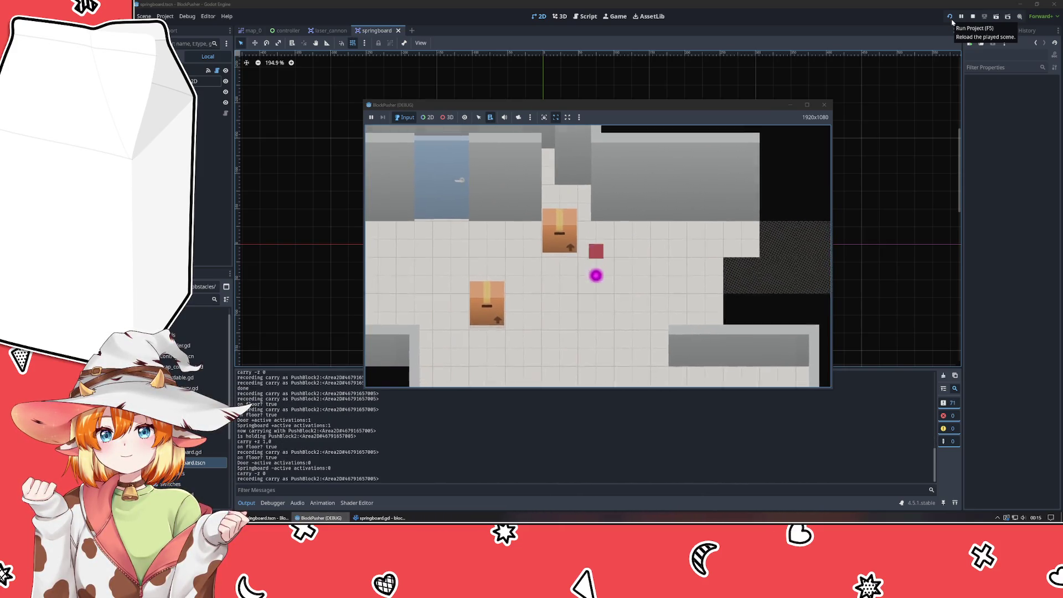
{"action": "key", "text": "Right"}
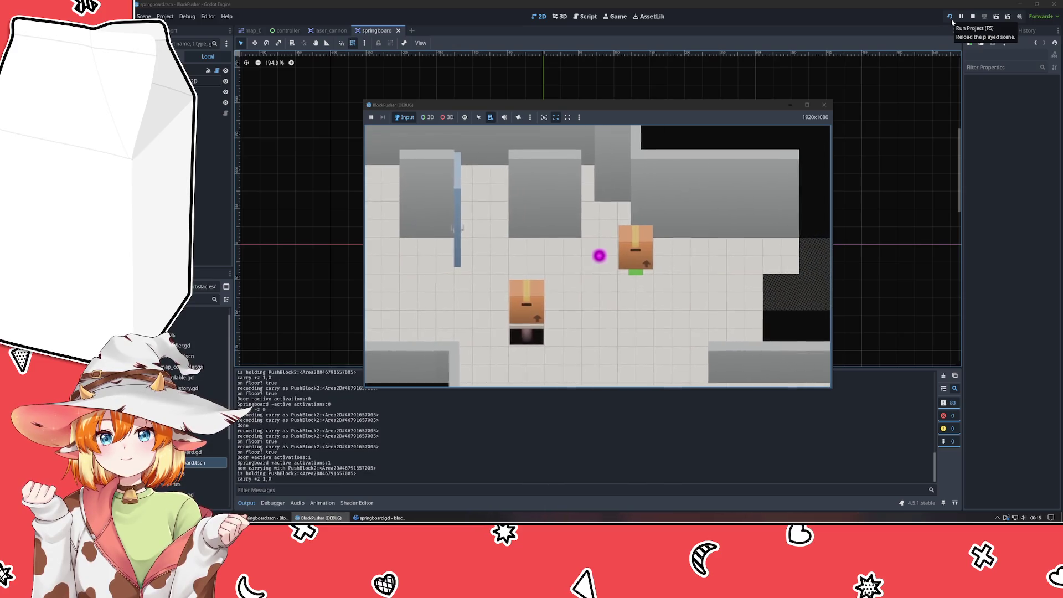
Rewind time five times with the z key.
{"action": "key", "text": "z"}
{"action": "key", "text": "z"}
{"action": "key", "text": "z"}
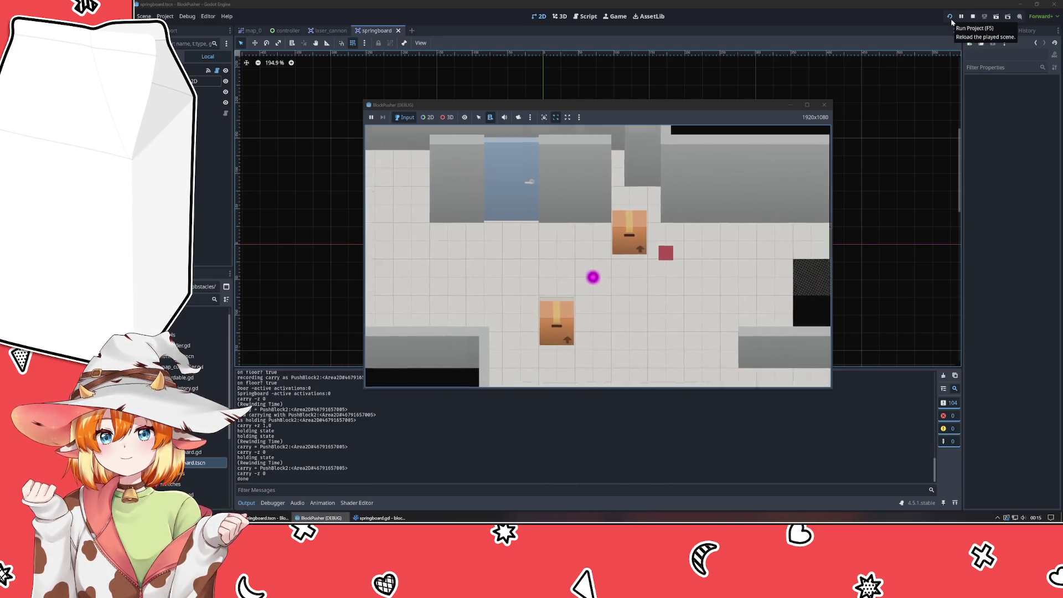
{"action": "key", "text": "z"}
{"action": "key", "text": "z"}
{"action": "key", "text": "z"}
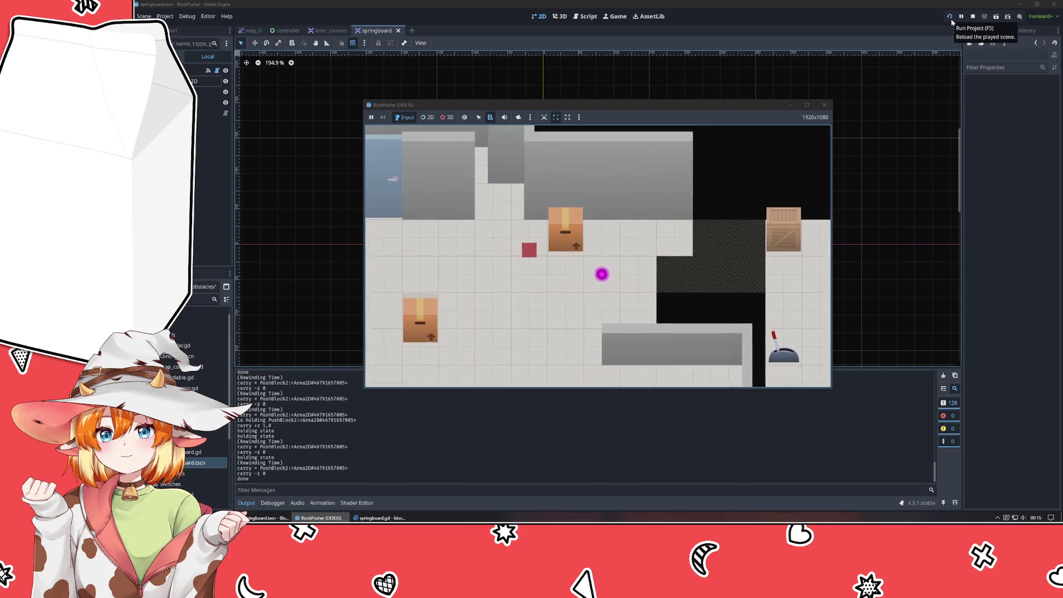
{"action": "key", "text": "z"}
{"action": "key", "text": "z"}
{"action": "key", "text": "z"}
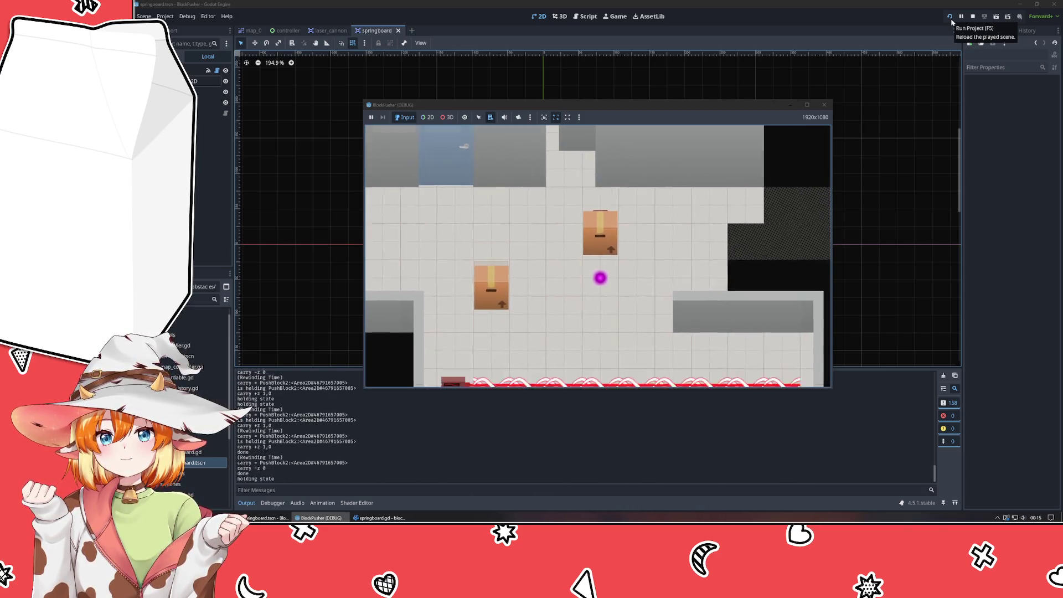
{"action": "key", "text": "z"}
{"action": "key", "text": "z"}
{"action": "key", "text": "z"}
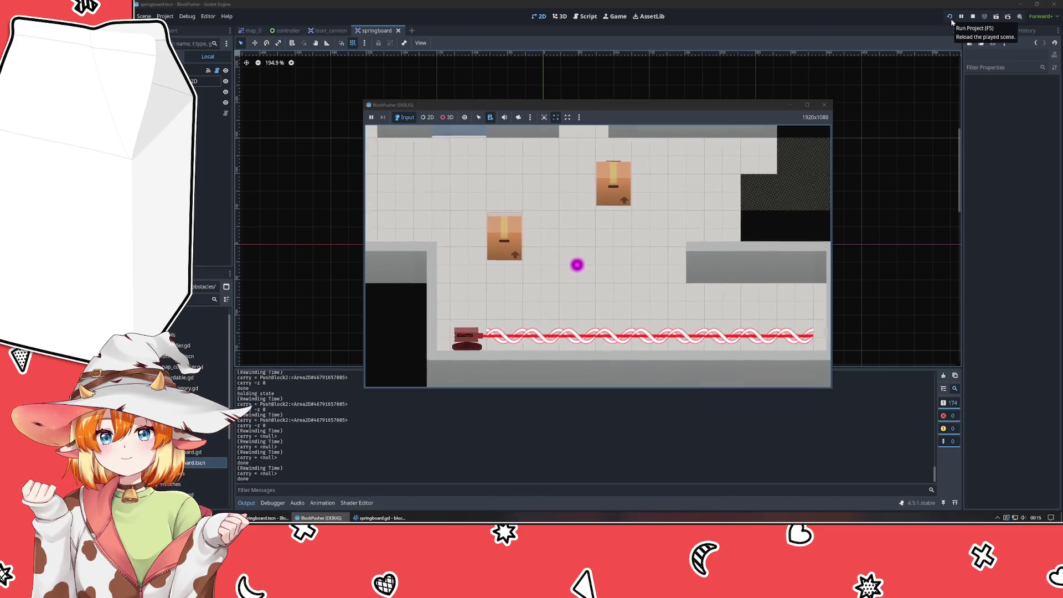
{"action": "key", "text": "z"}
Move under the boxes on the springboard, rewind once more, stop the game and select Sprite2D.
{"action": "key", "text": "Left"}
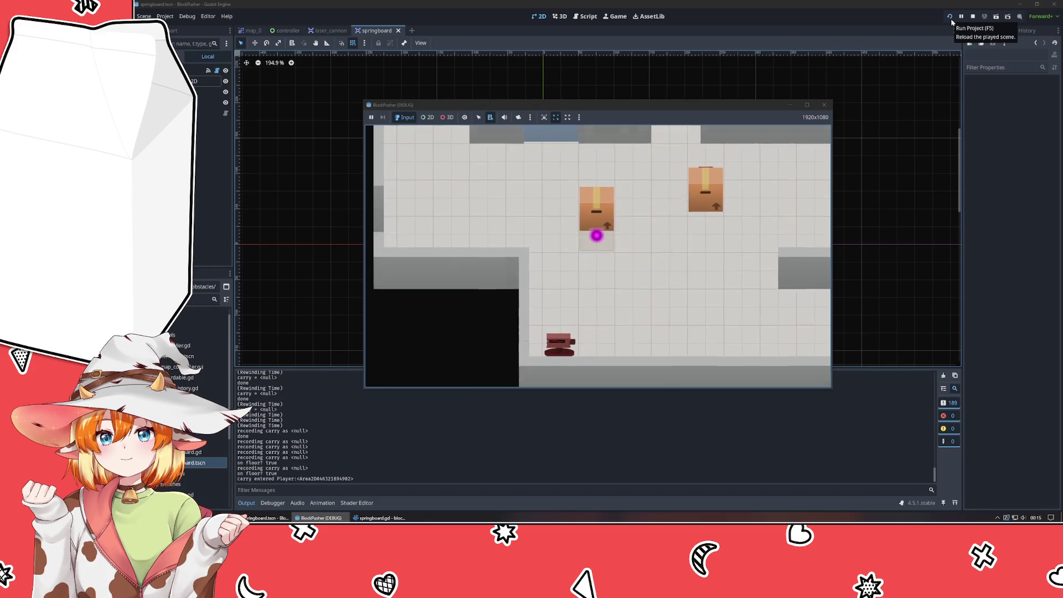
{"action": "key", "text": "Right"}
{"action": "key", "text": "Right"}
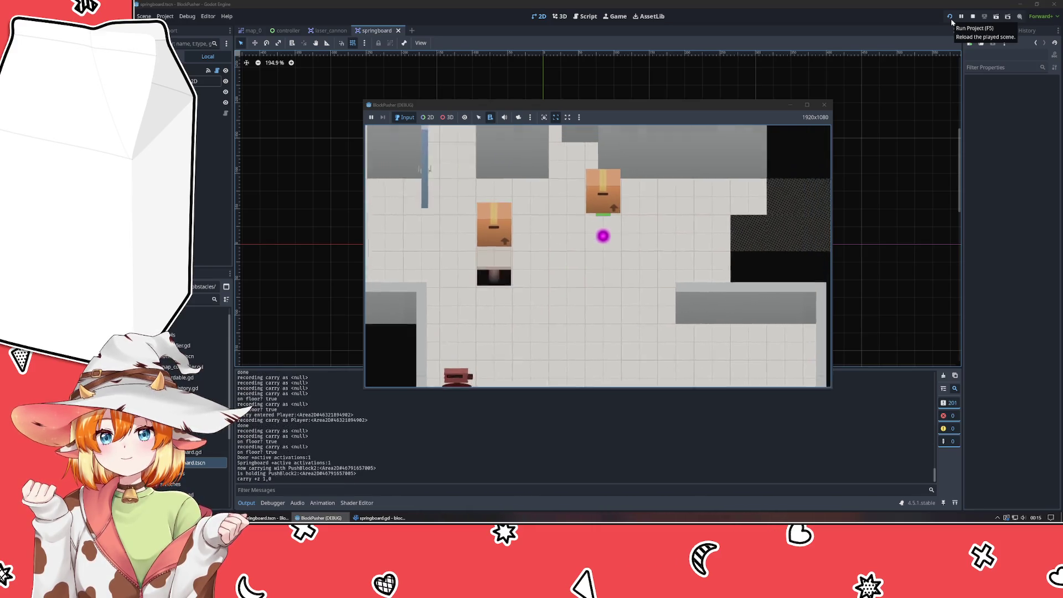
{"action": "key", "text": "z"}
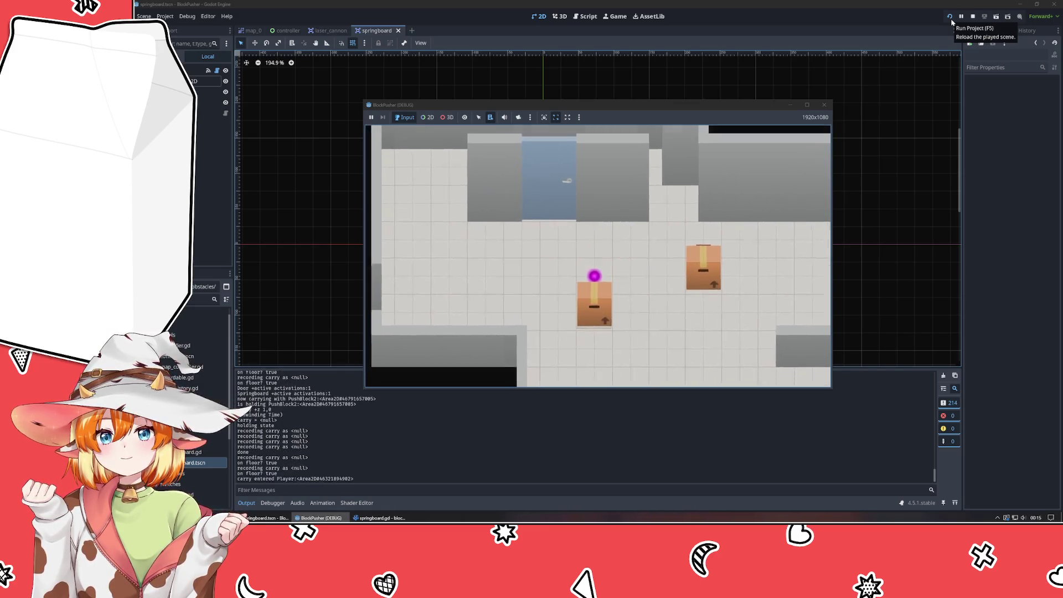
{"action": "key", "text": "Right"}
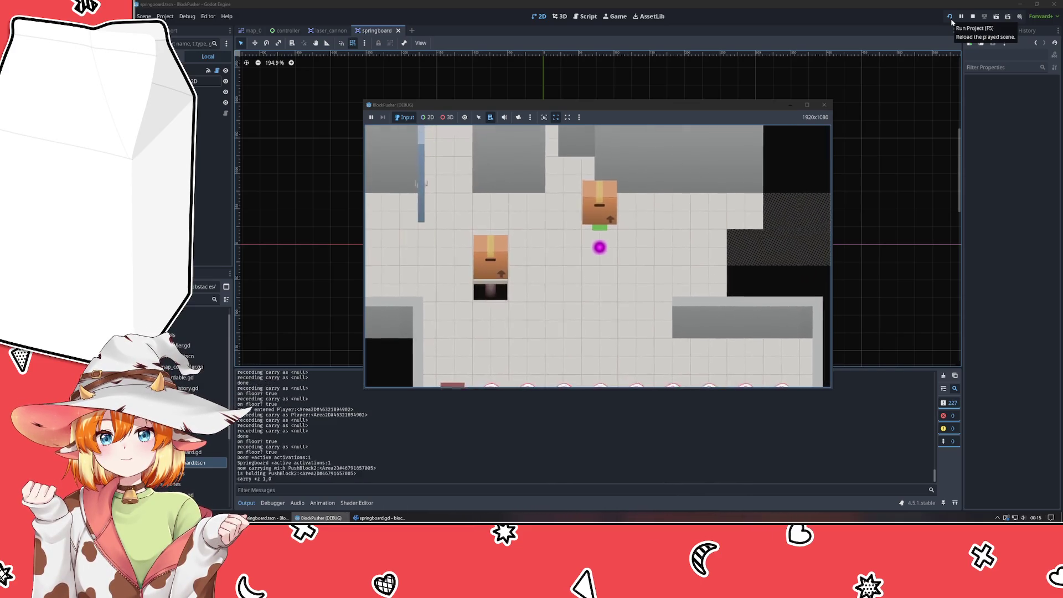
{"action": "key", "text": "z"}
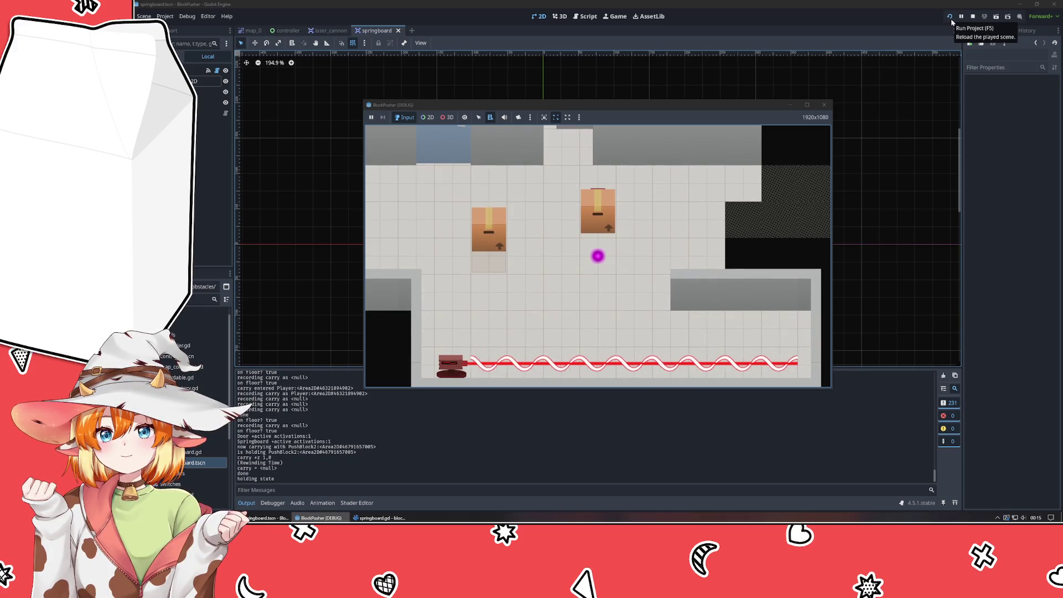
{"action": "left_click", "coordinate": [825, 106]}
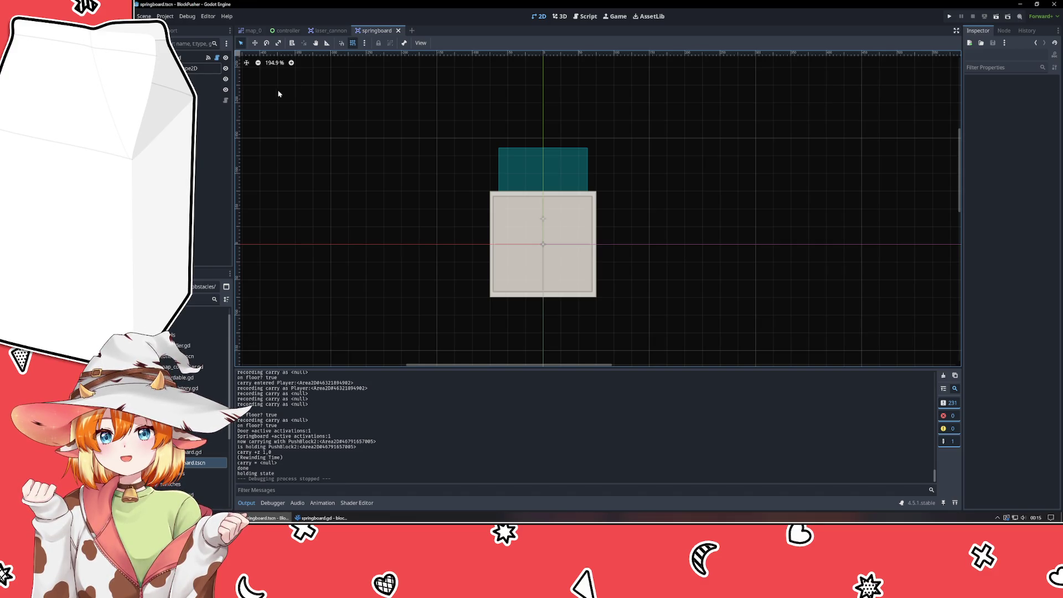
{"action": "left_click", "coordinate": [208, 89]}
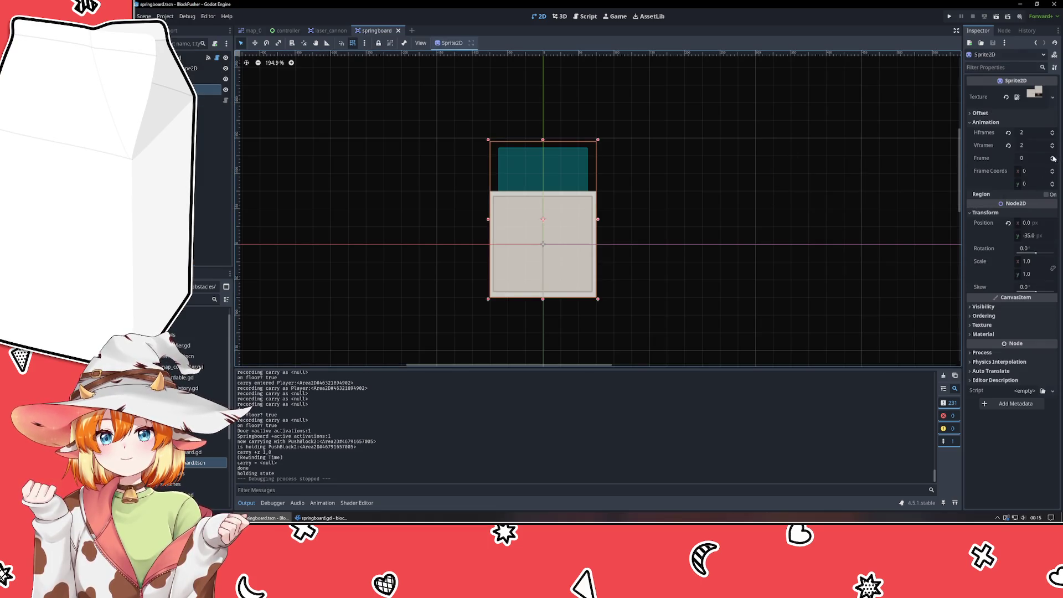
Preview the springboard sprite at Frame 1, pan the view, then set it back to frame 0.
{"action": "left_click", "coordinate": [1052, 156]}
{"action": "left_click", "coordinate": [584, 184]}
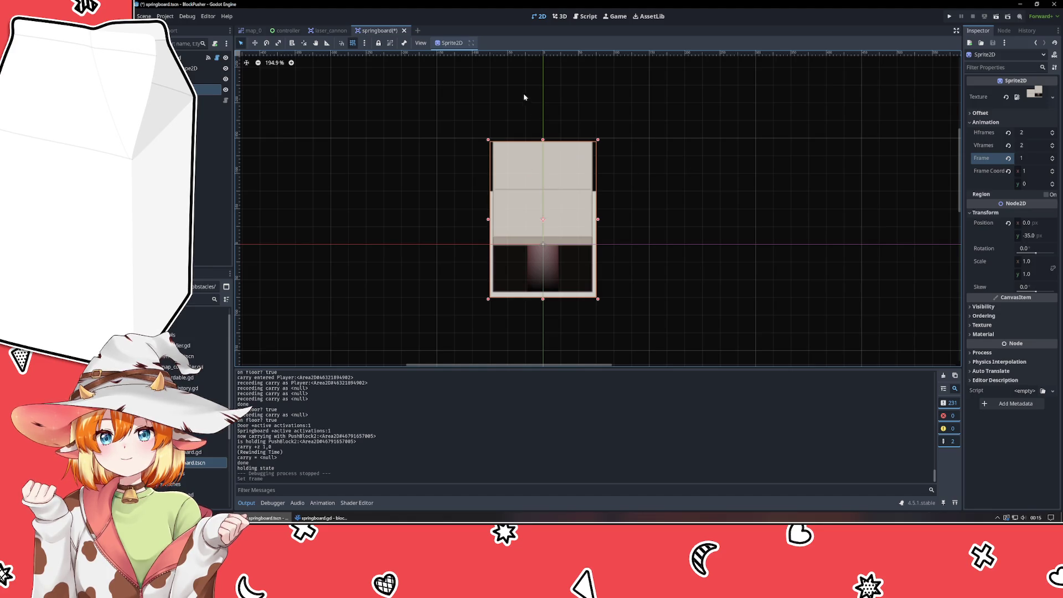
{"action": "left_click_drag", "start_coordinate": [474, 124], "coordinate": [467, 237]}
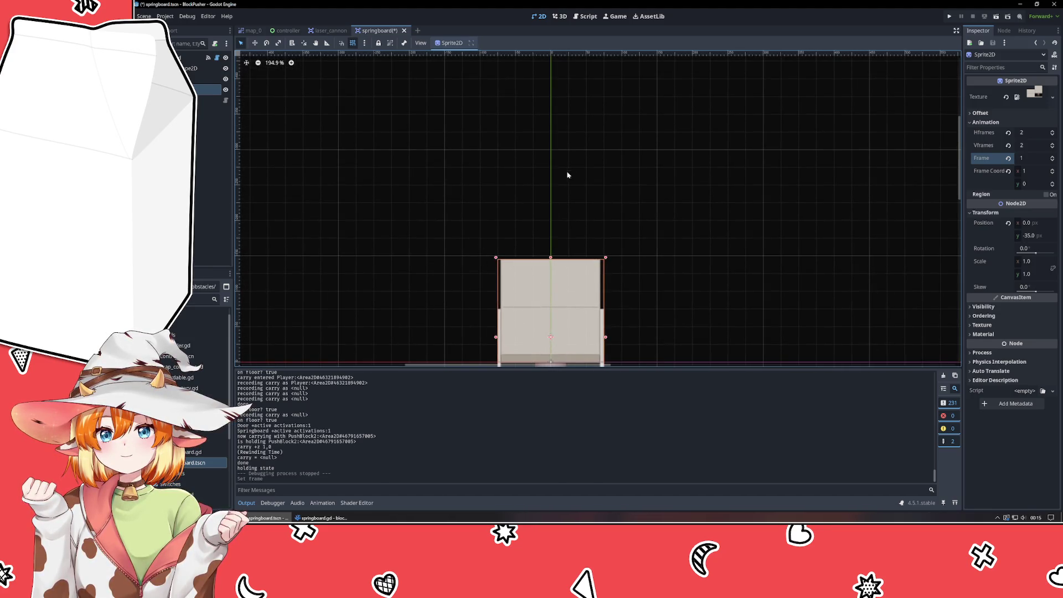
{"action": "left_click", "coordinate": [1052, 163]}
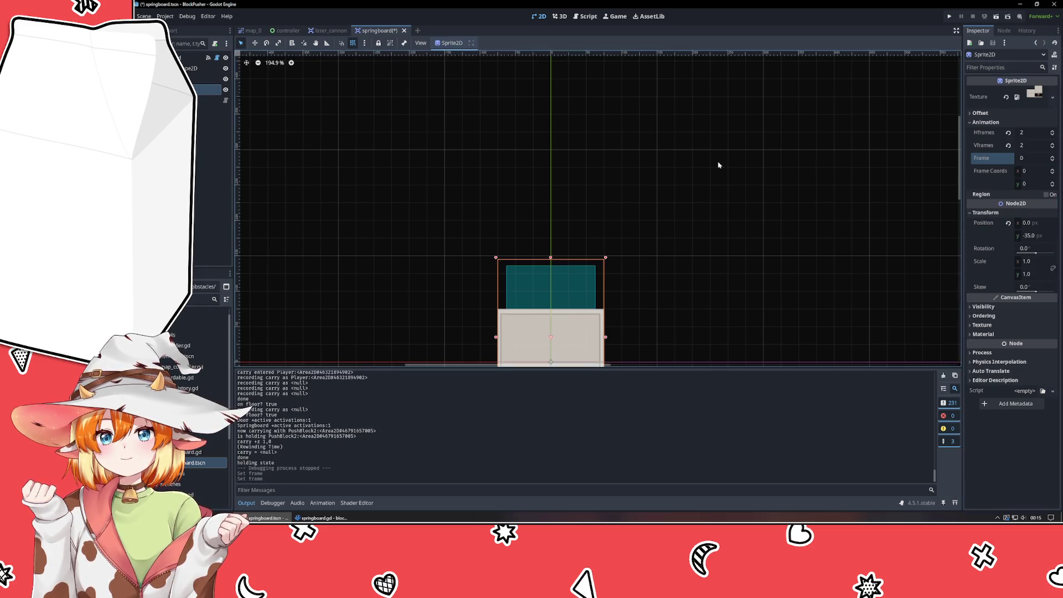
On map_0, move PushBlock2 by (-300,-75) and inspect its scene's CollisionShape2D, then return to map_0.
{"action": "left_click", "coordinate": [250, 31]}
{"action": "mouse_move", "coordinate": [615, 228]}
{"action": "left_mouse_down"}
{"action": "mouse_move", "coordinate": [554, 228]}
{"action": "mouse_move", "coordinate": [565, 209]}
{"action": "mouse_move", "coordinate": [565, 224]}
{"action": "mouse_move", "coordinate": [567, 191]}
{"action": "mouse_move", "coordinate": [566, 225]}
{"action": "mouse_move", "coordinate": [571, 205]}
{"action": "mouse_move", "coordinate": [594, 205]}
{"action": "mouse_move", "coordinate": [547, 206]}
{"action": "mouse_move", "coordinate": [571, 206]}
{"action": "left_mouse_up"}
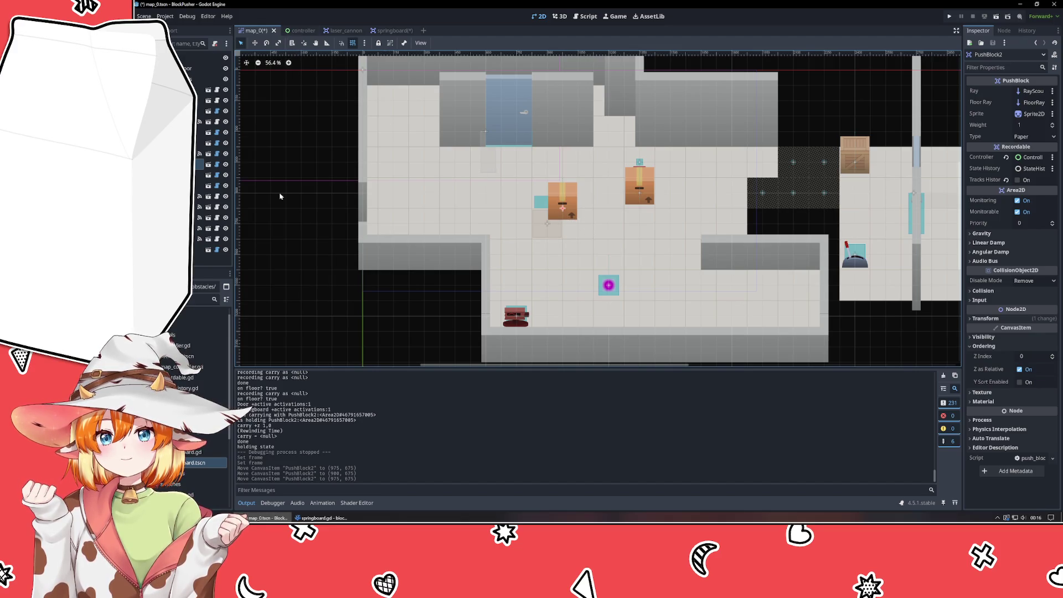
{"action": "left_click", "coordinate": [211, 168]}
{"action": "left_click", "coordinate": [209, 165]}
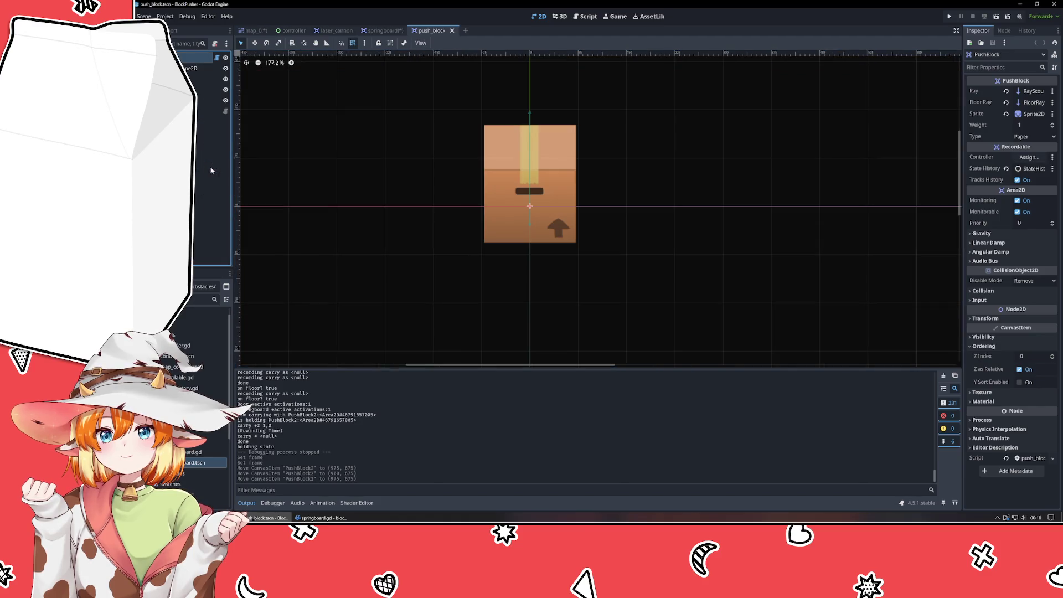
{"action": "left_click", "coordinate": [200, 68]}
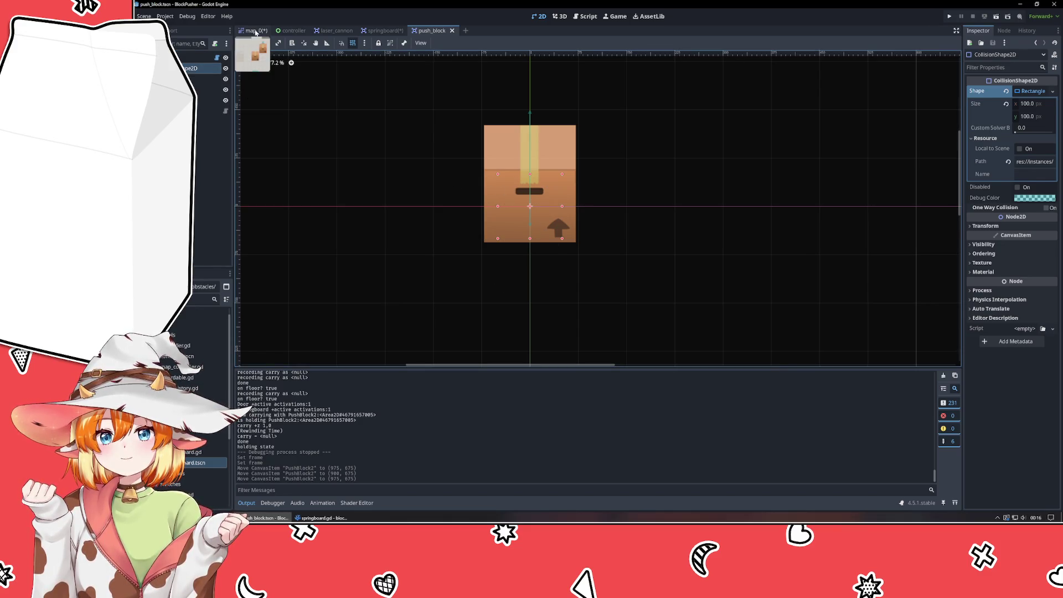
{"action": "left_click", "coordinate": [256, 31]}
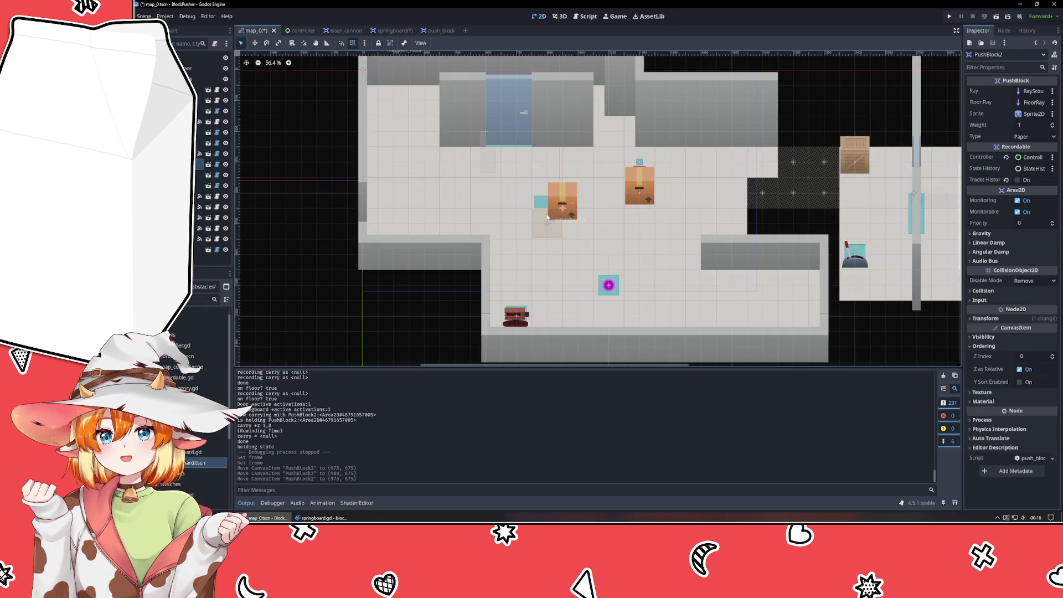
{"action": "left_click", "coordinate": [322, 518]}
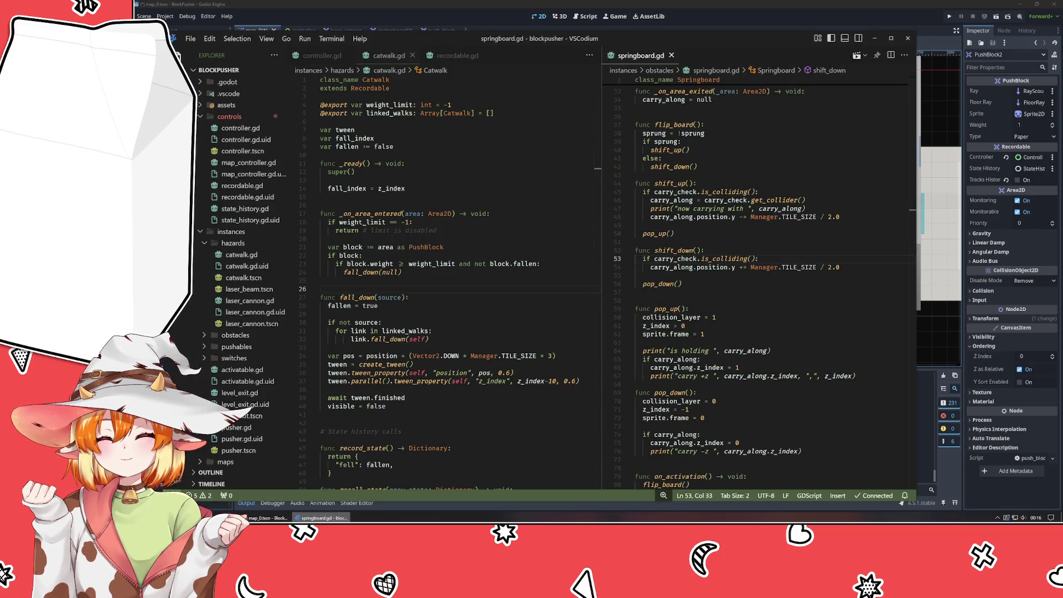
{"action": "scroll", "coordinate": [719, 288], "scroll_direction": "up", "scroll_amount": 6}
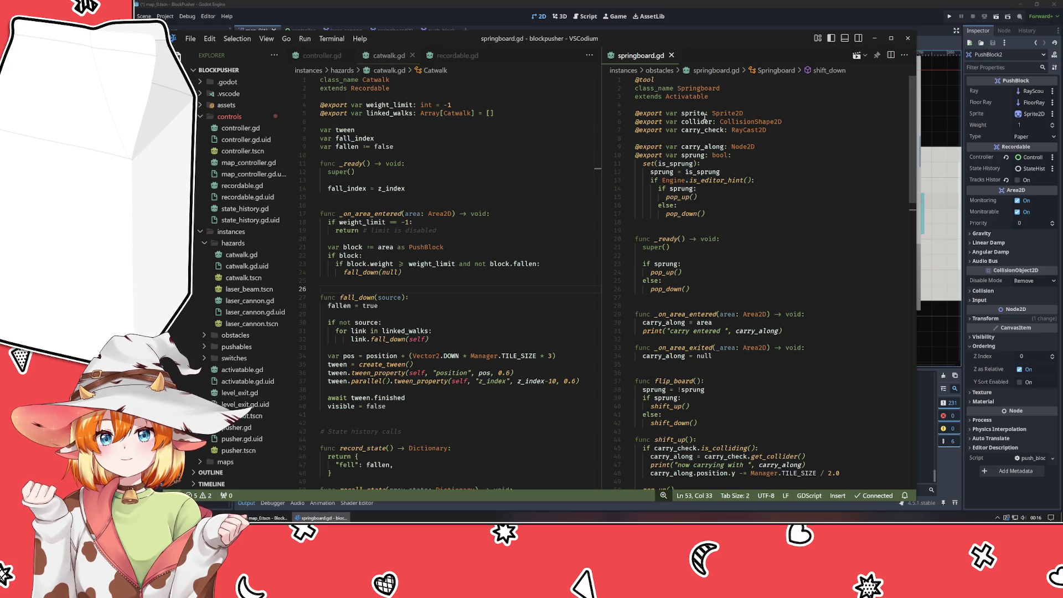
{"action": "left_click", "coordinate": [742, 122]}
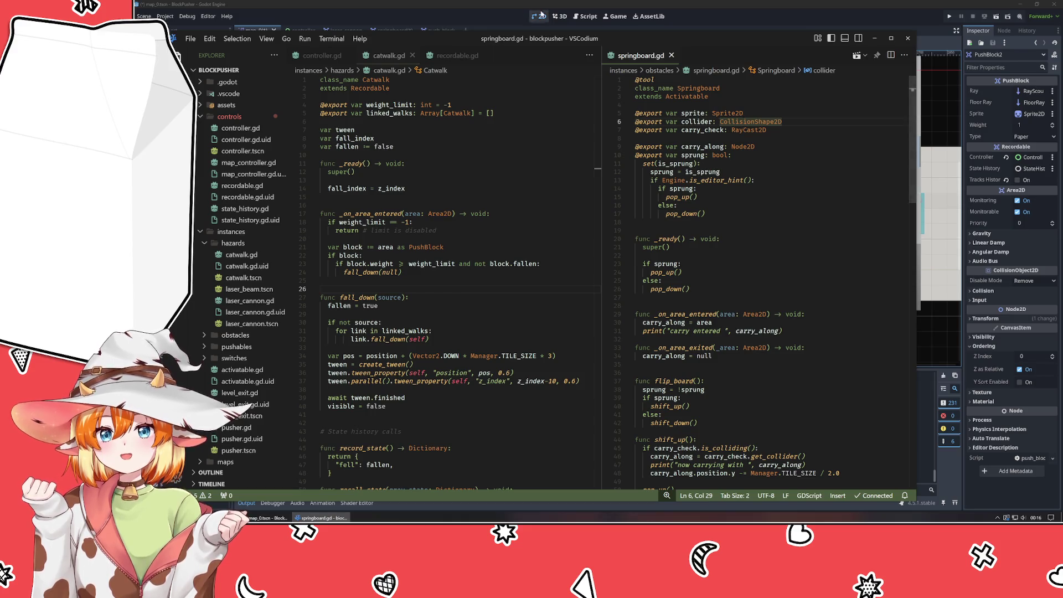
{"action": "scroll", "coordinate": [751, 222], "scroll_direction": "down", "scroll_amount": 3}
{"action": "scroll", "coordinate": [754, 190], "scroll_direction": "up", "scroll_amount": 3}
{"action": "left_click", "coordinate": [688, 121]}
{"action": "scroll", "coordinate": [778, 216], "scroll_direction": "down", "scroll_amount": 5}
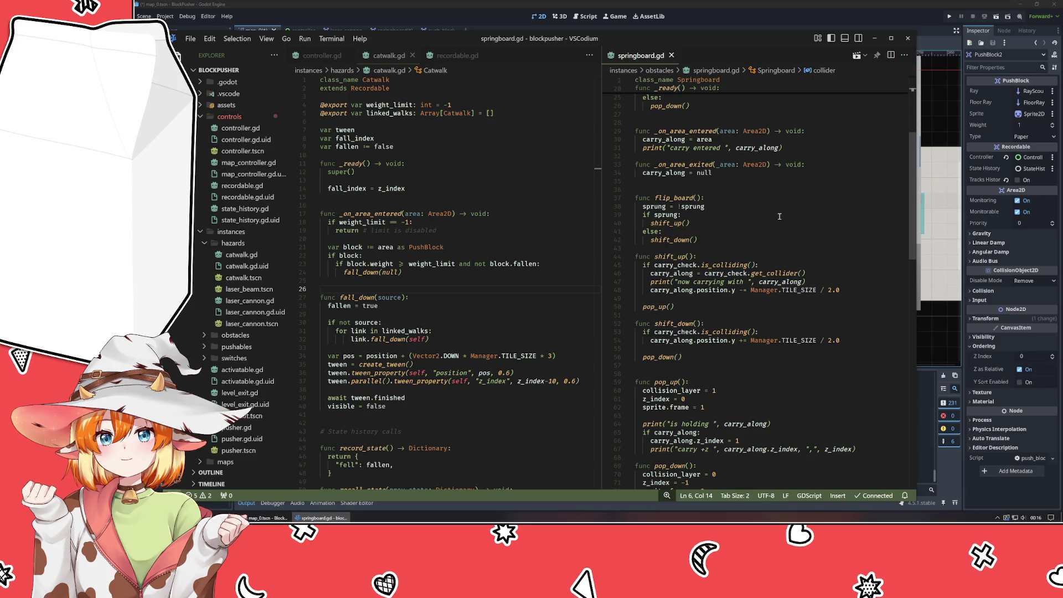
{"action": "scroll", "coordinate": [779, 216], "scroll_direction": "down", "scroll_amount": 15}
{"action": "scroll", "coordinate": [757, 216], "scroll_direction": "up", "scroll_amount": 20}
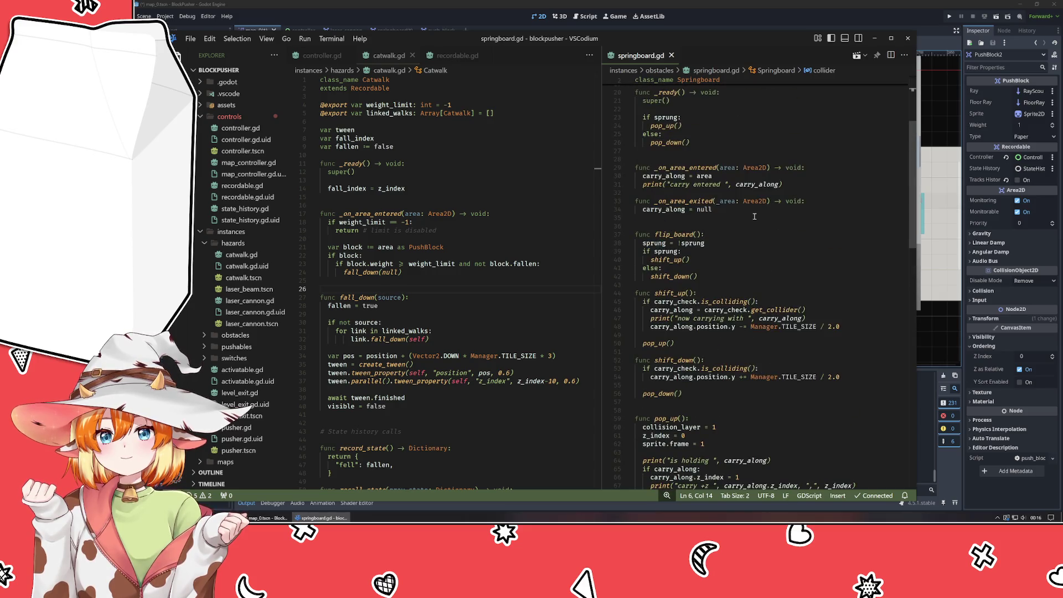
{"action": "scroll", "coordinate": [754, 216], "scroll_direction": "up", "scroll_amount": 4}
{"action": "scroll", "coordinate": [754, 216], "scroll_direction": "up", "scroll_amount": 3}
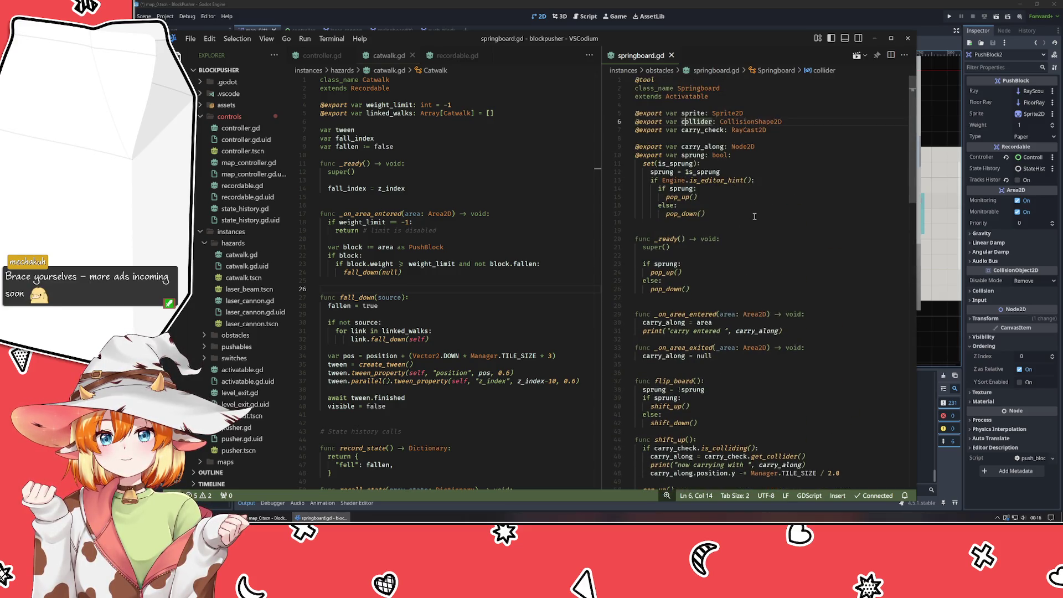
{"action": "left_click", "coordinate": [701, 113]}
Search springboard.gd for collider, step through both matches, then delete and restore its export line.
{"action": "double_click", "coordinate": [700, 113]}
{"action": "double_click", "coordinate": [700, 121]}
{"action": "key", "text": "ctrl+f"}
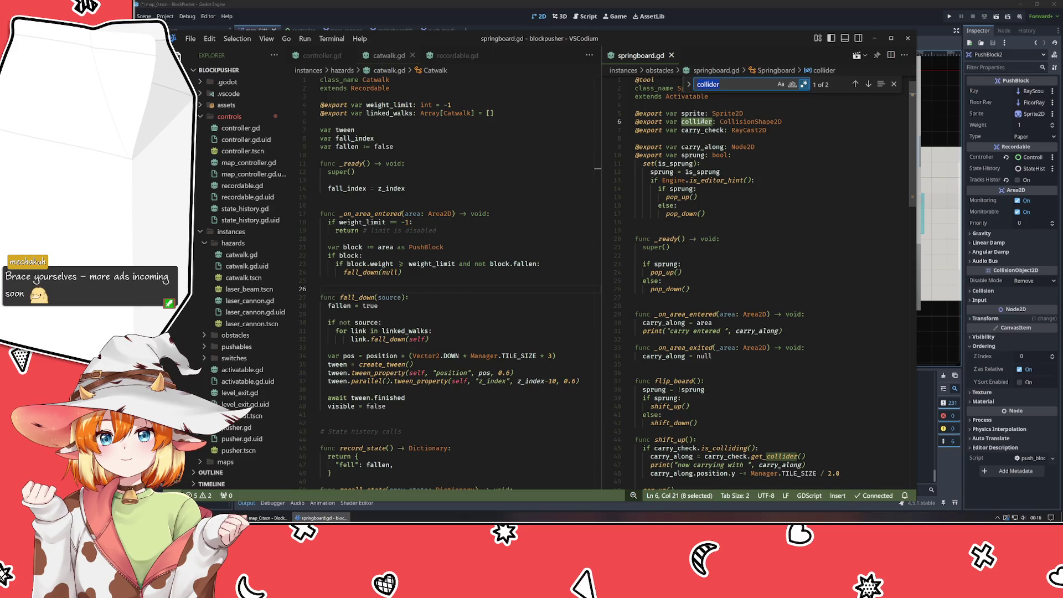
{"action": "key", "text": "Return"}
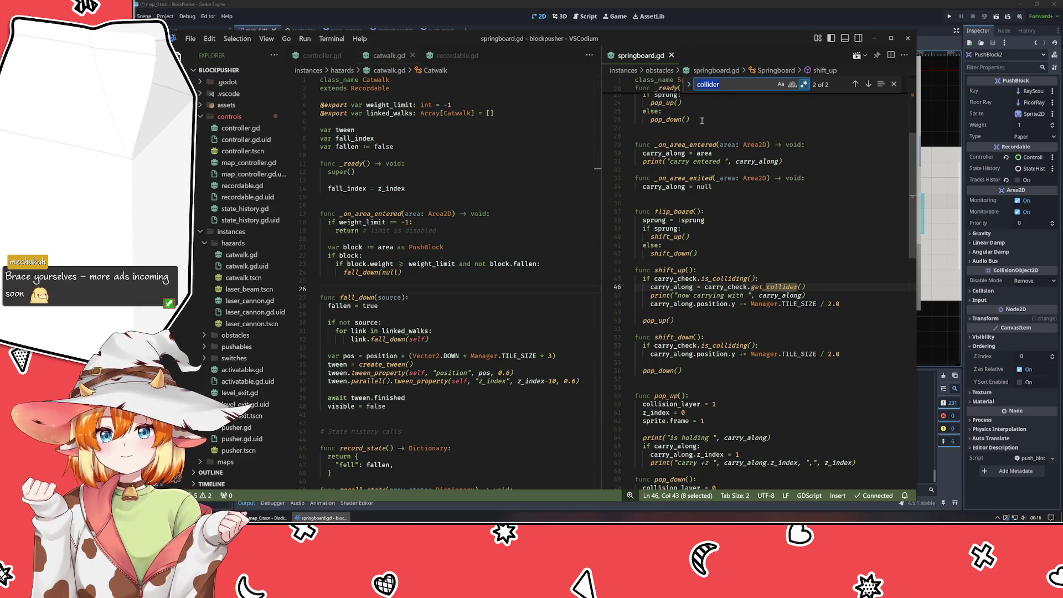
{"action": "key", "text": "Return"}
{"action": "key", "text": "Return"}
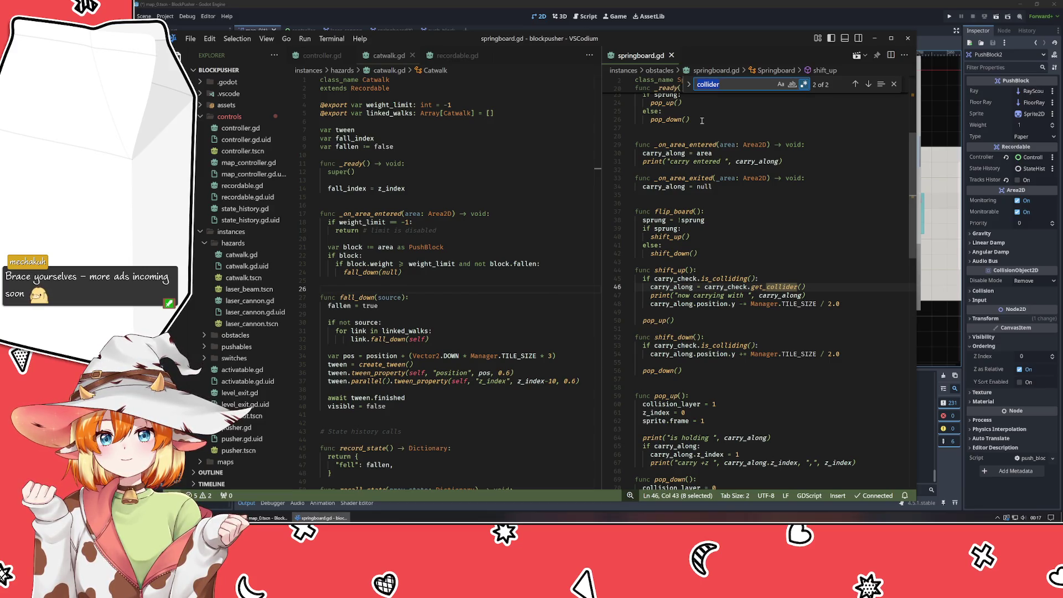
{"action": "key", "text": "Return"}
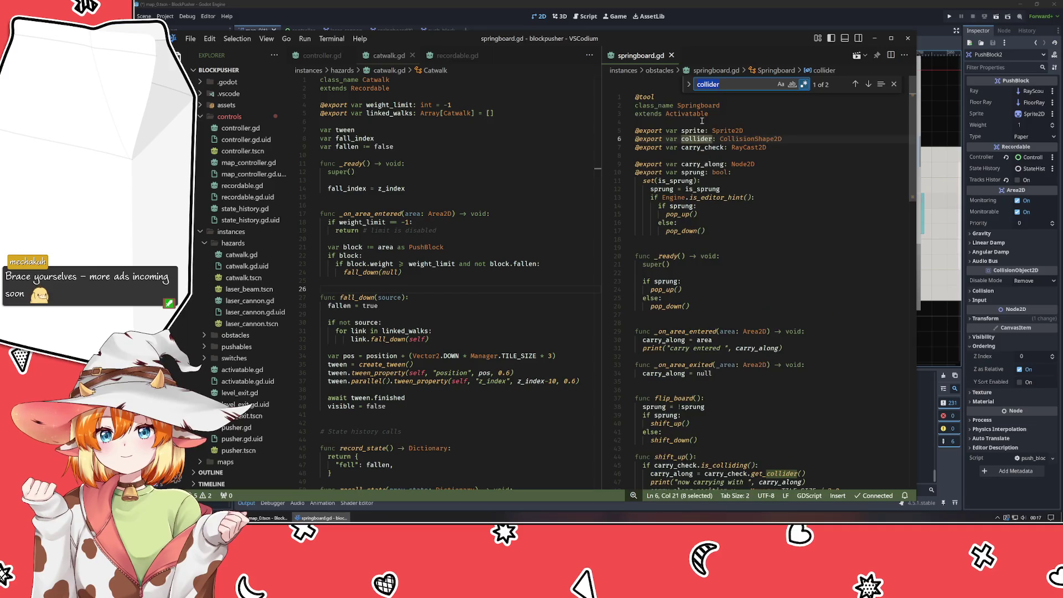
{"action": "key", "text": "Escape"}
{"action": "key", "text": "ctrl+shift+k"}
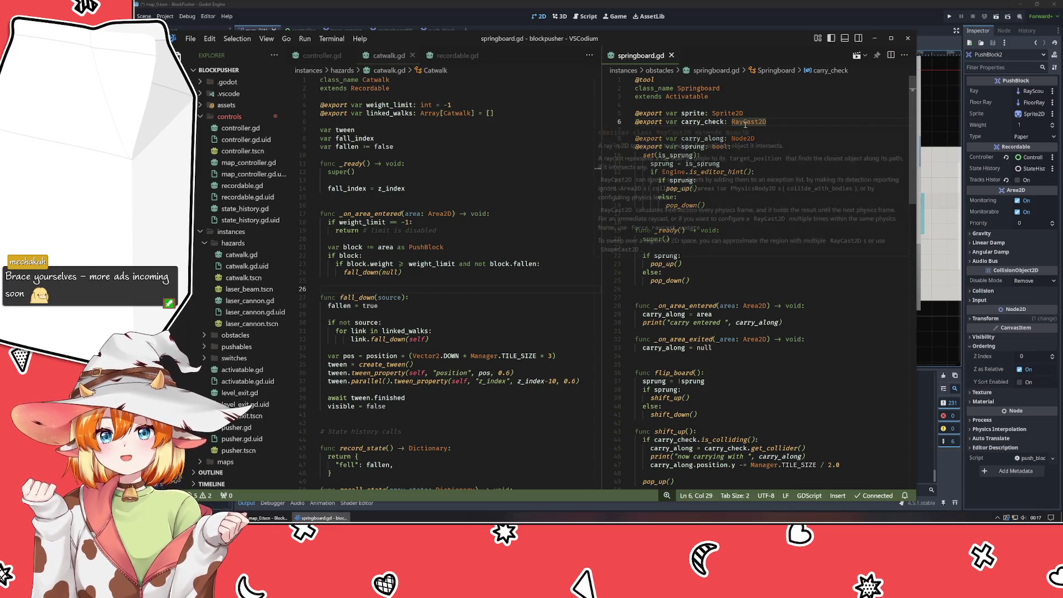
{"action": "mouse_move", "coordinate": [745, 124]}
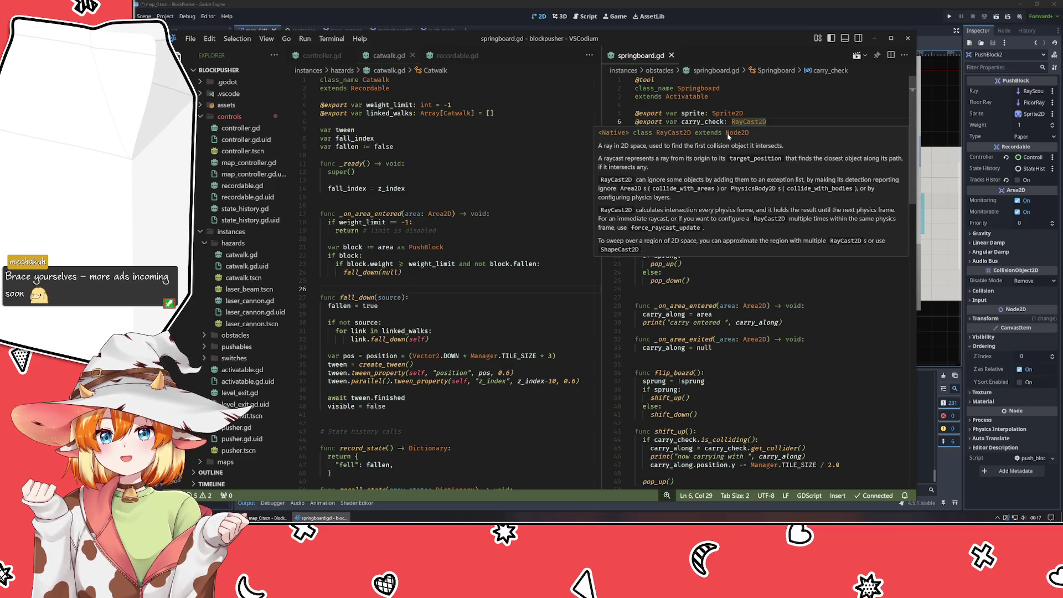
{"action": "key", "text": "ctrl+z"}
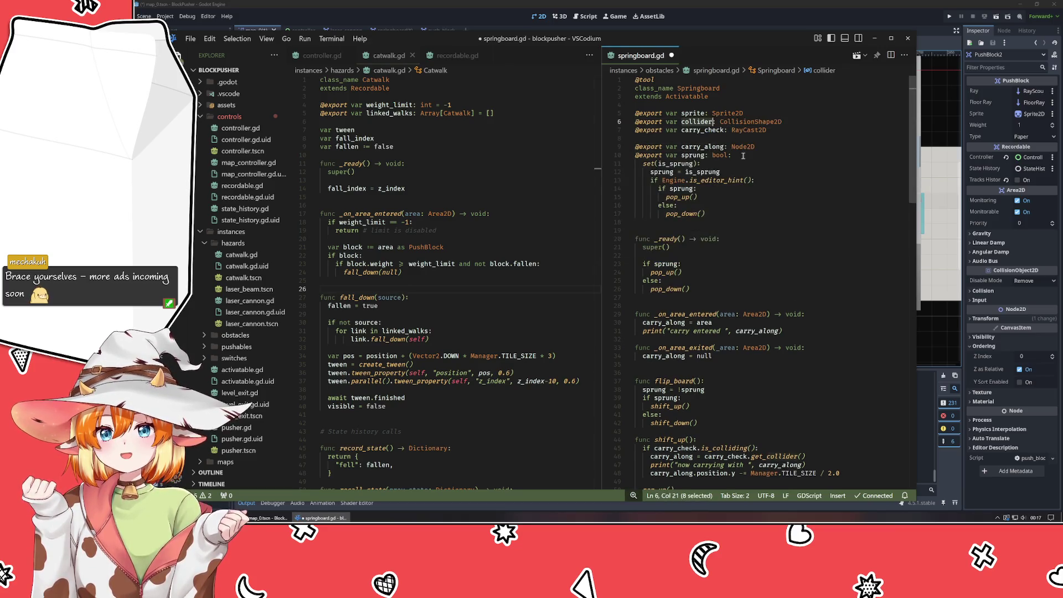
Look over the sprung setter and carry_check usages, then return to Godot's PushBlock scene.
{"action": "left_click", "coordinate": [759, 179]}
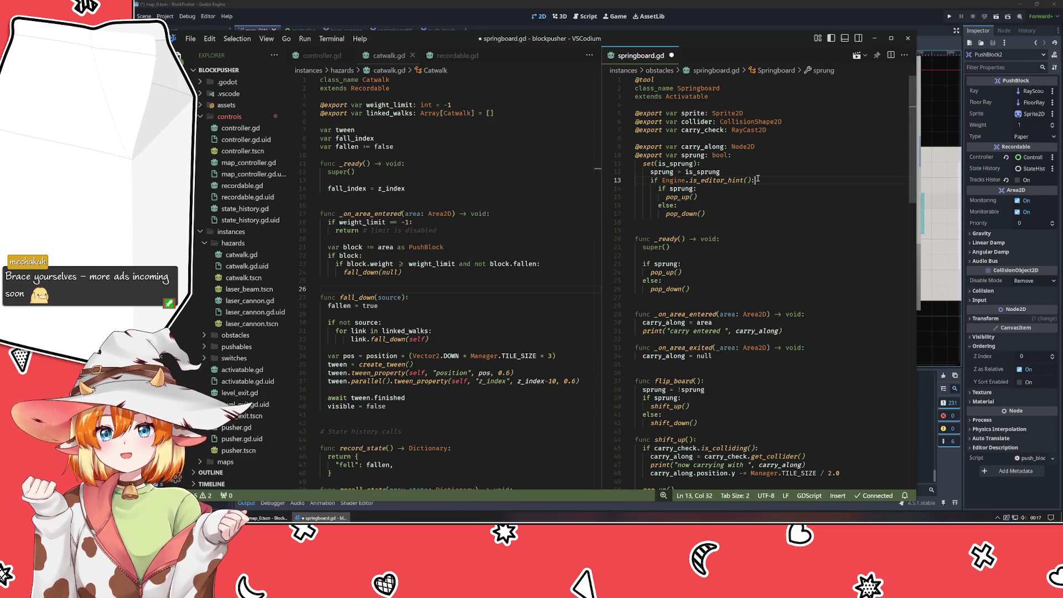
{"action": "left_click", "coordinate": [697, 130]}
{"action": "scroll", "coordinate": [718, 183], "scroll_direction": "down", "scroll_amount": 5}
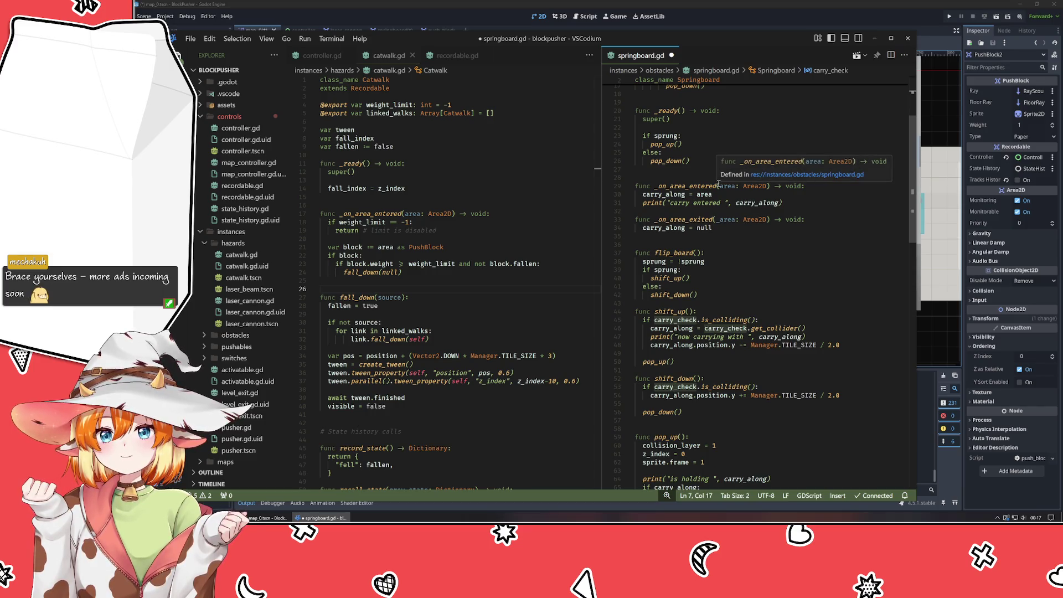
{"action": "scroll", "coordinate": [719, 184], "scroll_direction": "down", "scroll_amount": 3}
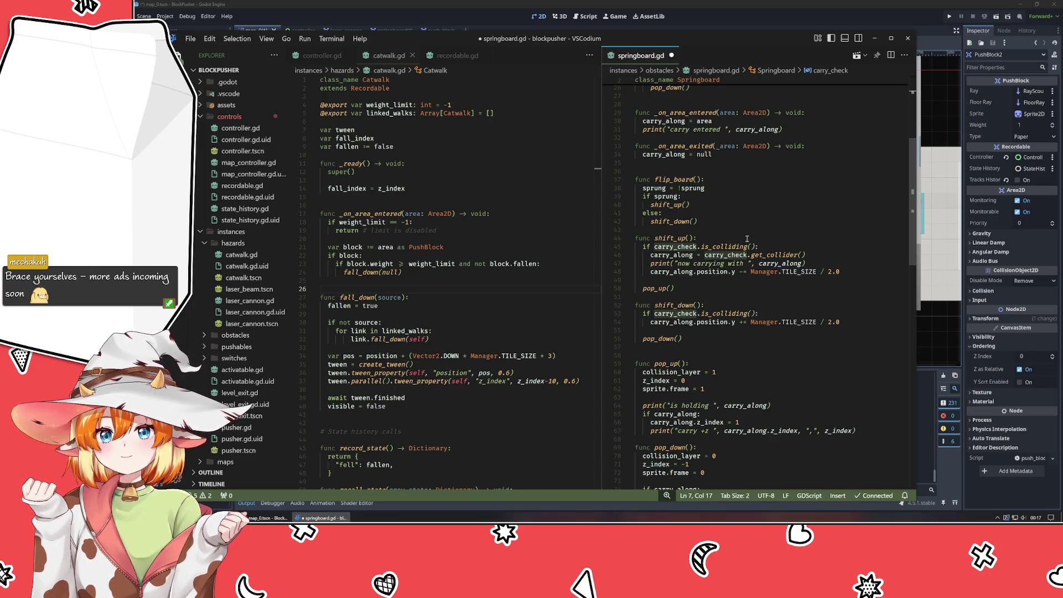
{"action": "scroll", "coordinate": [747, 238], "scroll_direction": "down", "scroll_amount": 5}
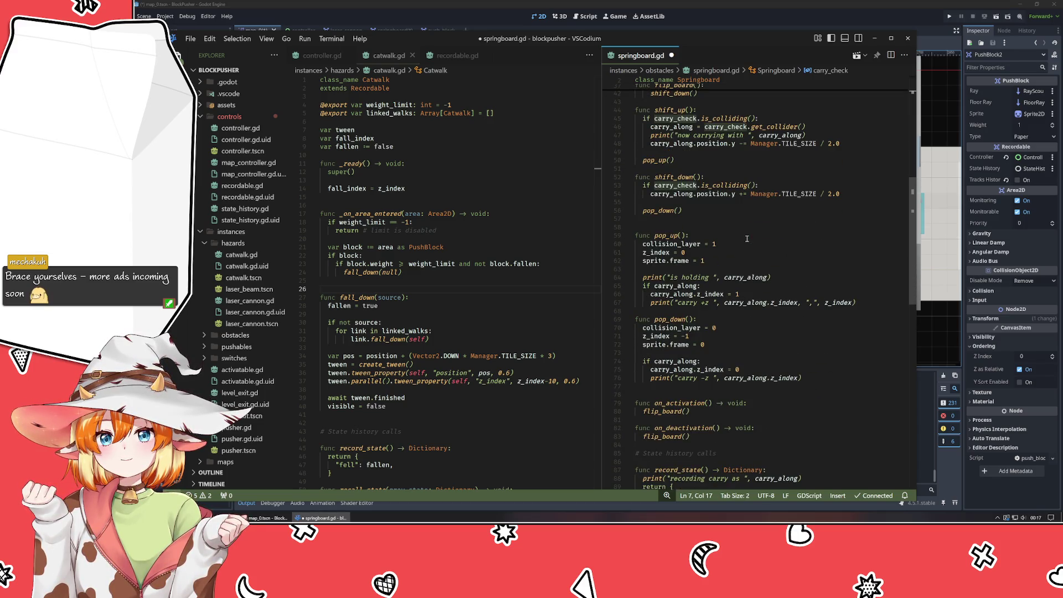
{"action": "left_click", "coordinate": [442, 31]}
{"action": "left_click", "coordinate": [446, 33]}
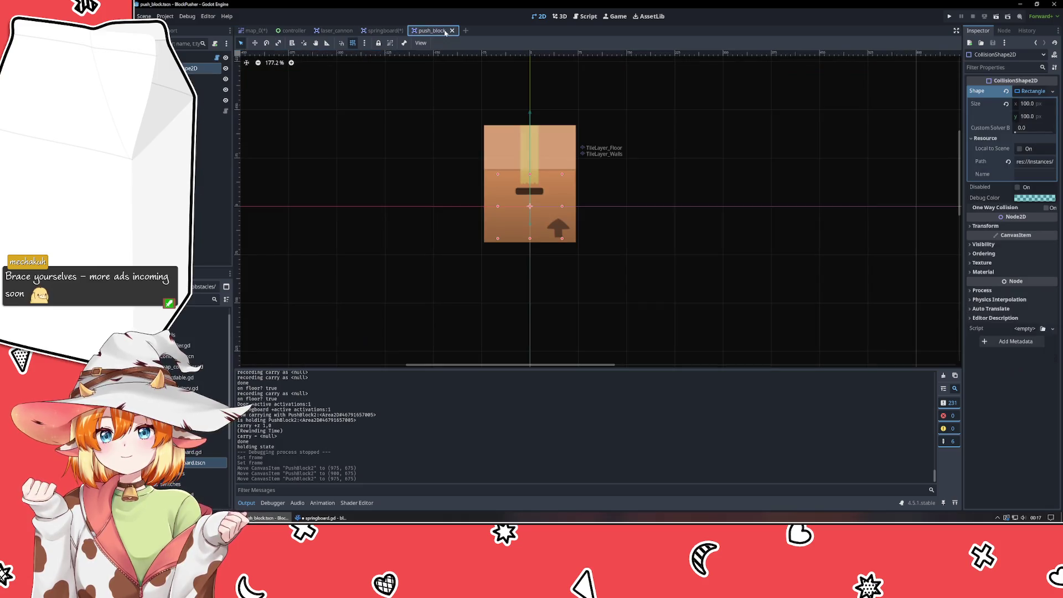
Open the springboard scene and pan the canvas around the board and its carry-check raycast.
{"action": "left_click", "coordinate": [382, 31]}
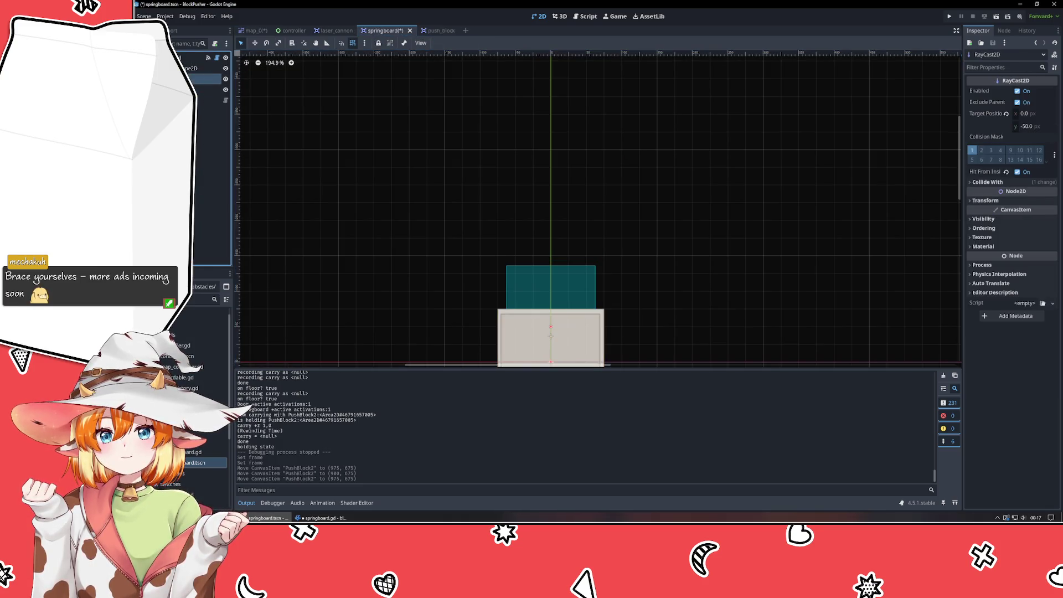
{"action": "left_click_drag", "start_coordinate": [391, 213], "coordinate": [363, 114]}
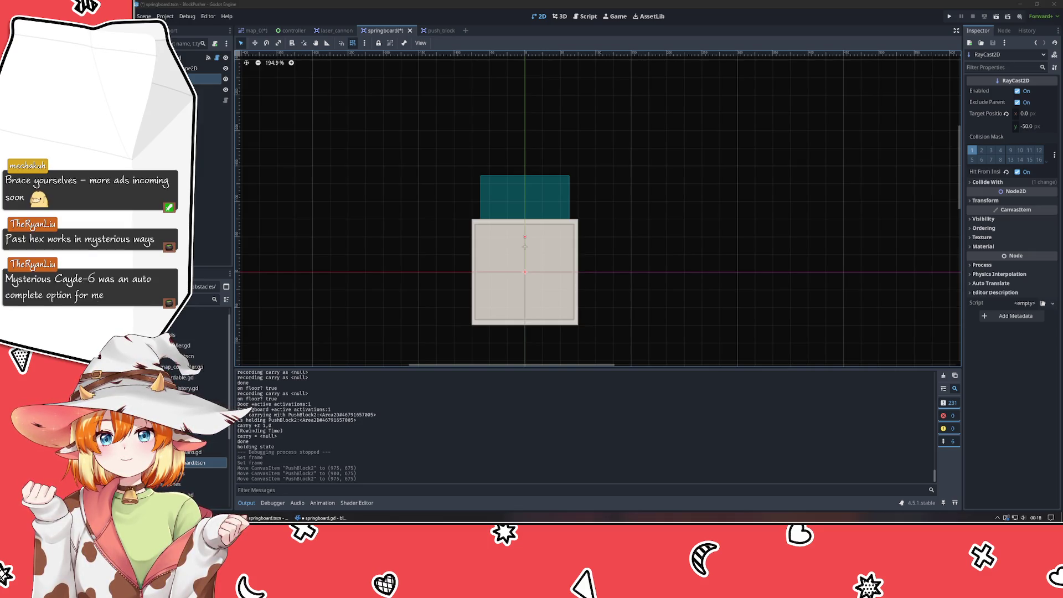
{"action": "left_click", "coordinate": [323, 206]}
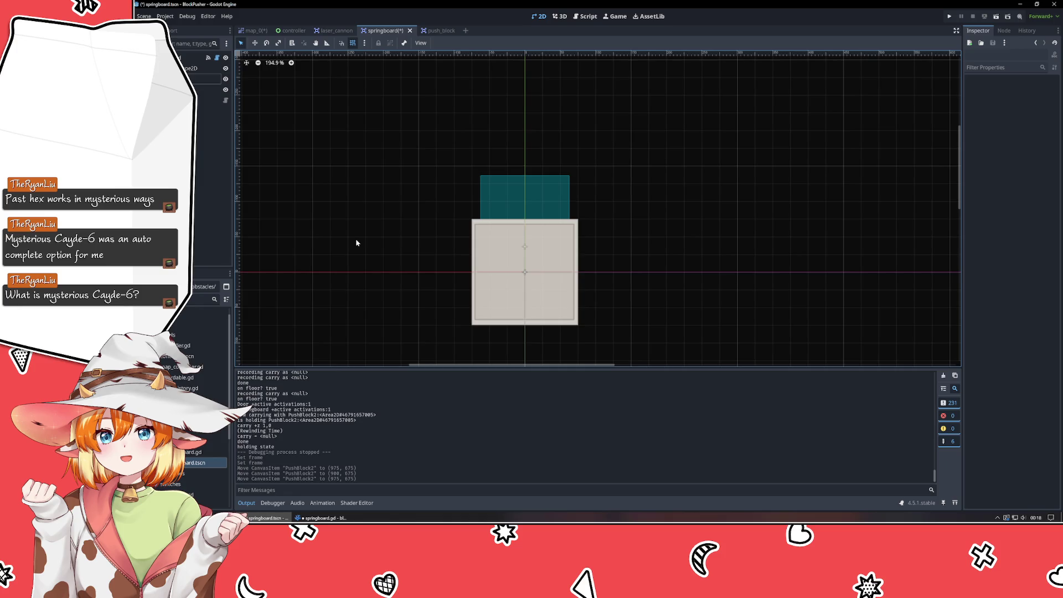
{"action": "left_click_drag", "start_coordinate": [356, 196], "coordinate": [399, 319]}
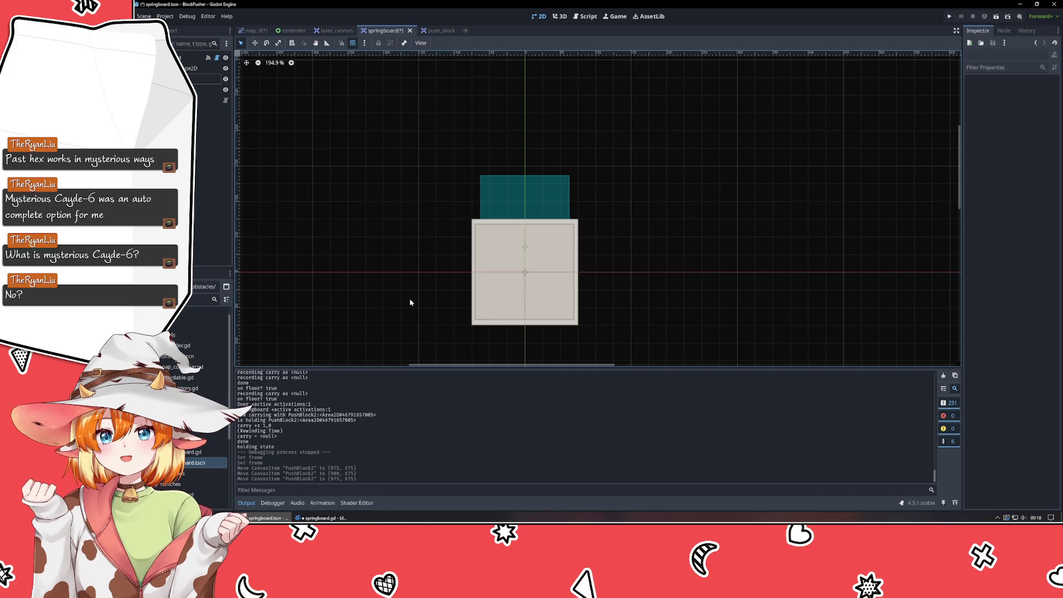
Save the springboard scene, select its carry-check RayCast2D node, and return to springboard.gd in VSCodium.
{"action": "key", "text": "ctrl+s"}
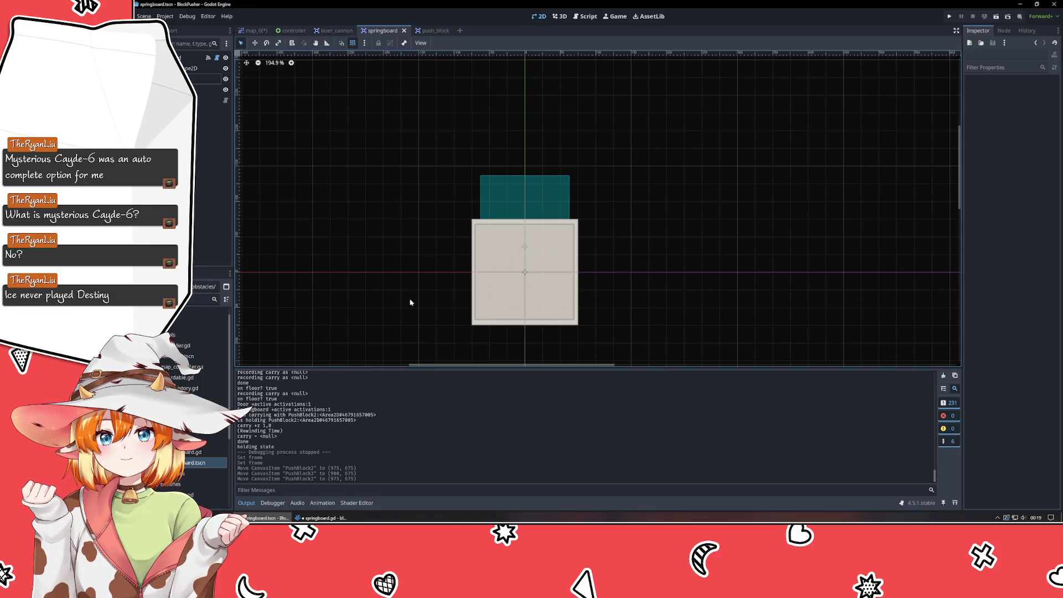
{"action": "mouse_move", "coordinate": [289, 241]}
{"action": "left_mouse_down"}
{"action": "mouse_move", "coordinate": [319, 268]}
{"action": "mouse_move", "coordinate": [346, 322]}
{"action": "left_mouse_up"}
{"action": "left_click_drag", "start_coordinate": [379, 163], "coordinate": [384, 209]}
{"action": "left_click", "coordinate": [208, 79]}
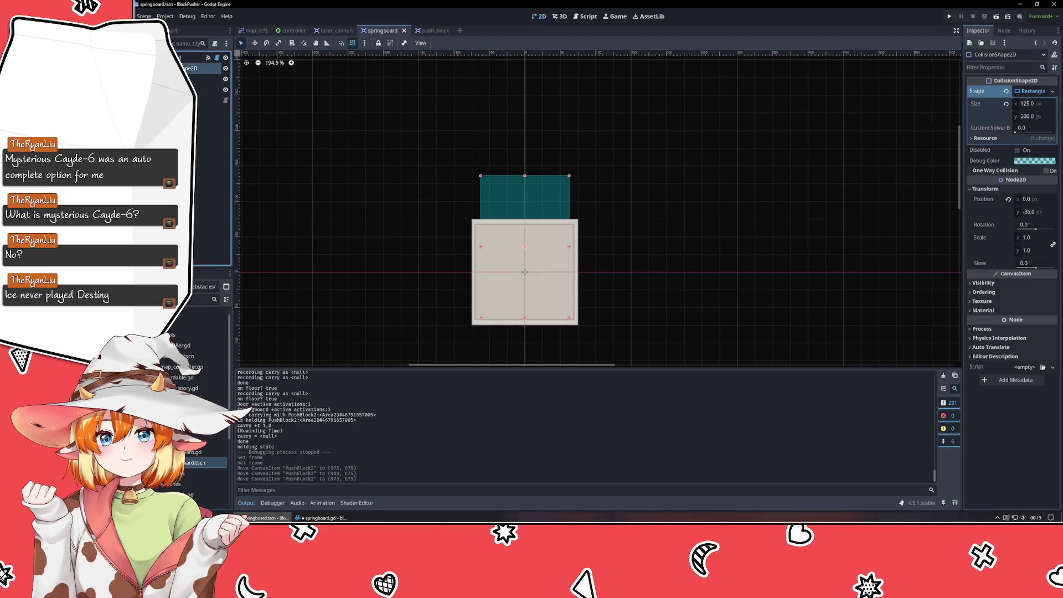
{"action": "left_click", "coordinate": [322, 518]}
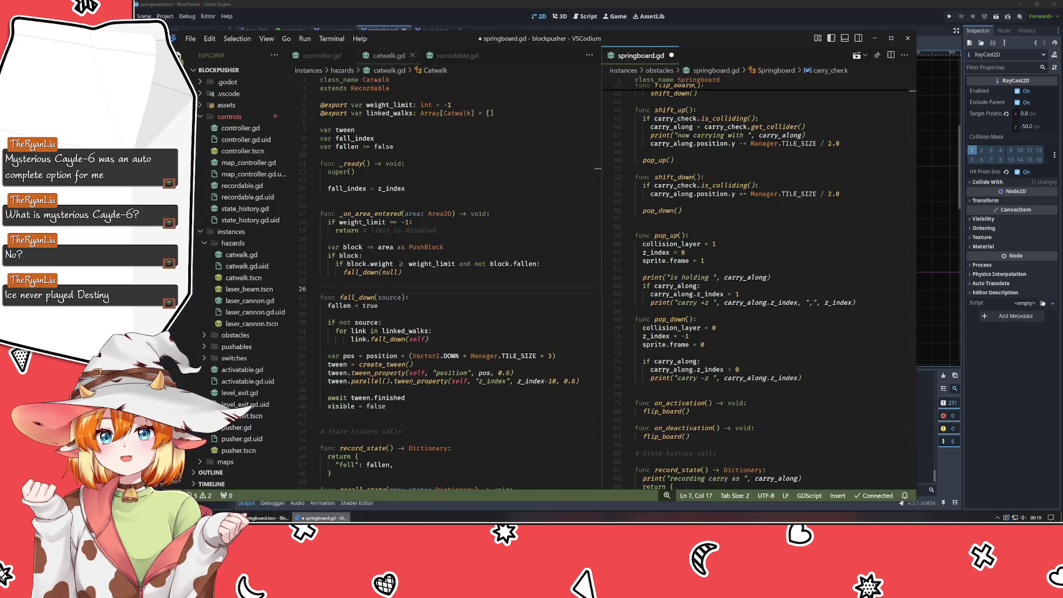
Consult the Area2D documentation on overlapping areas and bodies, then return to springboard.gd's tab.
{"action": "left_click", "coordinate": [810, 314]}
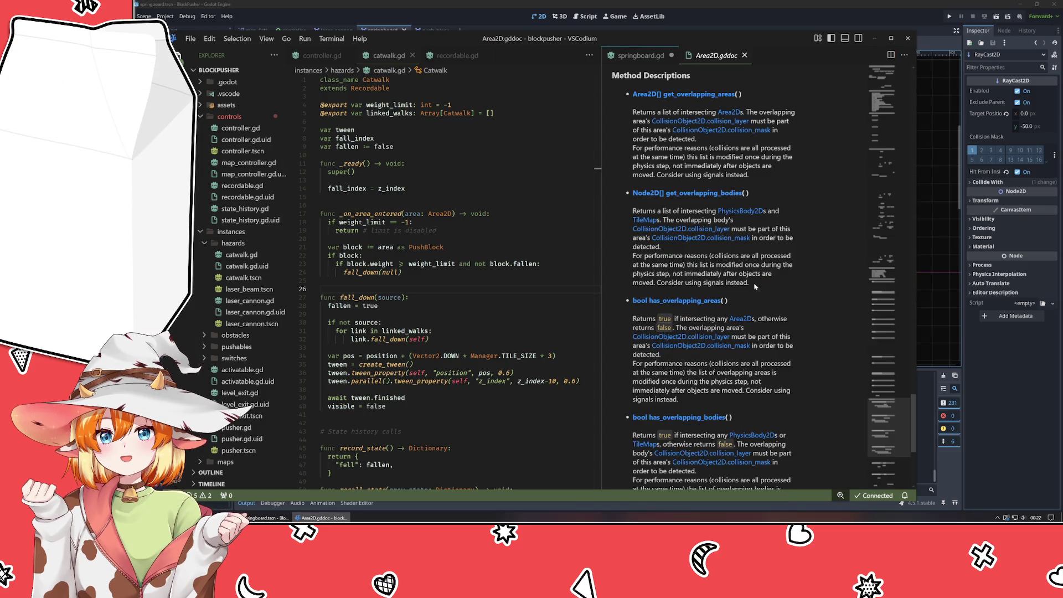
{"action": "key", "text": "alt+Tab"}
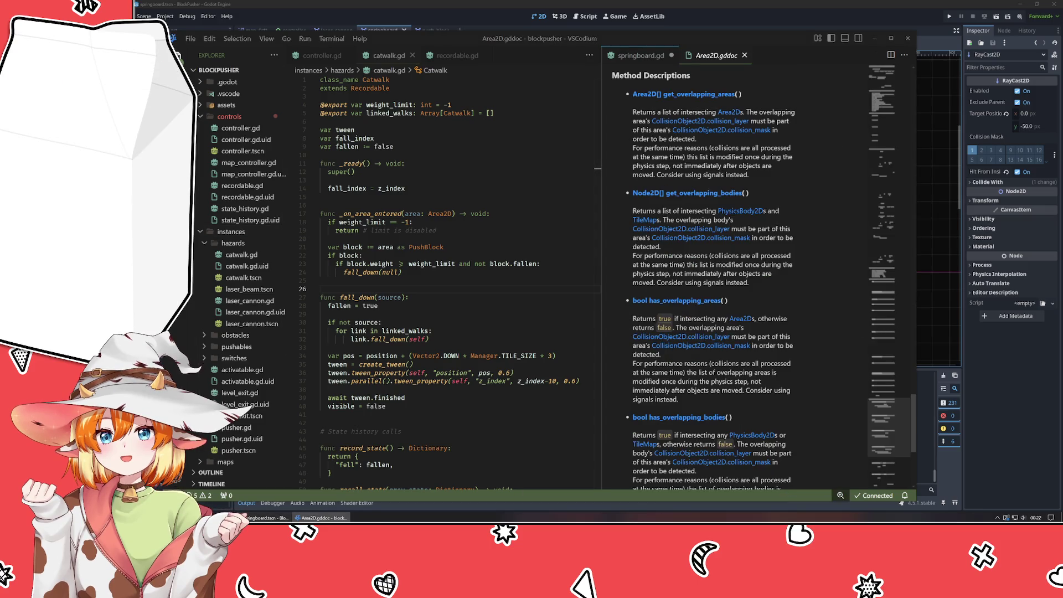
{"action": "key", "text": "alt+Tab"}
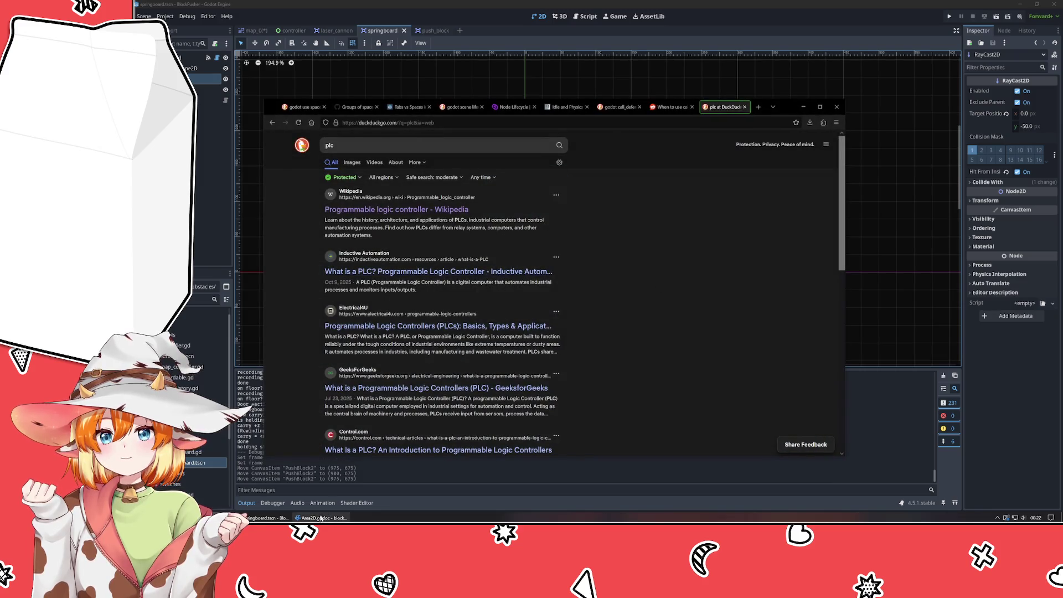
{"action": "key", "text": "alt+Tab"}
{"action": "left_click", "coordinate": [637, 58]}
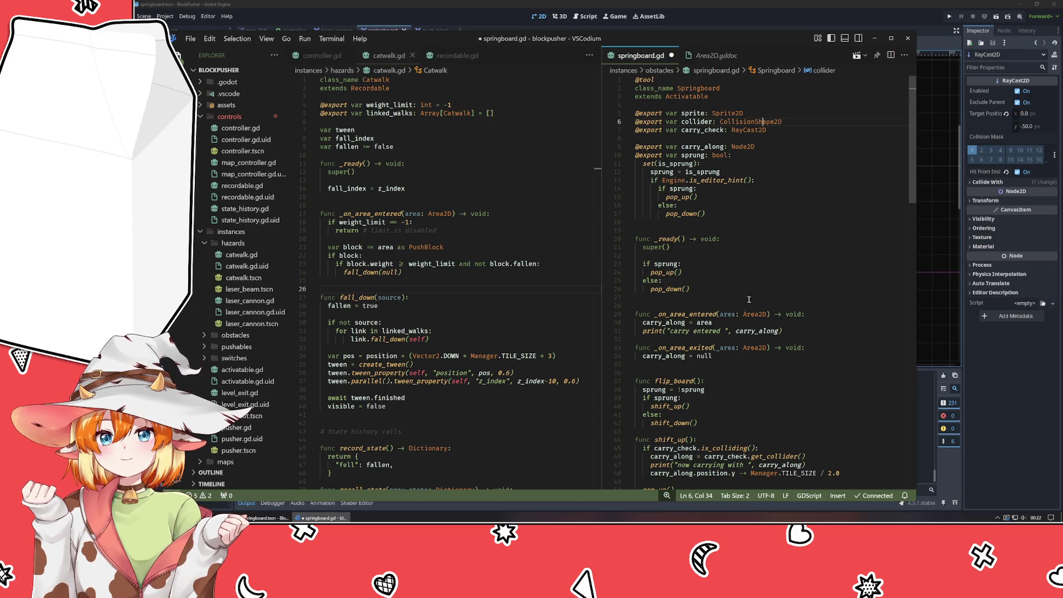
In shift_up, use has_overlapping_areas() instead of carry_check.is_colliding() and comment out the get_collider and print lines.
{"action": "scroll", "coordinate": [742, 321], "scroll_direction": "down", "scroll_amount": 2}
{"action": "scroll", "coordinate": [742, 322], "scroll_direction": "down", "scroll_amount": 4}
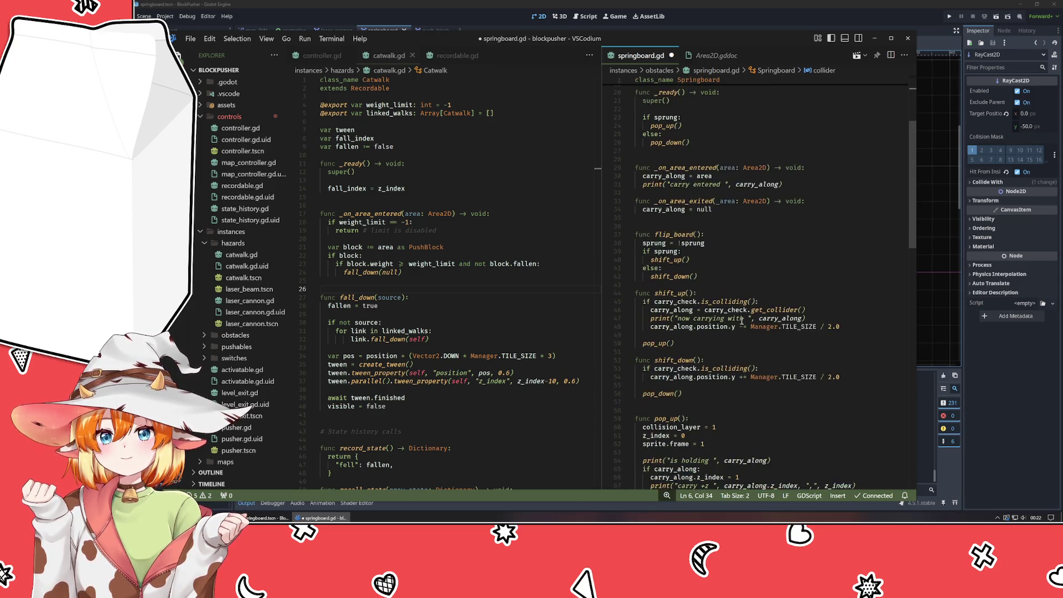
{"action": "left_click_drag", "start_coordinate": [654, 302], "coordinate": [766, 301]}
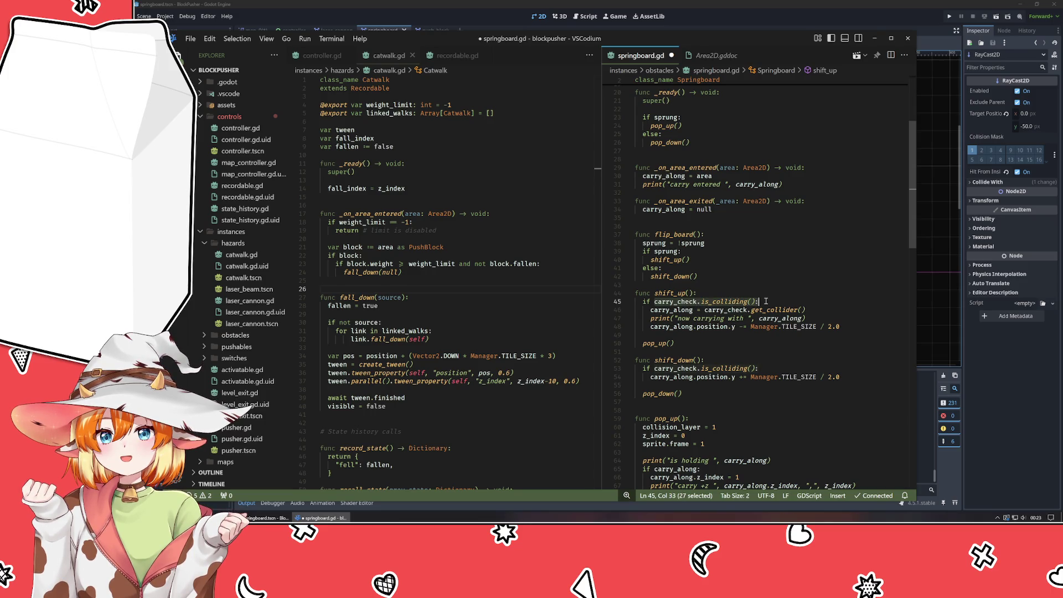
{"action": "type", "text": "has_over"}
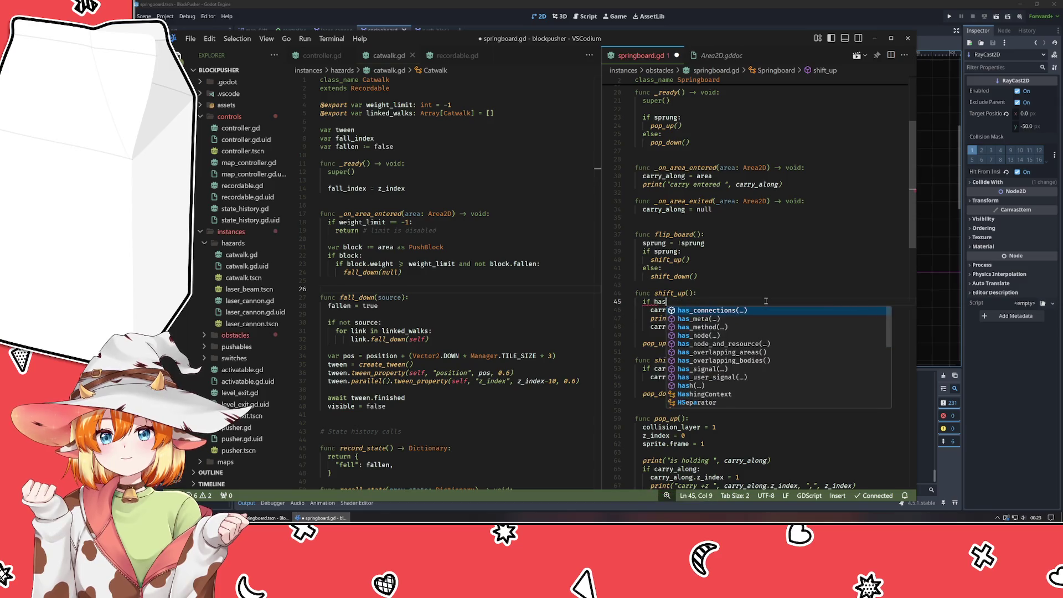
{"action": "key", "text": "Return"}
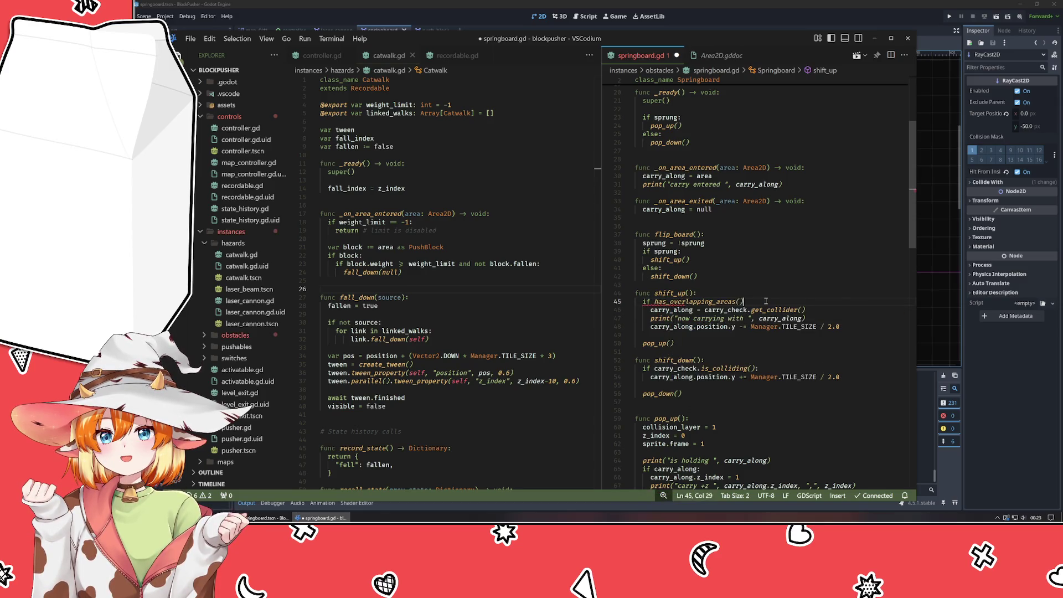
{"action": "type", "text": ":"}
{"action": "key", "text": "Down"}
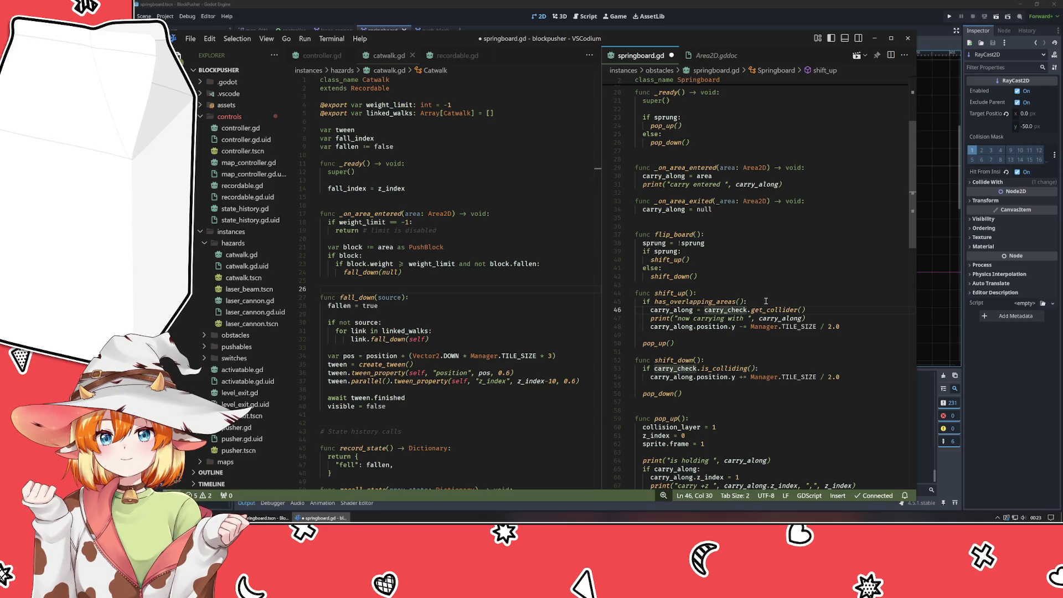
{"action": "key", "text": "ctrl+slash"}
{"action": "key", "text": "Down"}
{"action": "key", "text": "ctrl+slash"}
Replace shift_down's carry_check.is_colliding() test with has_overlapping_areas().
{"action": "key", "text": "Down"}
{"action": "key", "text": "Down"}
{"action": "key", "text": "Down"}
{"action": "key", "text": "Down"}
{"action": "key", "text": "Down"}
{"action": "key", "text": "Down"}
{"action": "key", "text": "End"}
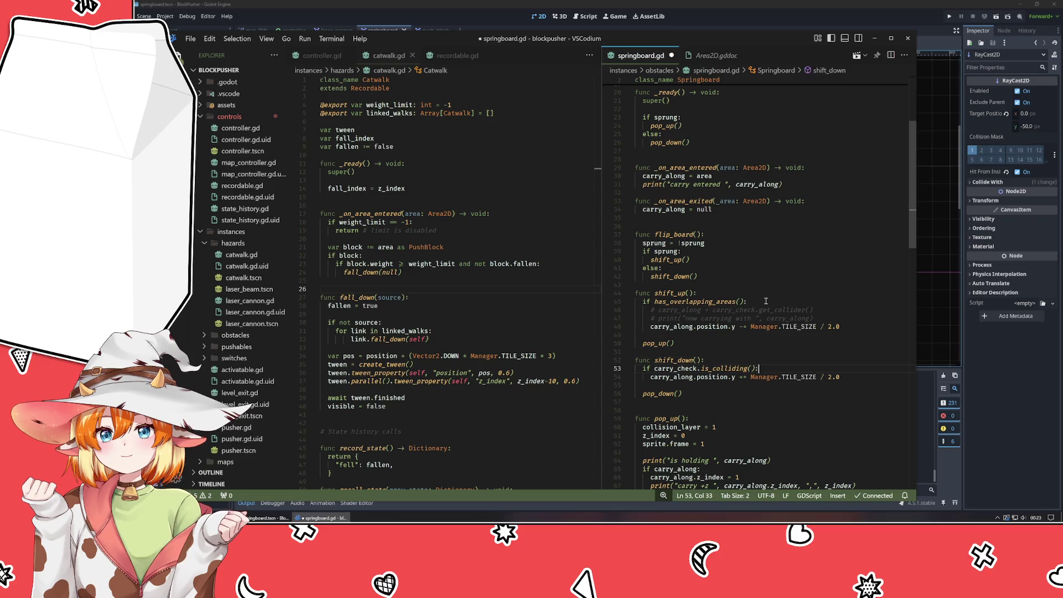
{"action": "key", "text": "ctrl+shift+Left"}
{"action": "key", "text": "ctrl+shift+Left"}
{"action": "key", "text": "ctrl+shift+Left"}
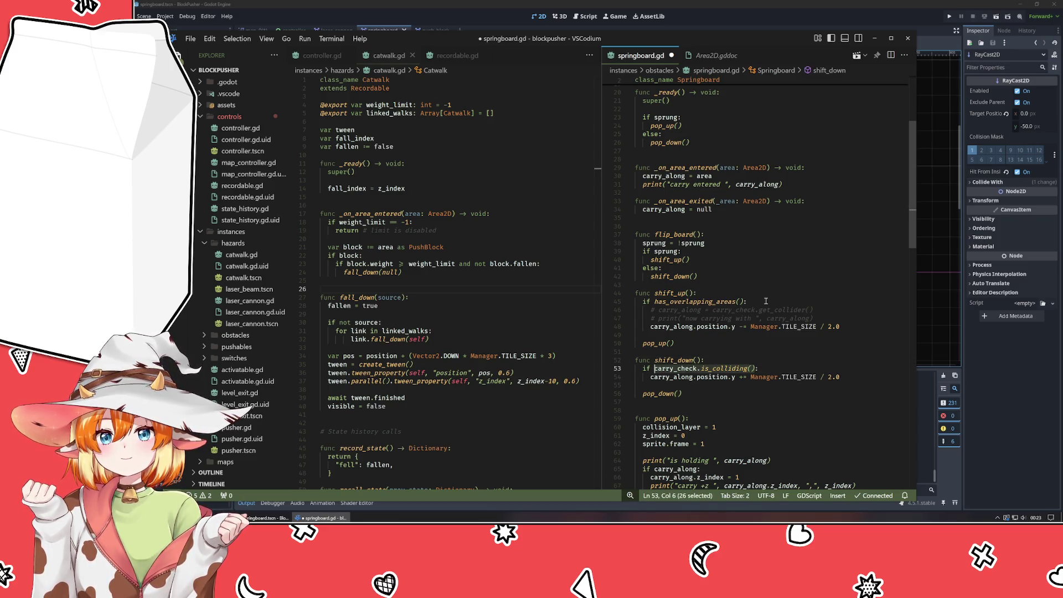
{"action": "type", "text": "has_ov:"}
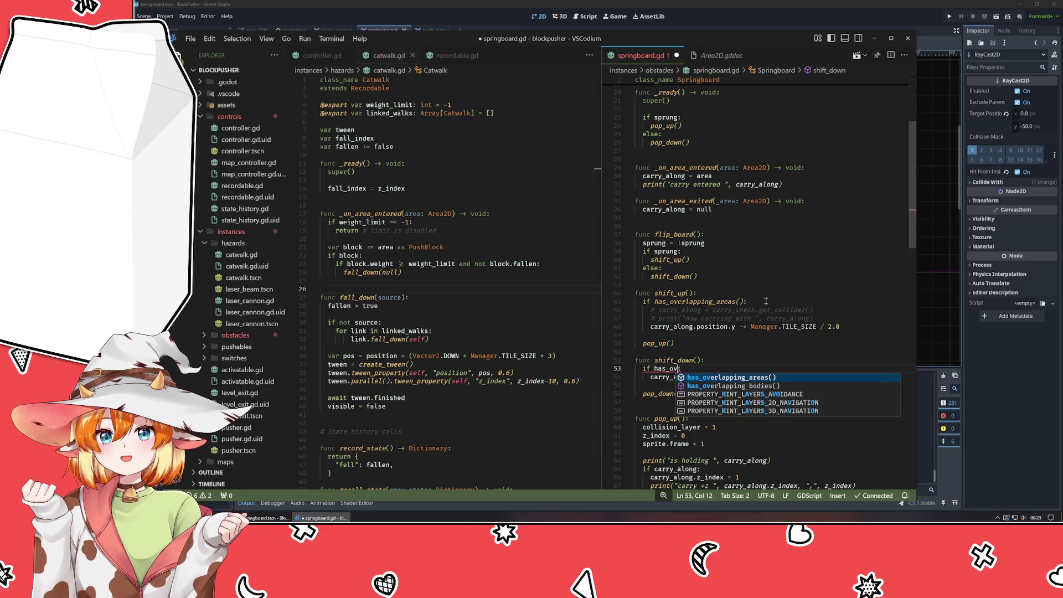
{"action": "key", "text": "Return"}
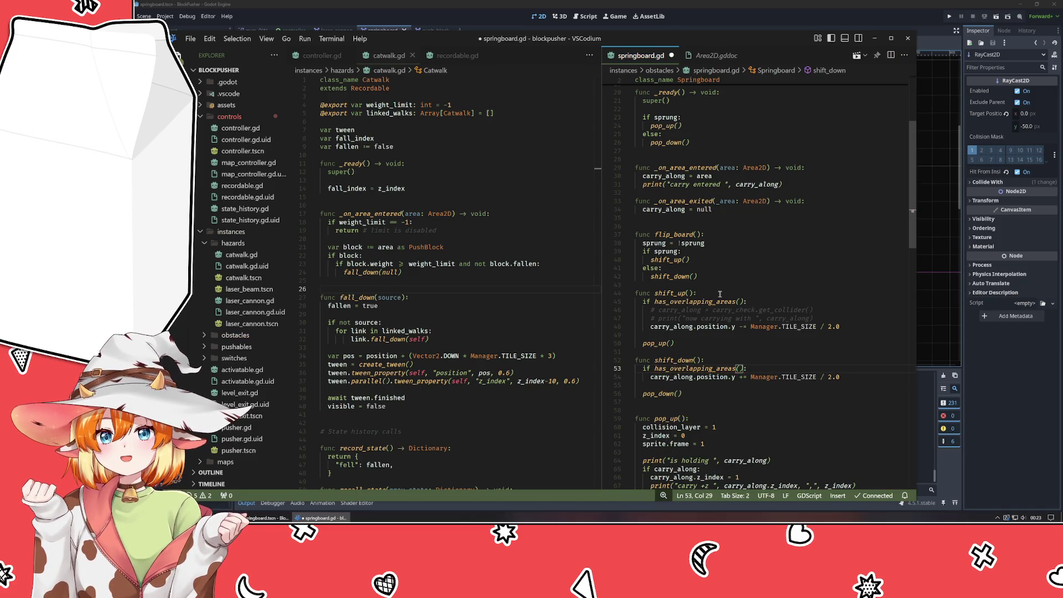
Comment out the carry_check export, save springboard.gd, then launch and close the game.
{"action": "scroll", "coordinate": [681, 176], "scroll_direction": "up", "scroll_amount": 4}
{"action": "scroll", "coordinate": [680, 176], "scroll_direction": "up", "scroll_amount": 2}
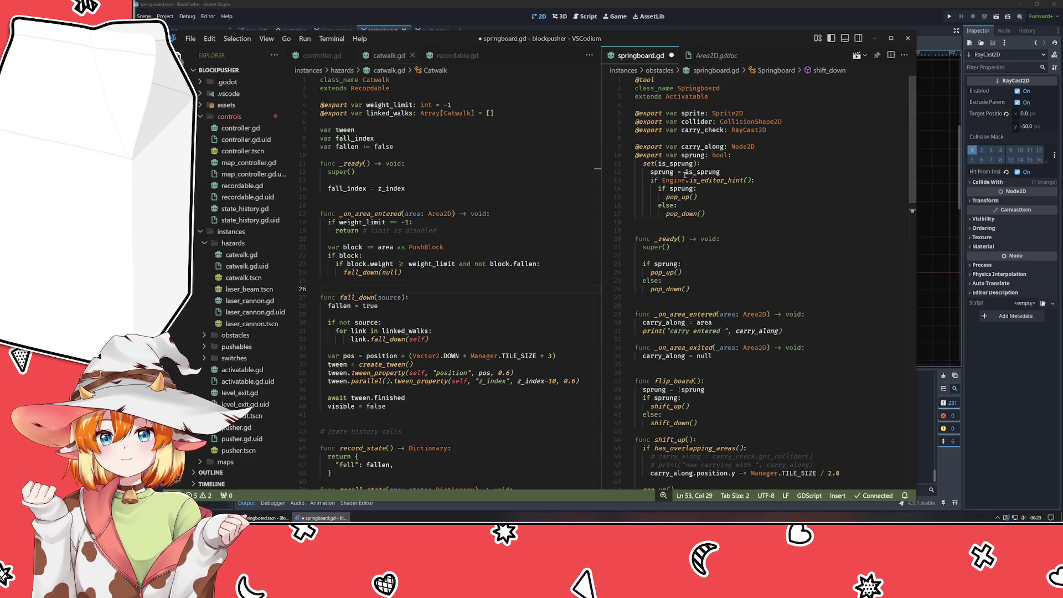
{"action": "left_click", "coordinate": [708, 130]}
{"action": "scroll", "coordinate": [737, 221], "scroll_direction": "down", "scroll_amount": 20}
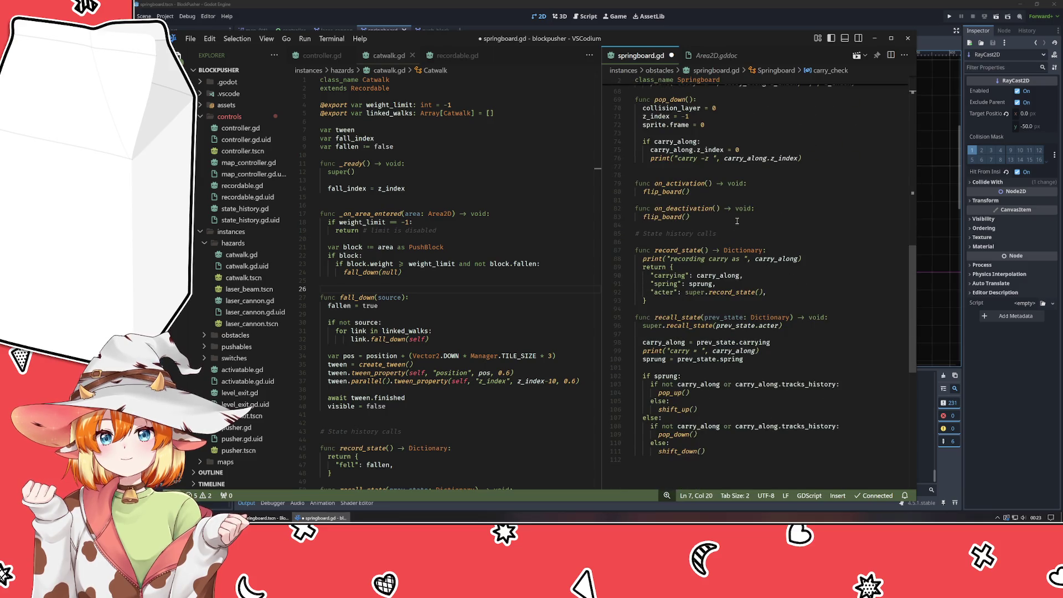
{"action": "scroll", "coordinate": [737, 221], "scroll_direction": "up", "scroll_amount": 20}
{"action": "key", "text": "ctrl+slash"}
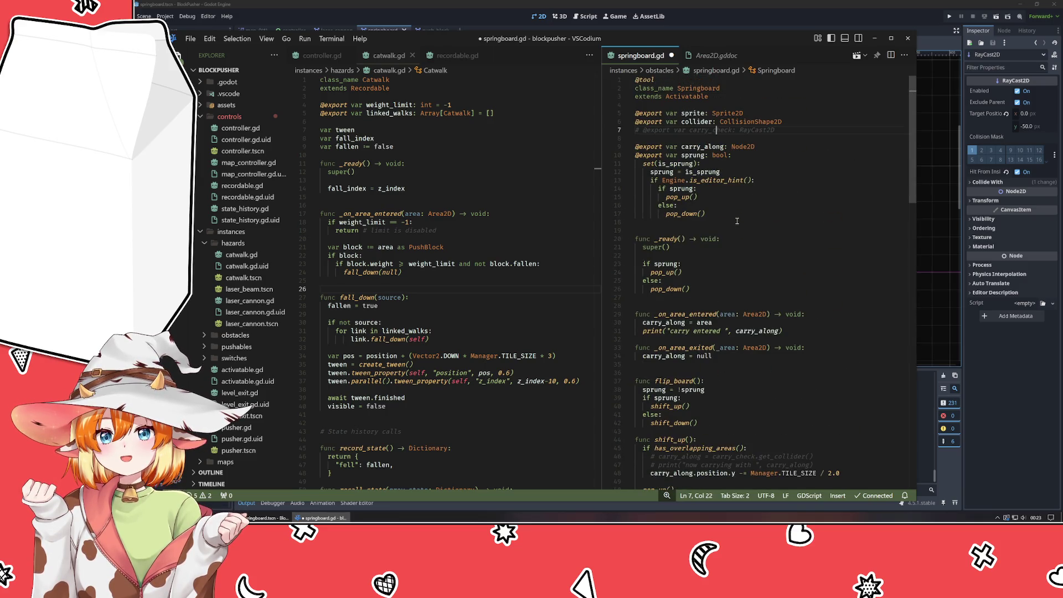
{"action": "key", "text": "ctrl+s"}
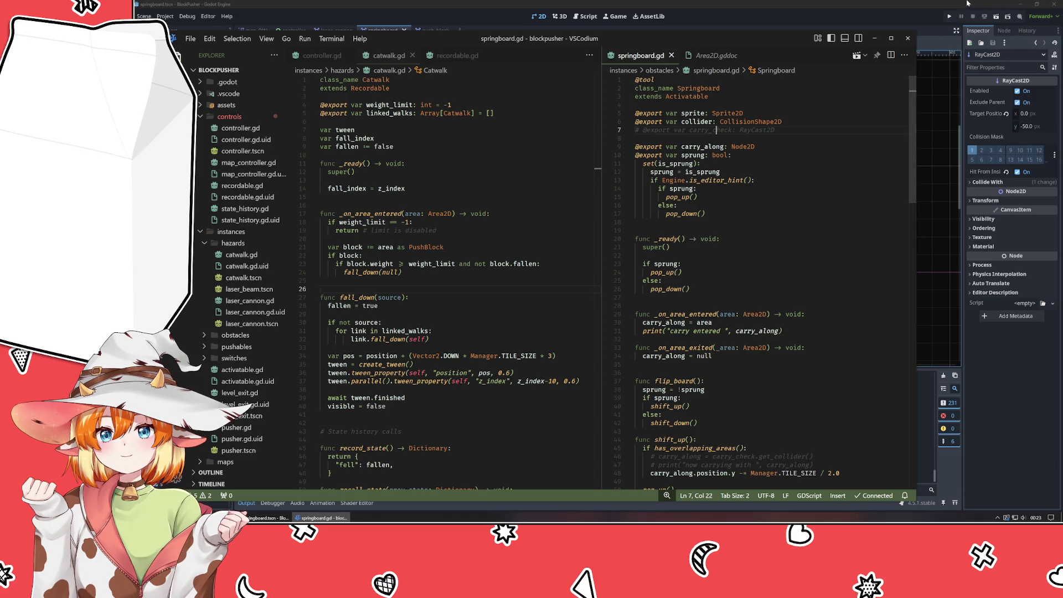
{"action": "left_click", "coordinate": [949, 17]}
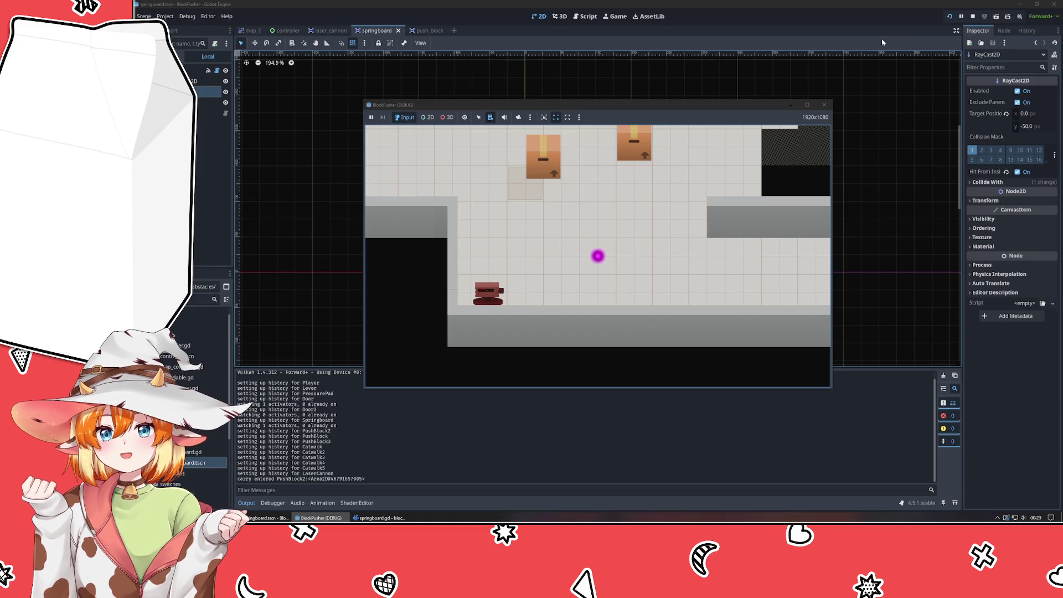
{"action": "left_click", "coordinate": [825, 106]}
Move PushBlock2 one cell down-left on map_0, run the game, carry the block and rewind four times.
{"action": "left_click", "coordinate": [254, 30]}
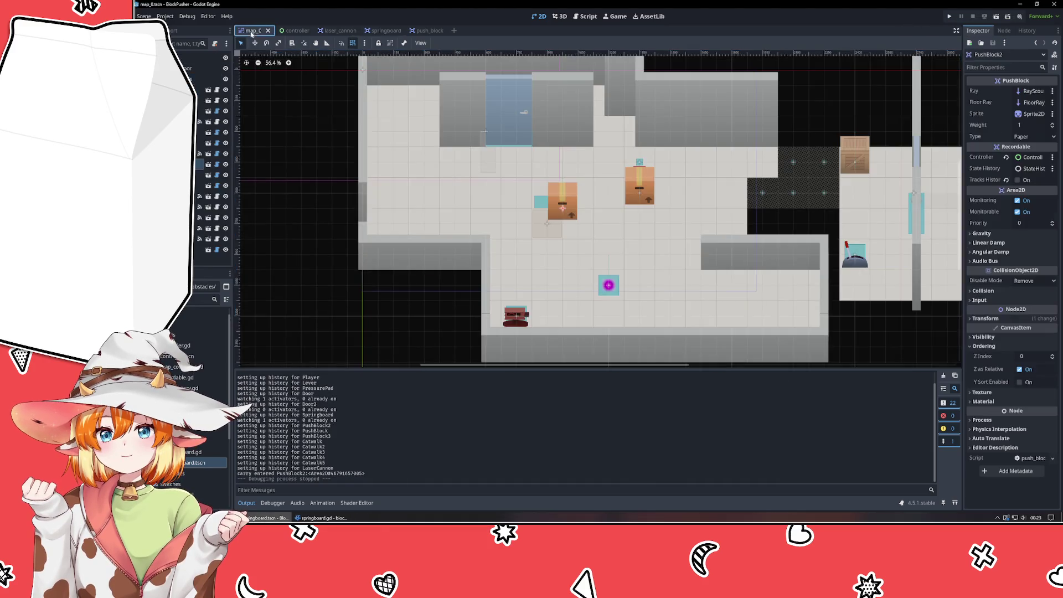
{"action": "left_click_drag", "start_coordinate": [559, 213], "coordinate": [544, 228]}
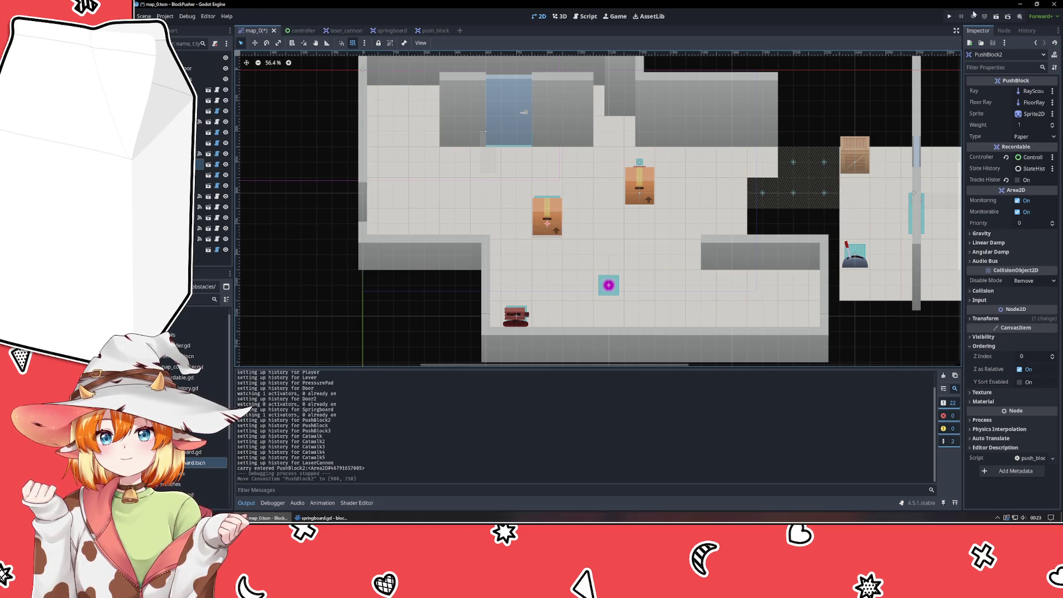
{"action": "left_click", "coordinate": [949, 17]}
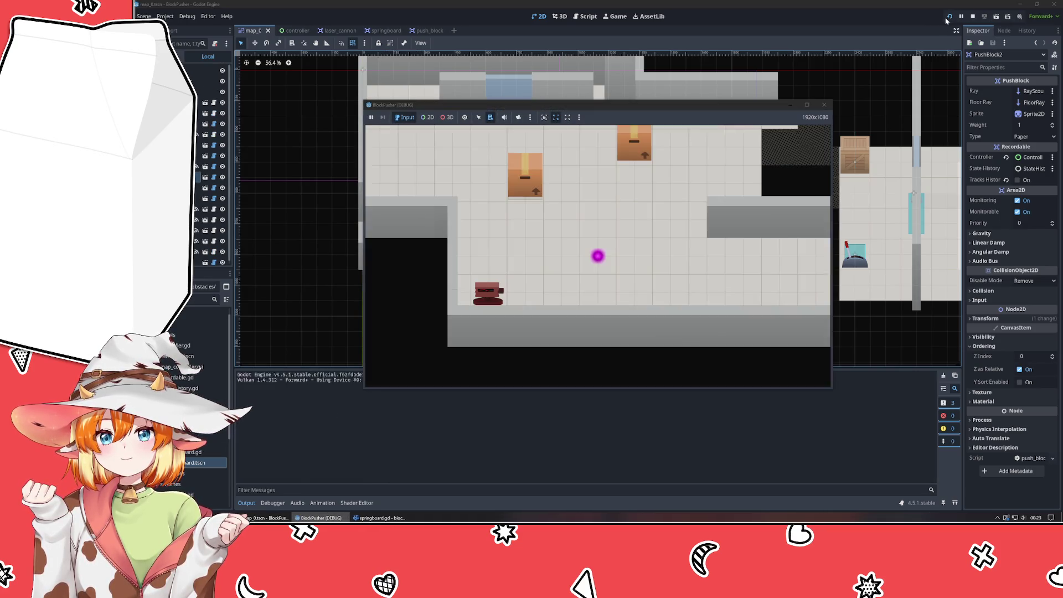
{"action": "key", "text": "Up"}
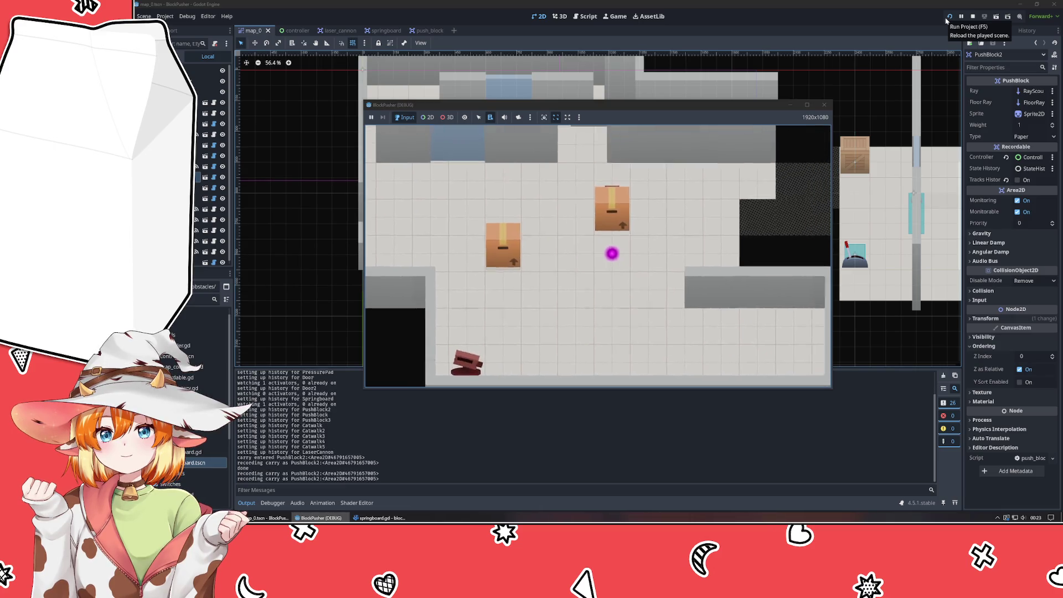
{"action": "key", "text": "z"}
{"action": "key", "text": "z"}
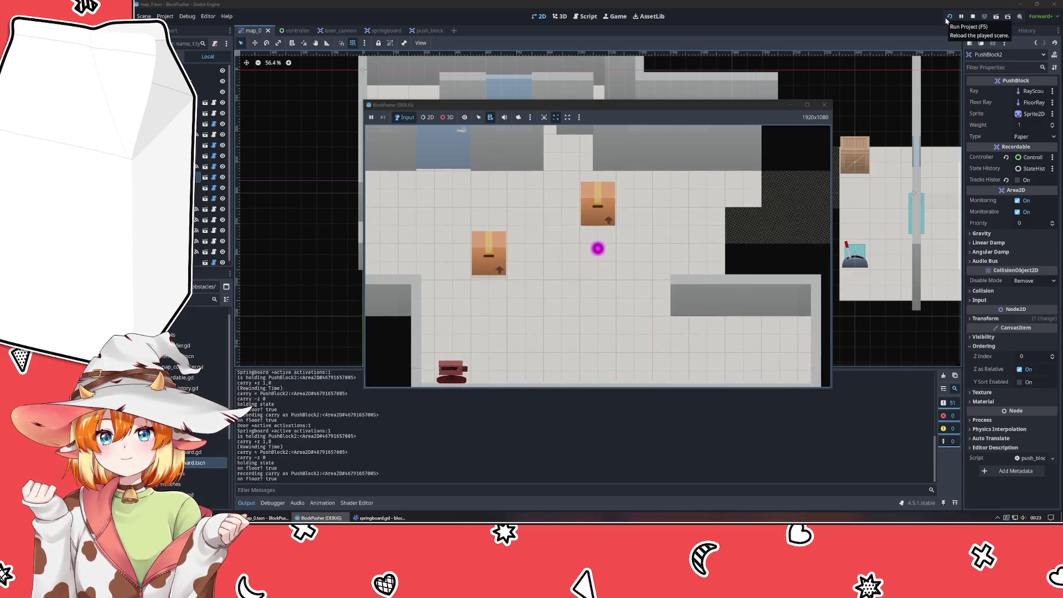
{"action": "key", "text": "z"}
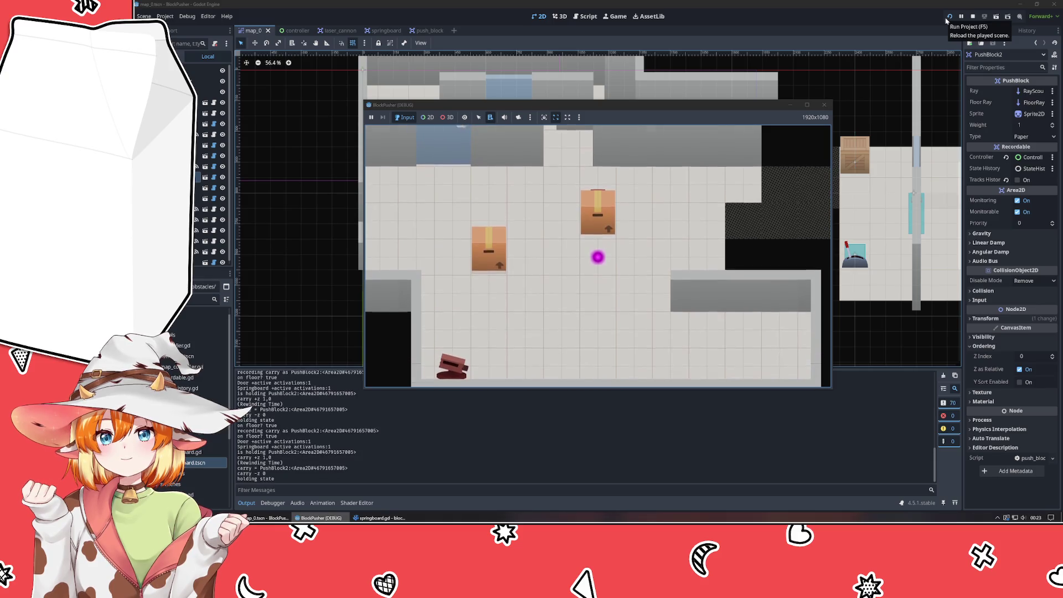
{"action": "key", "text": "z"}
{"action": "key", "text": "z"}
{"action": "key", "text": "z"}
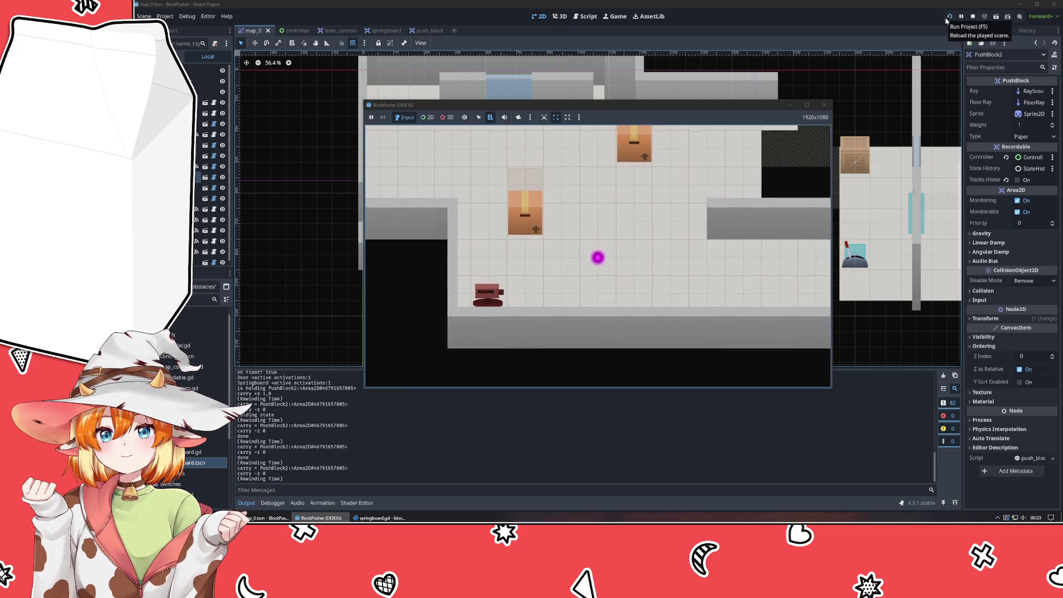
{"action": "key", "text": "z"}
{"action": "key", "text": "z"}
{"action": "key", "text": "z"}
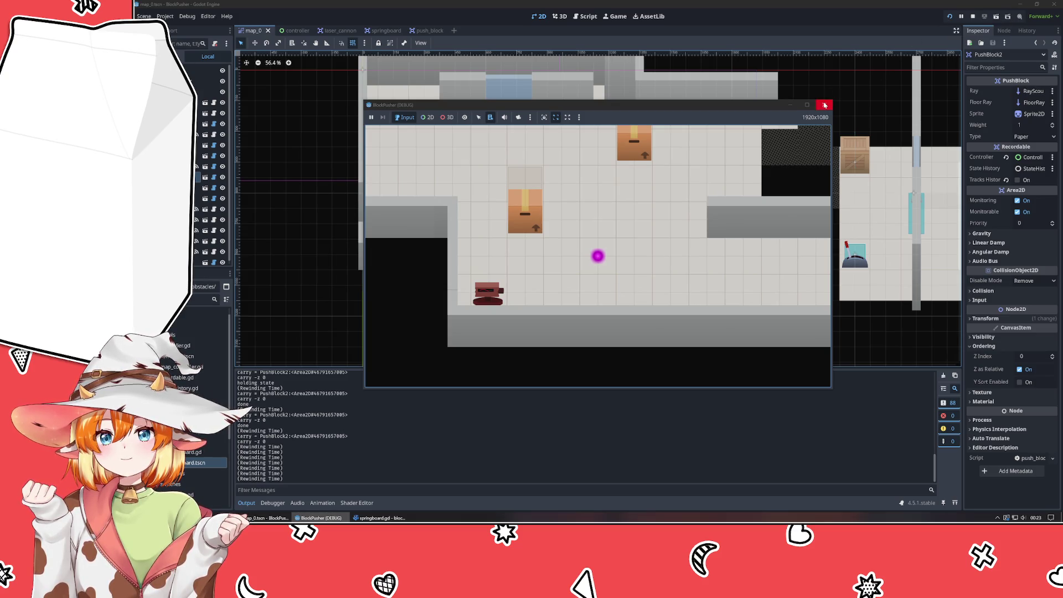
{"action": "left_click", "coordinate": [825, 105]}
Nudge PushBlock2 about 55 px right, rerun, step onto the springboard, rewind twice, and stop.
{"action": "left_click_drag", "start_coordinate": [554, 227], "coordinate": [585, 227]}
{"action": "left_click", "coordinate": [949, 17]}
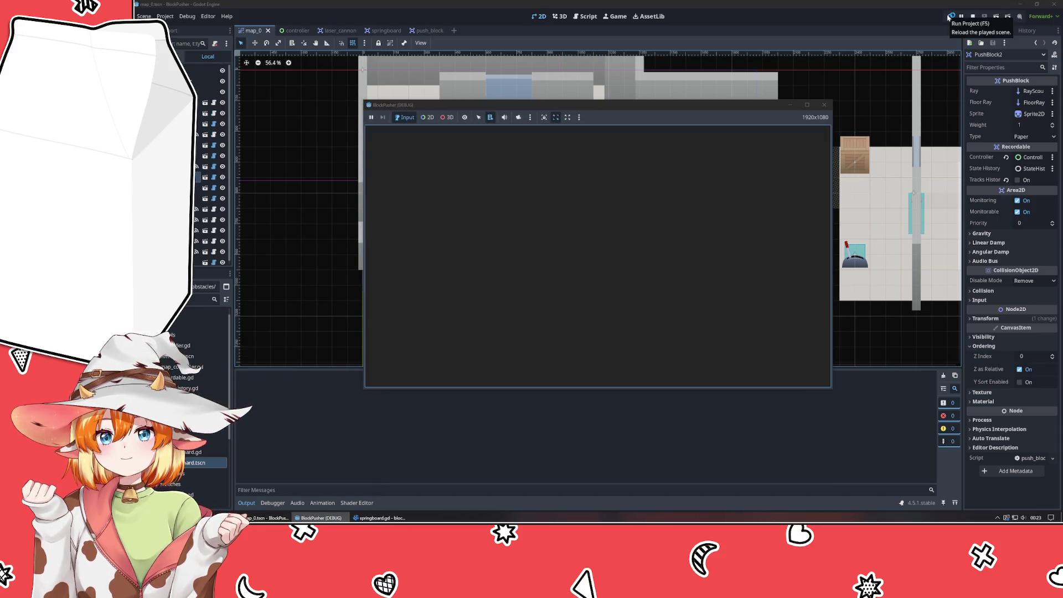
{"action": "key", "text": "Right"}
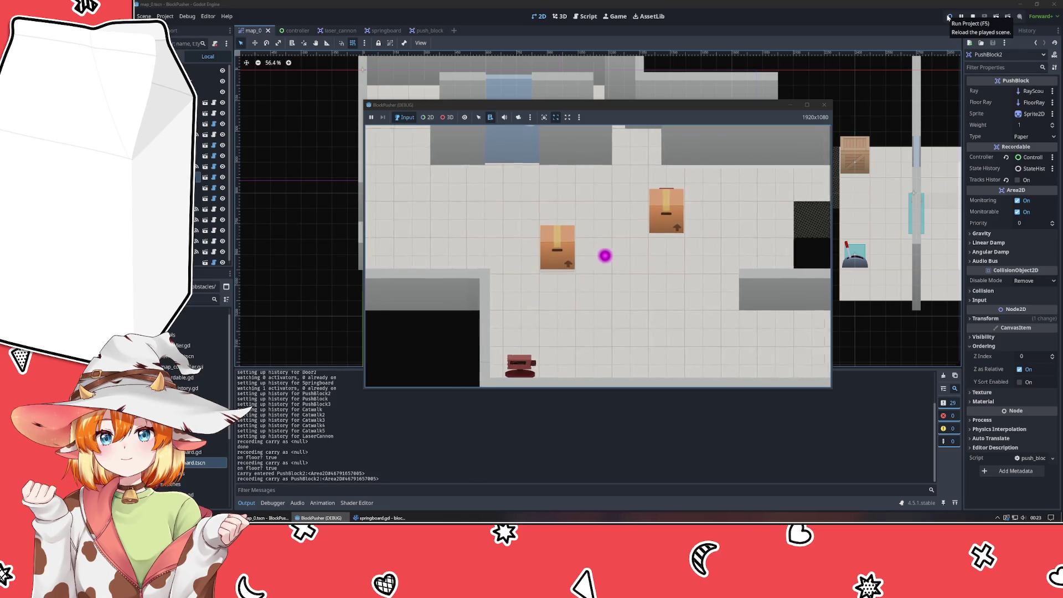
{"action": "key", "text": "Right"}
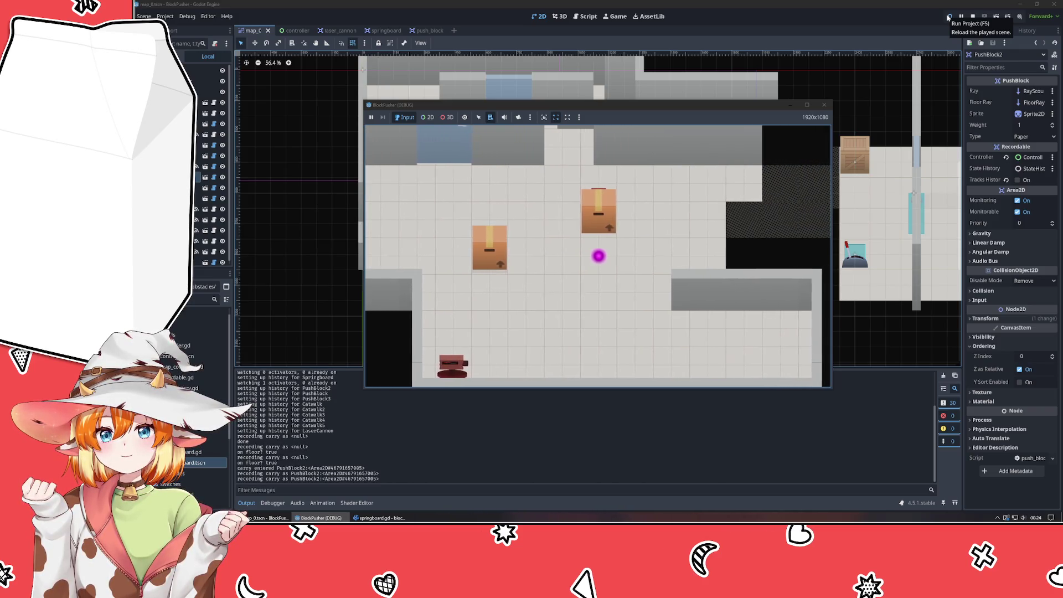
{"action": "key", "text": "Up"}
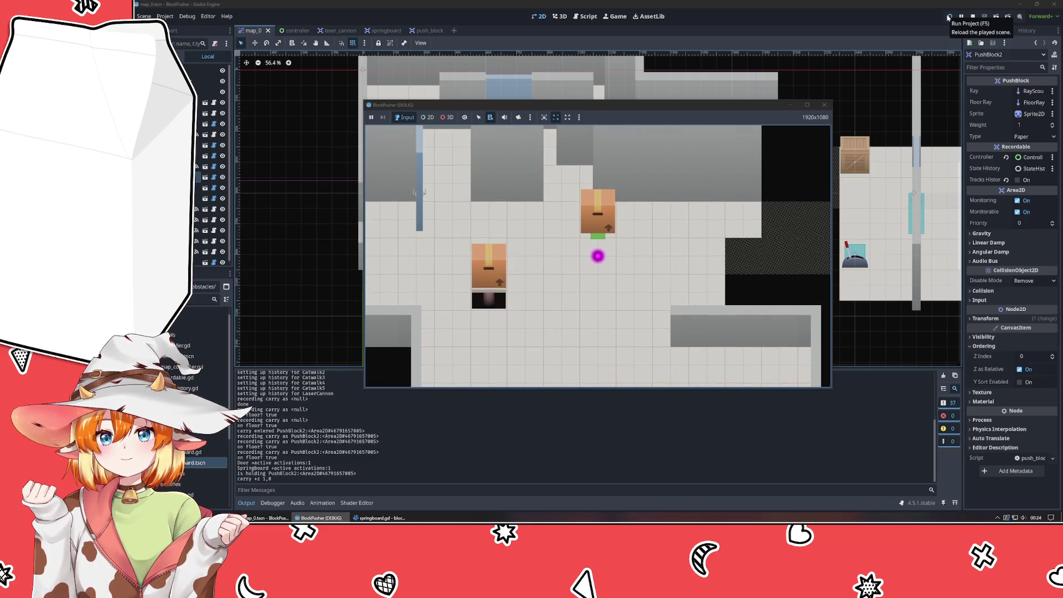
{"action": "key", "text": "z"}
{"action": "key", "text": "z"}
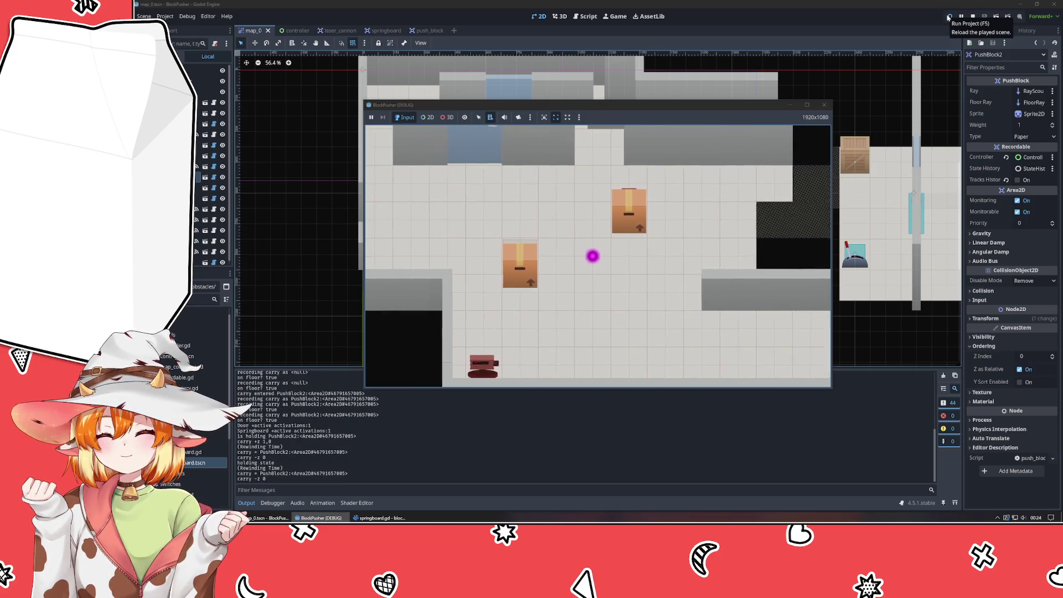
{"action": "key", "text": "z"}
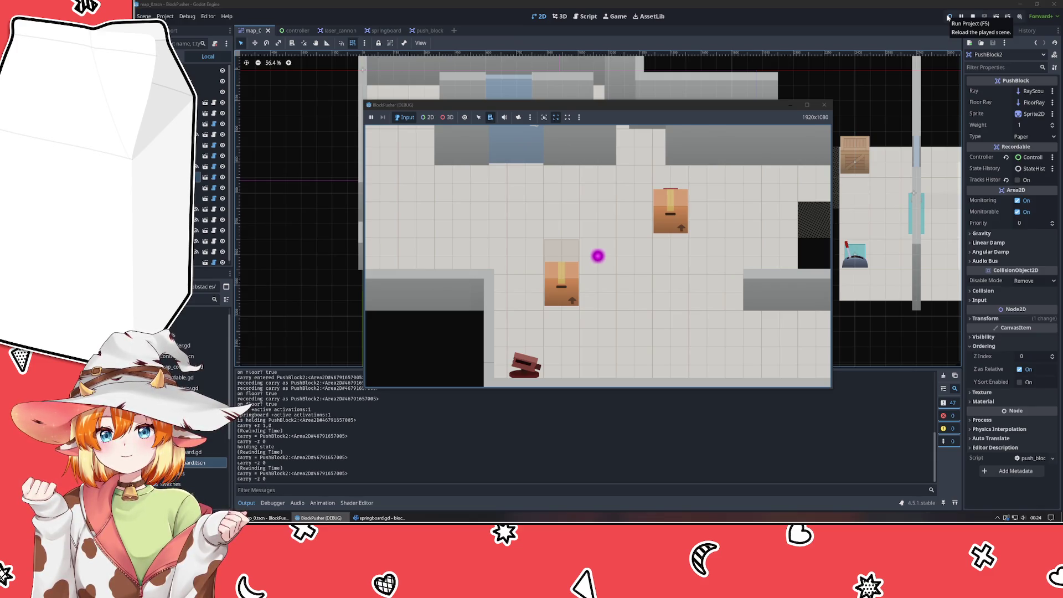
{"action": "left_click", "coordinate": [823, 105]}
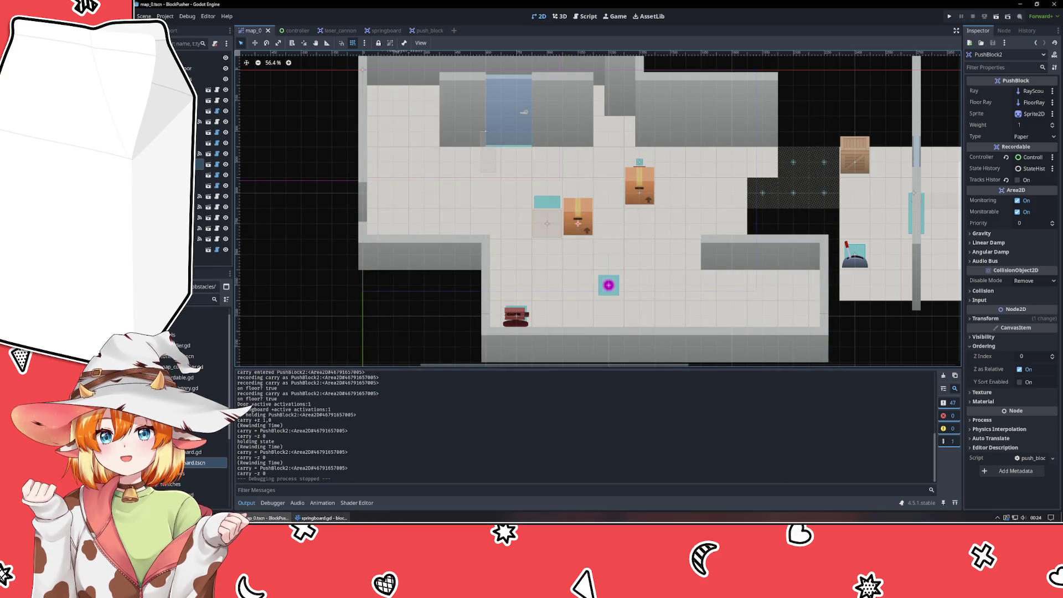
{"action": "left_click", "coordinate": [321, 518]}
{"action": "left_click", "coordinate": [753, 267]}
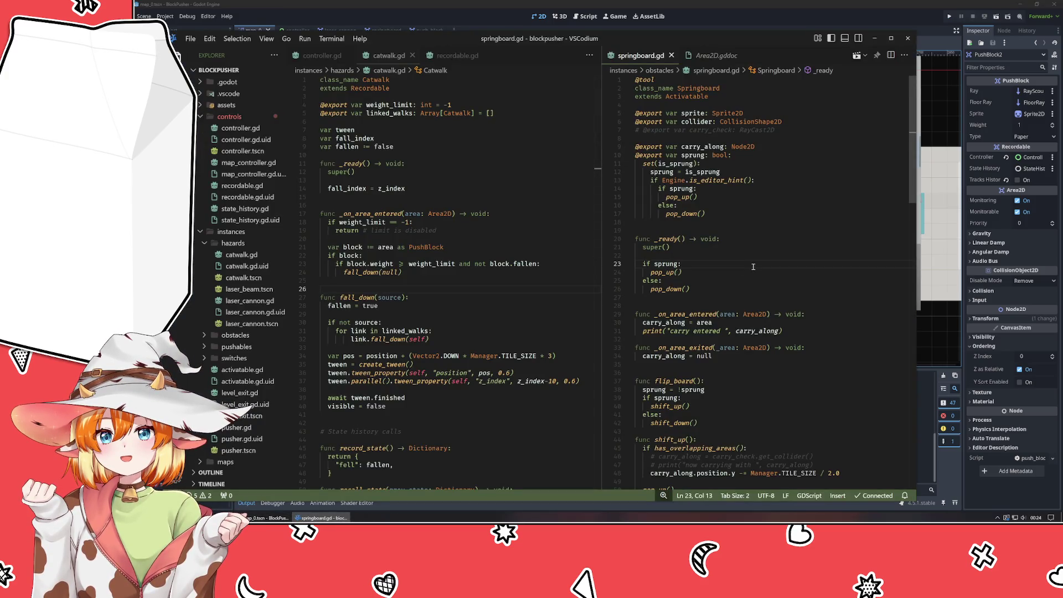
{"action": "key", "text": "Down"}
{"action": "key", "text": "Down"}
{"action": "key", "text": "Down"}
{"action": "scroll", "coordinate": [748, 294], "scroll_direction": "down", "scroll_amount": 3}
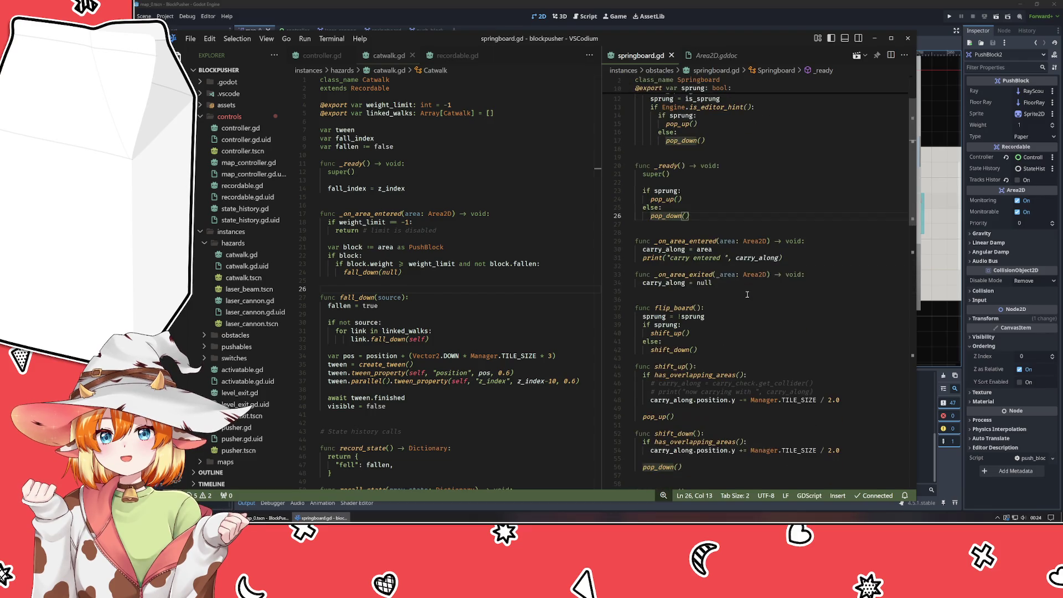
{"action": "left_click", "coordinate": [671, 349]}
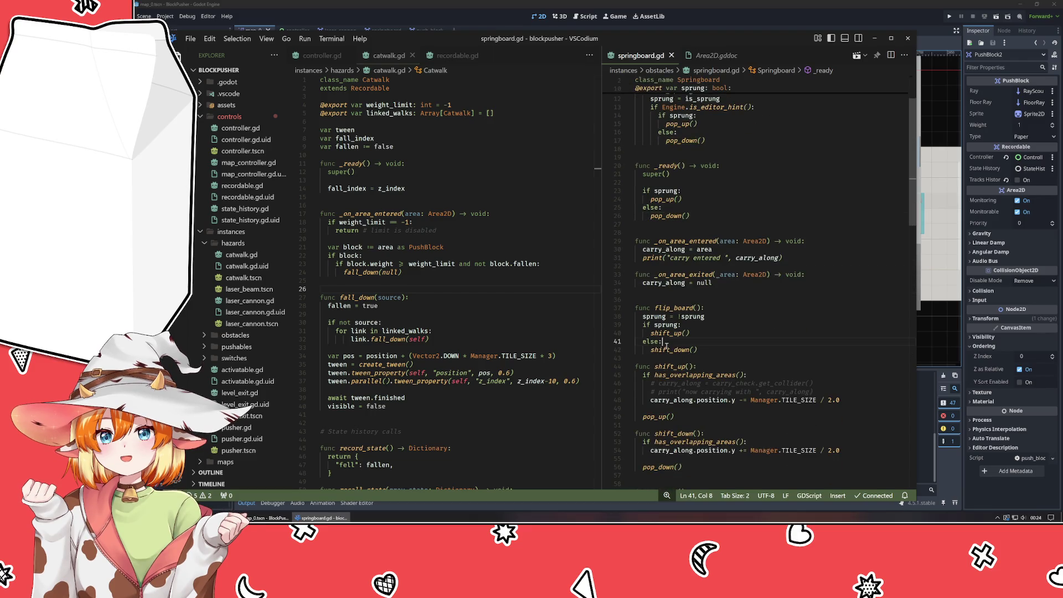
{"action": "scroll", "coordinate": [736, 346], "scroll_direction": "down", "scroll_amount": 4}
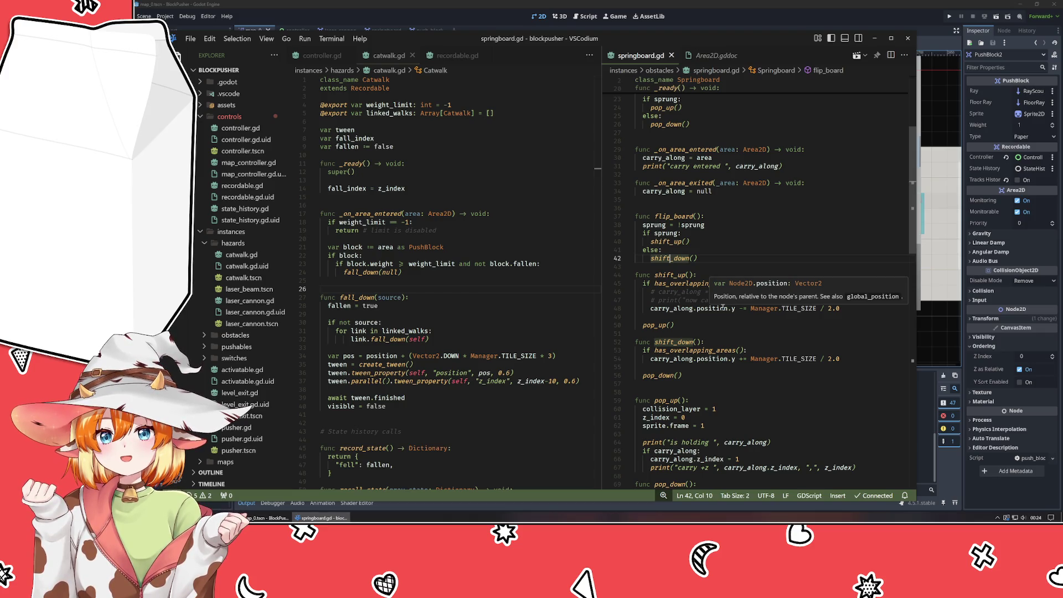
{"action": "scroll", "coordinate": [731, 314], "scroll_direction": "down", "scroll_amount": 2}
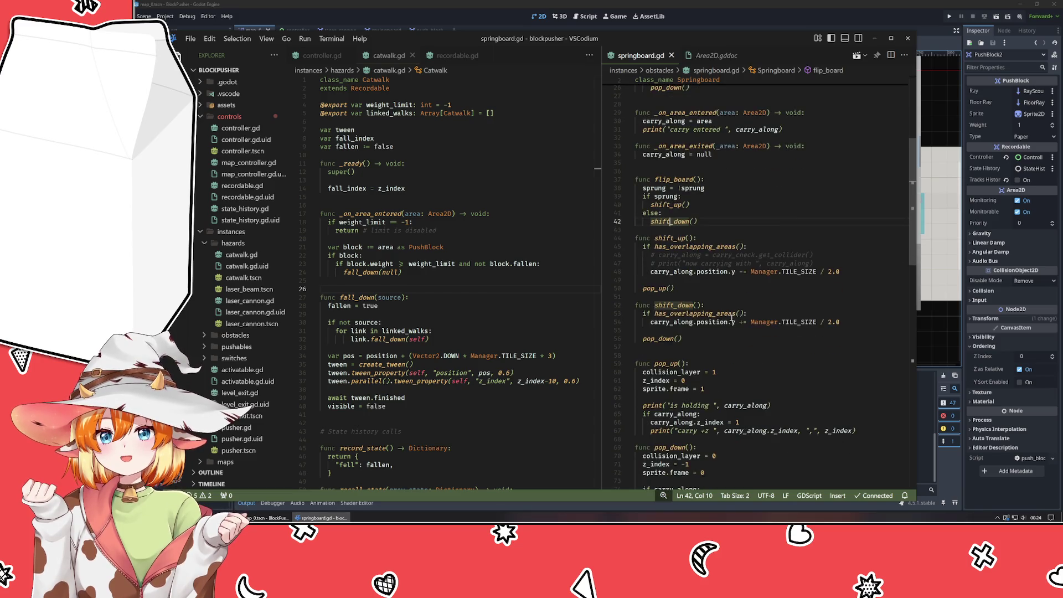
{"action": "left_click", "coordinate": [645, 338]}
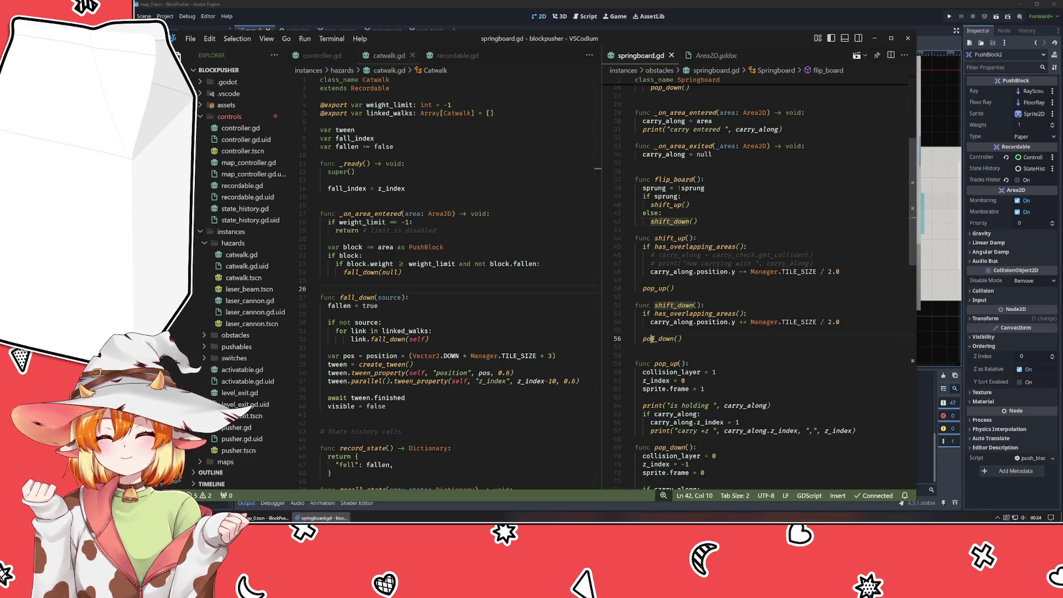
{"action": "scroll", "coordinate": [697, 340], "scroll_direction": "down", "scroll_amount": 3}
{"action": "scroll", "coordinate": [748, 304], "scroll_direction": "down", "scroll_amount": 2}
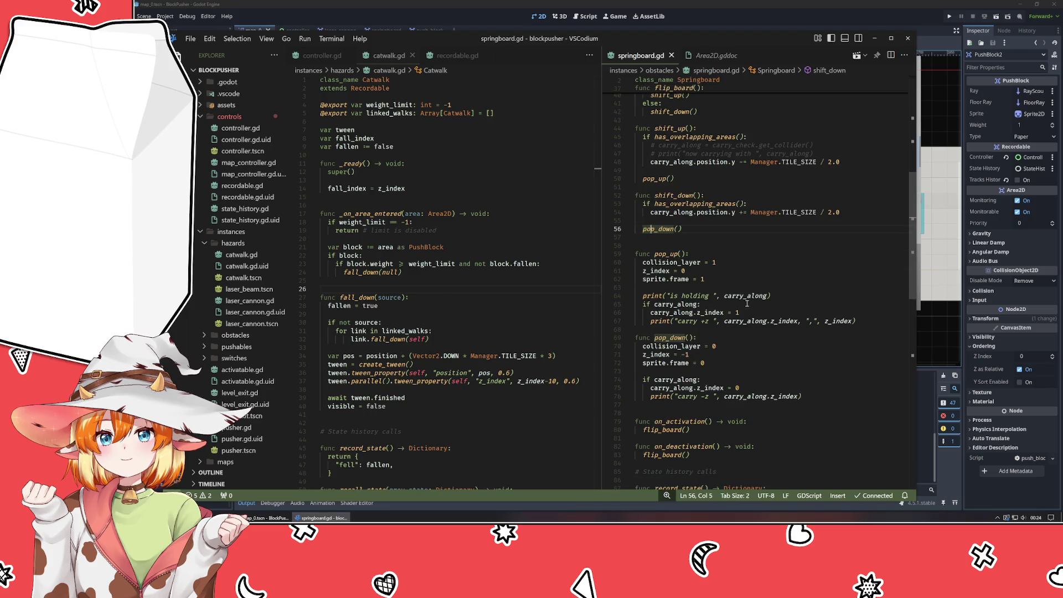
{"action": "scroll", "coordinate": [748, 304], "scroll_direction": "up", "scroll_amount": 8}
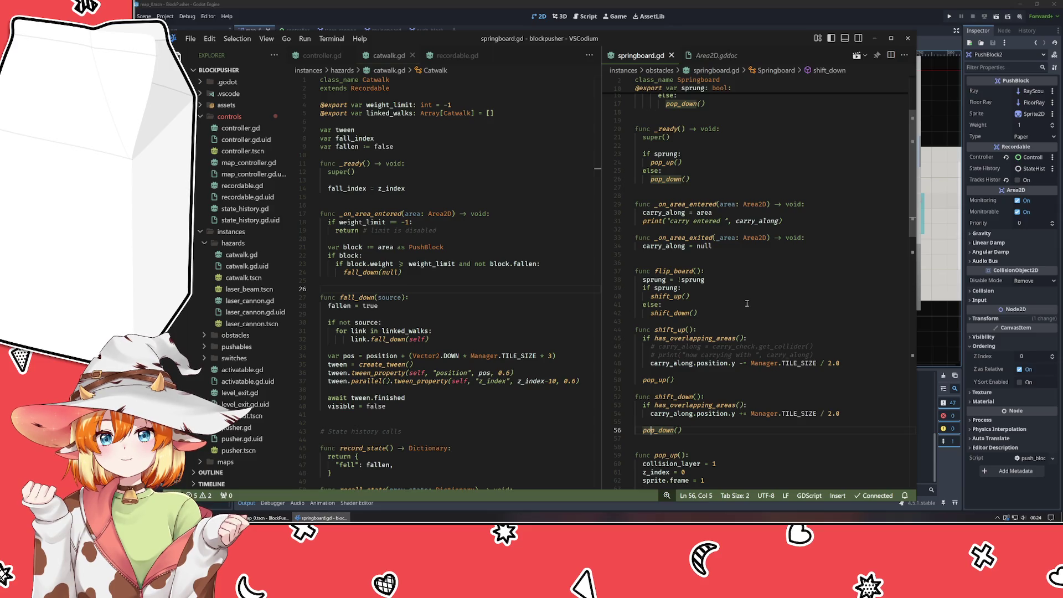
{"action": "left_click_drag", "start_coordinate": [840, 351], "coordinate": [511, 368]}
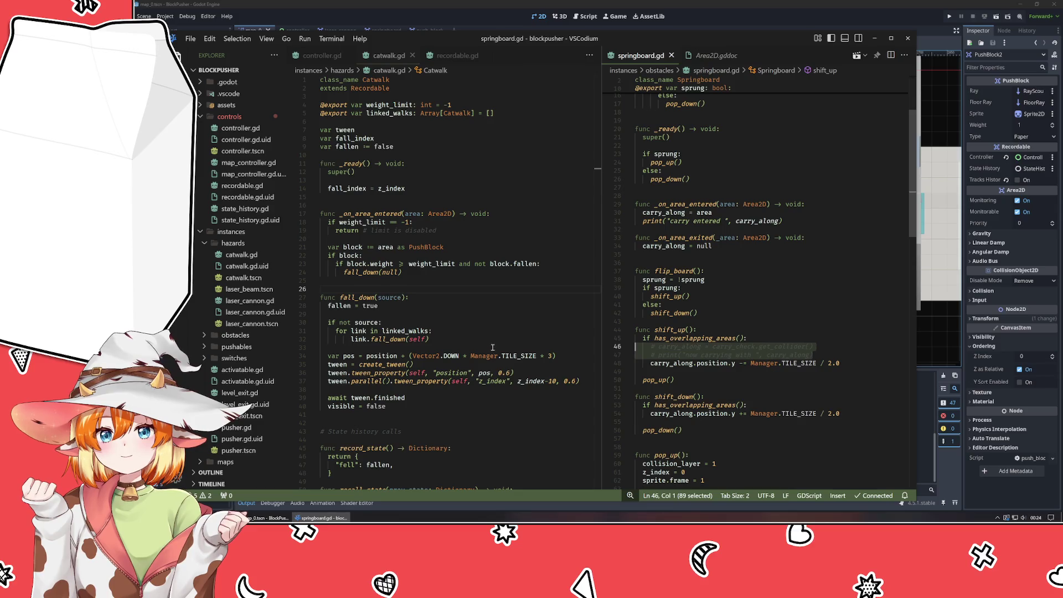
Delete the two commented-out lines in shift_up and add a blank line after flip_board.
{"action": "key", "text": "BackSpace"}
{"action": "key", "text": "BackSpace"}
{"action": "left_click", "coordinate": [768, 359]}
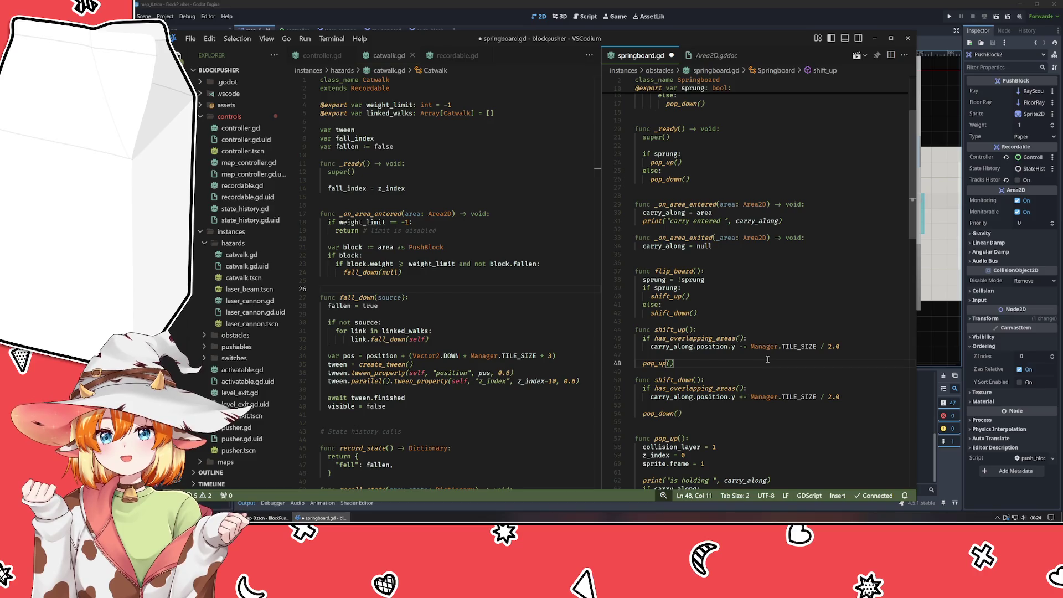
{"action": "left_click", "coordinate": [717, 322]}
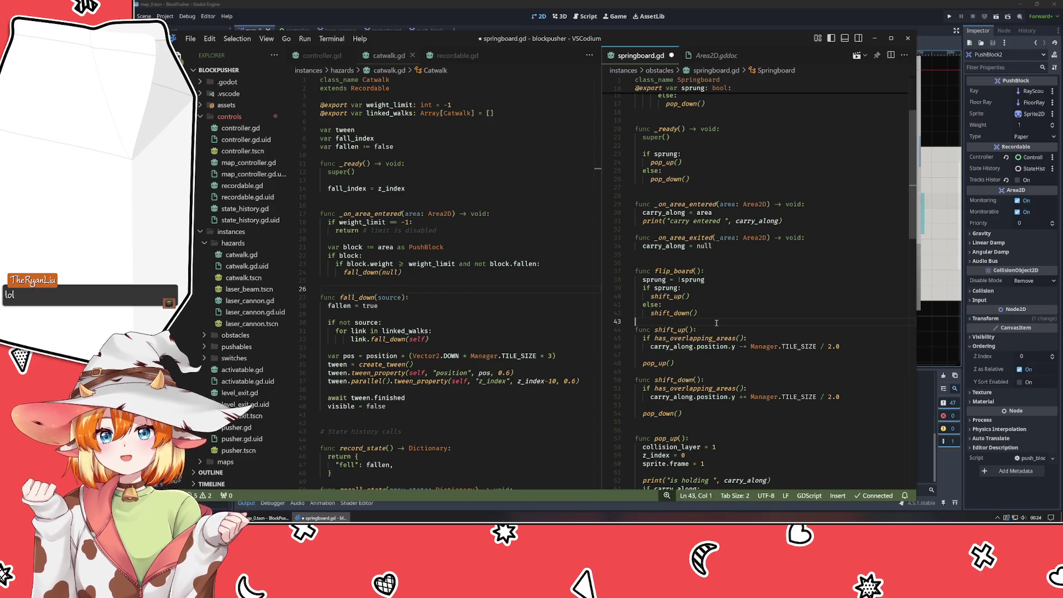
{"action": "key", "text": "Return"}
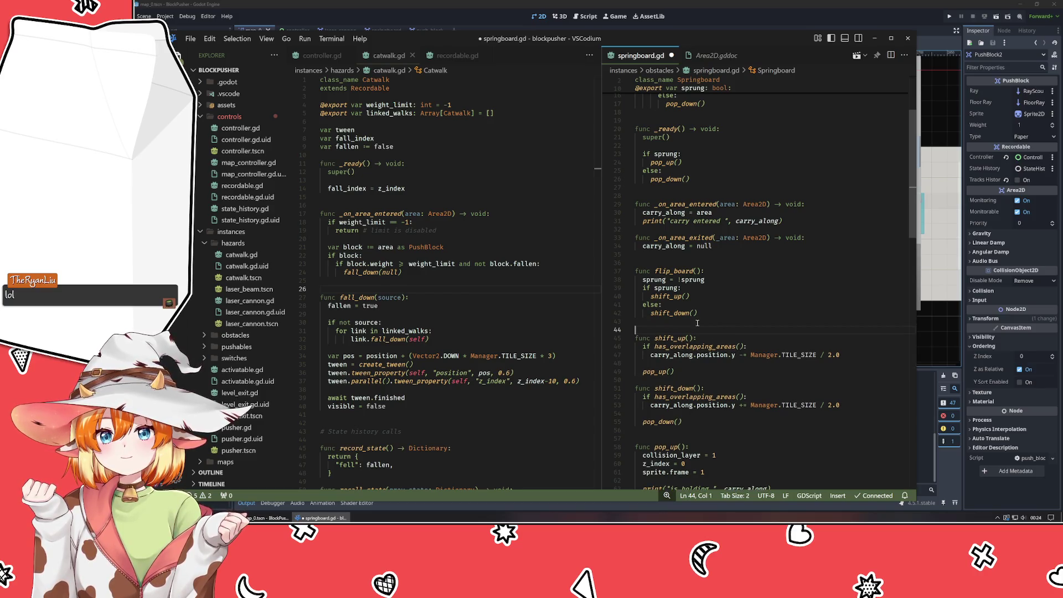
Scroll through springboard.gd reviewing the pop_up calls in _ready and shift_up.
{"action": "scroll", "coordinate": [697, 322], "scroll_direction": "up", "scroll_amount": 4}
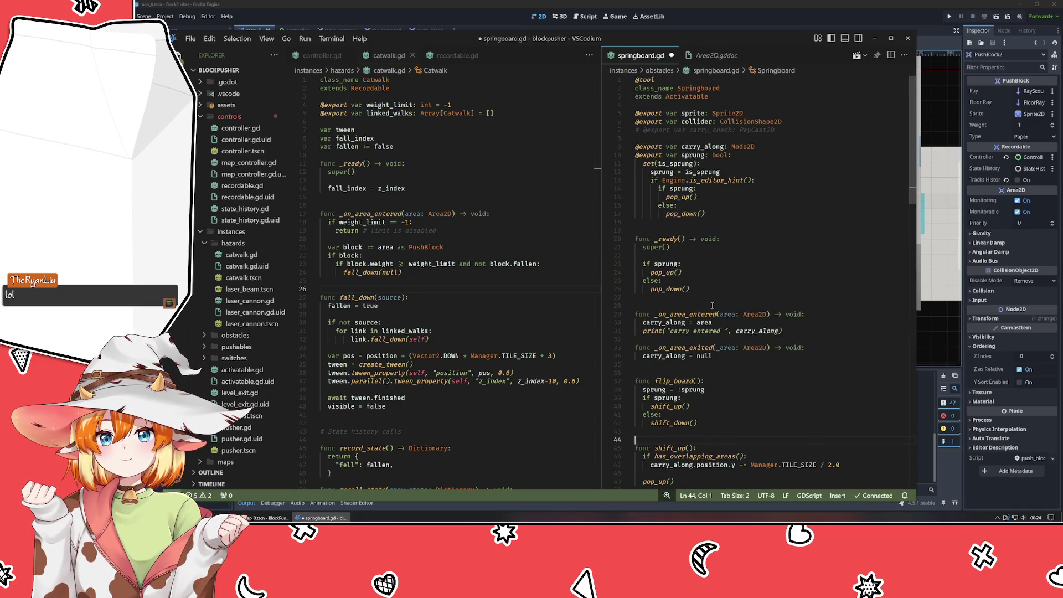
{"action": "left_click", "coordinate": [653, 272]}
{"action": "left_click", "coordinate": [674, 294]}
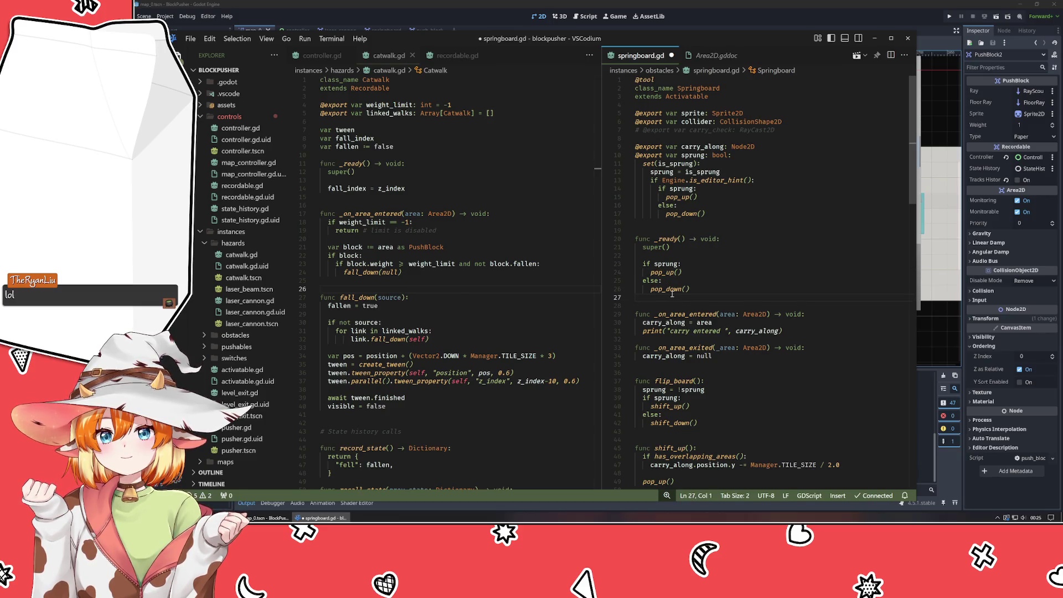
{"action": "scroll", "coordinate": [673, 294], "scroll_direction": "down", "scroll_amount": 3}
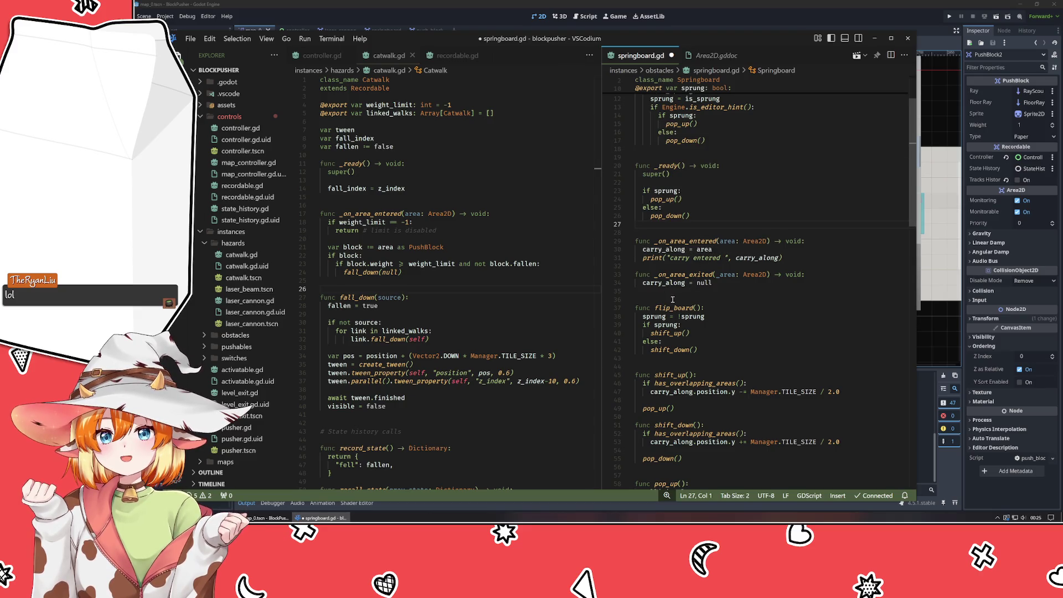
{"action": "scroll", "coordinate": [667, 294], "scroll_direction": "down", "scroll_amount": 4}
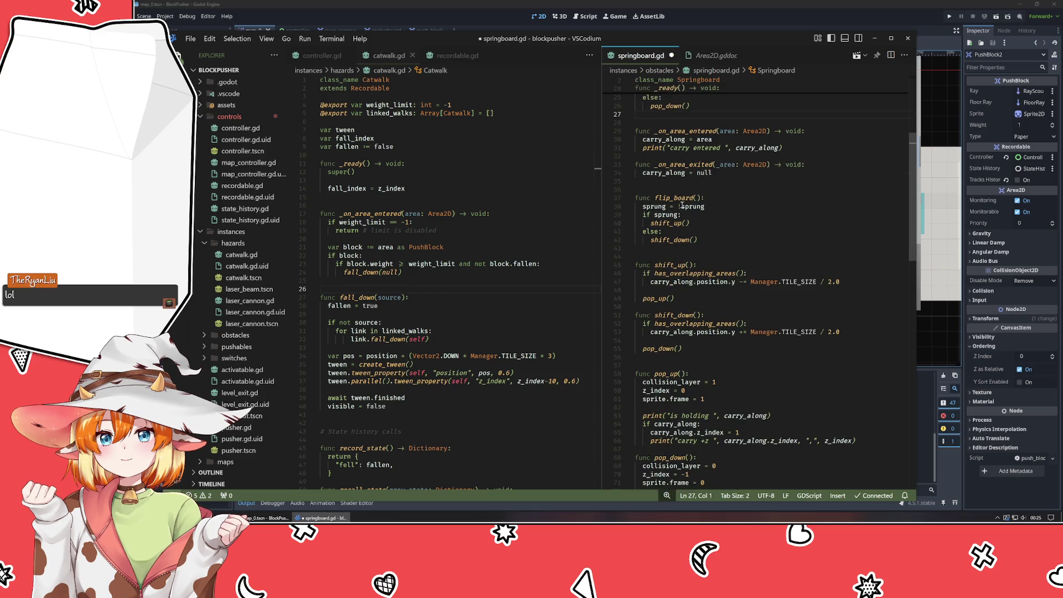
{"action": "scroll", "coordinate": [679, 255], "scroll_direction": "down", "scroll_amount": 4}
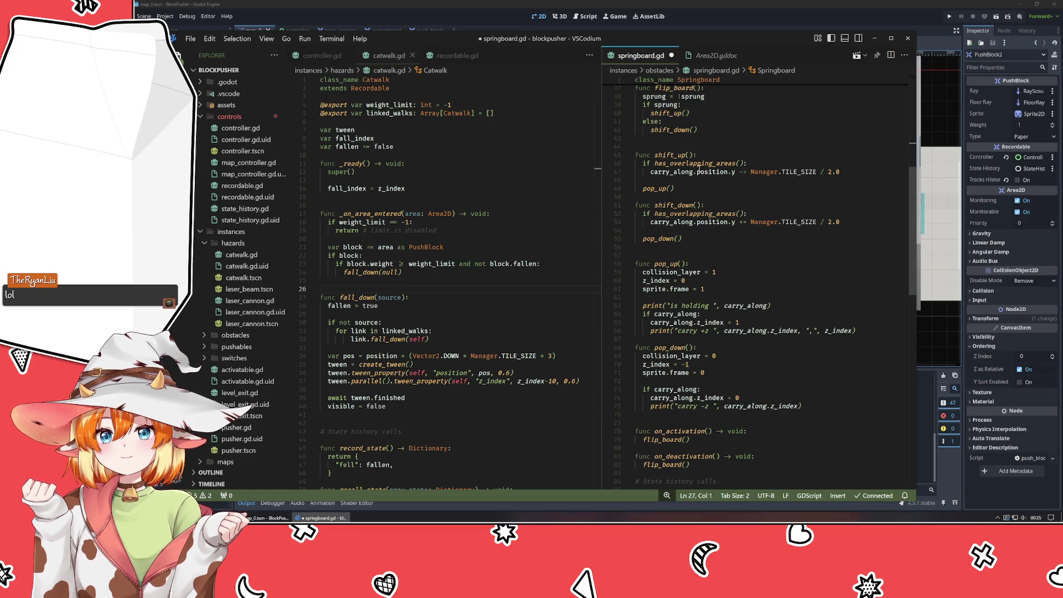
{"action": "left_click", "coordinate": [656, 188]}
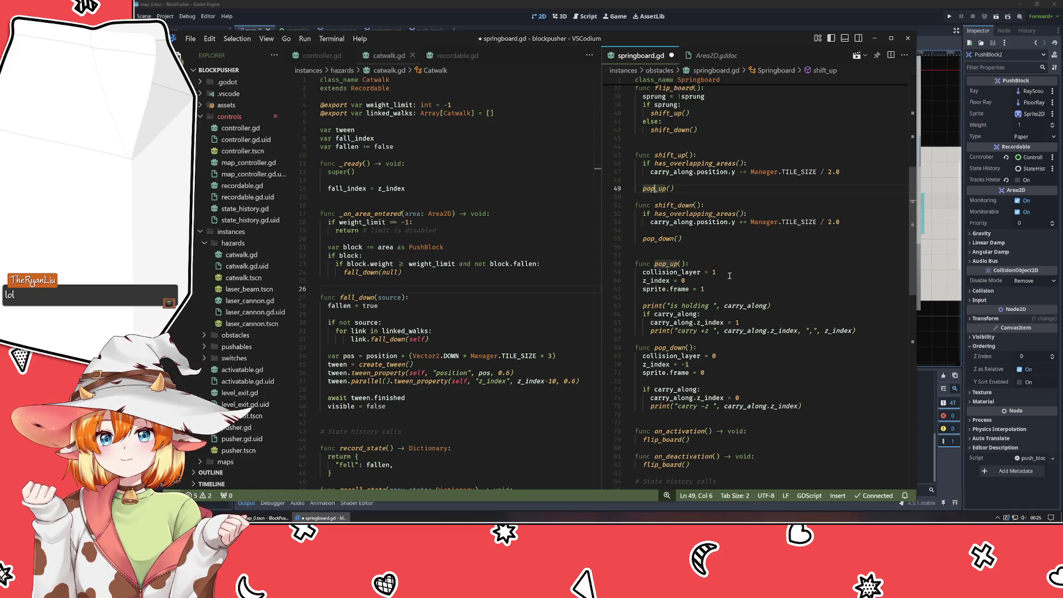
{"action": "scroll", "coordinate": [730, 275], "scroll_direction": "down", "scroll_amount": 12}
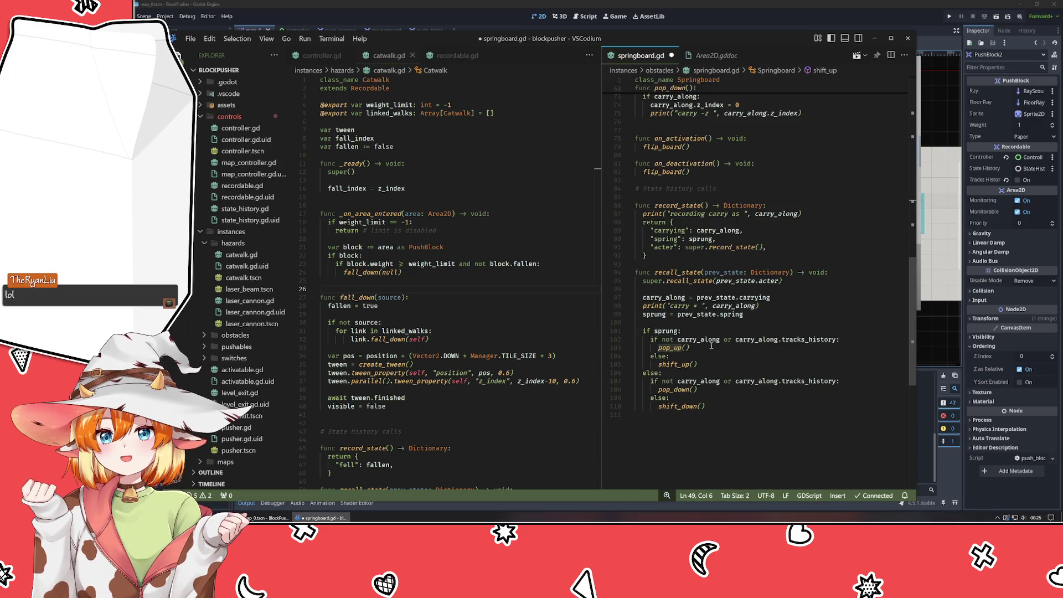
Check carry_along in pop_up and shift_up, then add an empty line after pop_up's carry print.
{"action": "scroll", "coordinate": [683, 364], "scroll_direction": "up", "scroll_amount": 11}
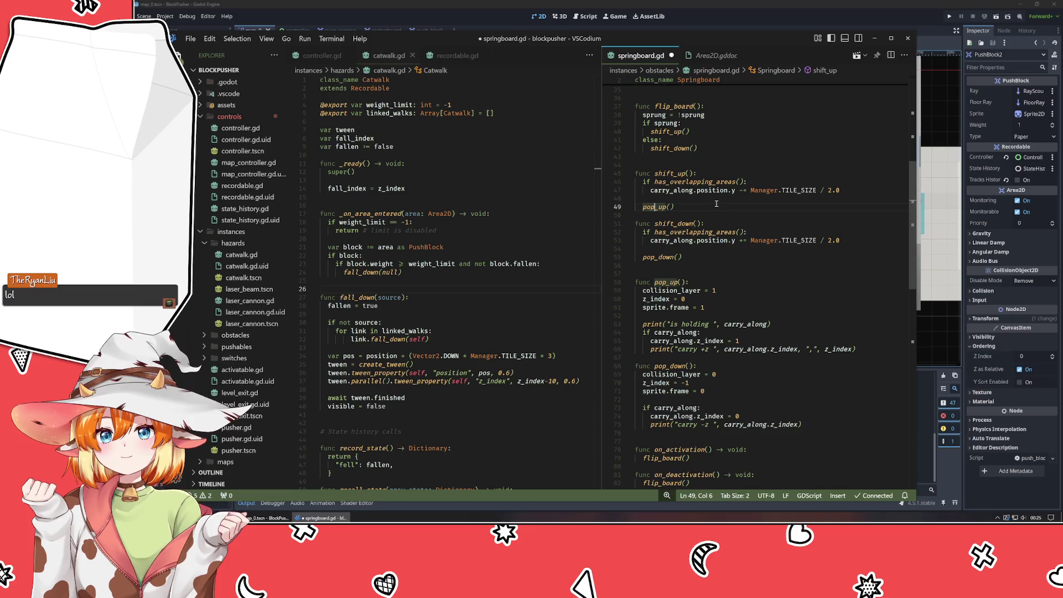
{"action": "mouse_move", "coordinate": [673, 192]}
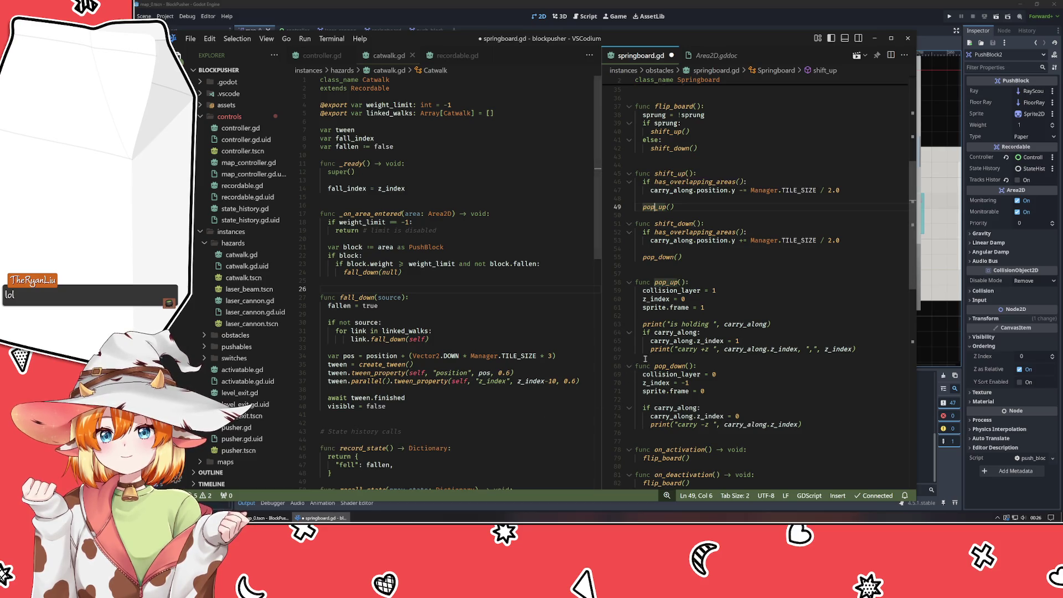
{"action": "left_click", "coordinate": [677, 332]}
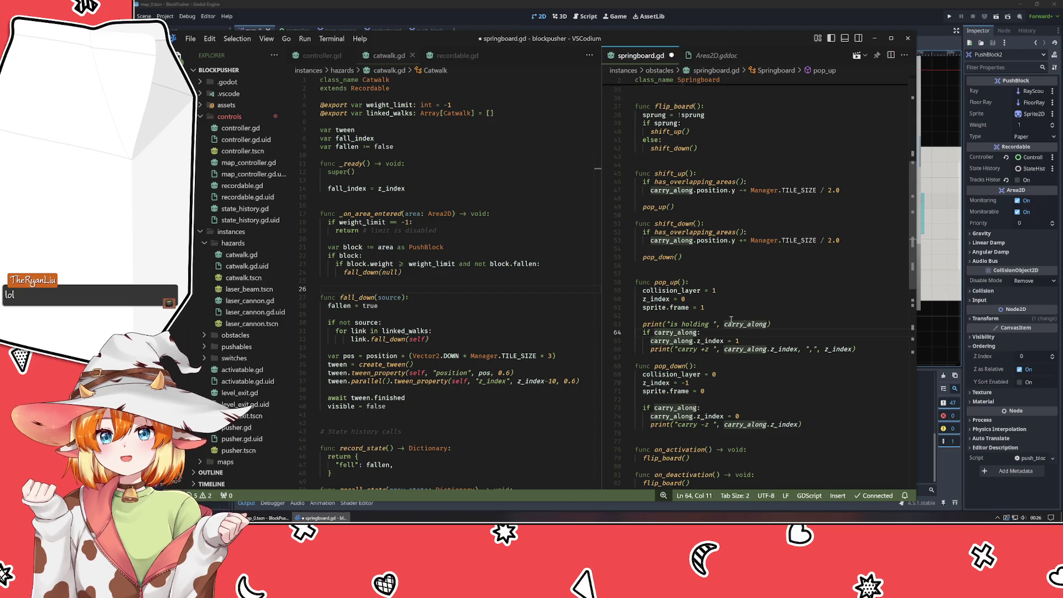
{"action": "left_click", "coordinate": [769, 315]}
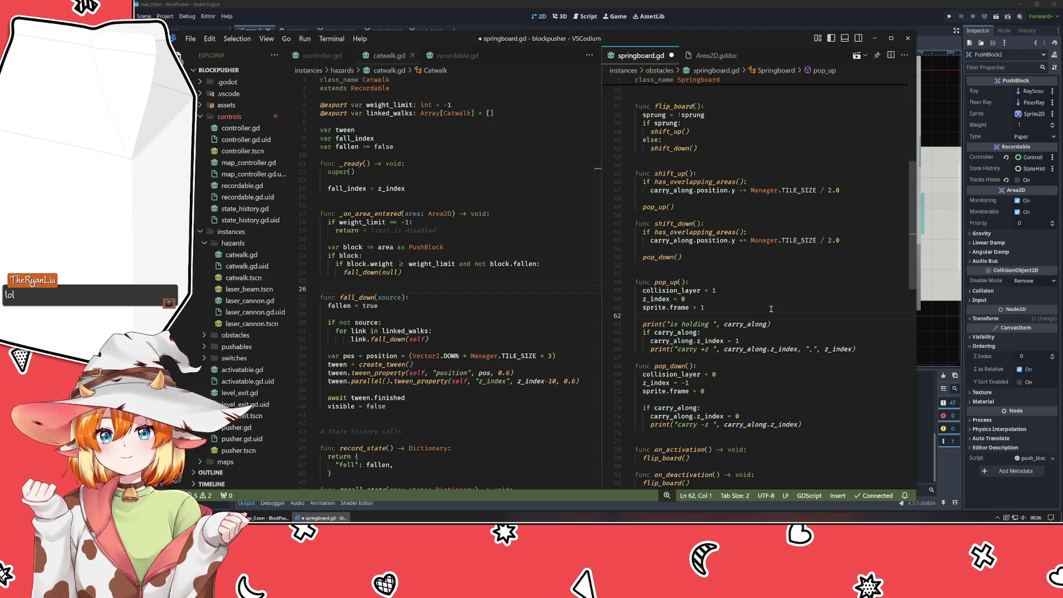
{"action": "left_click", "coordinate": [863, 190]}
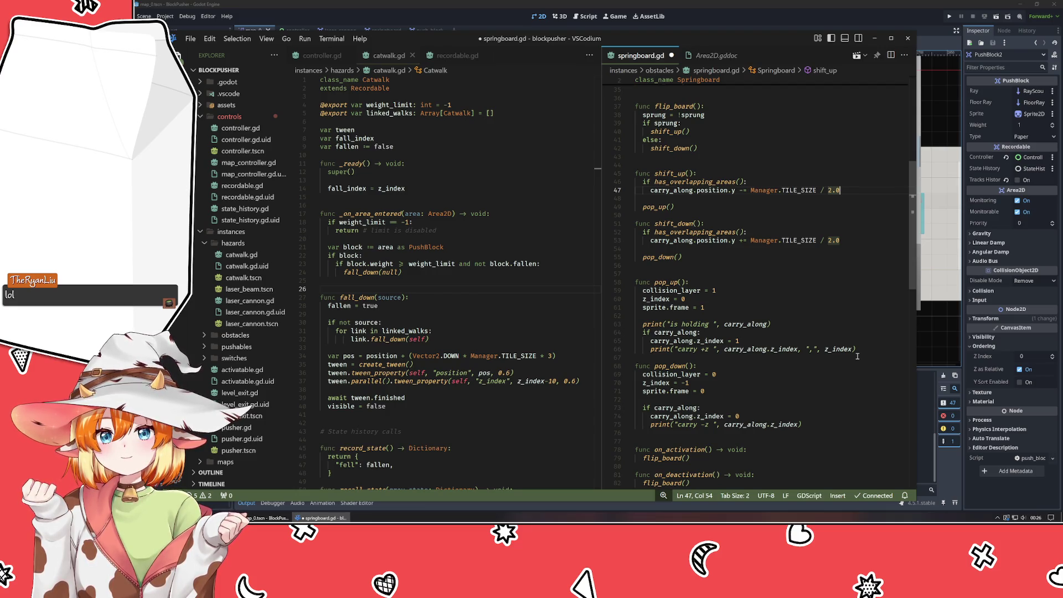
{"action": "left_click", "coordinate": [858, 351]}
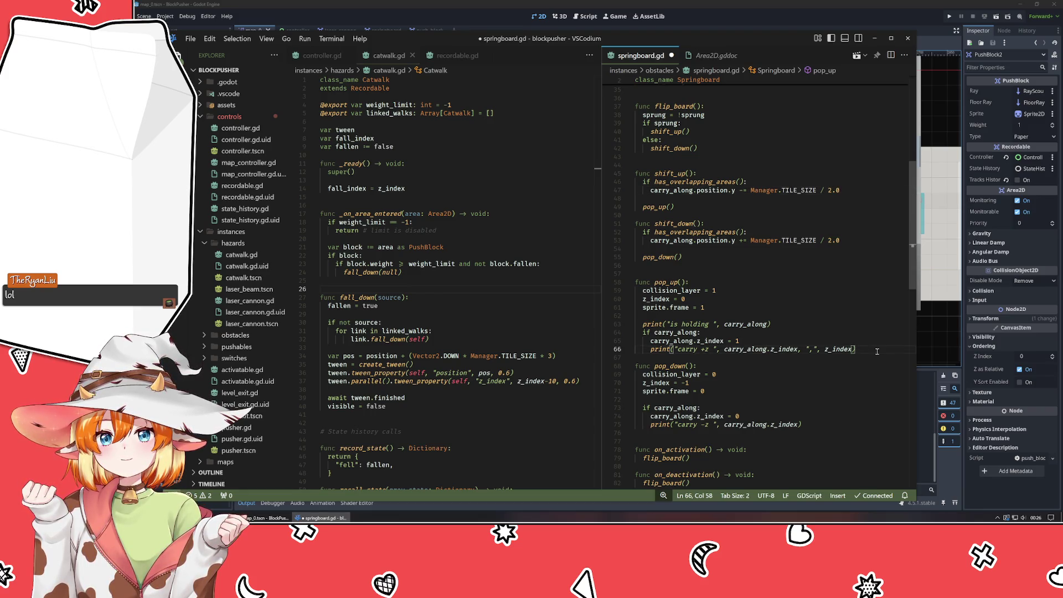
{"action": "key", "text": "Return"}
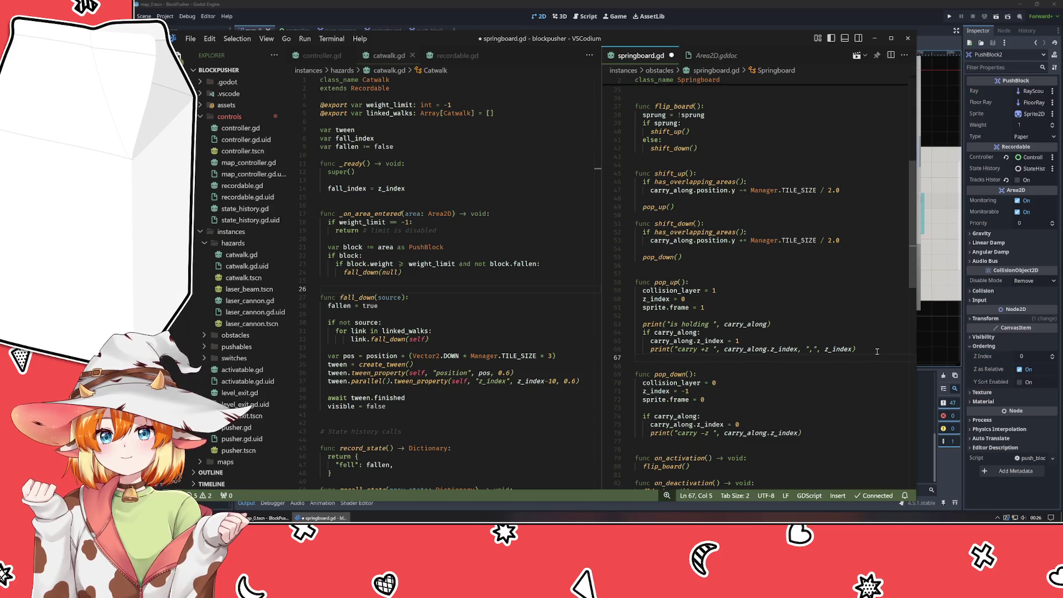
Remove the extra empty line and open a new first line inside pop_up.
{"action": "key", "text": "BackSpace"}
{"action": "key", "text": "BackSpace"}
{"action": "key", "text": "Up"}
{"action": "key", "text": "Up"}
{"action": "key", "text": "Up"}
{"action": "left_click", "coordinate": [725, 285]}
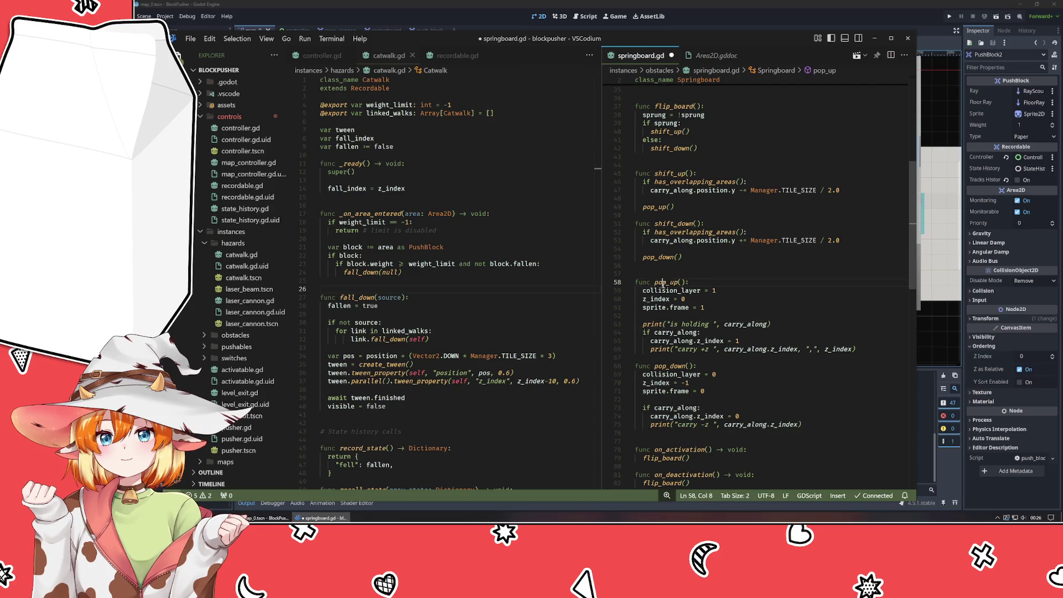
{"action": "scroll", "coordinate": [714, 294], "scroll_direction": "up", "scroll_amount": 4}
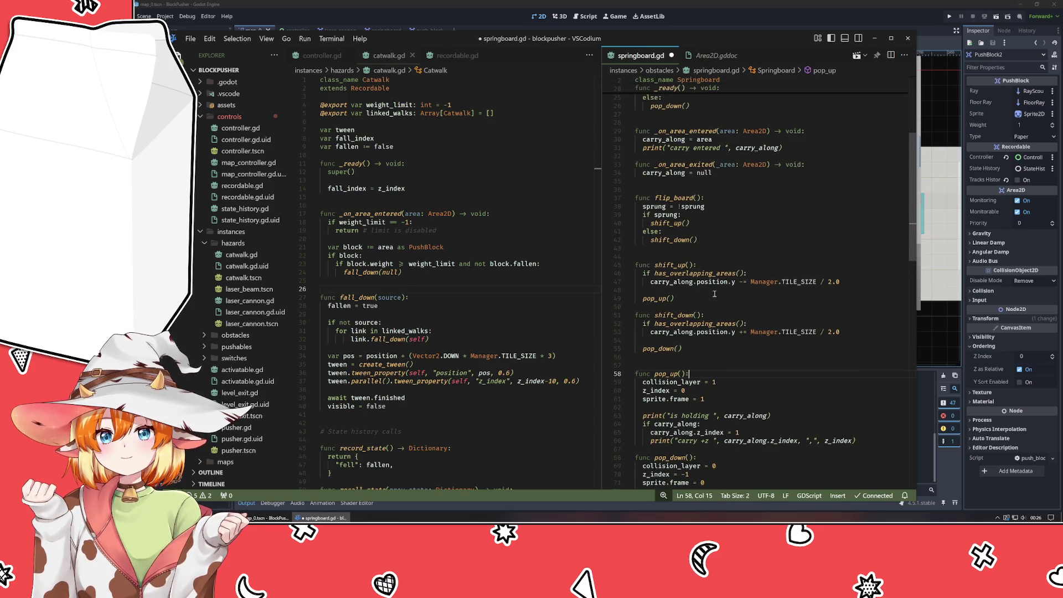
{"action": "key", "text": "Return"}
{"action": "key", "text": "Return"}
{"action": "key", "text": "Up"}
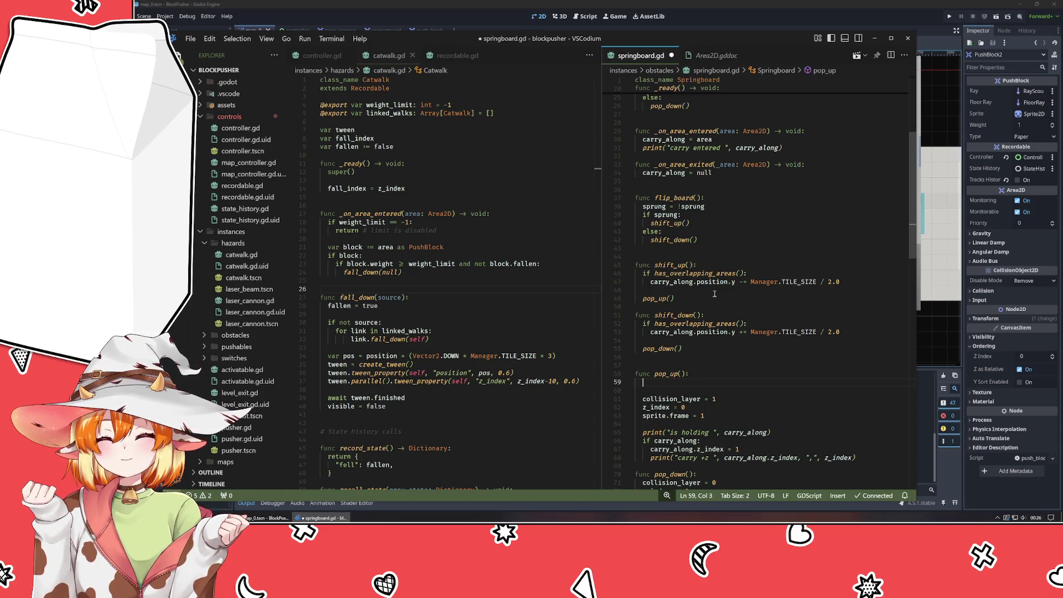
{"action": "scroll", "coordinate": [715, 294], "scroll_direction": "down", "scroll_amount": 1}
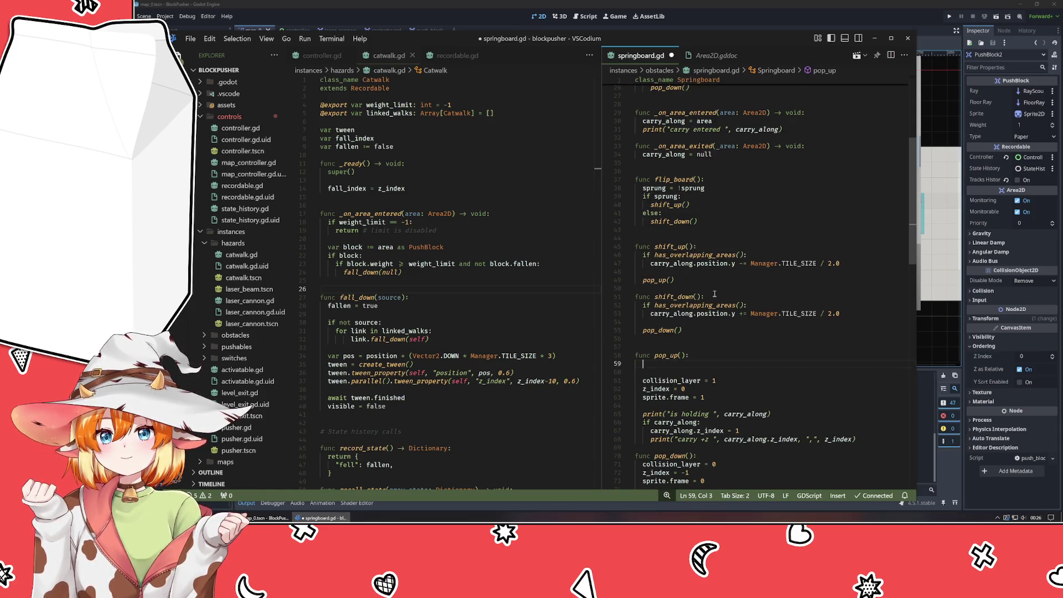
Add 'if sprite.frame == 1: return #already up' at the top of pop_up.
{"action": "type", "text": "if colli"}
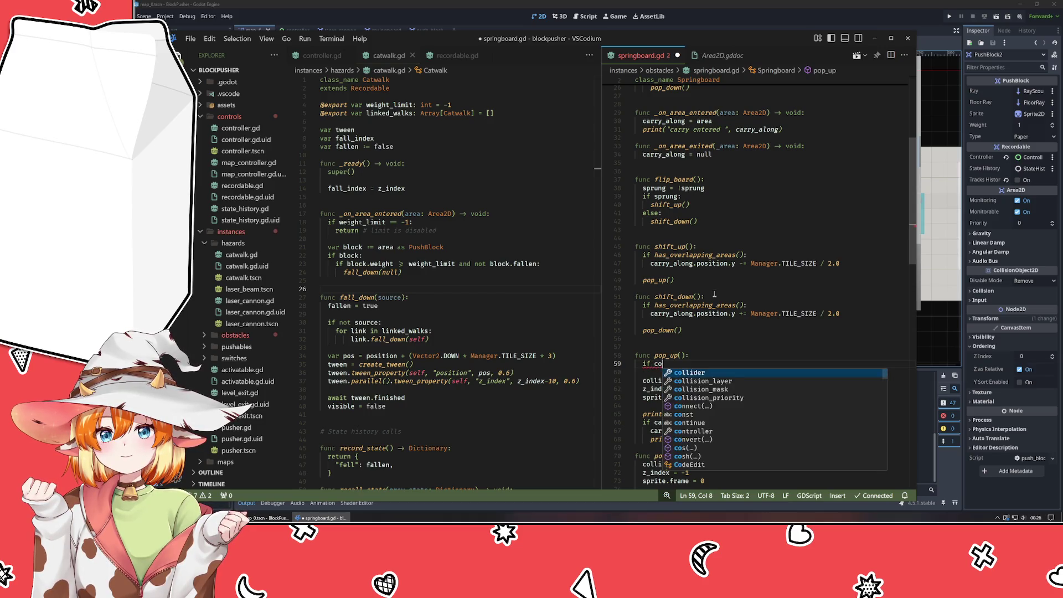
{"action": "key", "text": "BackSpace"}
{"action": "key", "text": "BackSpace"}
{"action": "key", "text": "BackSpace"}
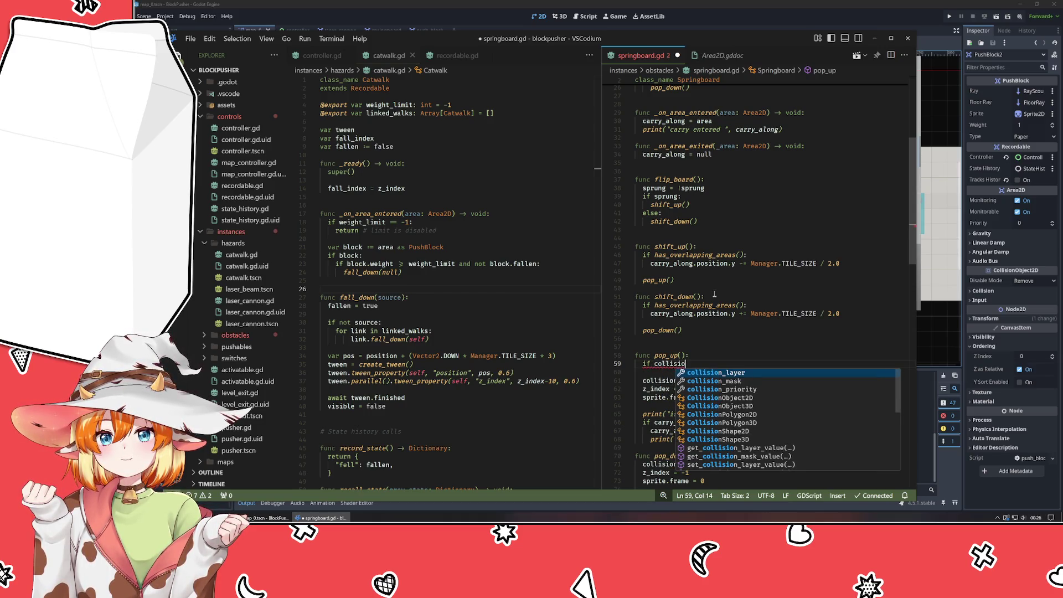
{"action": "key", "text": "BackSpace"}
{"action": "key", "text": "BackSpace"}
{"action": "key", "text": "BackSpace"}
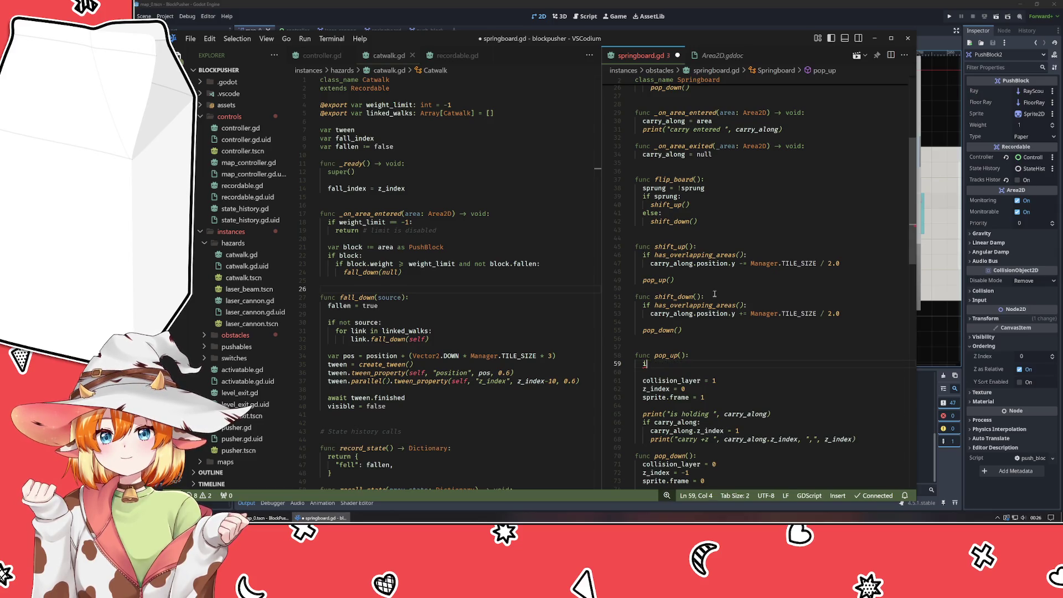
{"action": "scroll", "coordinate": [716, 294], "scroll_direction": "down", "scroll_amount": 4}
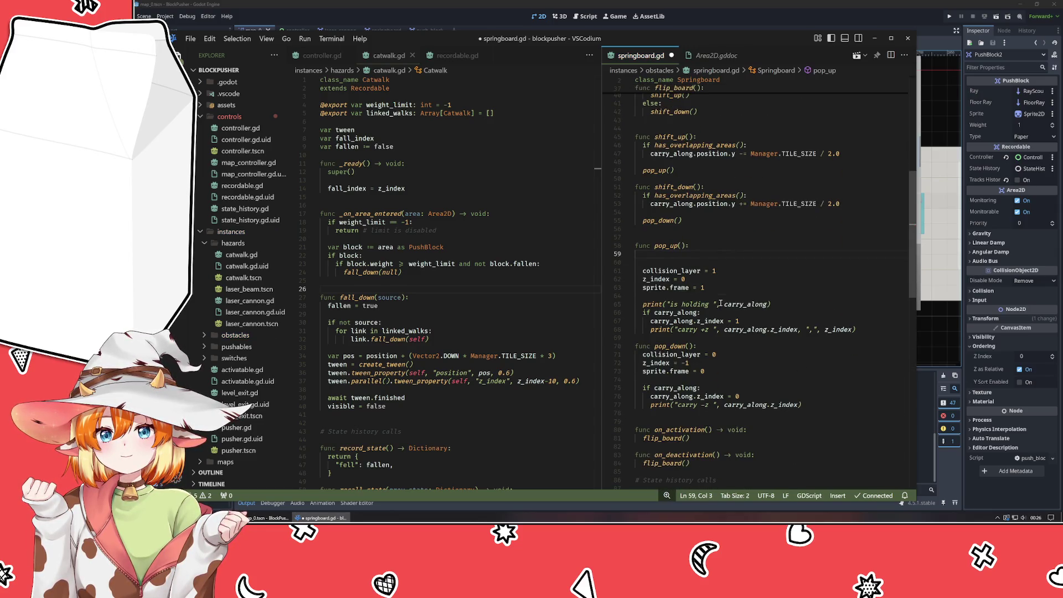
{"action": "scroll", "coordinate": [721, 304], "scroll_direction": "up", "scroll_amount": 7}
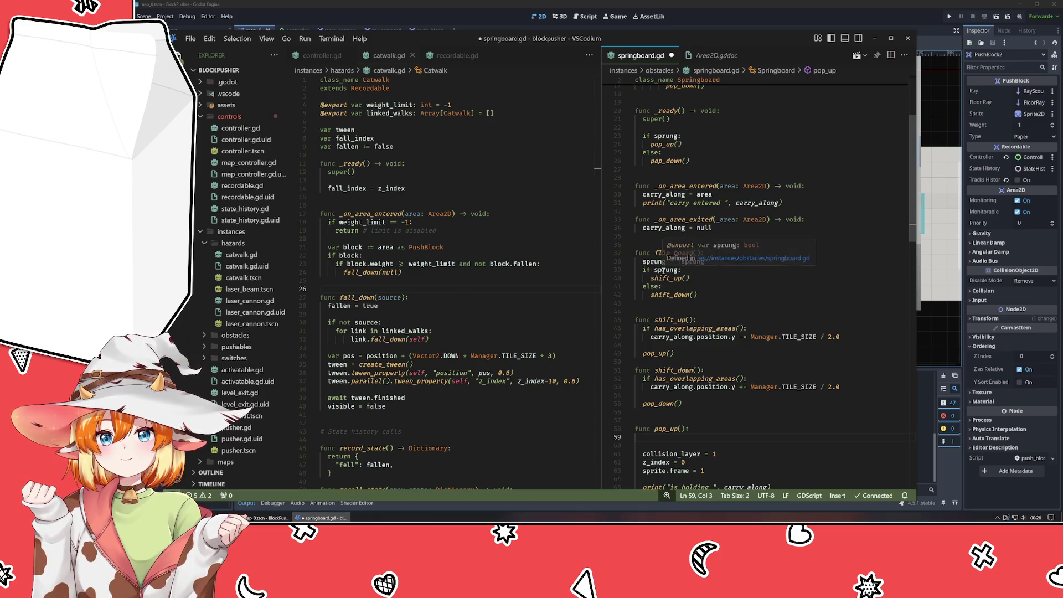
{"action": "scroll", "coordinate": [664, 268], "scroll_direction": "up", "scroll_amount": 5}
{"action": "scroll", "coordinate": [747, 262], "scroll_direction": "down", "scroll_amount": 12}
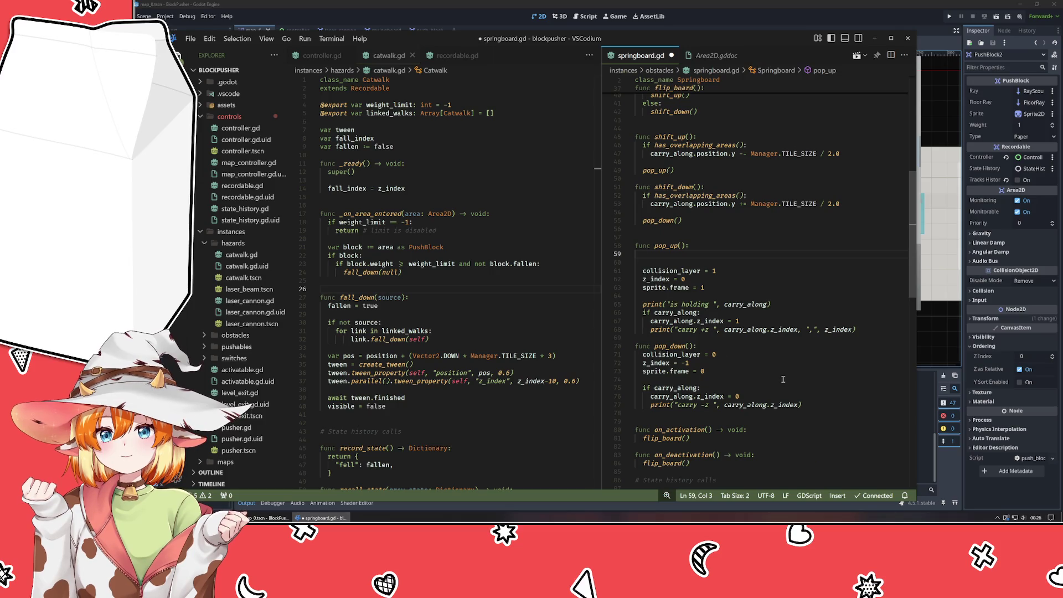
{"action": "type", "text": "if sprite.f"}
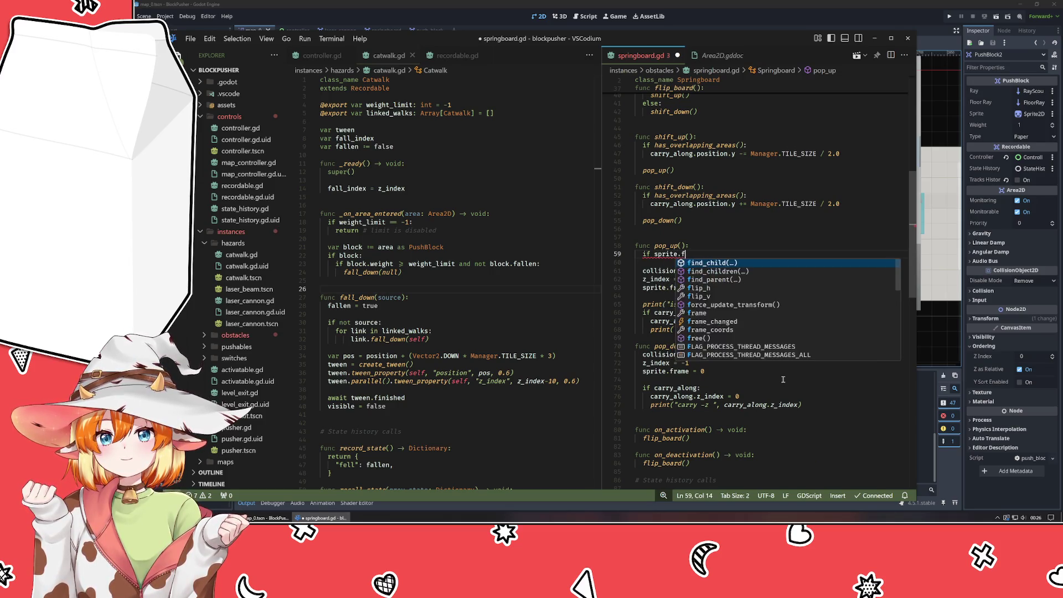
{"action": "type", "text": "rame =="}
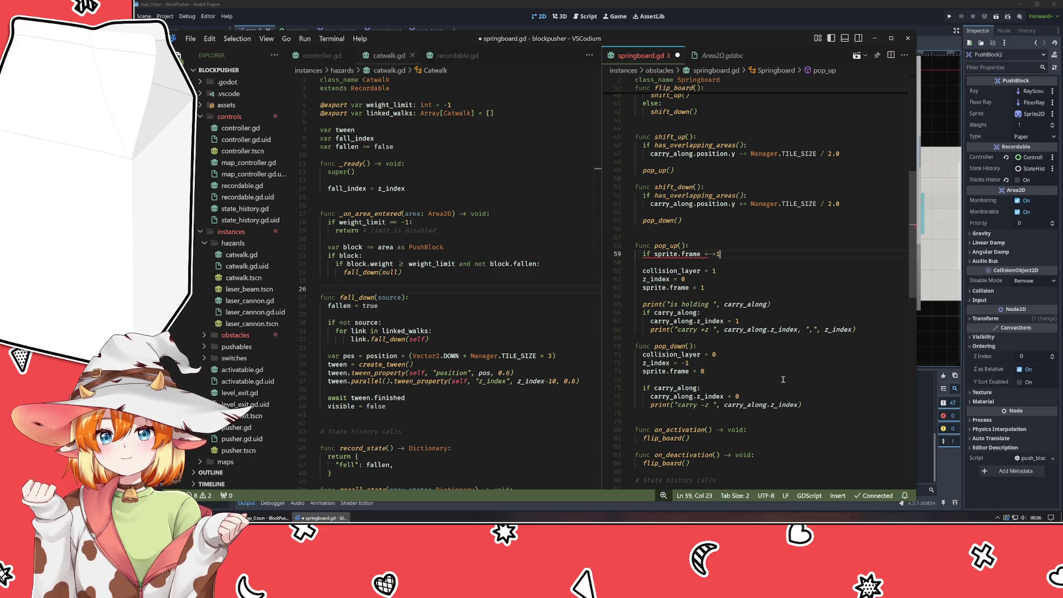
{"action": "type", "text": " 1:"}
{"action": "key", "text": "Return"}
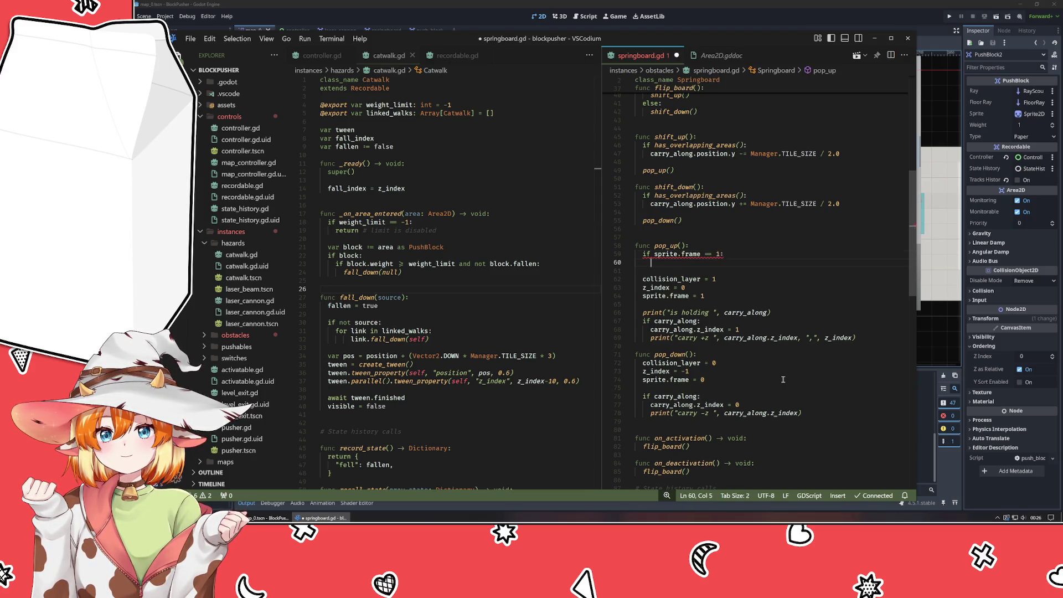
{"action": "type", "text": "return "}
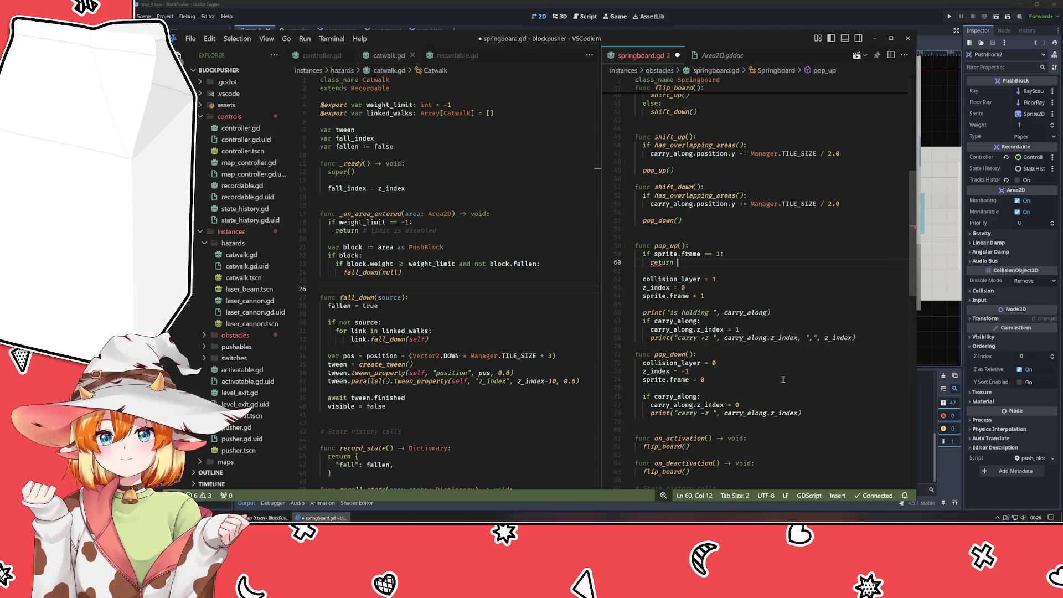
{"action": "type", "text": "#alre"}
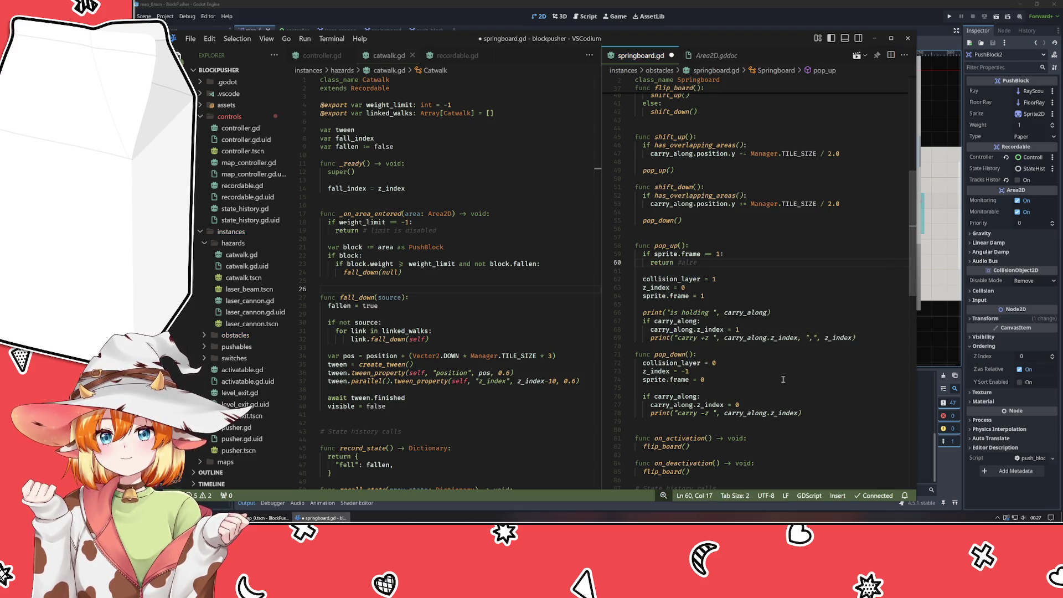
{"action": "type", "text": "ady up"}
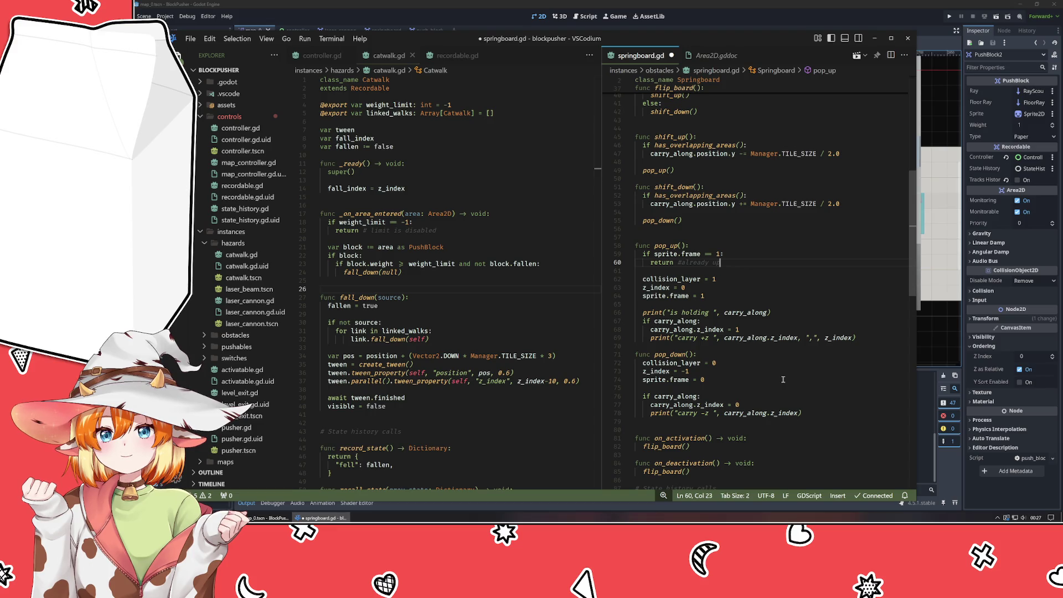
Add 'if sprite.frame == 0: return #already down' at the start of pop_down.
{"action": "left_click", "coordinate": [746, 355]}
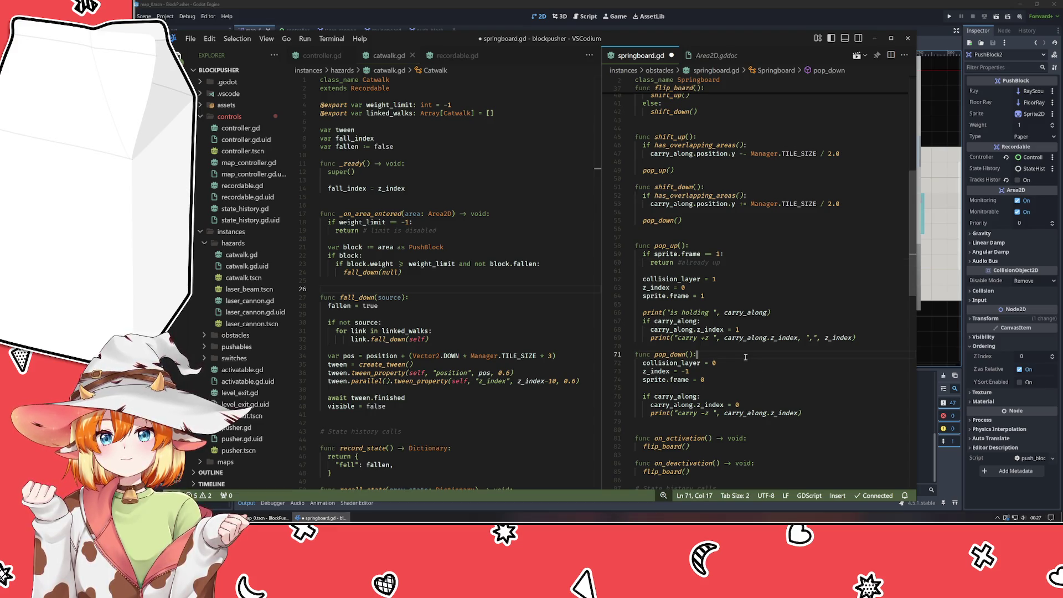
{"action": "key", "text": "Return"}
{"action": "type", "text": "if spr"}
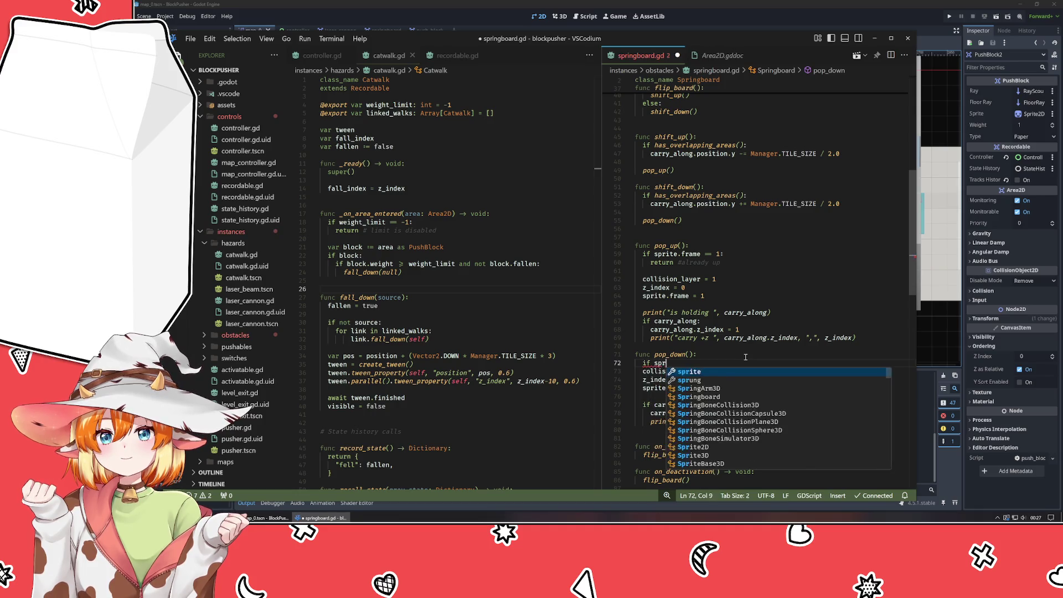
{"action": "type", "text": "ite.frame == 2"}
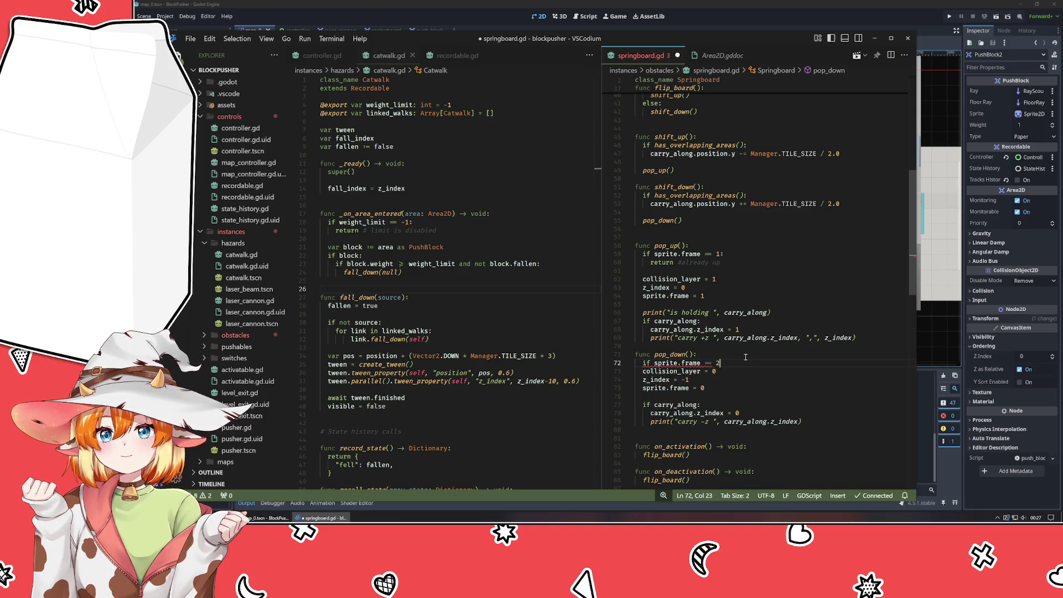
{"action": "type", "text": "0:"}
{"action": "key", "text": "Return"}
{"action": "type", "text": "return #alread"}
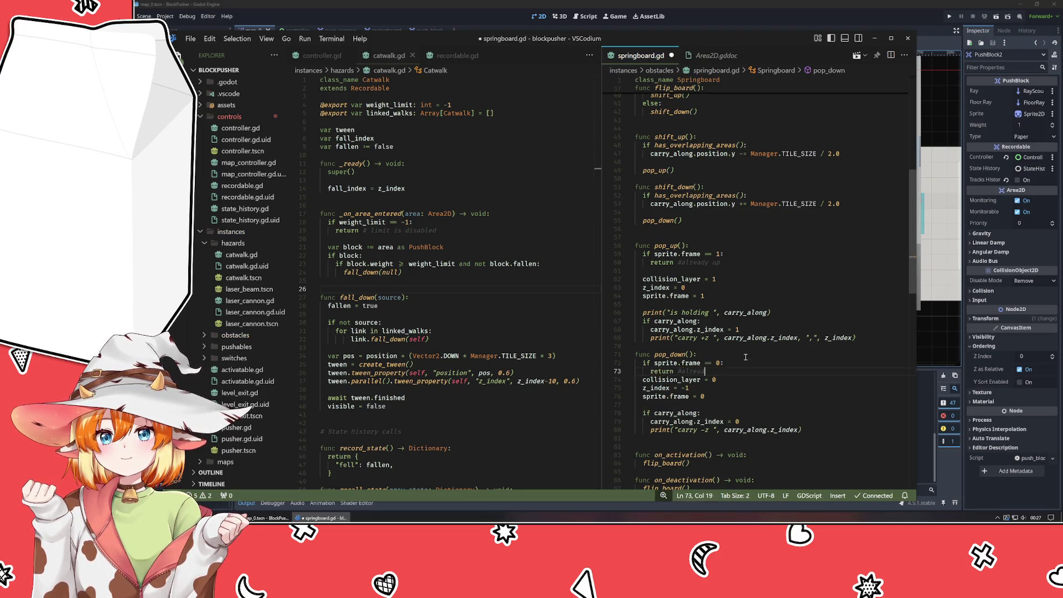
{"action": "type", "text": "y down"}
{"action": "key", "text": "Return"}
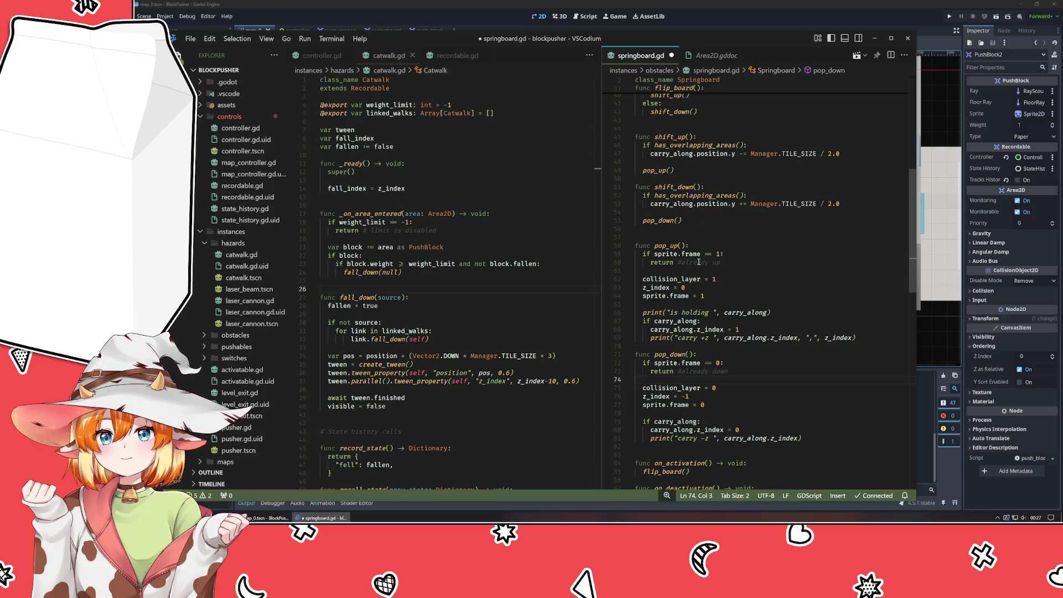
Move shift_down's has_overlapping_areas carry_along offset block to the end of pop_down, outdented.
{"action": "mouse_move", "coordinate": [677, 423]}
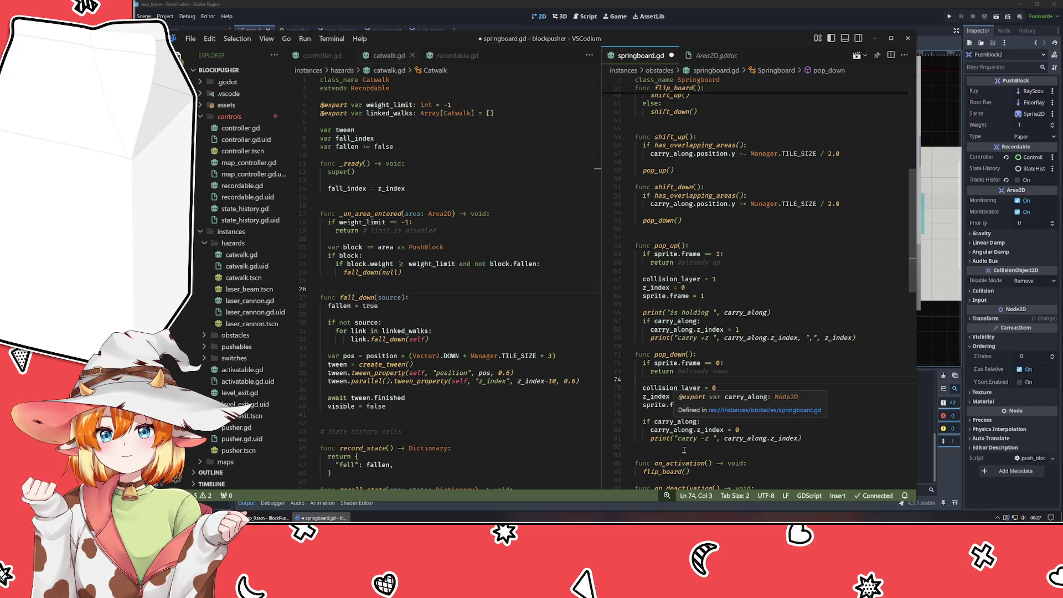
{"action": "left_click", "coordinate": [853, 197]}
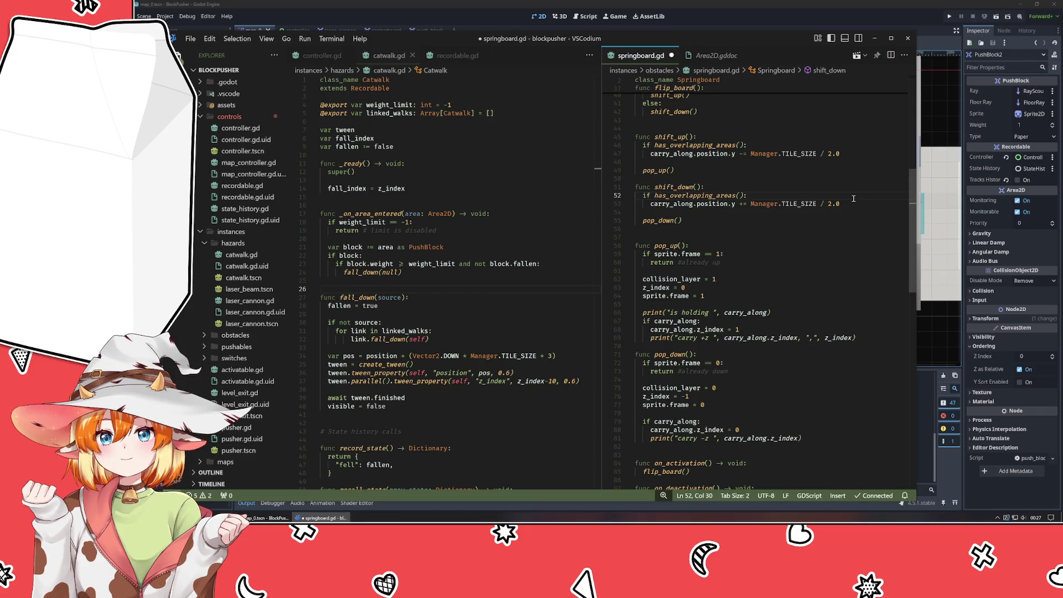
{"action": "left_click", "coordinate": [852, 205]}
{"action": "key", "text": "shift+Home"}
{"action": "key", "text": "shift+Home"}
{"action": "key", "text": "shift+Up"}
{"action": "key", "text": "ctrl+c"}
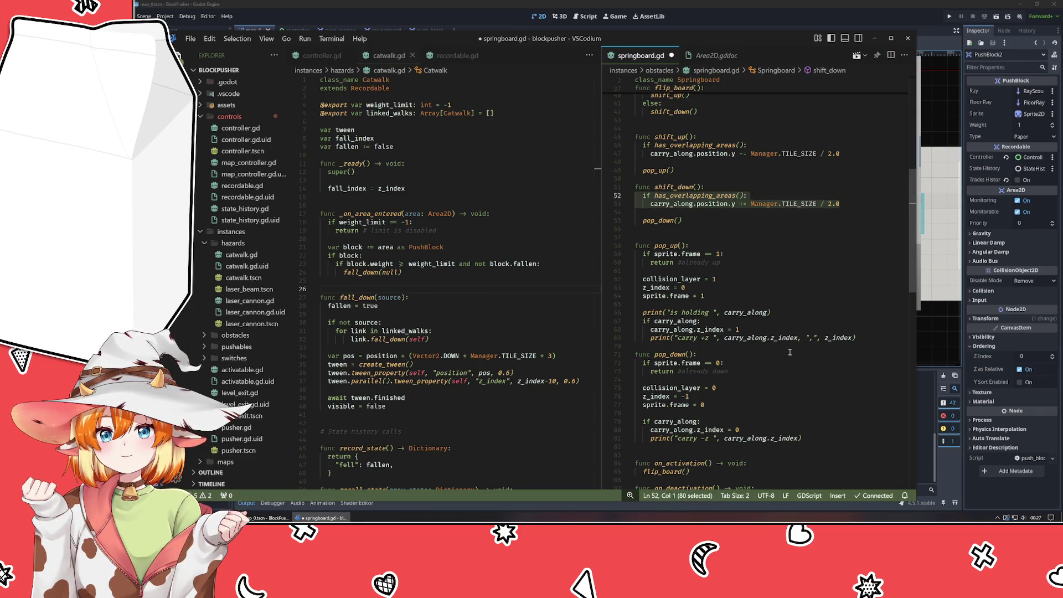
{"action": "key", "text": "BackSpace"}
{"action": "left_click", "coordinate": [815, 428]}
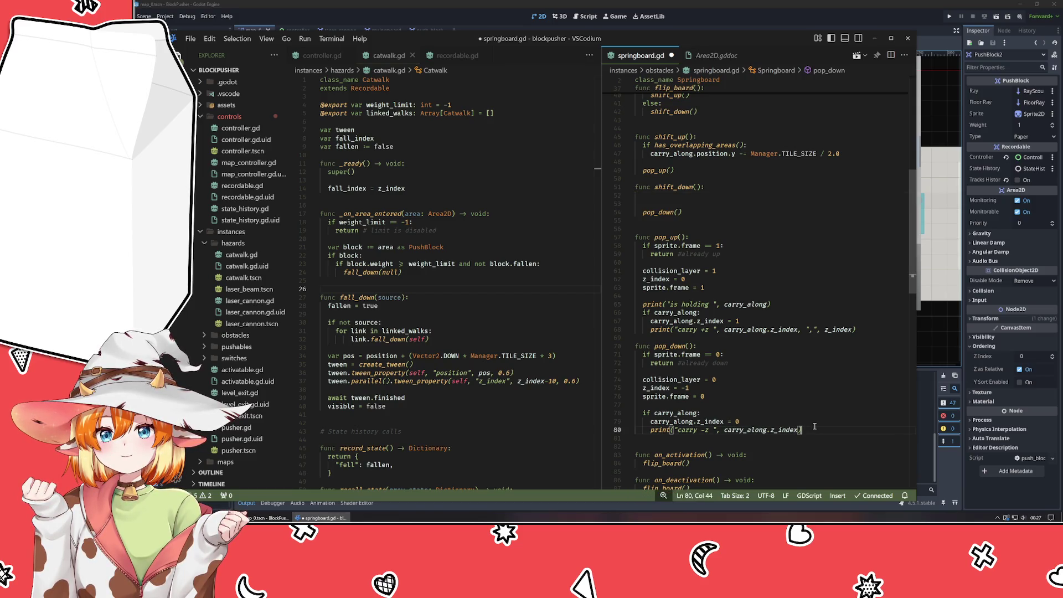
{"action": "key", "text": "Return"}
{"action": "key", "text": "Return"}
{"action": "key", "text": "ctrl+v"}
{"action": "key", "text": "shift+Tab"}
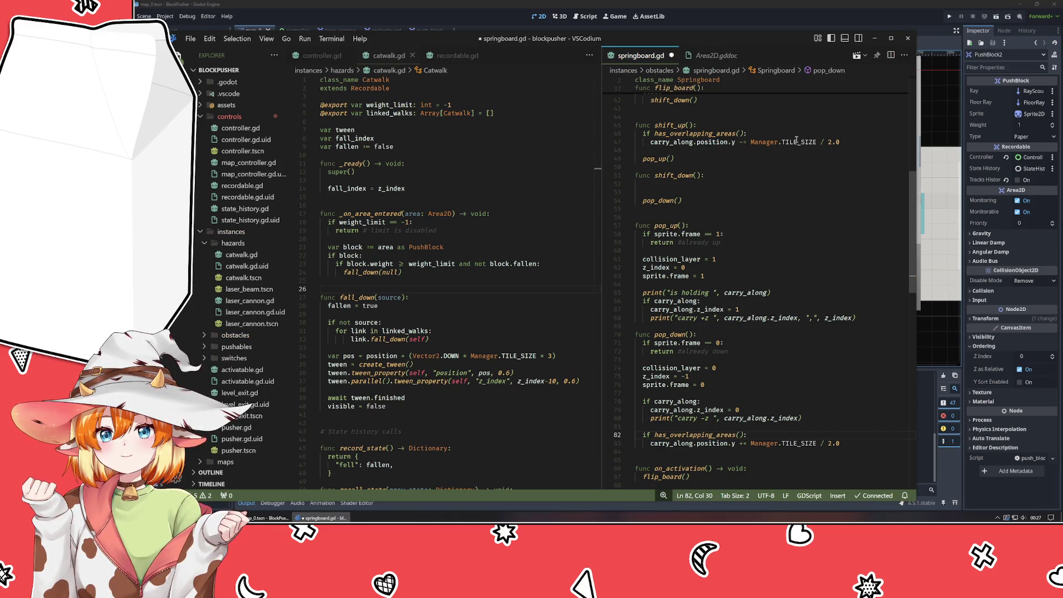
Move shift_up's overlap offset block to the end of pop_up, separated by a blank line.
{"action": "left_click_drag", "start_coordinate": [842, 142], "coordinate": [635, 134]}
{"action": "key", "text": "ctrl+c"}
{"action": "key", "text": "BackSpace"}
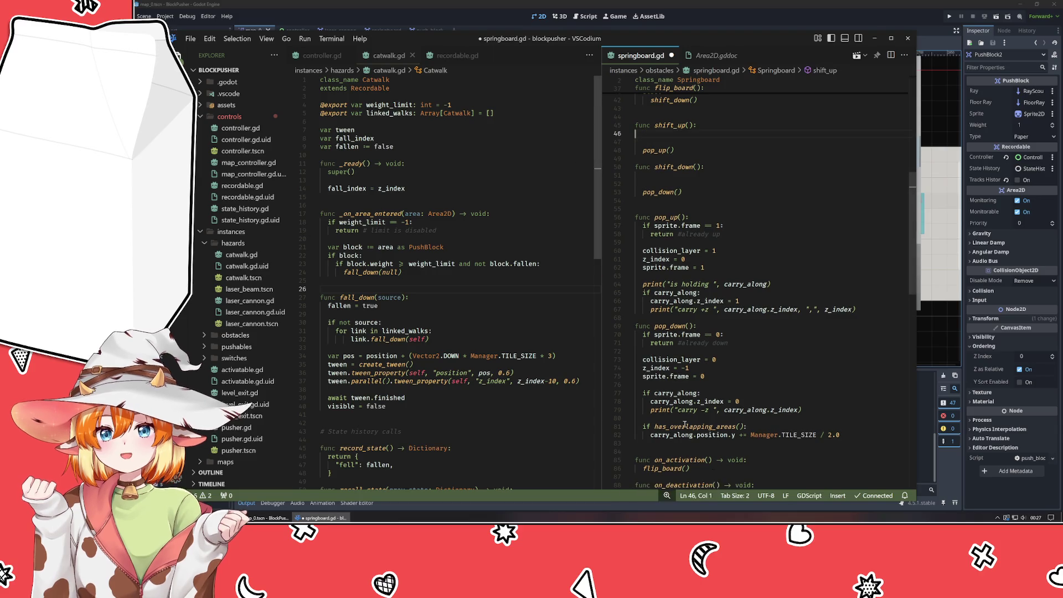
{"action": "left_click", "coordinate": [885, 310]}
{"action": "key", "text": "Return"}
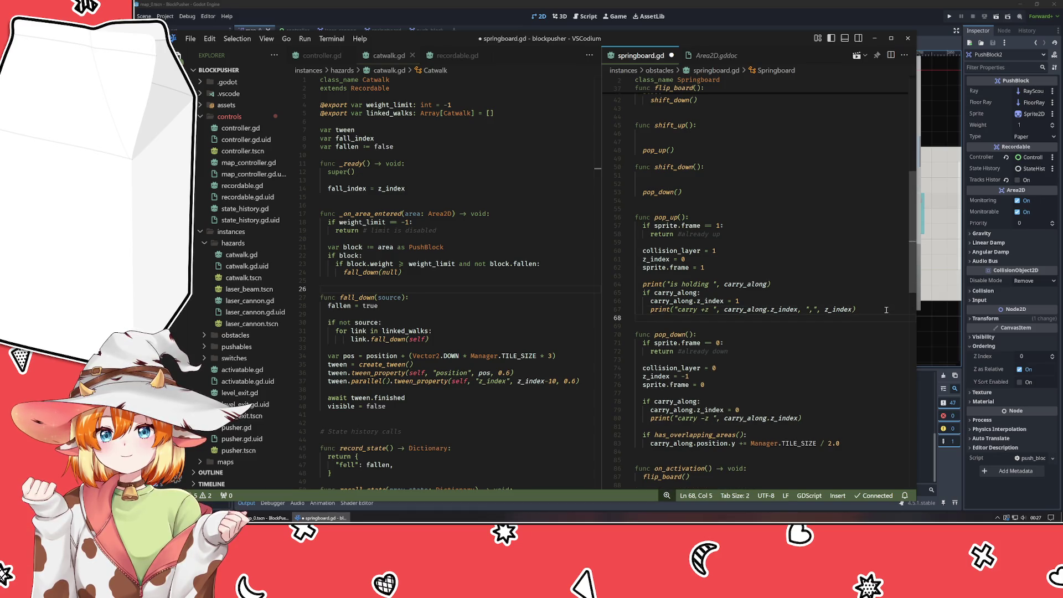
{"action": "key", "text": "ctrl+v"}
{"action": "key", "text": "Up"}
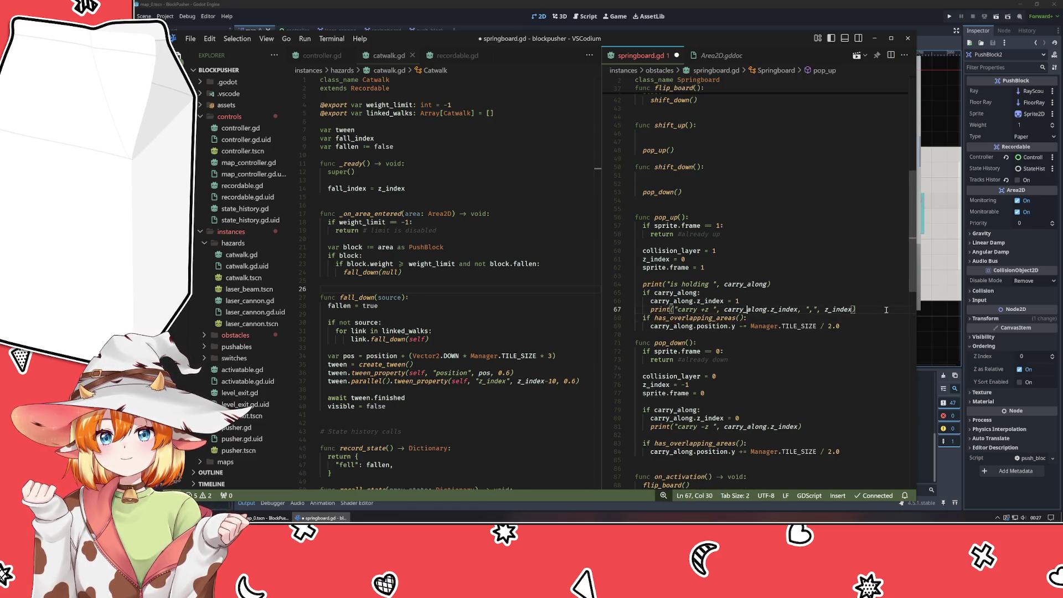
{"action": "key", "text": "Home"}
{"action": "key", "text": "Return"}
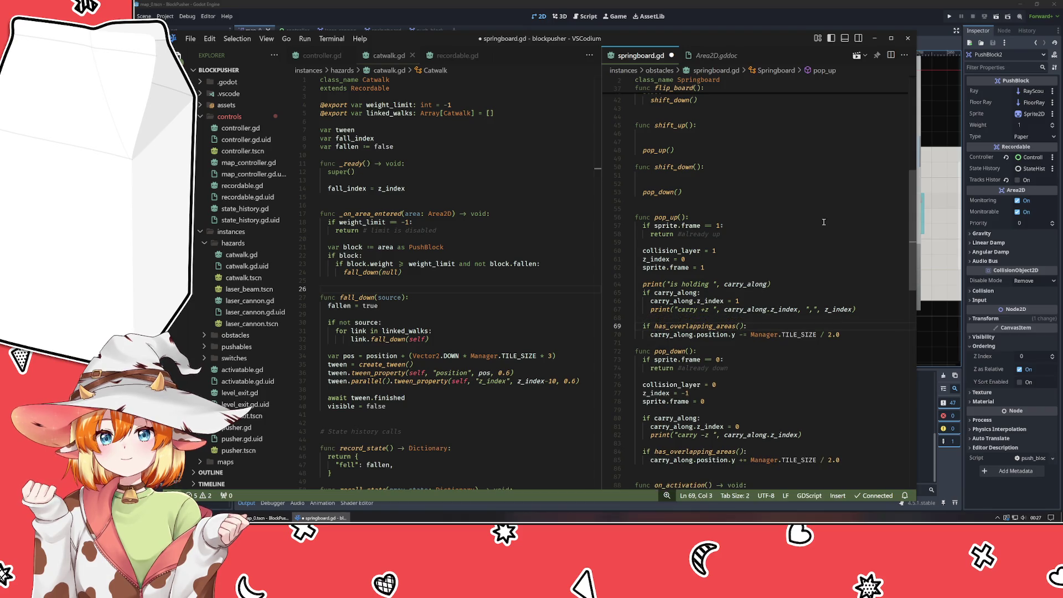
Review the edits and save springboard.gd.
{"action": "scroll", "coordinate": [824, 222], "scroll_direction": "down", "scroll_amount": 5}
{"action": "scroll", "coordinate": [824, 221], "scroll_direction": "down", "scroll_amount": 5}
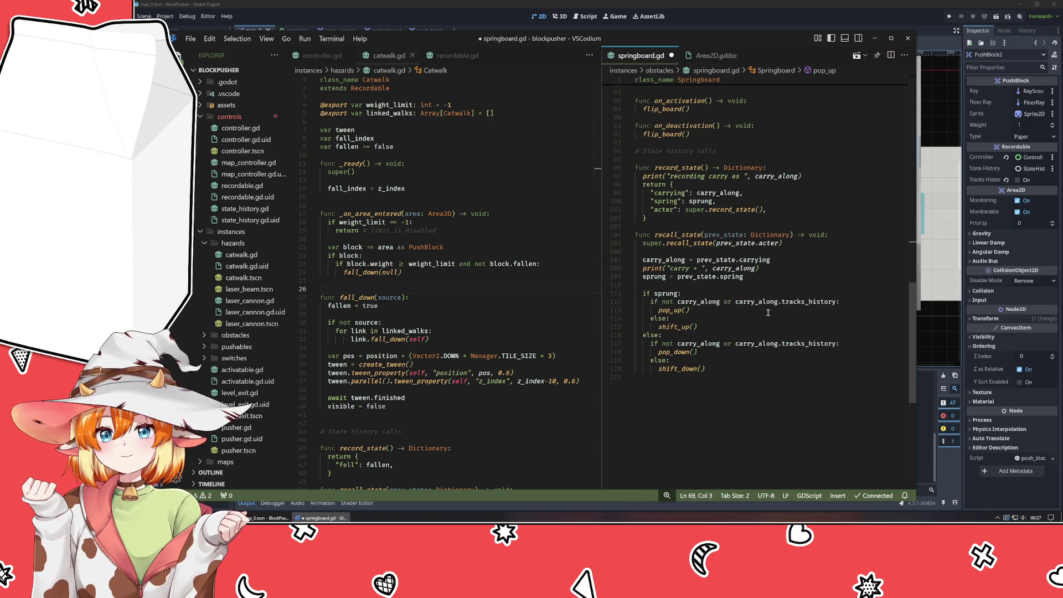
{"action": "scroll", "coordinate": [768, 313], "scroll_direction": "up", "scroll_amount": 3}
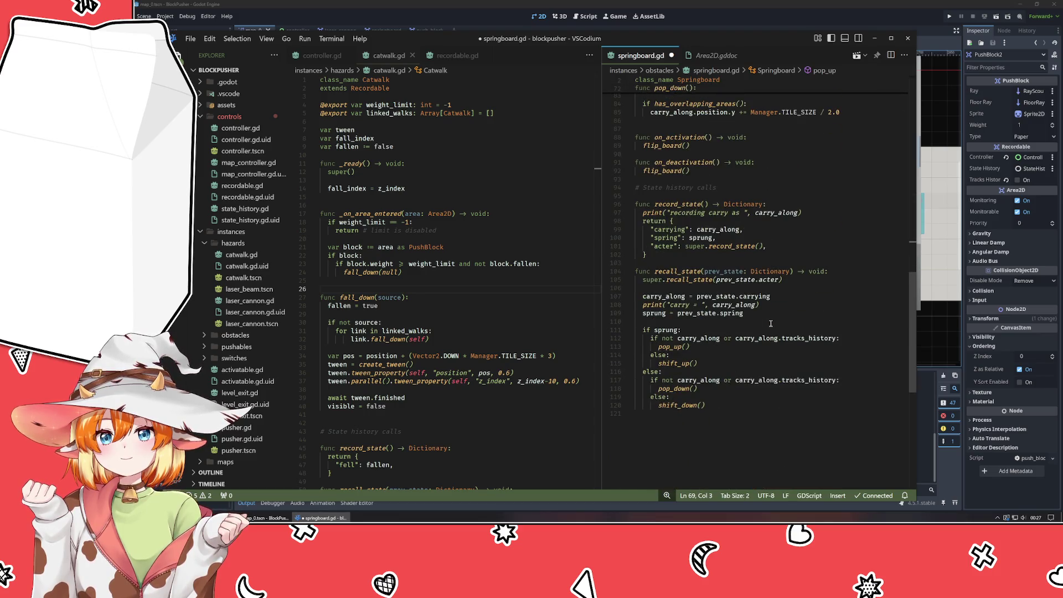
{"action": "key", "text": "ctrl+s"}
{"action": "left_click", "coordinate": [805, 22]}
Run the game with F5, push the box onto the springboard, and rewind twice with Z.
{"action": "key", "text": "F5"}
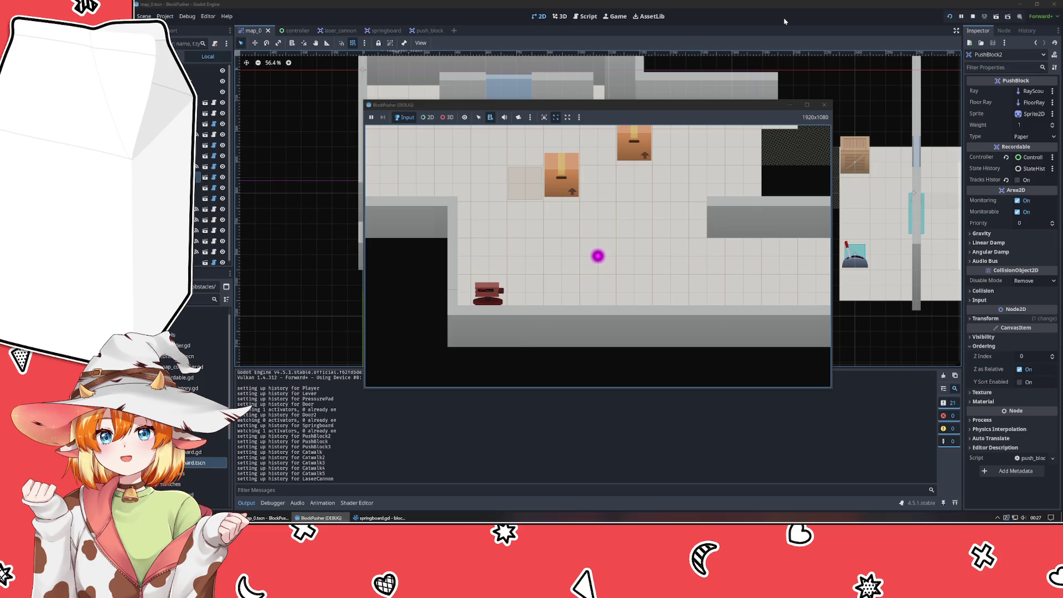
{"action": "key", "text": "Up"}
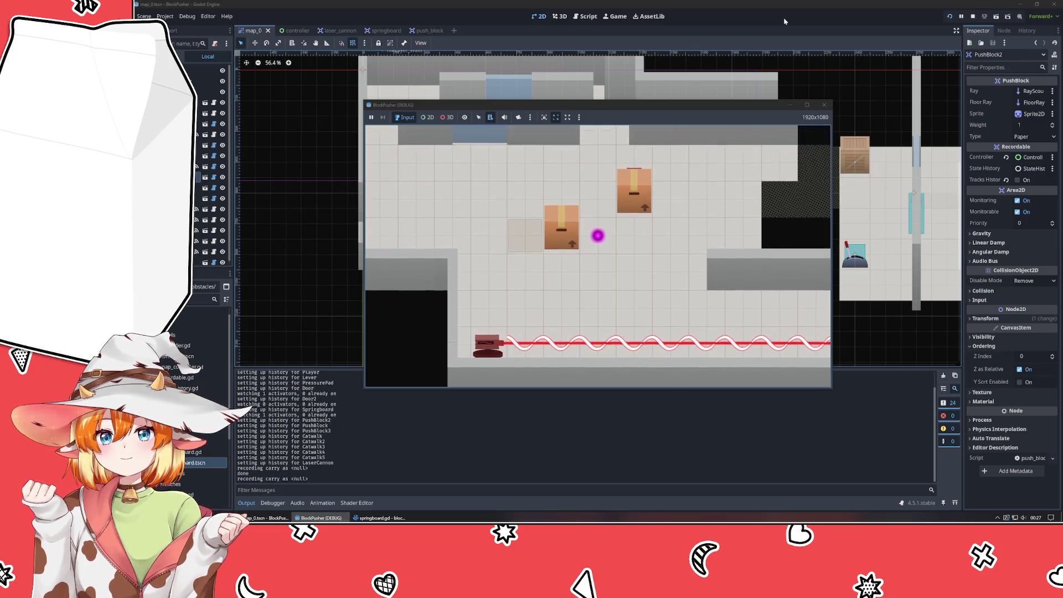
{"action": "key", "text": "Left"}
{"action": "key", "text": "Right"}
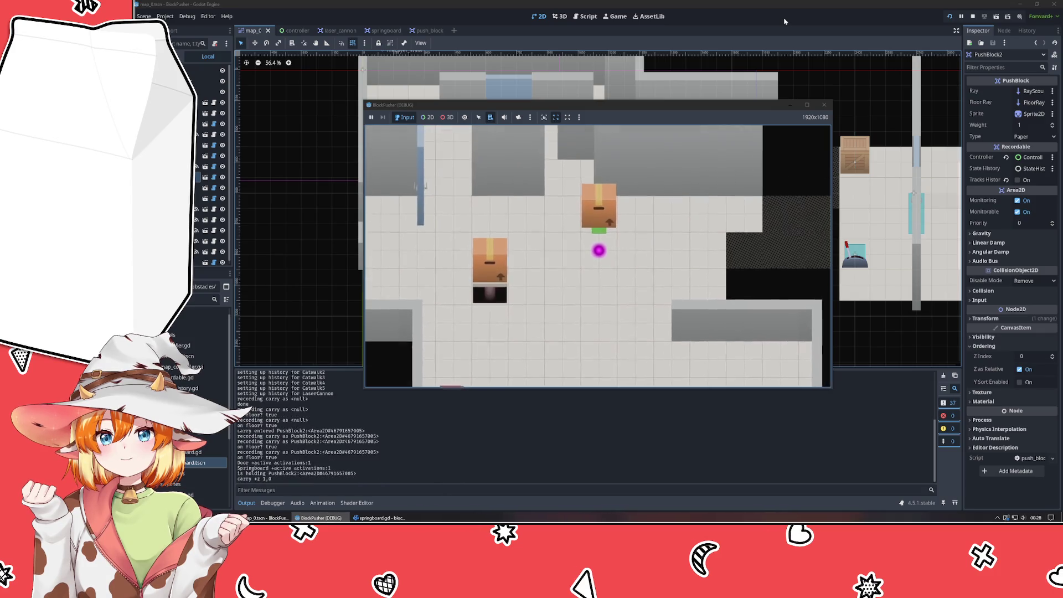
{"action": "key", "text": "z"}
{"action": "key", "text": "z"}
{"action": "key", "text": "z"}
{"action": "key", "text": "z"}
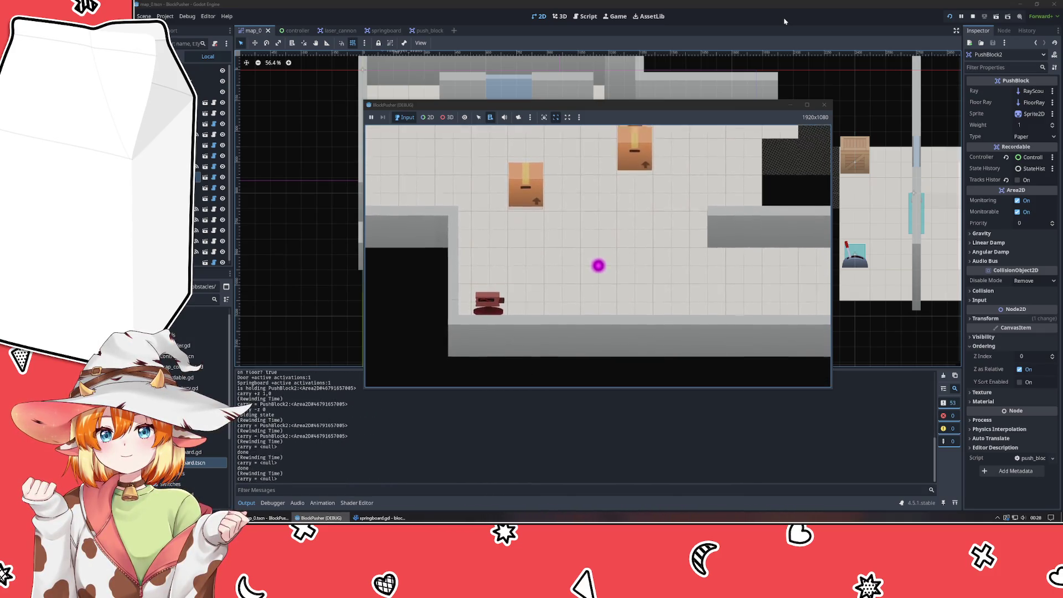
{"action": "key", "text": "z"}
{"action": "key", "text": "z"}
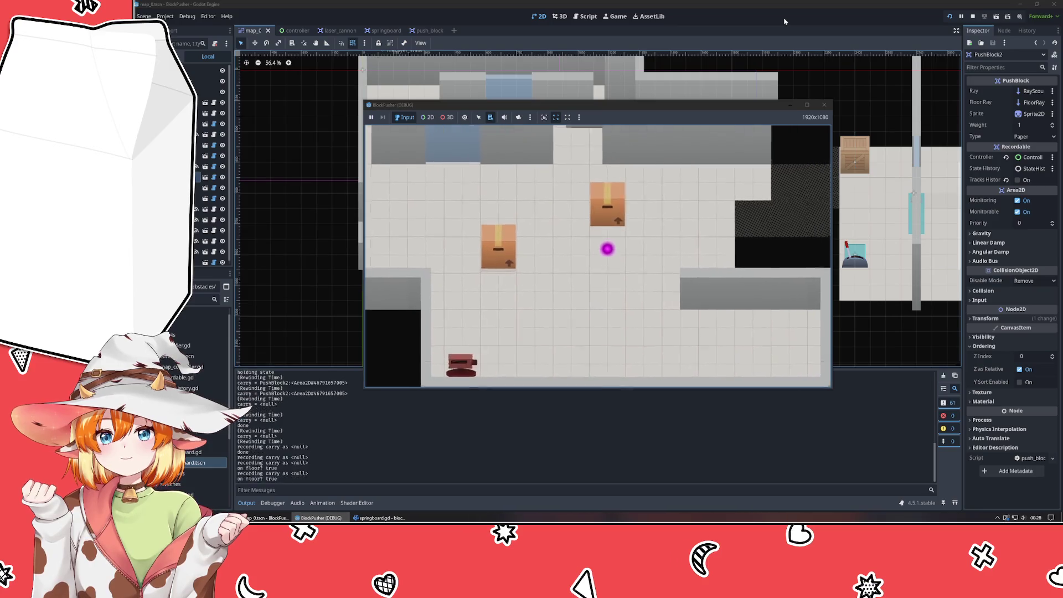
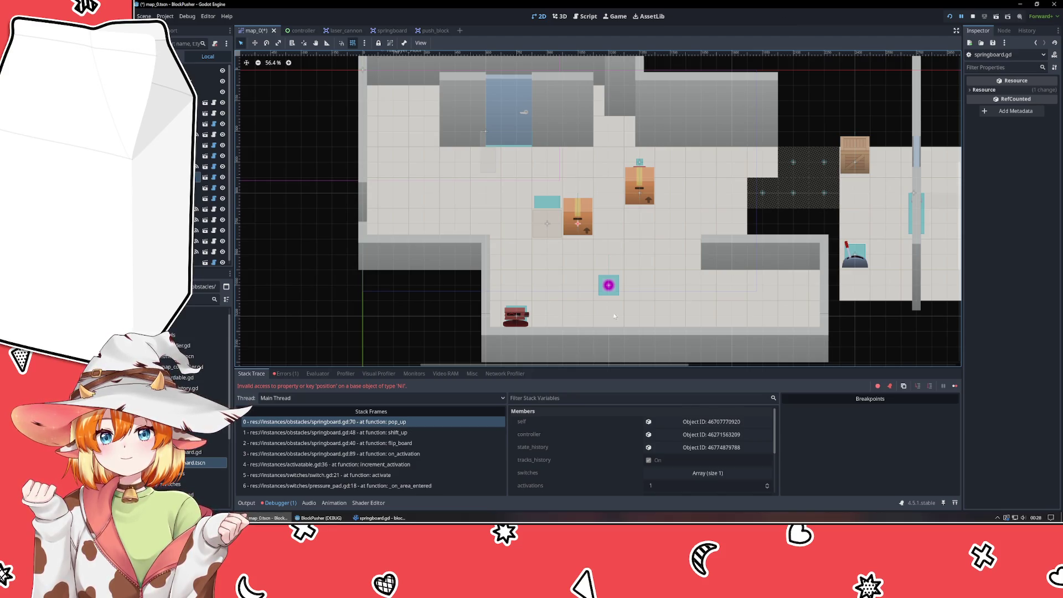
Check springboard.gd's record_state/recall_state restore of the sprung flag and stop the crashed run with F8.
{"action": "key", "text": "alt+Tab"}
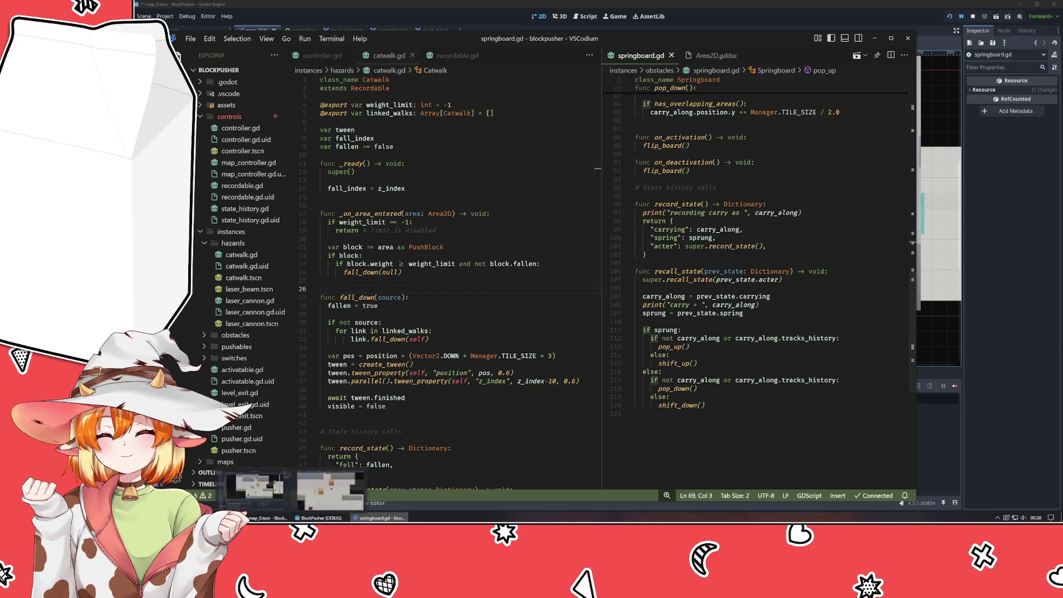
{"action": "key", "text": "alt+Tab"}
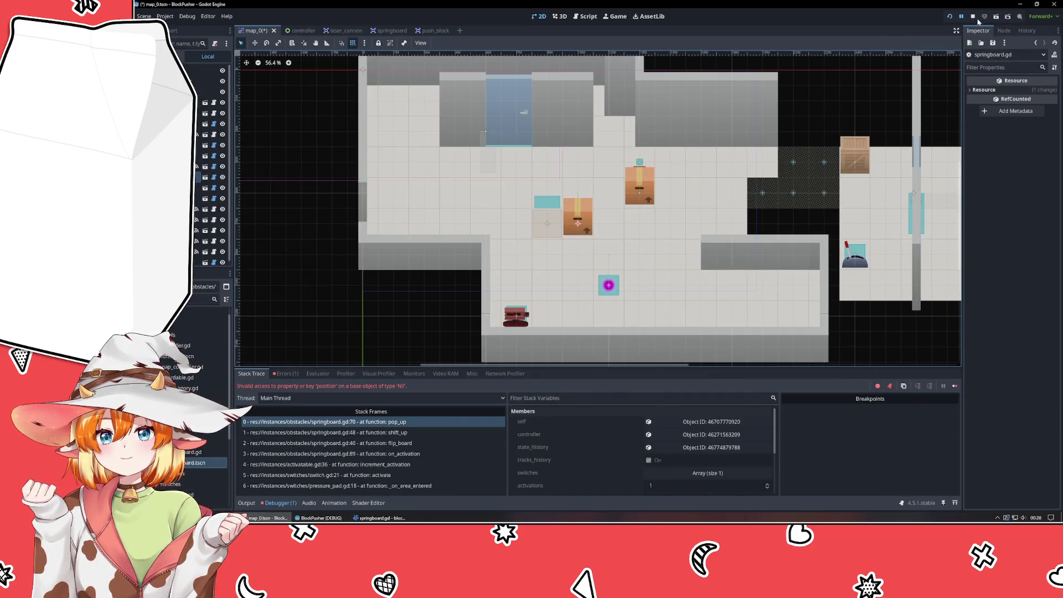
{"action": "key", "text": "F8"}
{"action": "key", "text": "alt+Tab"}
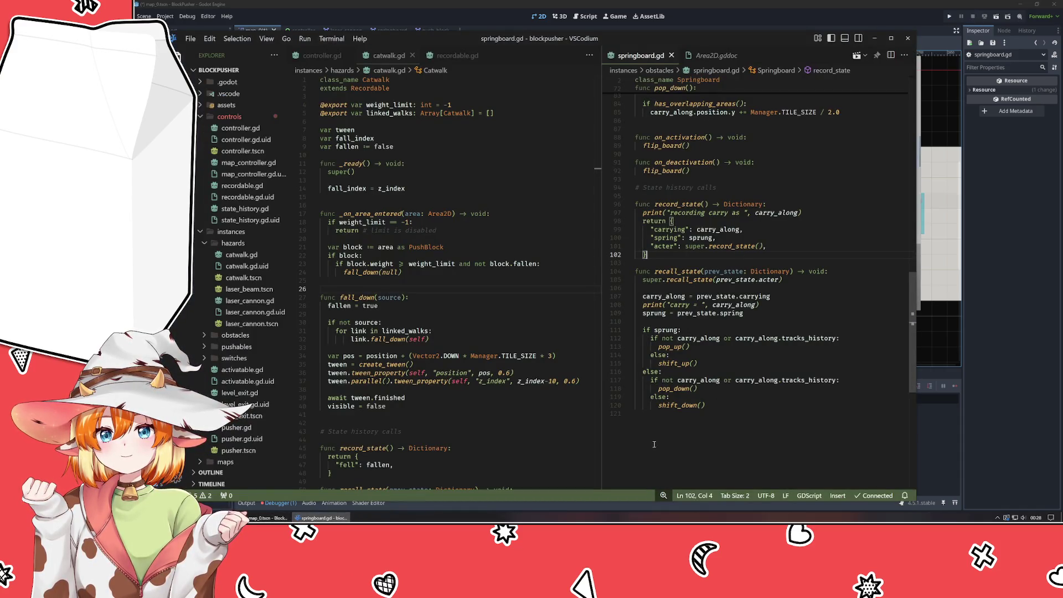
{"action": "left_click", "coordinate": [772, 314]}
{"action": "left_click", "coordinate": [741, 322]}
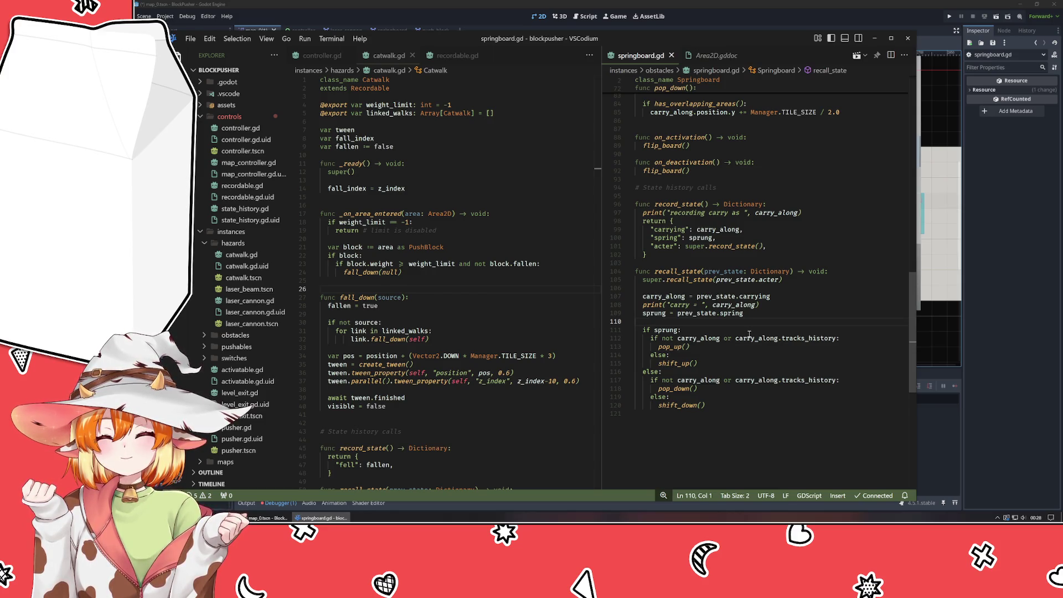
{"action": "key", "text": "alt+Tab"}
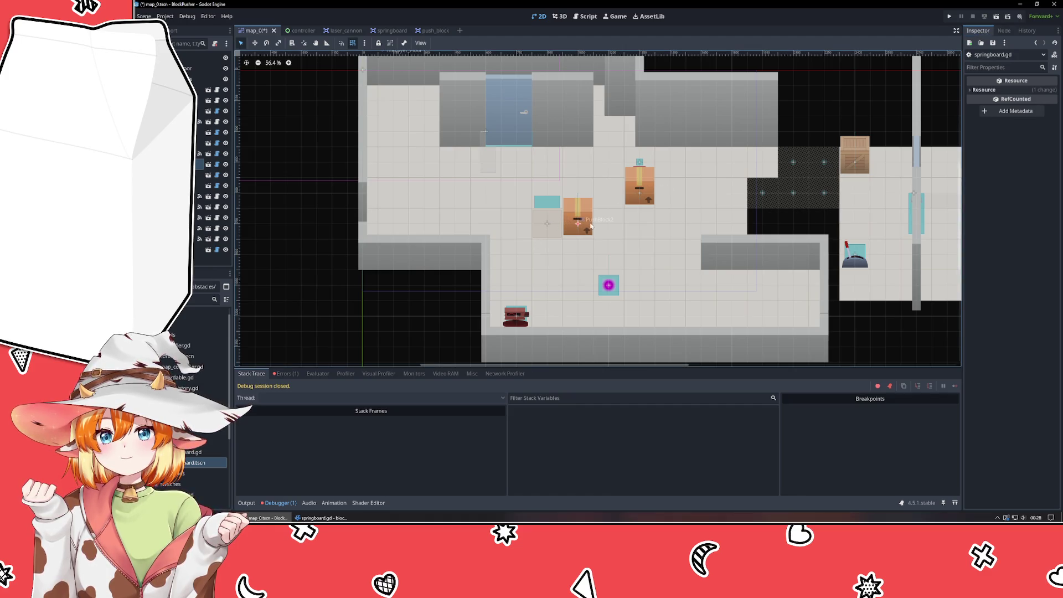
Select PushBlock2 and enable Tracks History in the Inspector.
{"action": "left_click", "coordinate": [383, 314]}
{"action": "left_click", "coordinate": [643, 192]}
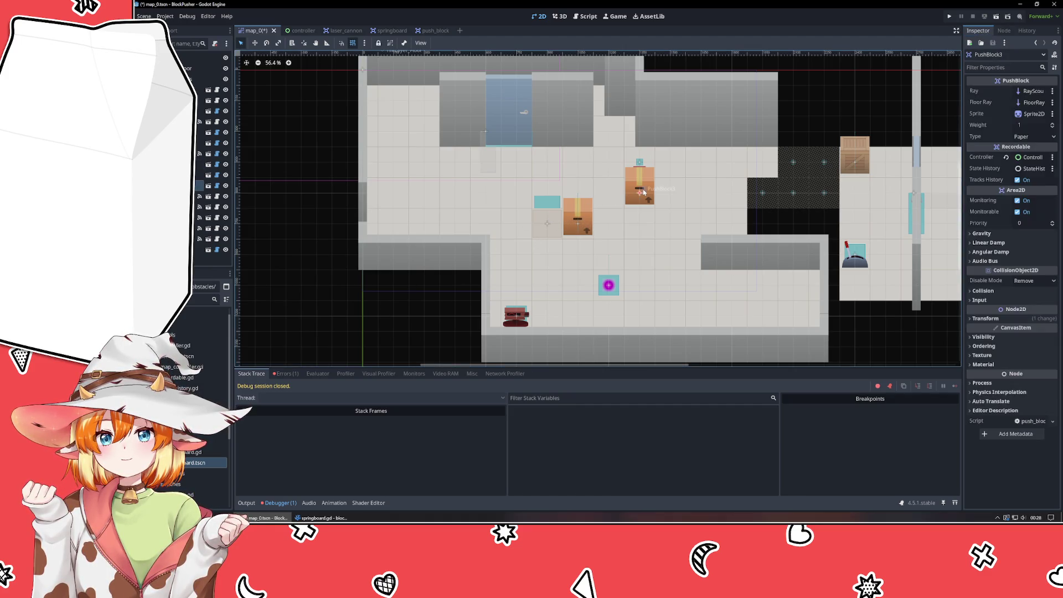
{"action": "left_click", "coordinate": [574, 225]}
{"action": "left_click", "coordinate": [1018, 180]}
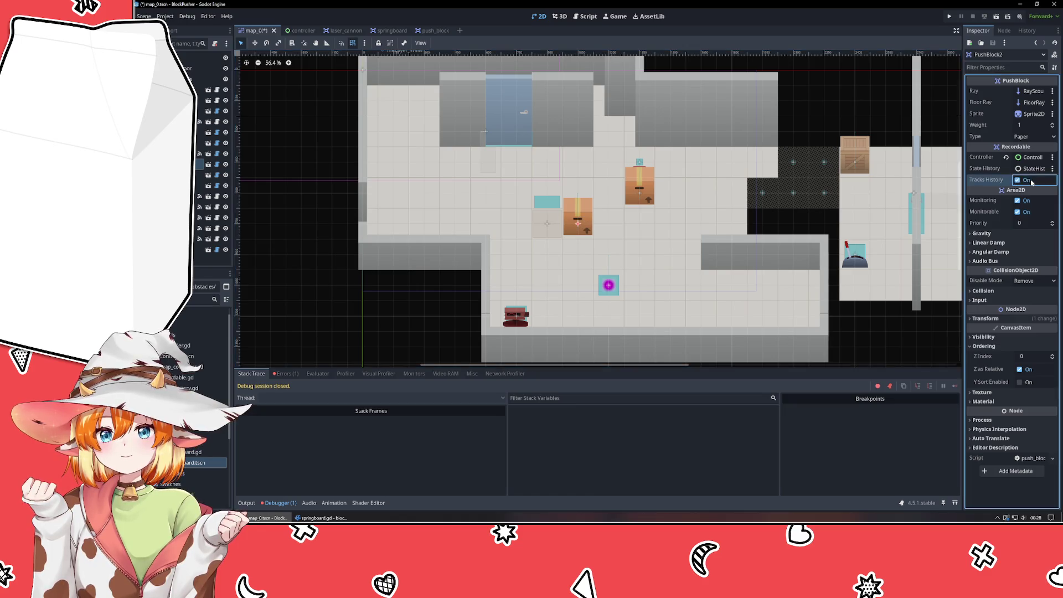
Run the game, move the player up and left, and rewind twice with Z.
{"action": "left_click", "coordinate": [949, 18]}
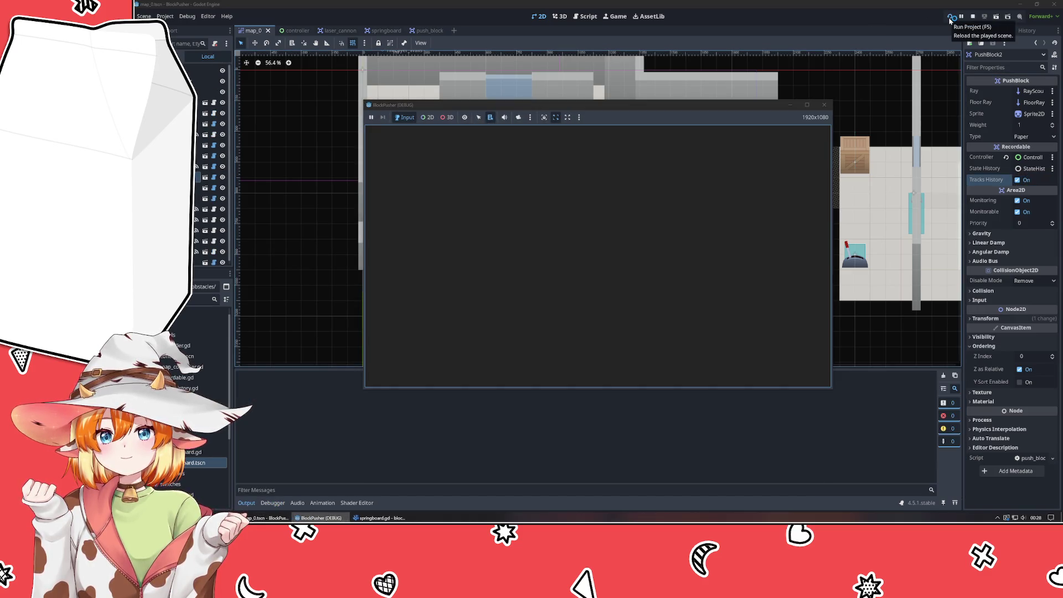
{"action": "key", "text": "Up"}
{"action": "key", "text": "Left"}
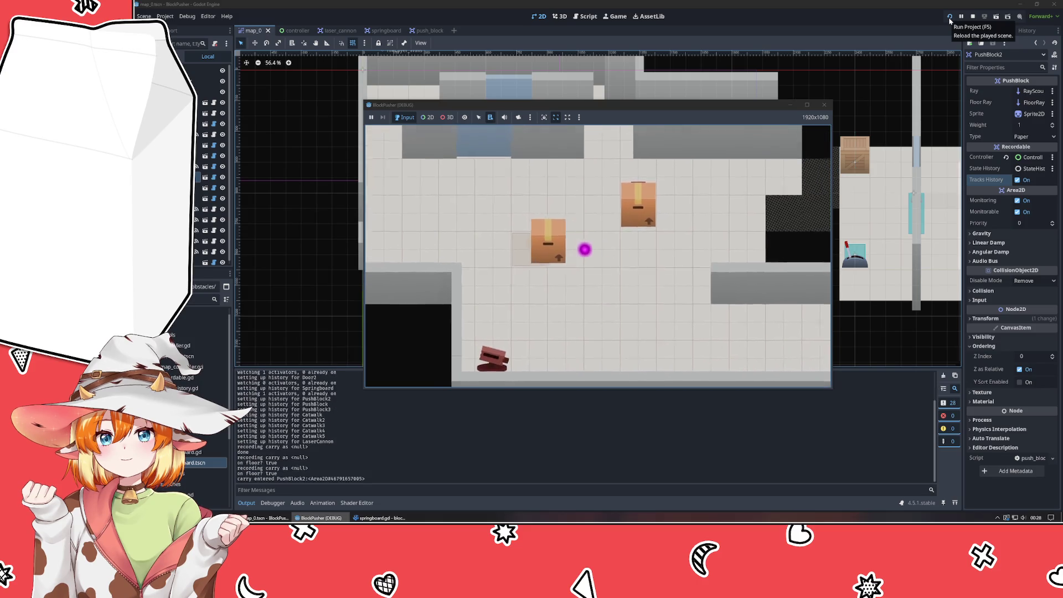
{"action": "key", "text": "z"}
{"action": "key", "text": "z"}
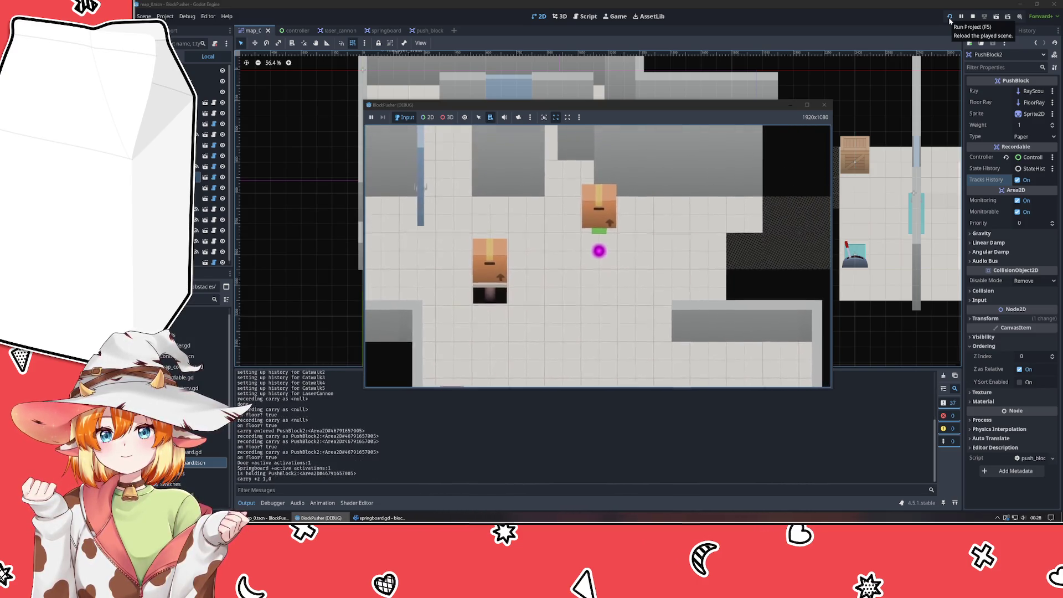
{"action": "key", "text": "z"}
{"action": "key", "text": "z"}
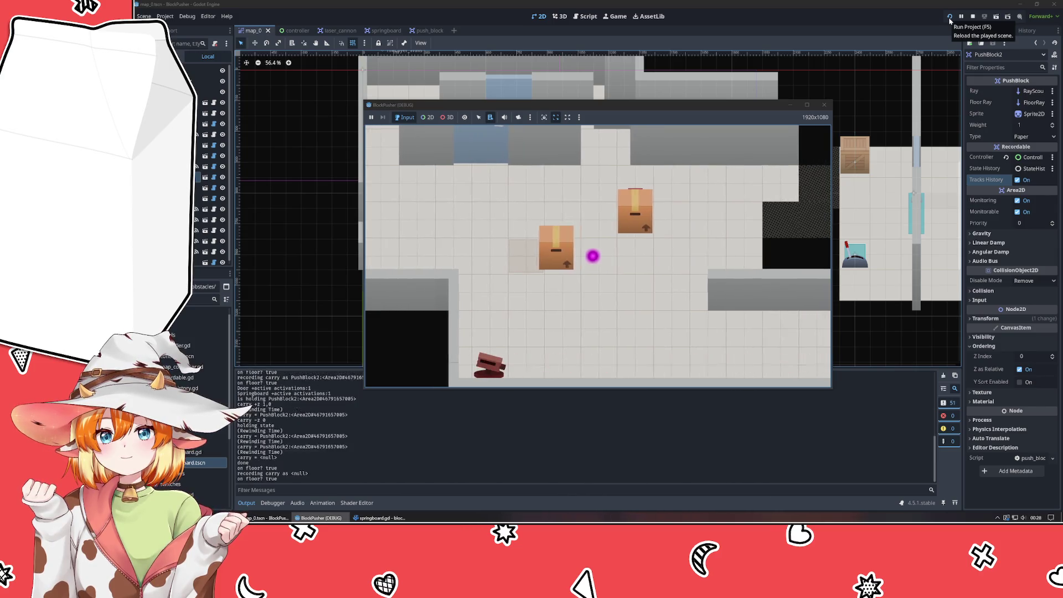
{"action": "key", "text": "Left"}
{"action": "key", "text": "Up"}
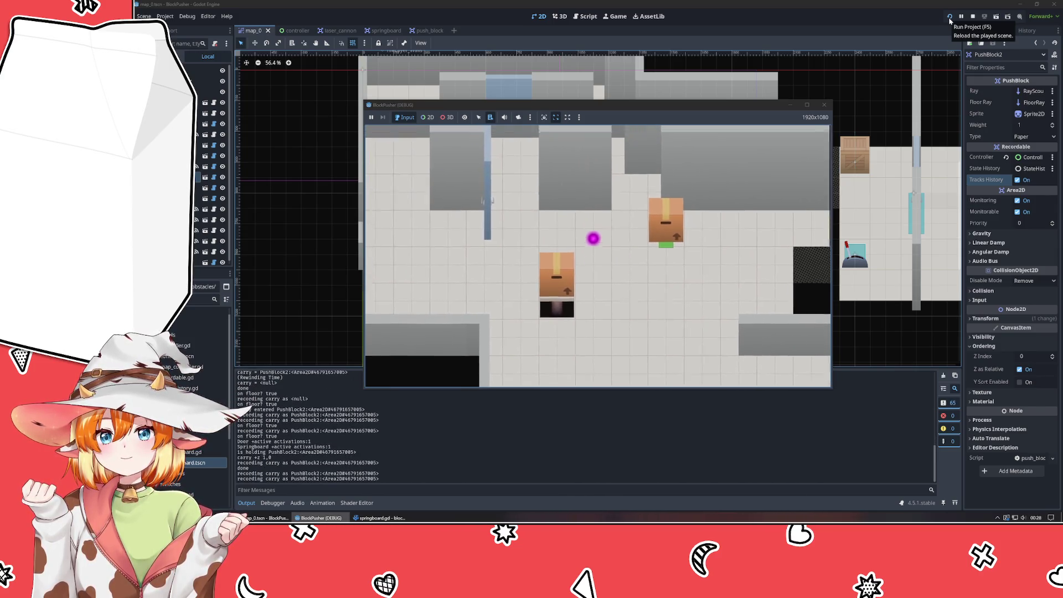
Push a box onto the red pad, rewind three steps with Z, then stop the game.
{"action": "key", "text": "Down"}
{"action": "key", "text": "Down"}
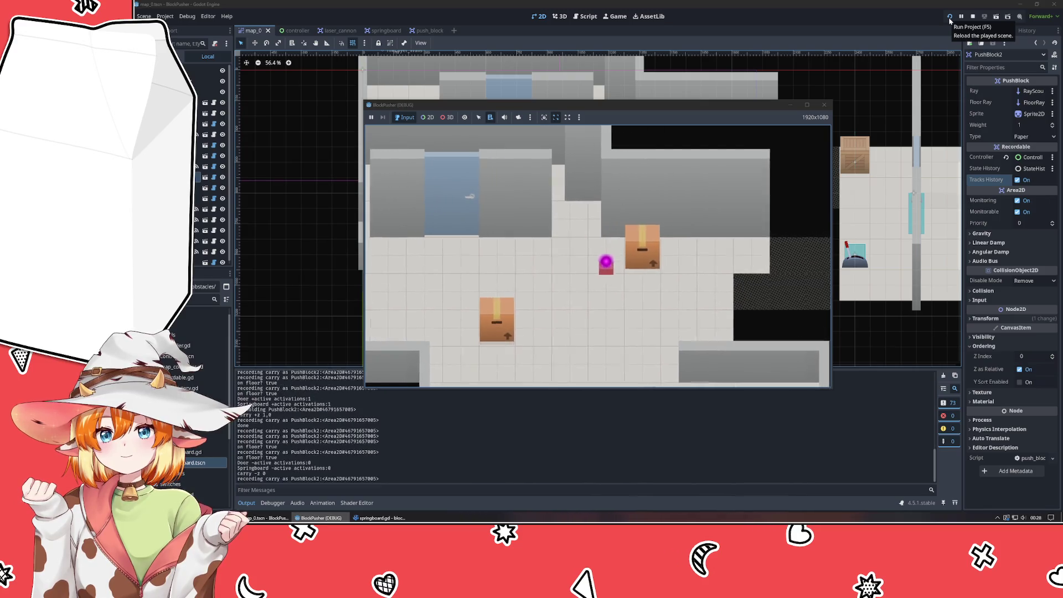
{"action": "key", "text": "Right"}
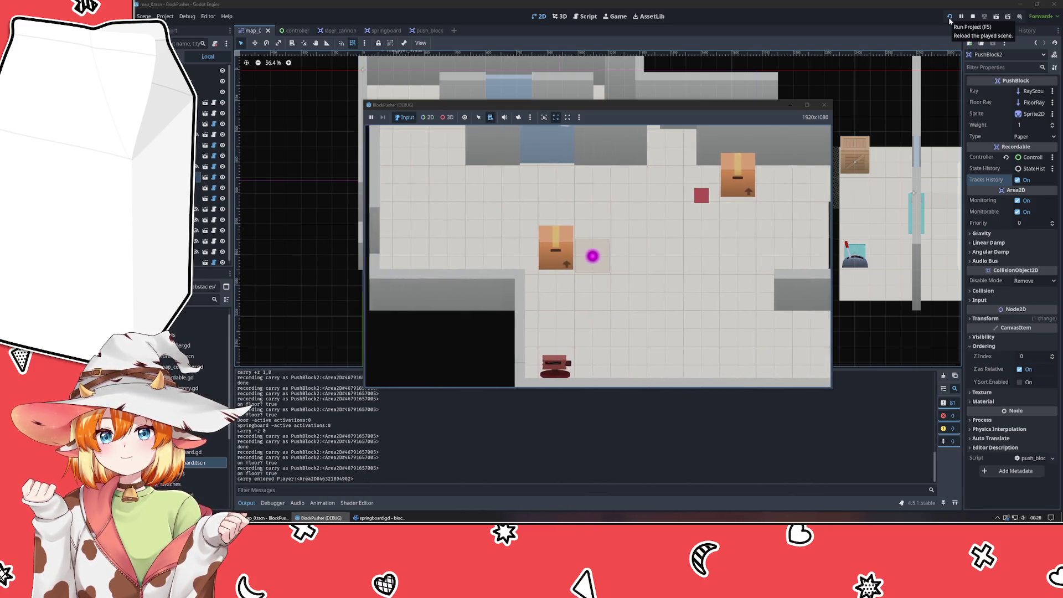
{"action": "key", "text": "Right"}
{"action": "key", "text": "Right"}
{"action": "key", "text": "Up"}
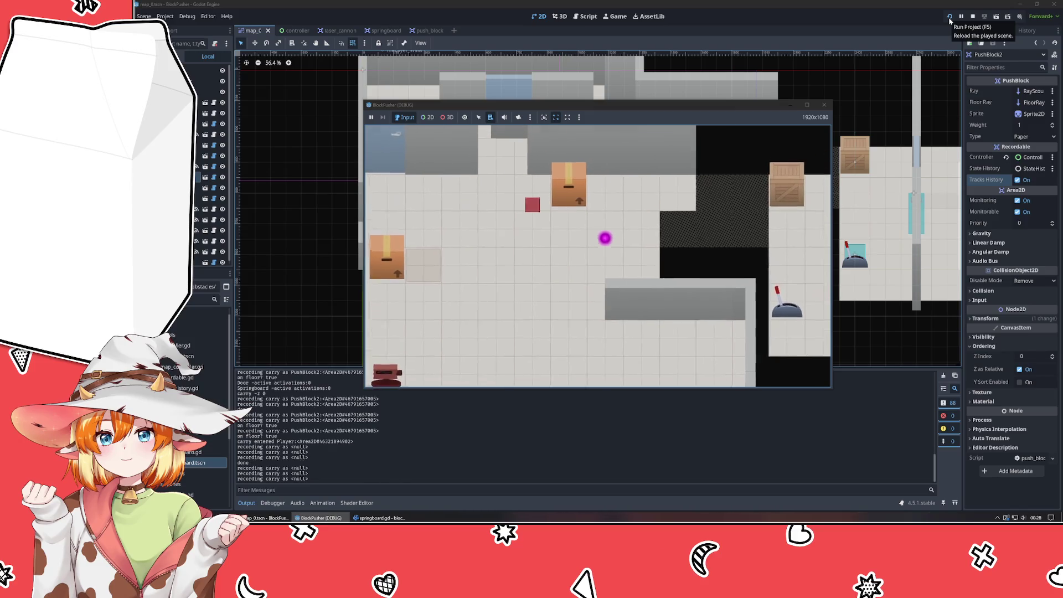
{"action": "key", "text": "Up"}
{"action": "key", "text": "Left"}
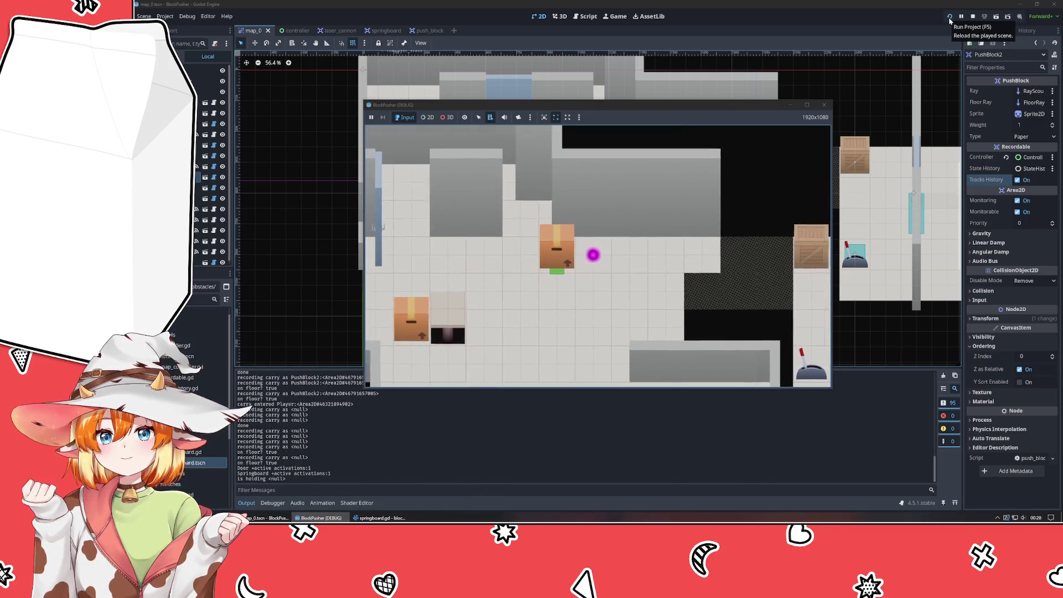
{"action": "key", "text": "z"}
{"action": "key", "text": "z"}
{"action": "key", "text": "z"}
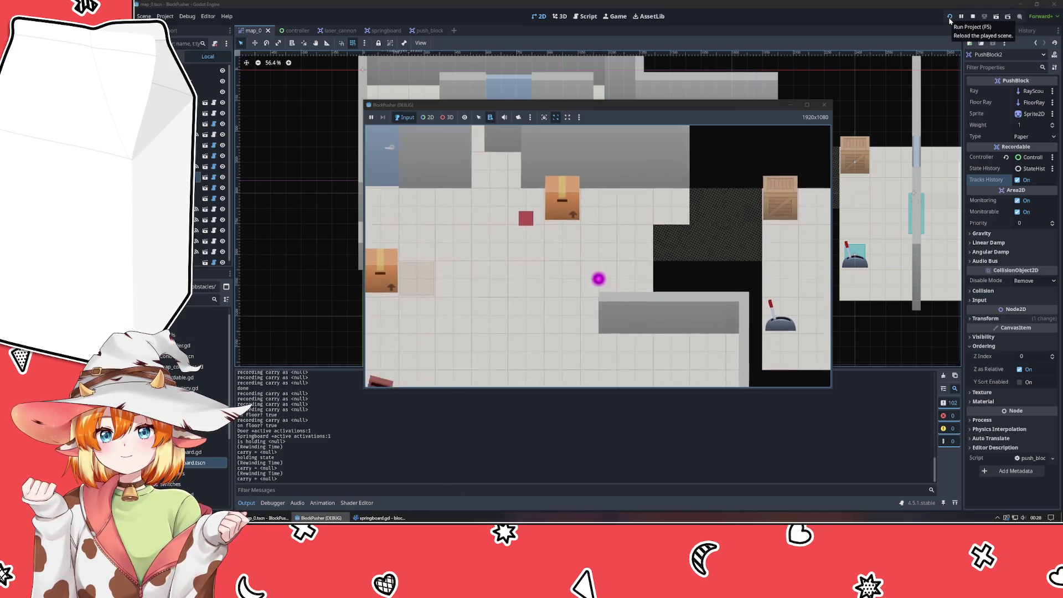
{"action": "key", "text": "z"}
{"action": "key", "text": "z"}
{"action": "key", "text": "z"}
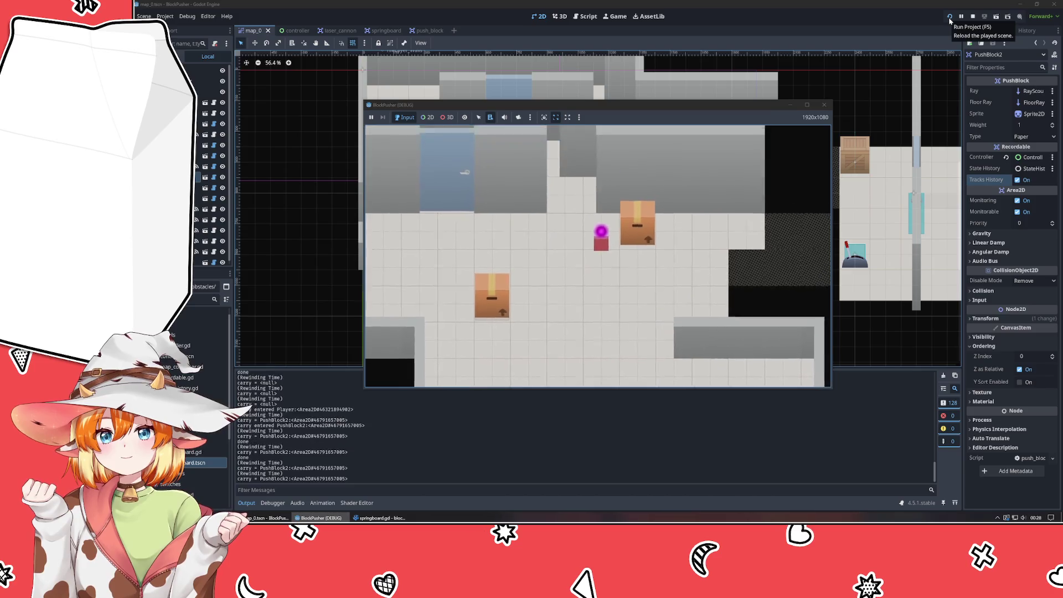
{"action": "key", "text": "z"}
{"action": "key", "text": "z"}
{"action": "key", "text": "z"}
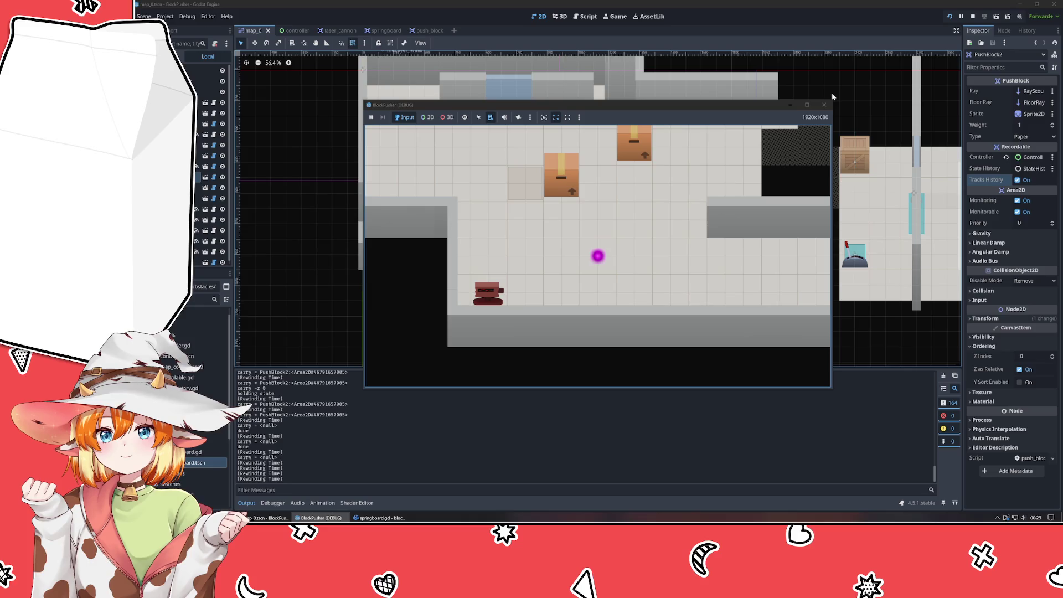
{"action": "left_click", "coordinate": [825, 105]}
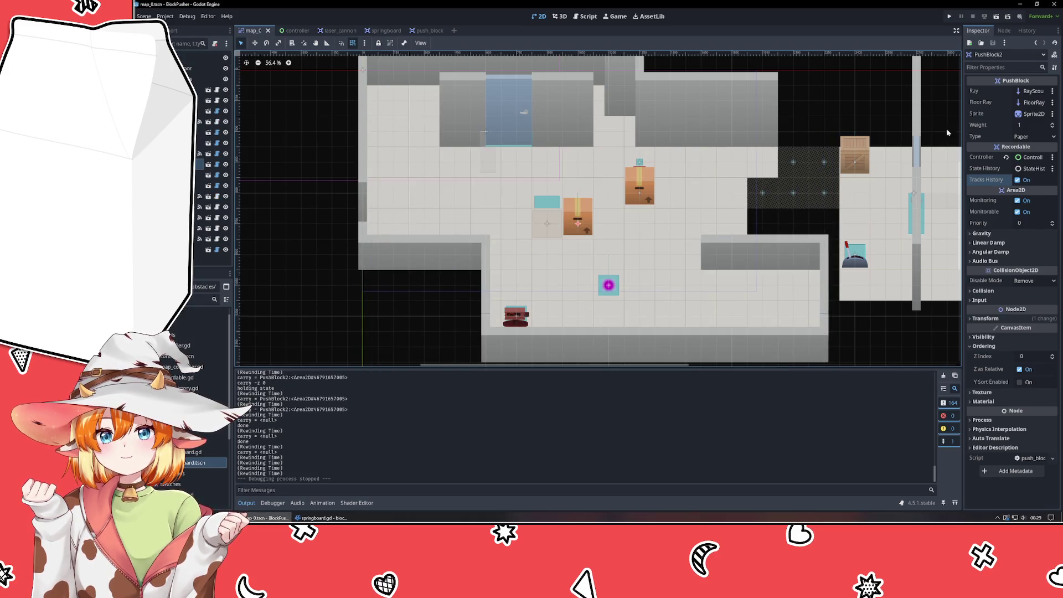
Raise the Controller's Rewind Speed to 2, run the game, and carry PushBlock2 right and up.
{"action": "left_click", "coordinate": [785, 133]}
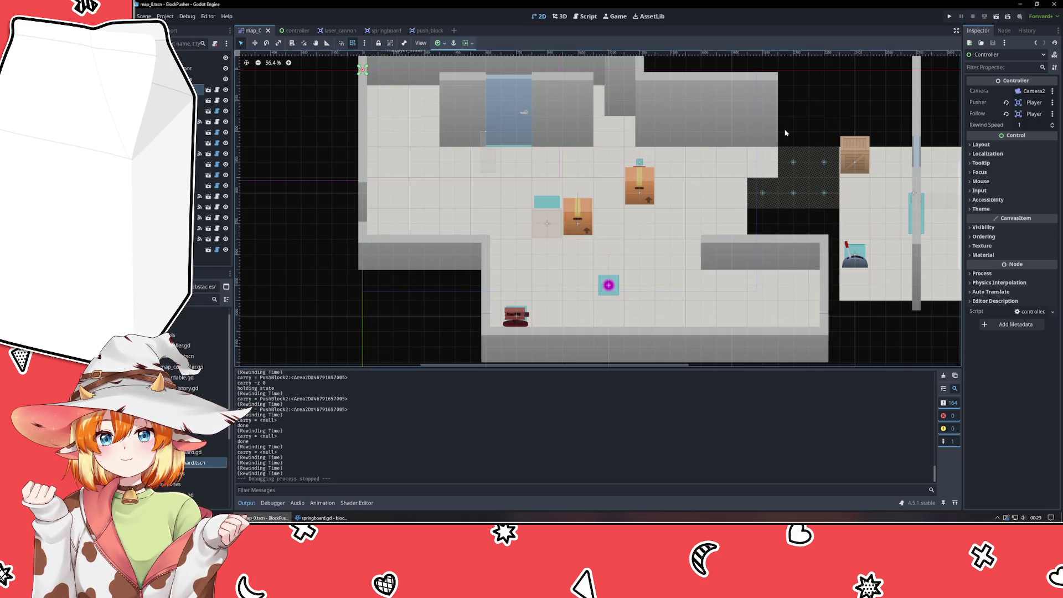
{"action": "left_click", "coordinate": [1052, 123]}
{"action": "left_click", "coordinate": [949, 16]}
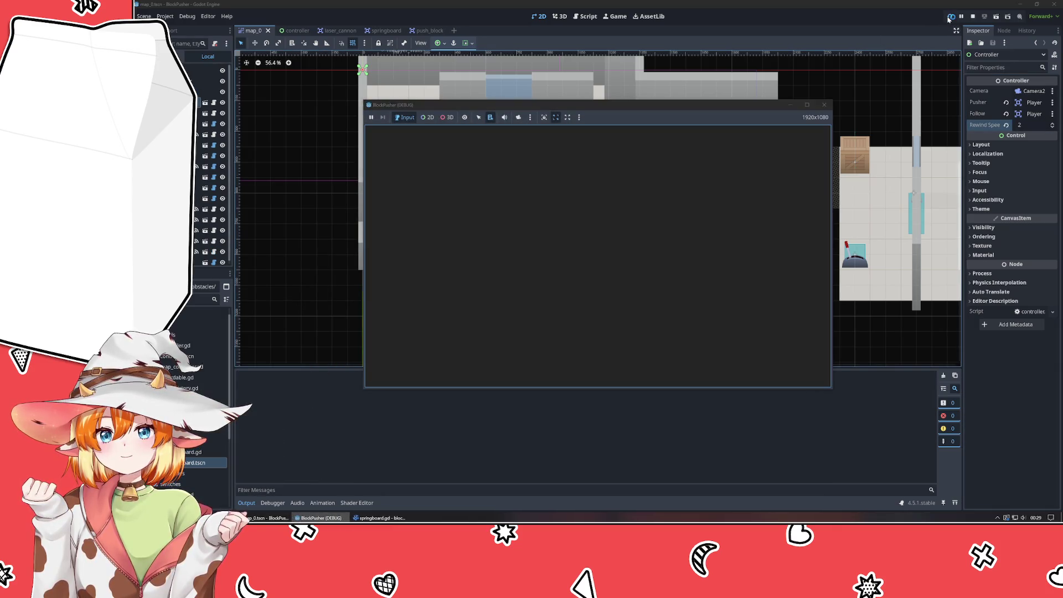
{"action": "key", "text": "Up"}
{"action": "key", "text": "Right"}
{"action": "key", "text": "Up"}
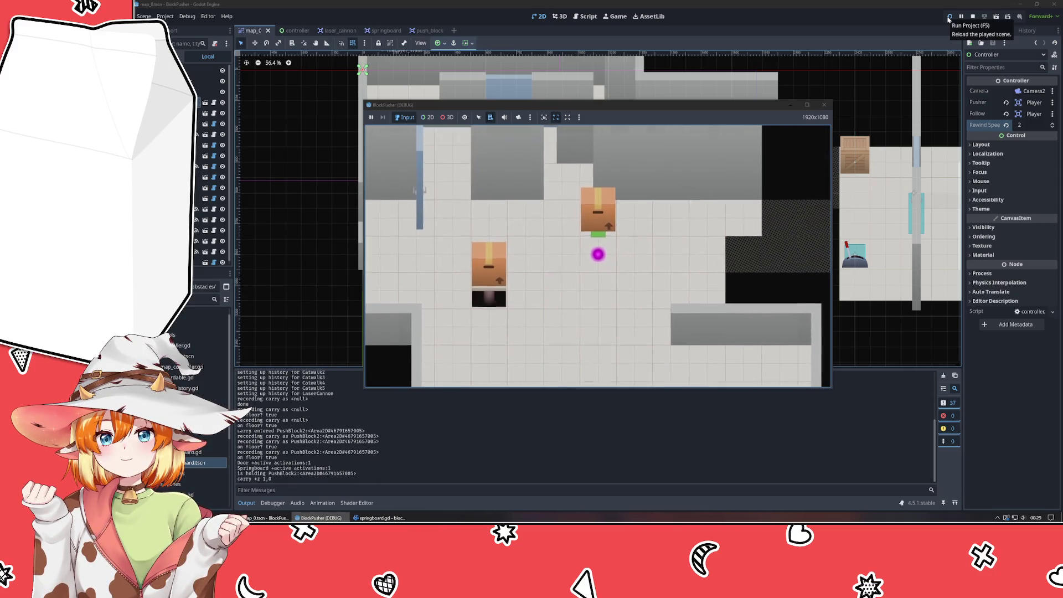
{"action": "key", "text": "Right"}
{"action": "key", "text": "Up"}
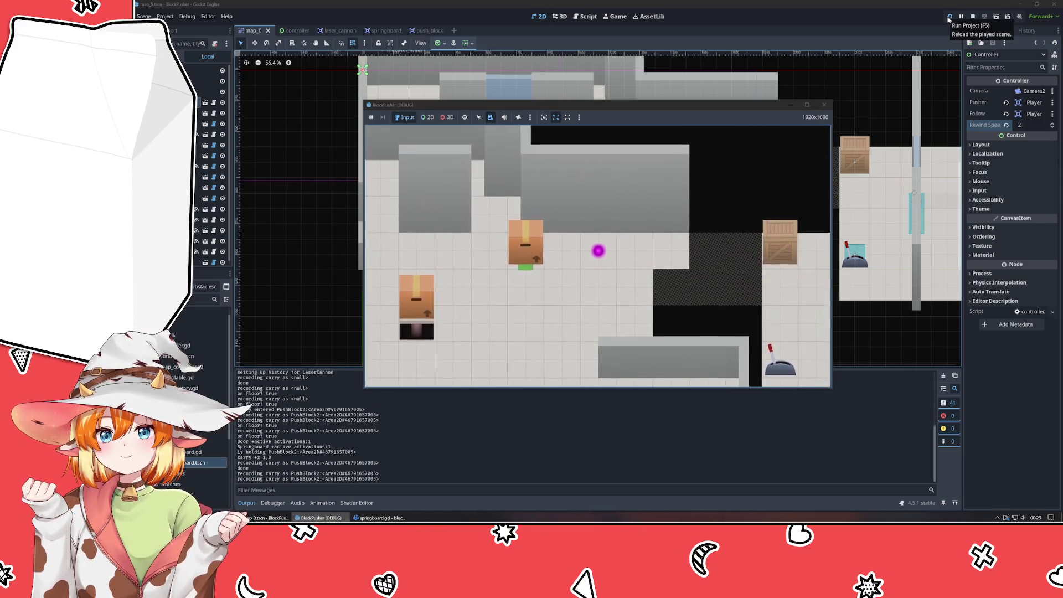
{"action": "key", "text": "Up"}
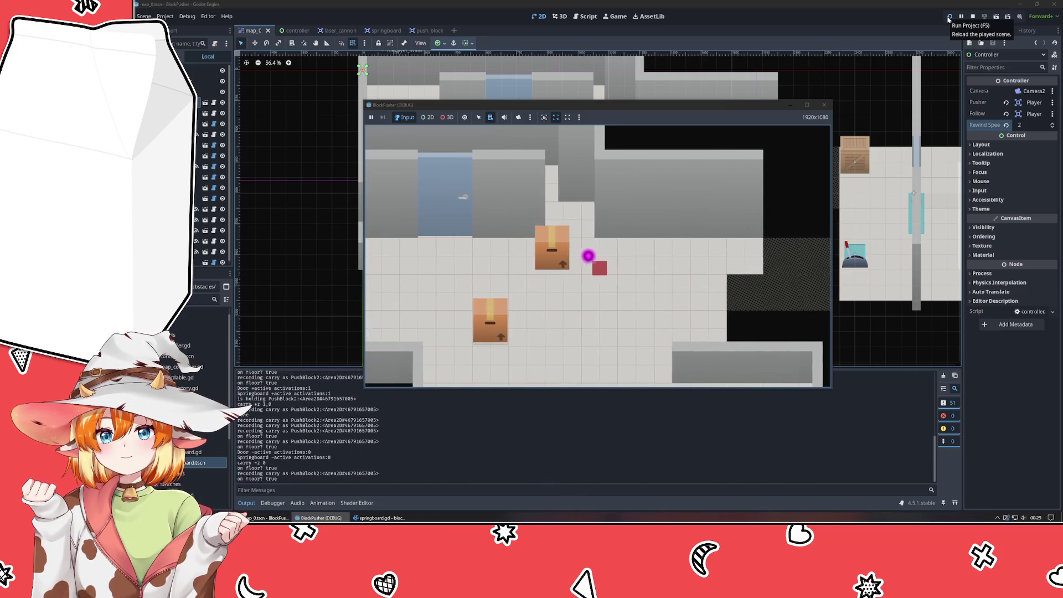
Rewind along the path with R, stop the game, and reset Rewind Speed to 1.
{"action": "key", "text": "Left"}
{"action": "key", "text": "r"}
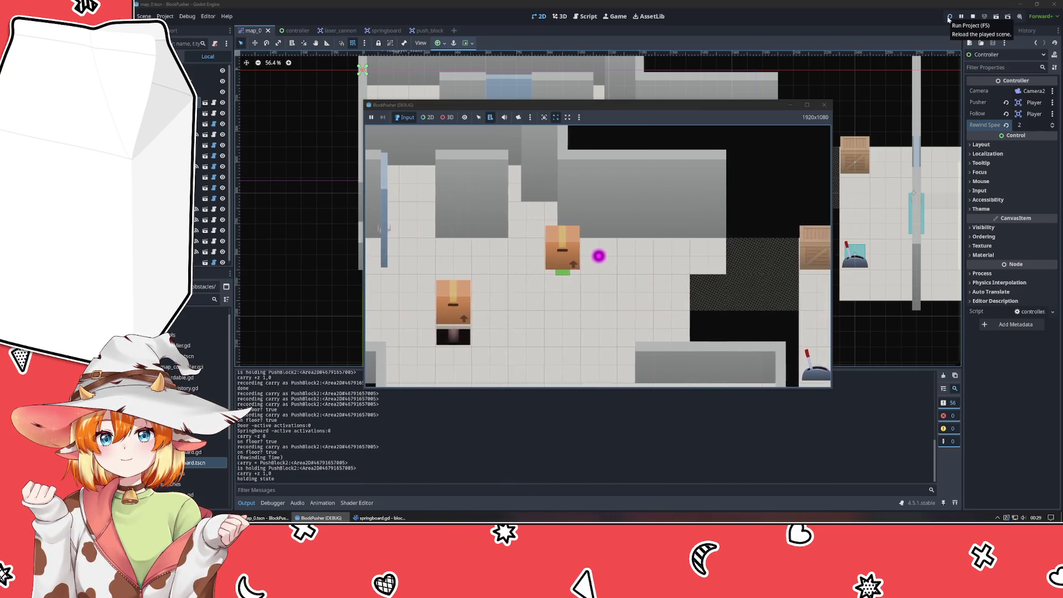
{"action": "key", "text": "r"}
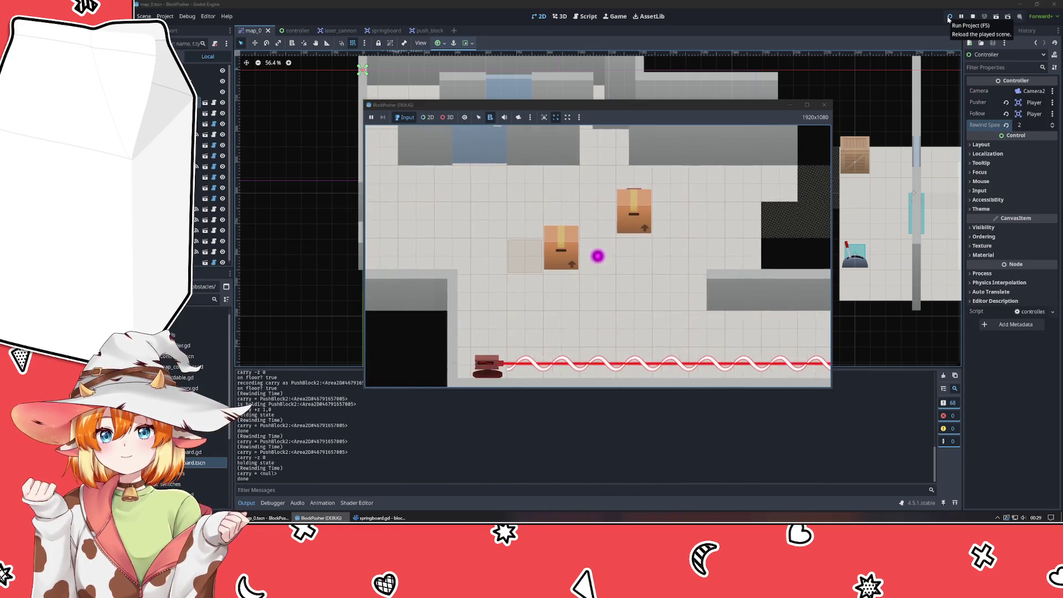
{"action": "key", "text": "r"}
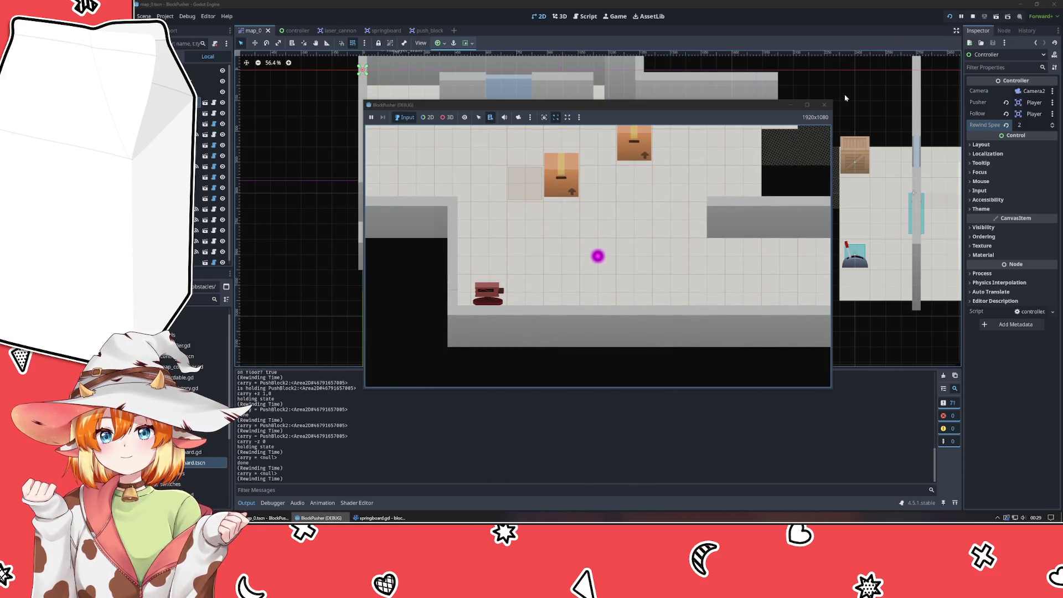
{"action": "left_click", "coordinate": [825, 104]}
{"action": "left_click", "coordinate": [1054, 127]}
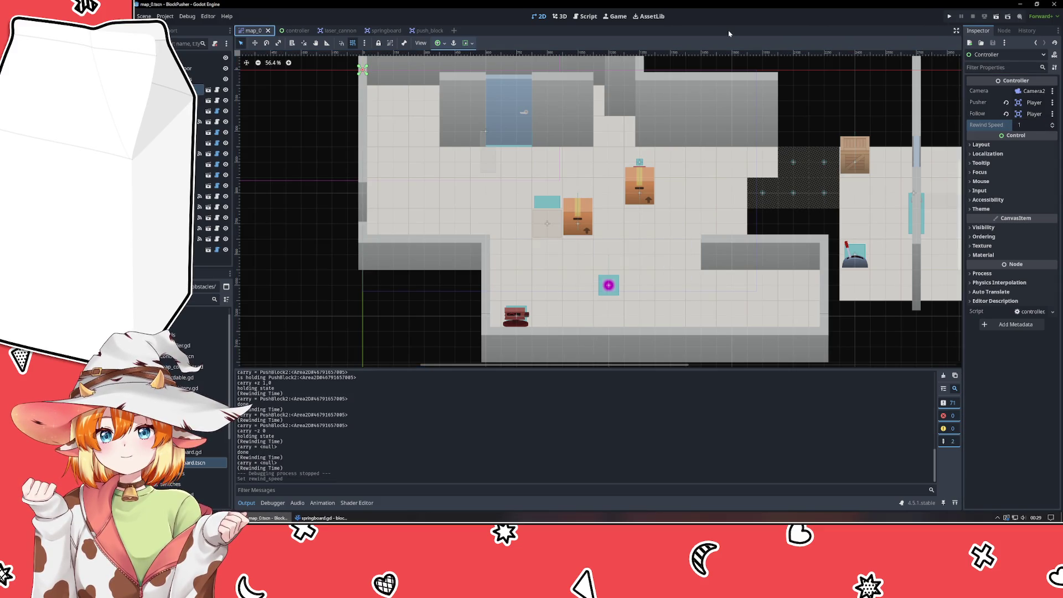
{"action": "left_click", "coordinate": [321, 518]}
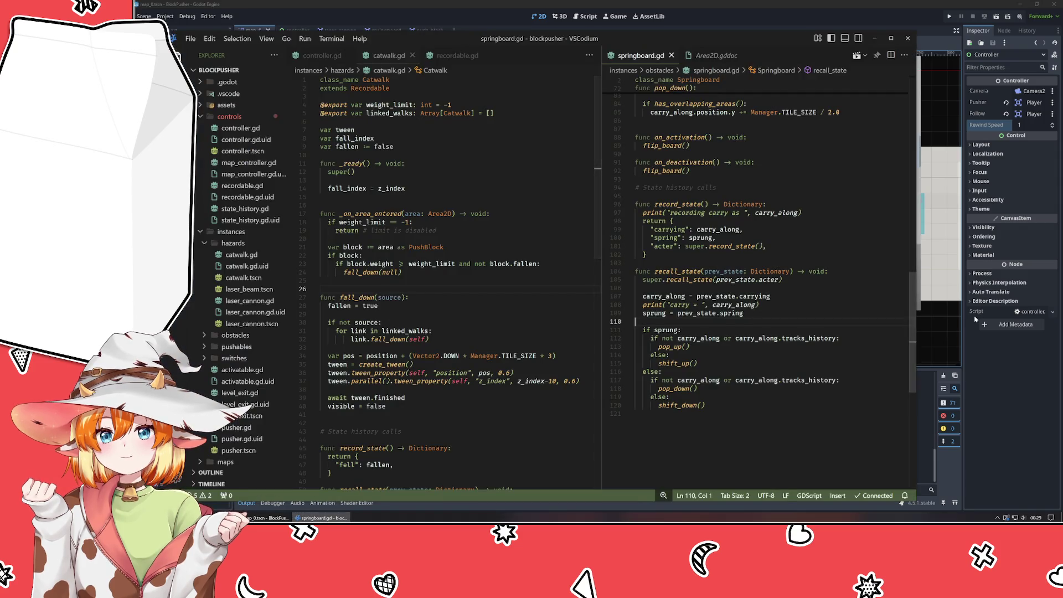
Remove the carry_along checks from both the sprung and unsprung branches in recall_state.
{"action": "left_click_drag", "start_coordinate": [720, 361], "coordinate": [636, 347]}
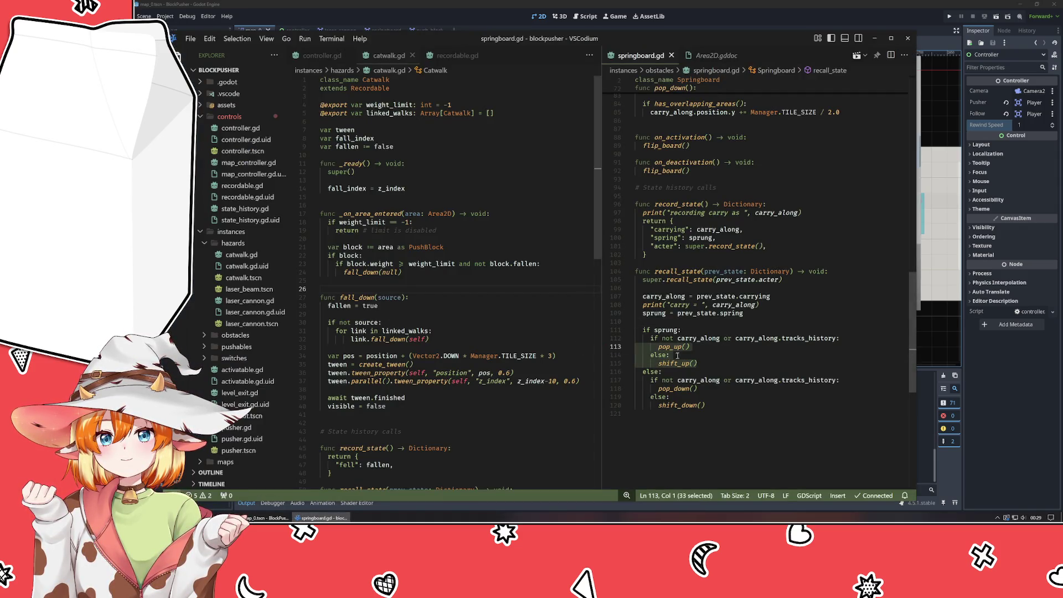
{"action": "scroll", "coordinate": [790, 357], "scroll_direction": "up", "scroll_amount": 7}
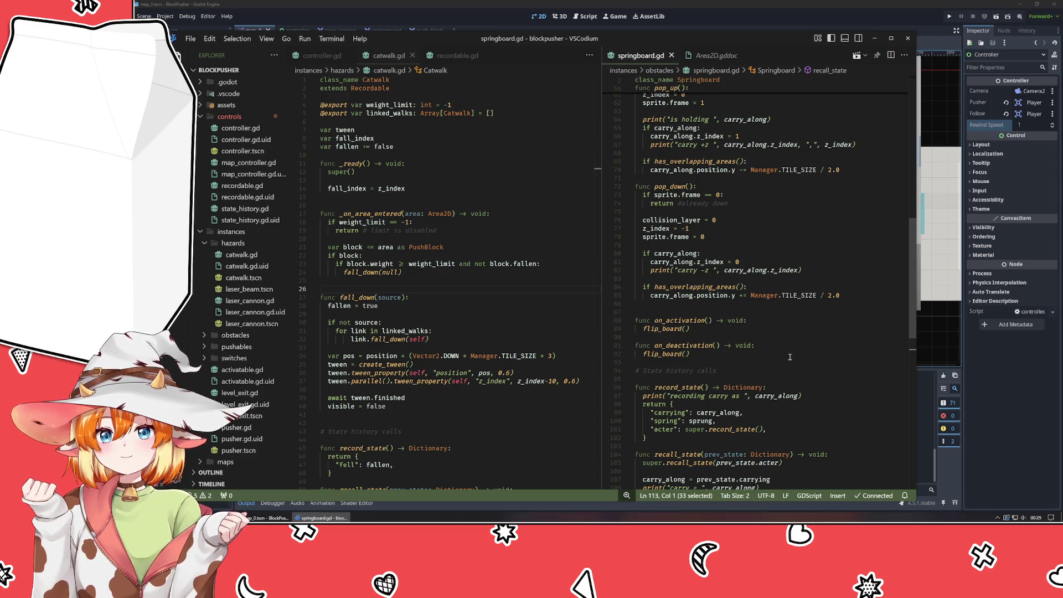
{"action": "scroll", "coordinate": [790, 357], "scroll_direction": "down", "scroll_amount": 7}
{"action": "left_click", "coordinate": [713, 377]}
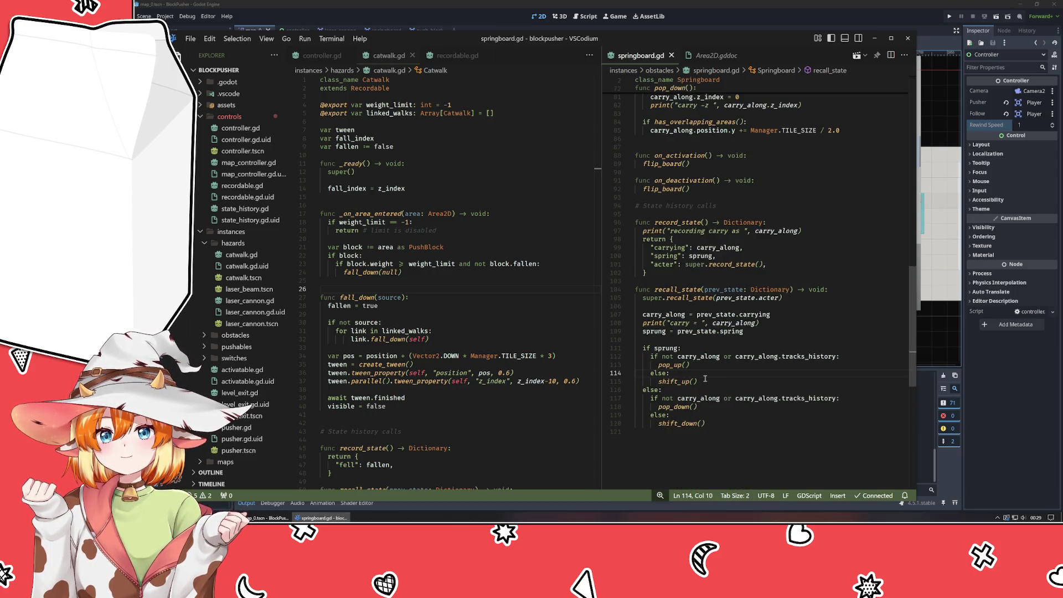
{"action": "left_click", "coordinate": [698, 358]}
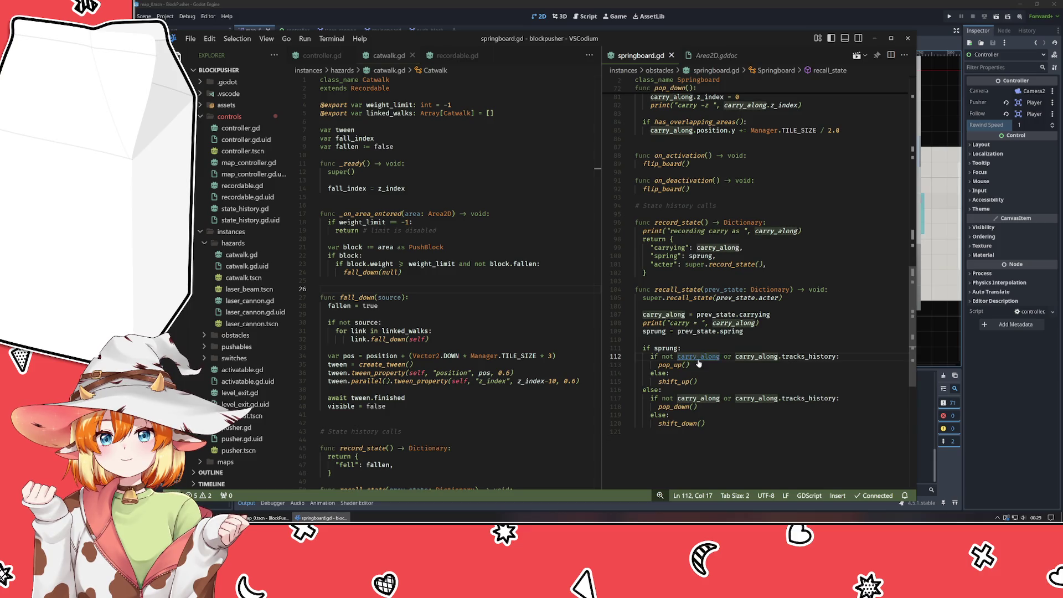
{"action": "key", "text": "ctrl+shift+k"}
{"action": "key", "text": "Down"}
{"action": "key", "text": "ctrl+shift+k"}
{"action": "key", "text": "ctrl+shift+k"}
{"action": "key", "text": "Up"}
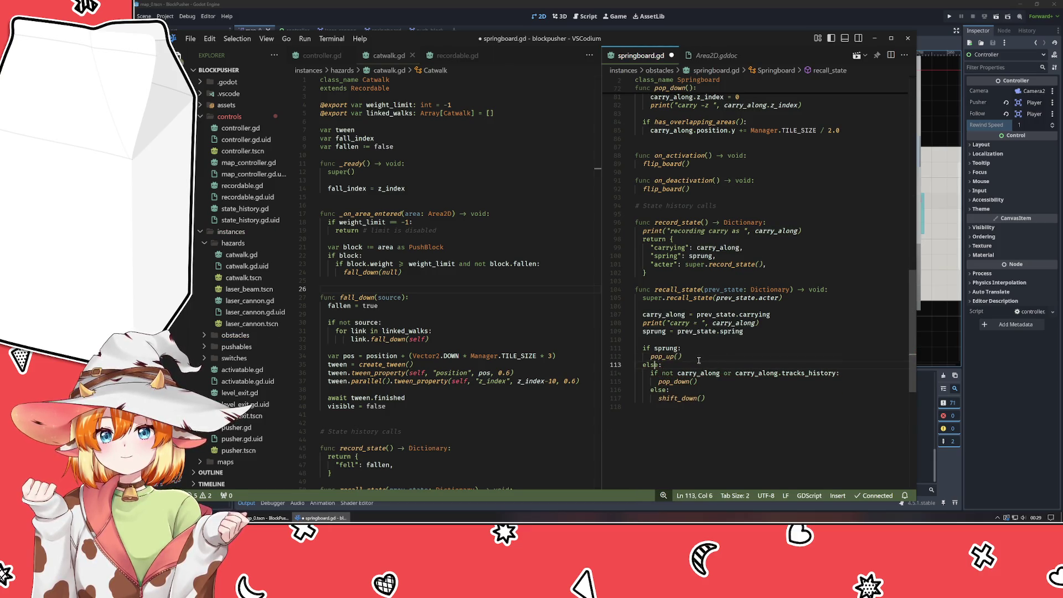
{"action": "key", "text": "ctrl+shift+k"}
{"action": "key", "text": "Down"}
{"action": "key", "text": "ctrl+shift+k"}
{"action": "key", "text": "ctrl+shift+k"}
{"action": "key", "text": "Up"}
Delete the shift_up and shift_down functions and their leftover blank lines.
{"action": "scroll", "coordinate": [699, 360], "scroll_direction": "up", "scroll_amount": 15}
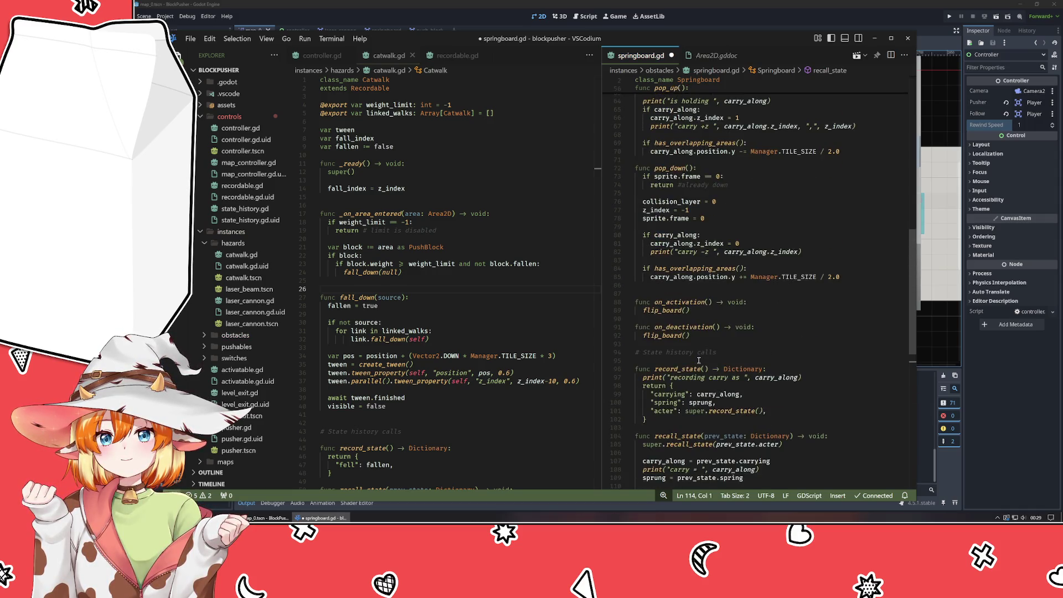
{"action": "mouse_move", "coordinate": [711, 329]}
{"action": "left_mouse_down"}
{"action": "mouse_move", "coordinate": [654, 283]}
{"action": "mouse_move", "coordinate": [637, 253]}
{"action": "left_mouse_up"}
{"action": "key", "text": "BackSpace"}
{"action": "key", "text": "BackSpace"}
{"action": "key", "text": "BackSpace"}
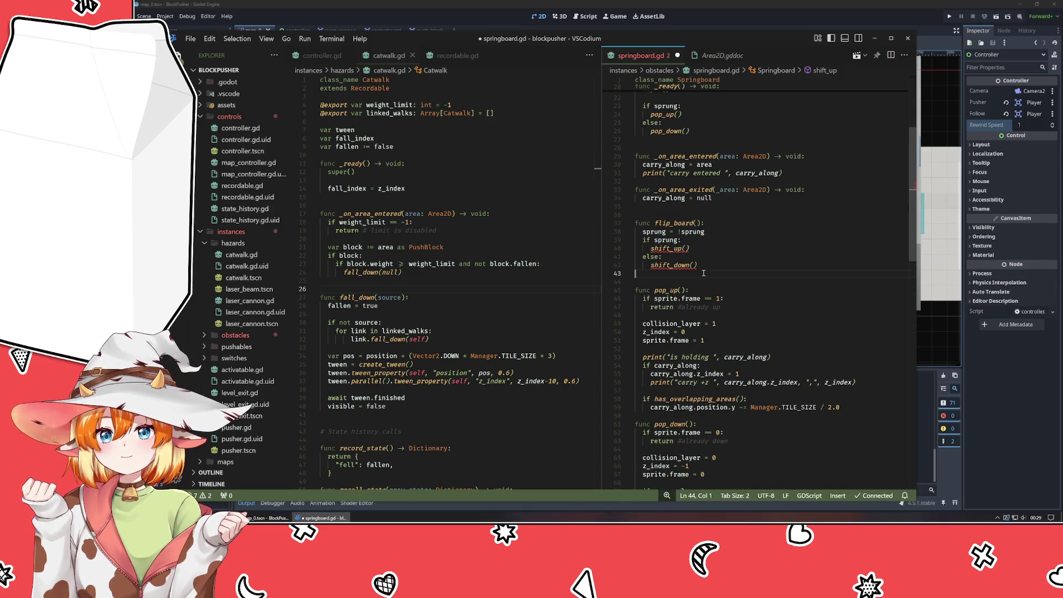
{"action": "left_click", "coordinate": [671, 250]}
Replace flip_board's shift_up/shift_down calls with pop_up/pop_down and save springboard.gd.
{"action": "key", "text": "BackSpace"}
{"action": "key", "text": "BackSpace"}
{"action": "key", "text": "BackSpace"}
{"action": "type", "text": "pop"}
{"action": "key", "text": "Escape"}
{"action": "key", "text": "BackSpace"}
{"action": "key", "text": "BackSpace"}
{"action": "key", "text": "BackSpace"}
{"action": "type", "text": "pop"}
{"action": "key", "text": "Escape"}
{"action": "scroll", "coordinate": [671, 250], "scroll_direction": "up", "scroll_amount": 3}
{"action": "scroll", "coordinate": [671, 250], "scroll_direction": "up", "scroll_amount": 3}
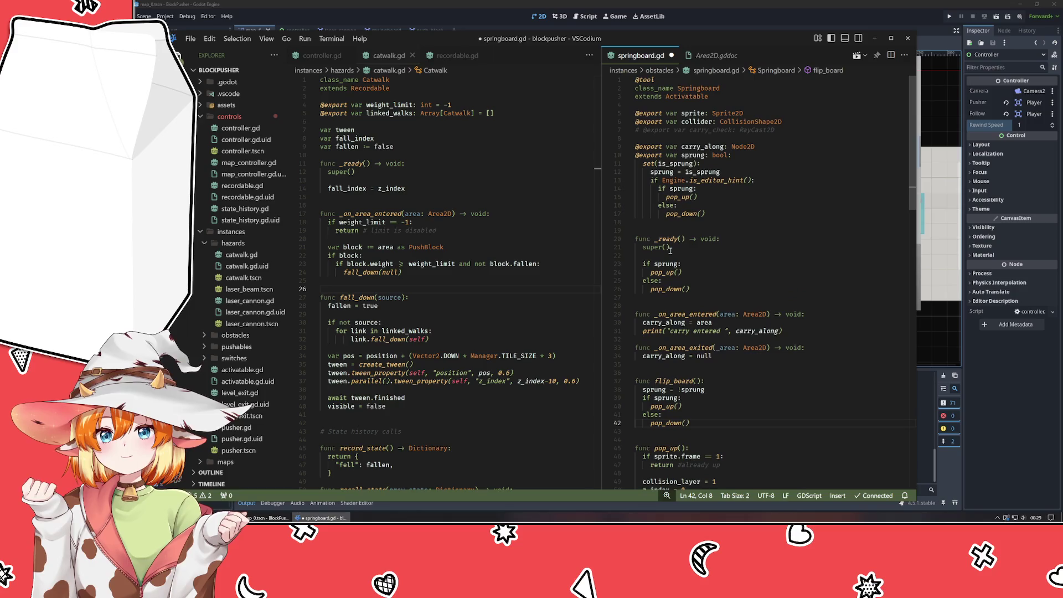
{"action": "scroll", "coordinate": [727, 268], "scroll_direction": "down", "scroll_amount": 13}
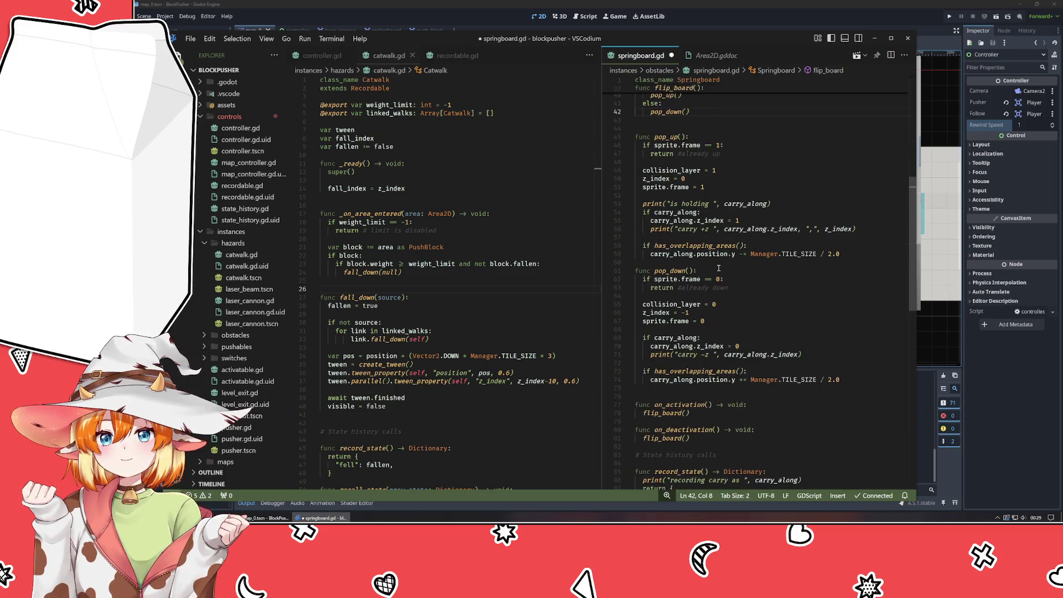
{"action": "key", "text": "ctrl+s"}
{"action": "key", "text": "alt+Tab"}
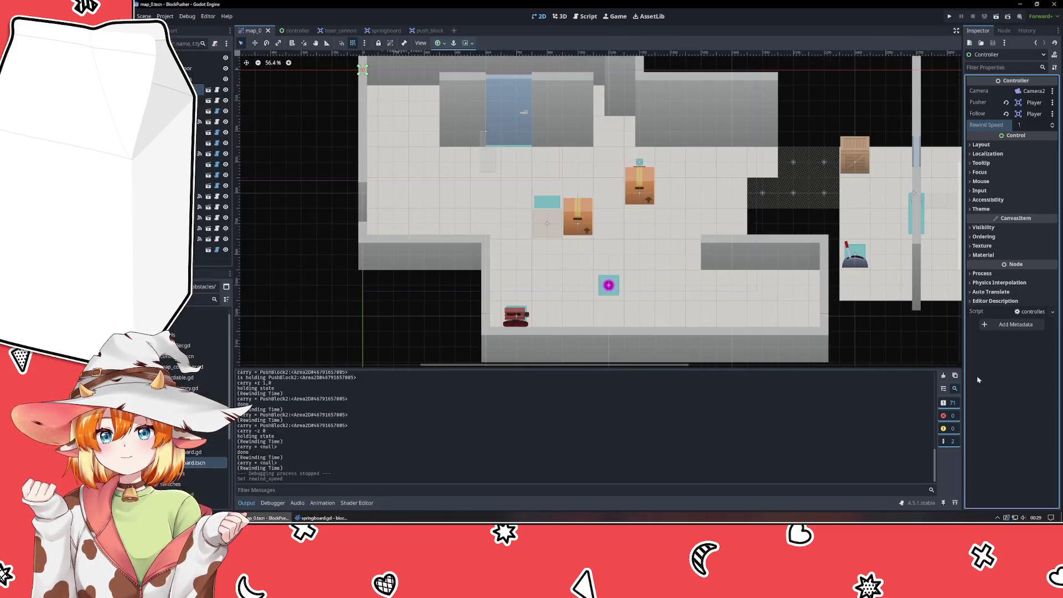
Move PushBlock2 above the springboard, test Sprung on and PushBlock2's Z Index at 1, then back to 0.
{"action": "left_click_drag", "start_coordinate": [571, 227], "coordinate": [542, 211]}
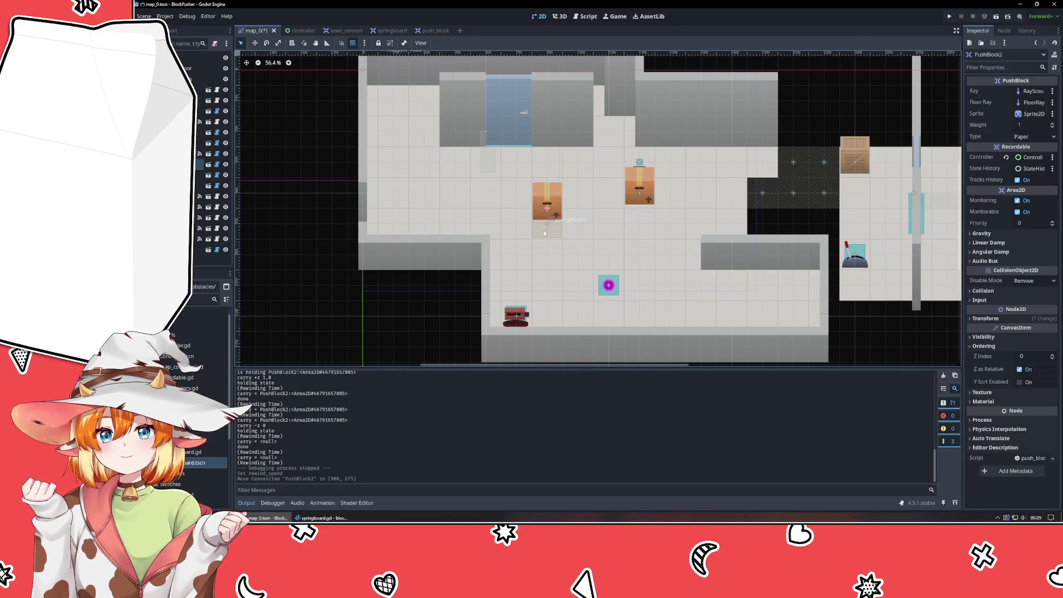
{"action": "left_click", "coordinate": [543, 230]}
{"action": "left_click", "coordinate": [1025, 126]}
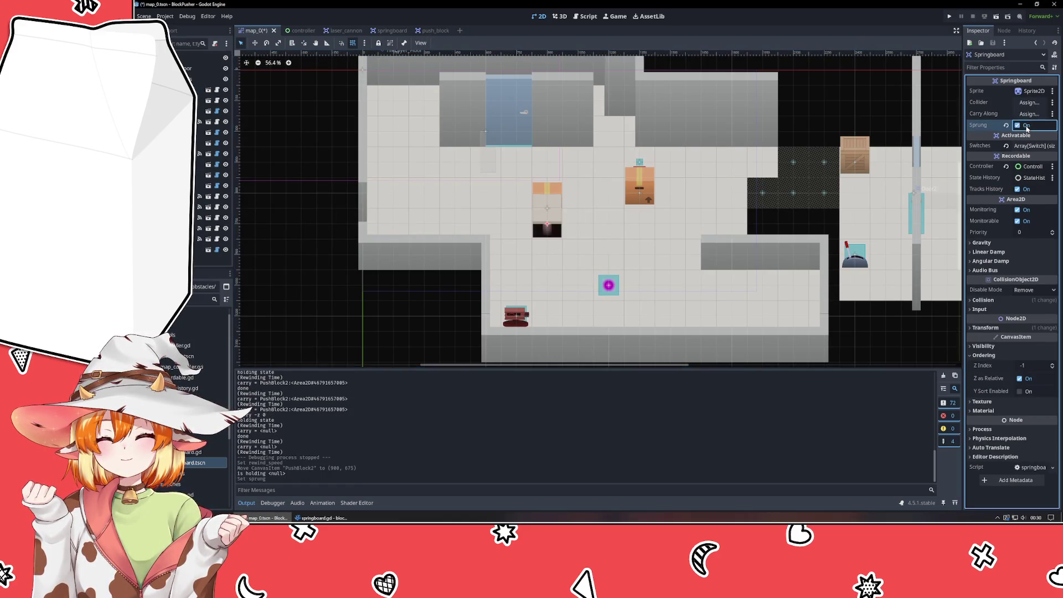
{"action": "left_click", "coordinate": [535, 187]}
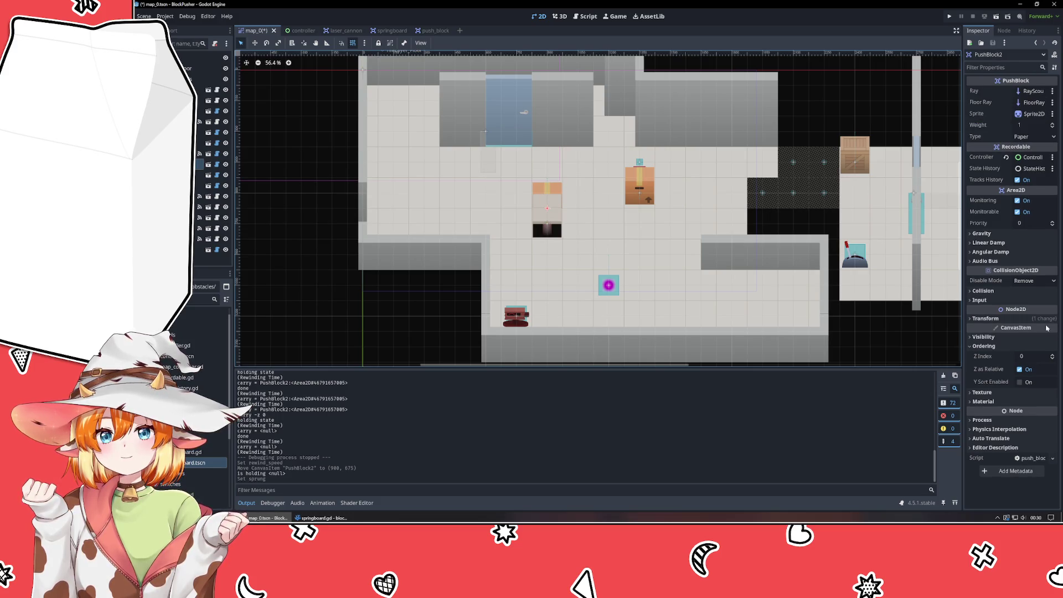
{"action": "left_click", "coordinate": [1052, 355]}
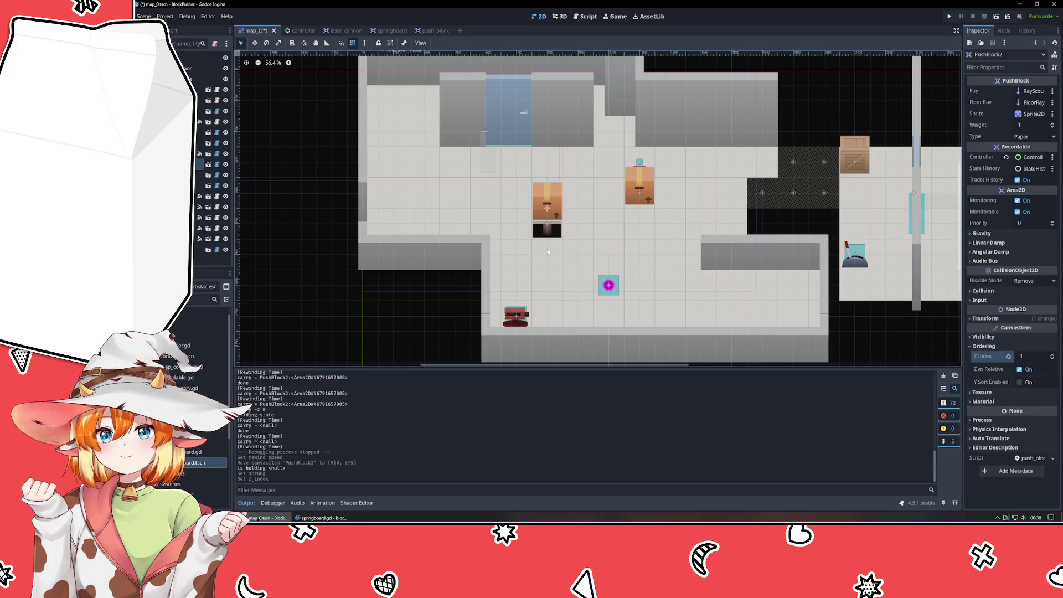
{"action": "left_click", "coordinate": [551, 231]}
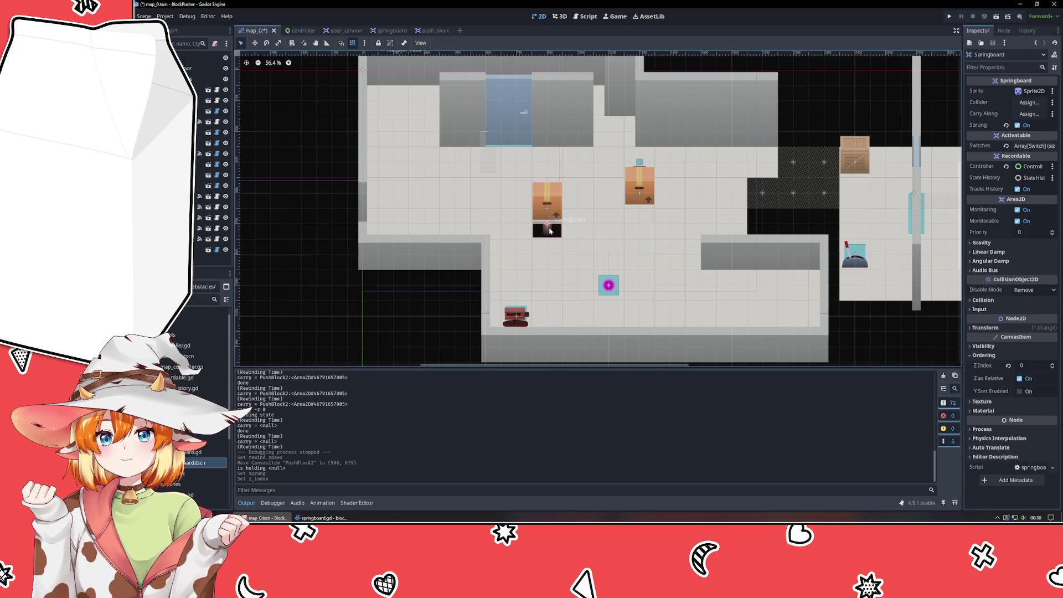
{"action": "left_click", "coordinate": [551, 211]}
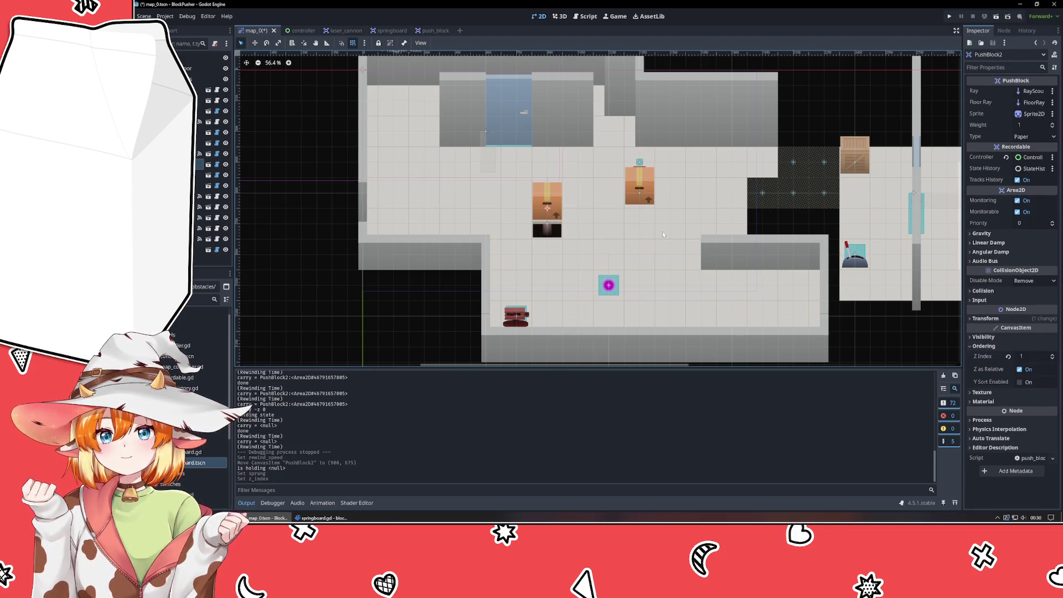
{"action": "left_click", "coordinate": [1053, 359]}
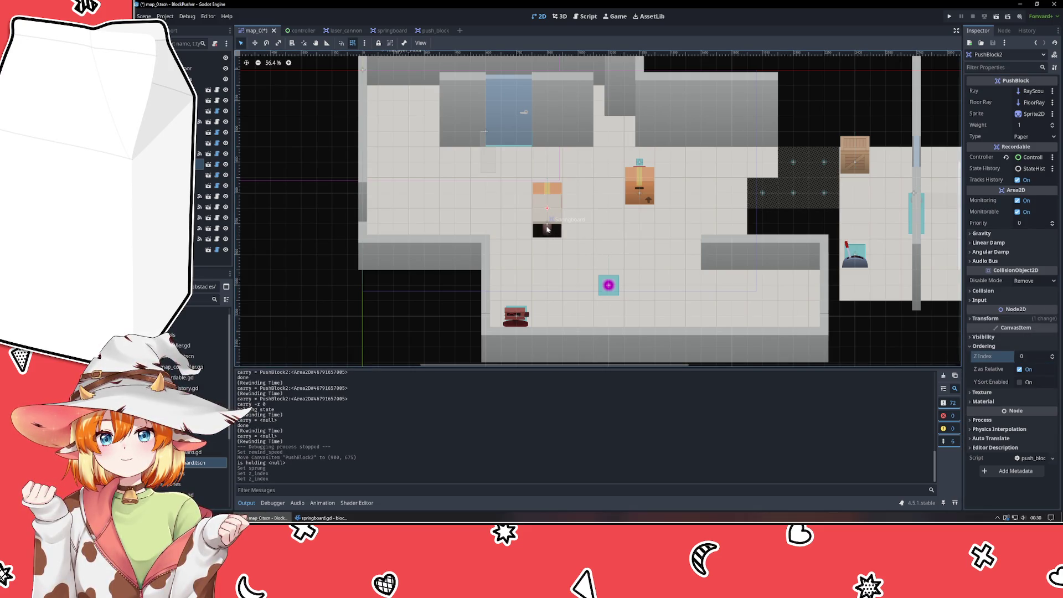
Turn Sprung off and drag PushBlock2 down onto the springboard at (900, 730).
{"action": "left_click", "coordinate": [548, 229]}
{"action": "left_click", "coordinate": [1026, 125]}
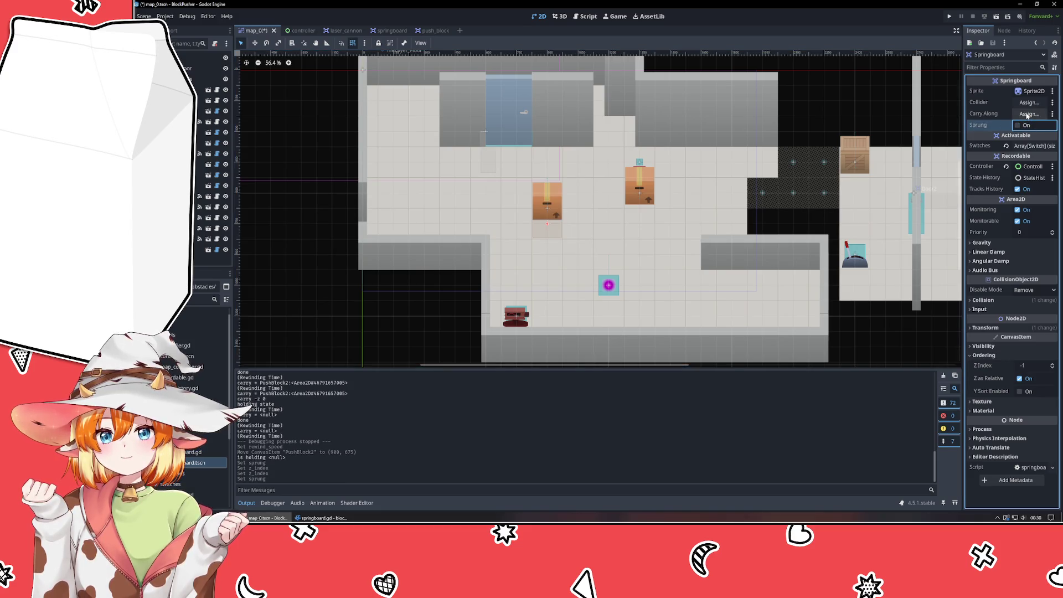
{"action": "left_click_drag", "start_coordinate": [554, 205], "coordinate": [555, 223]}
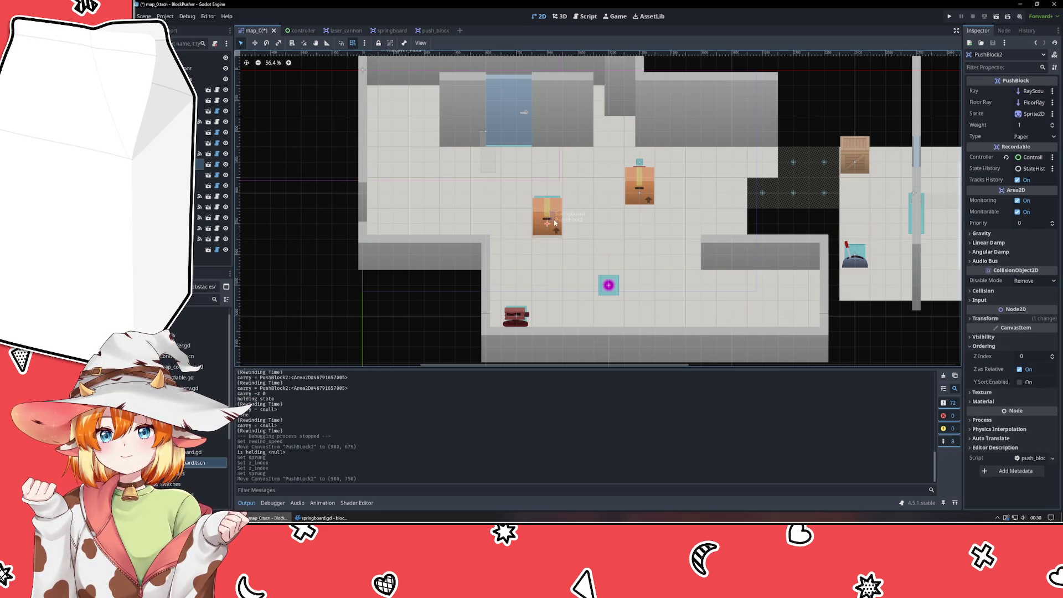
{"action": "left_click", "coordinate": [553, 239]}
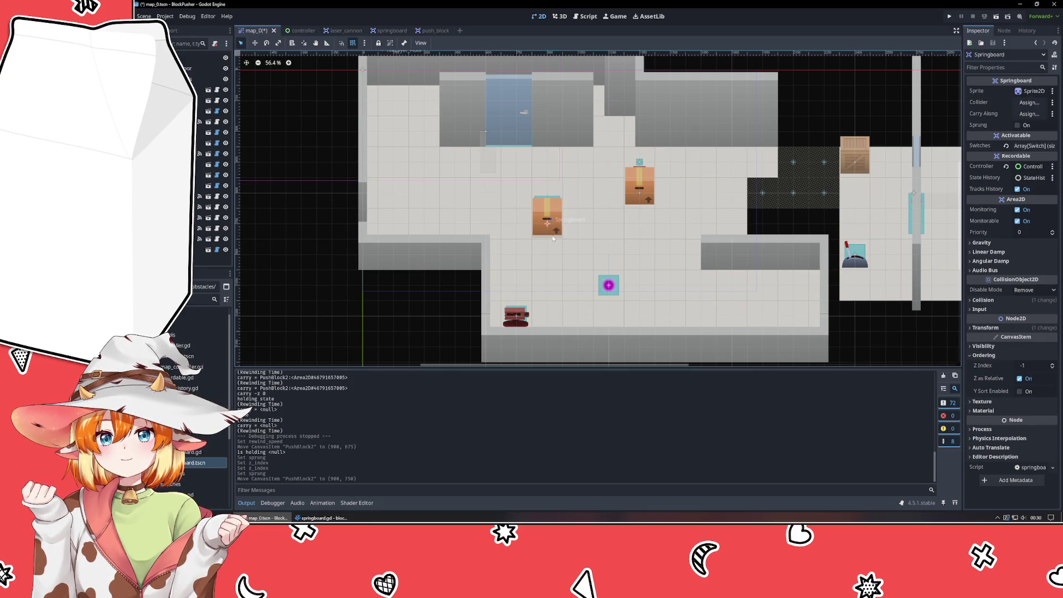
{"action": "left_click", "coordinate": [1028, 114]}
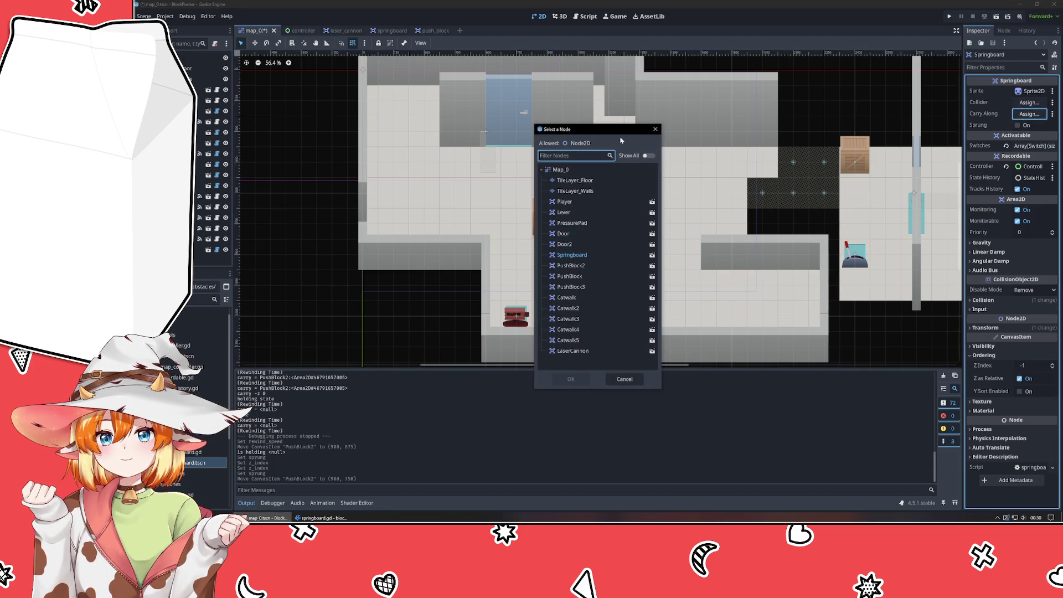
Assign PushBlock2 as the Springboard's carried node.
{"action": "left_click", "coordinate": [655, 130]}
{"action": "left_click", "coordinate": [551, 223]}
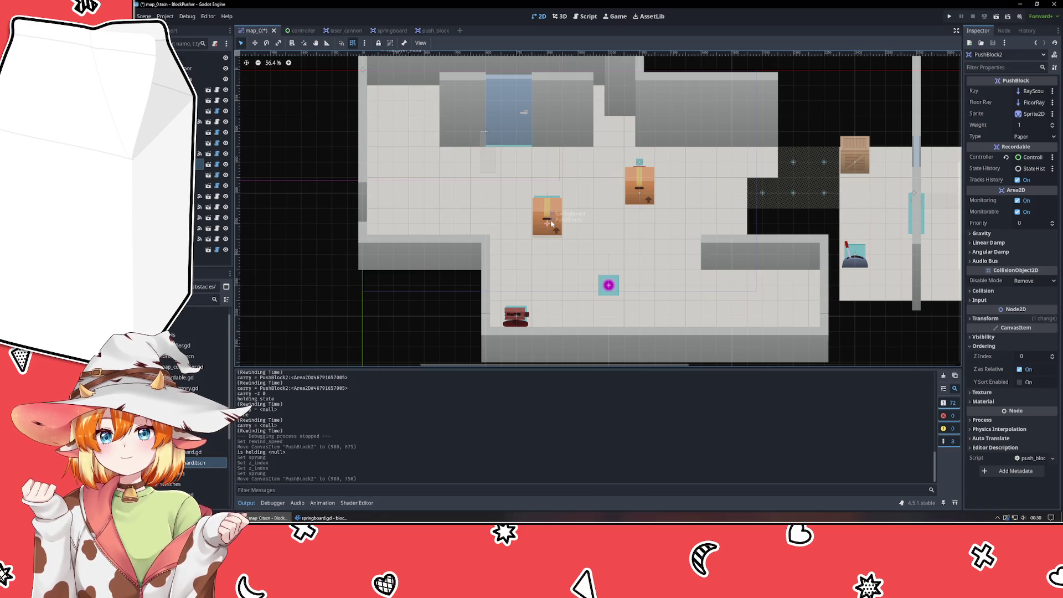
{"action": "left_click", "coordinate": [855, 256]}
{"action": "left_click", "coordinate": [1030, 113]}
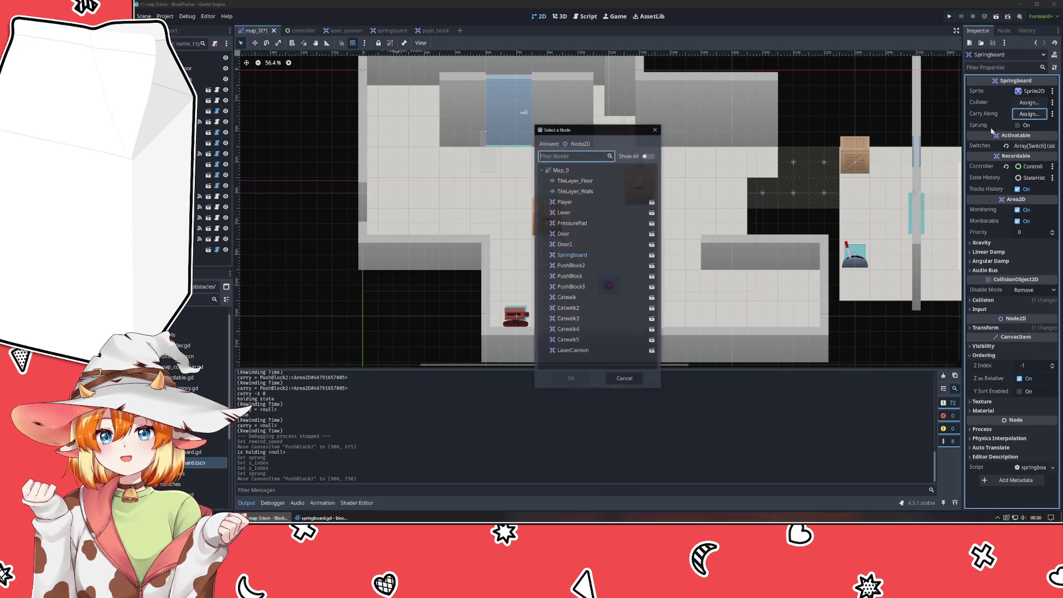
{"action": "double_click", "coordinate": [603, 265]}
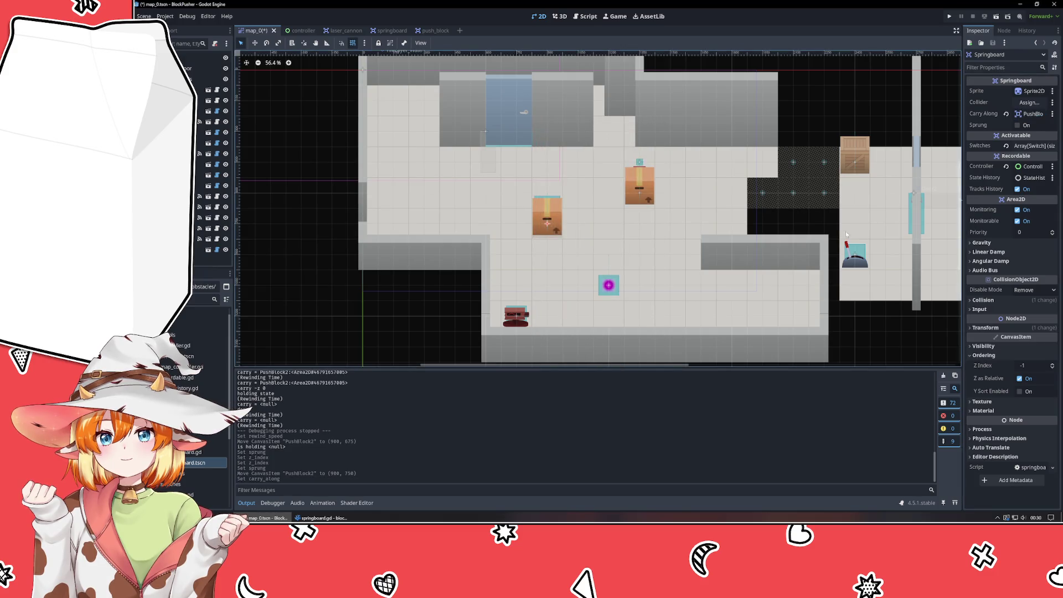
Turn on Sprung, move PushBlock2 up one tile onto the springboard, and launch the game.
{"action": "left_click", "coordinate": [1027, 126]}
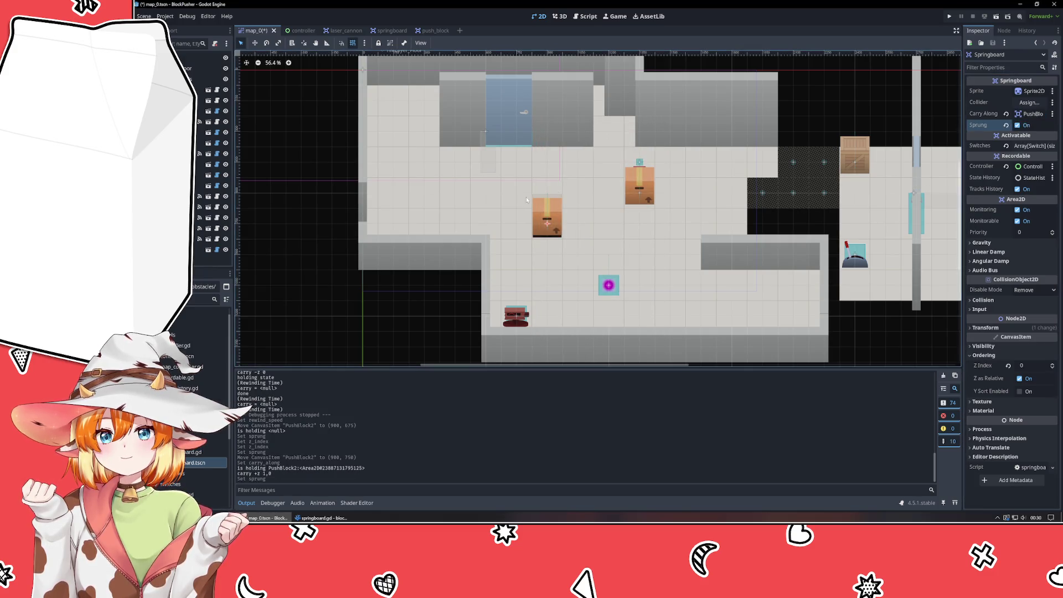
{"action": "left_click", "coordinate": [559, 223]}
{"action": "left_click_drag", "start_coordinate": [547, 231], "coordinate": [546, 208]}
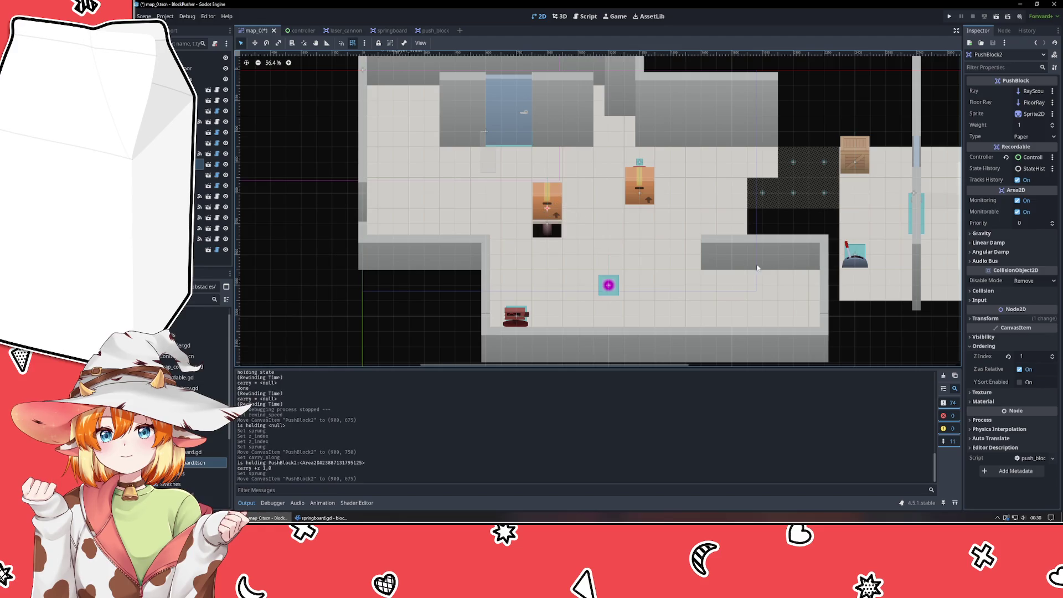
{"action": "left_click", "coordinate": [951, 19]}
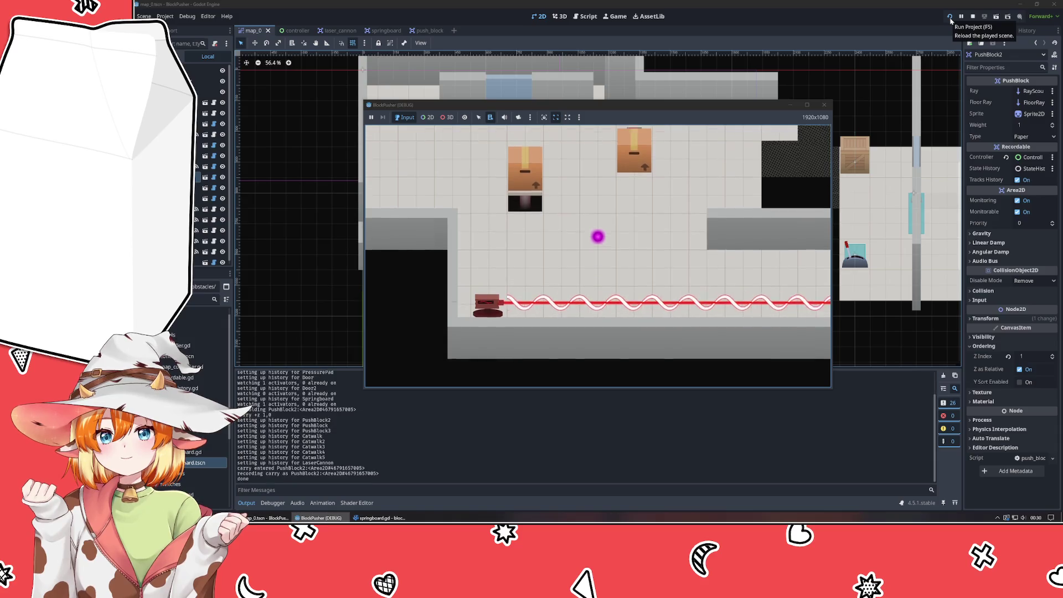
Carry the block up and right, rewind three times with Z, then stop the game.
{"action": "key", "text": "Up"}
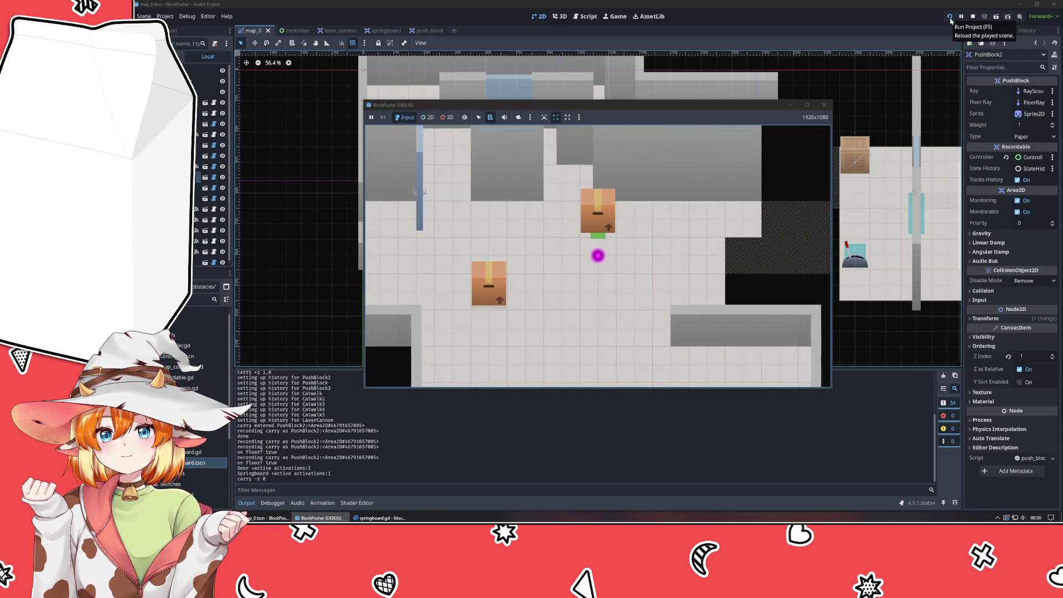
{"action": "key", "text": "Up"}
{"action": "key", "text": "Right"}
{"action": "key", "text": "z"}
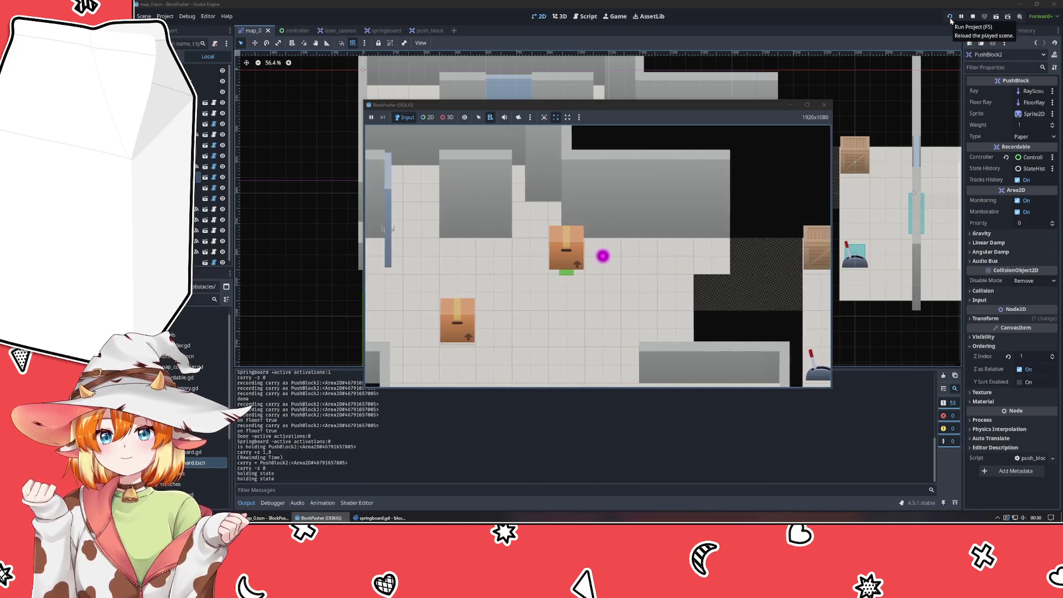
{"action": "key", "text": "z"}
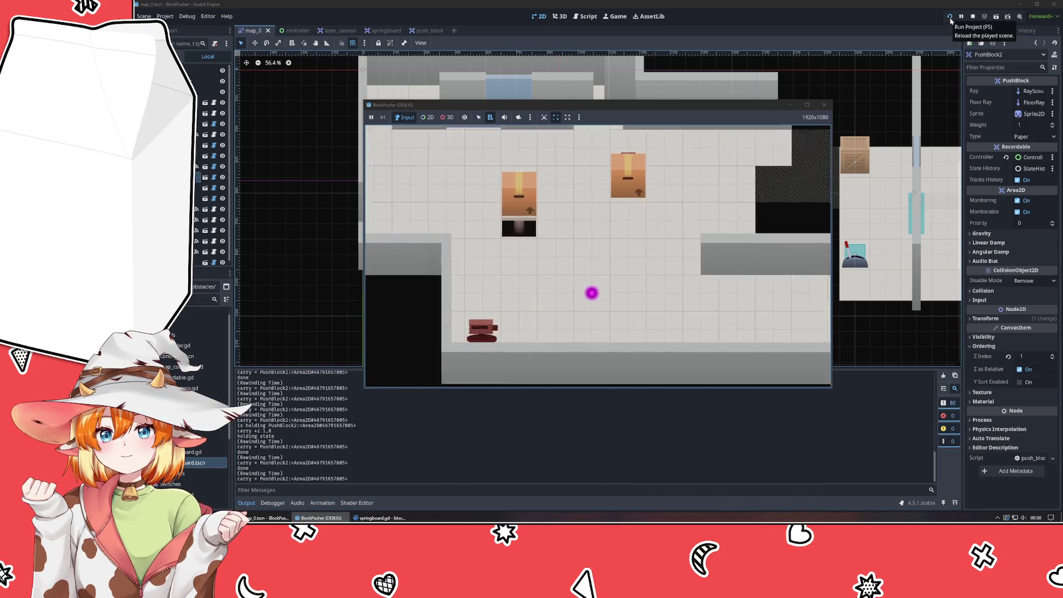
{"action": "key", "text": "z"}
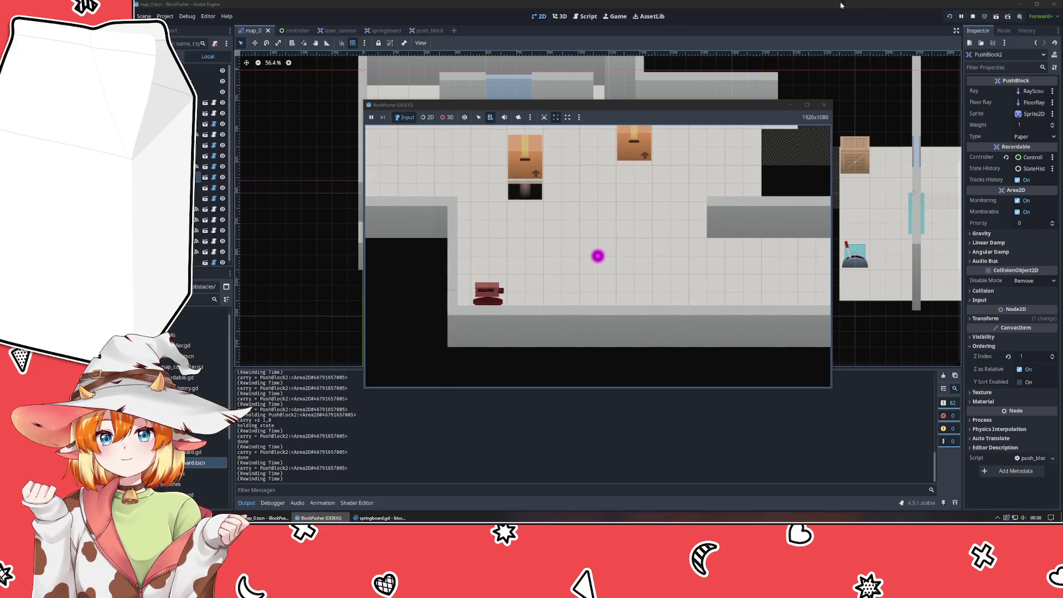
{"action": "left_click", "coordinate": [823, 106]}
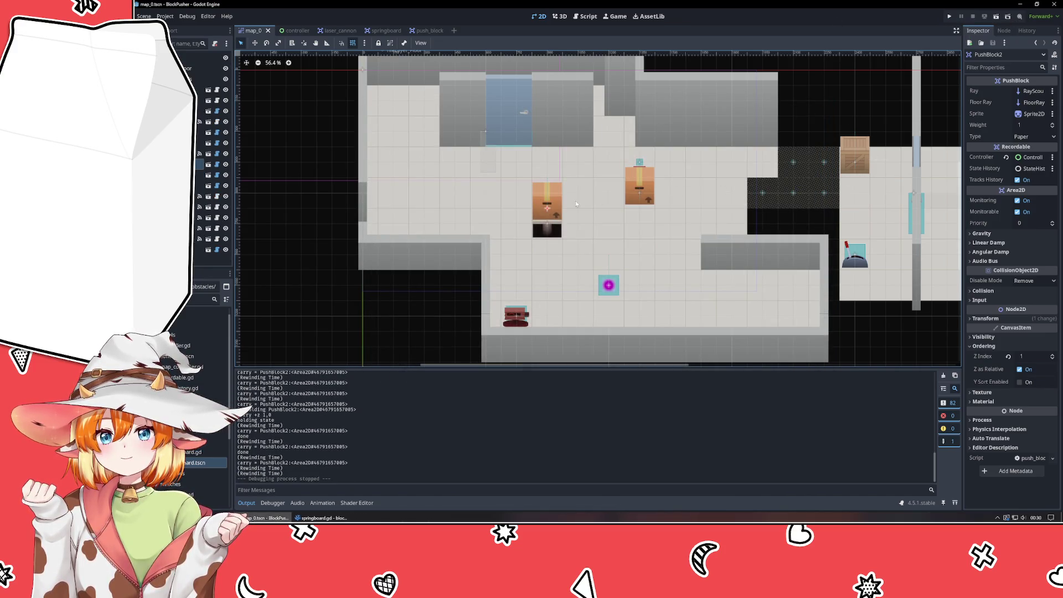
Turn off PushBlock2's Tracks History, rerun the game, move around and rewind once.
{"action": "left_click", "coordinate": [1025, 181]}
{"action": "left_click", "coordinate": [949, 16]}
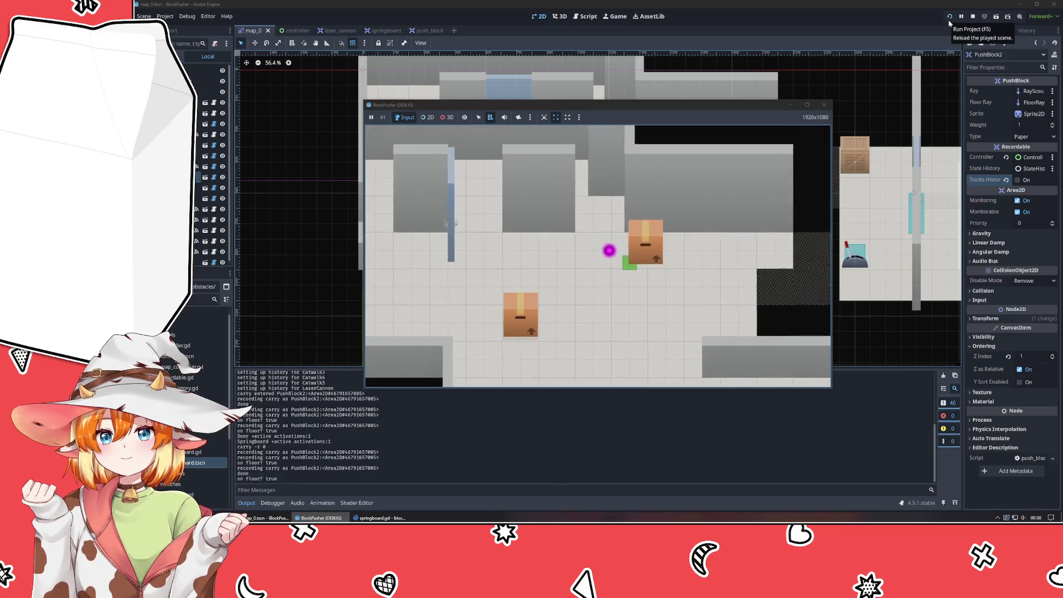
{"action": "key", "text": "Down"}
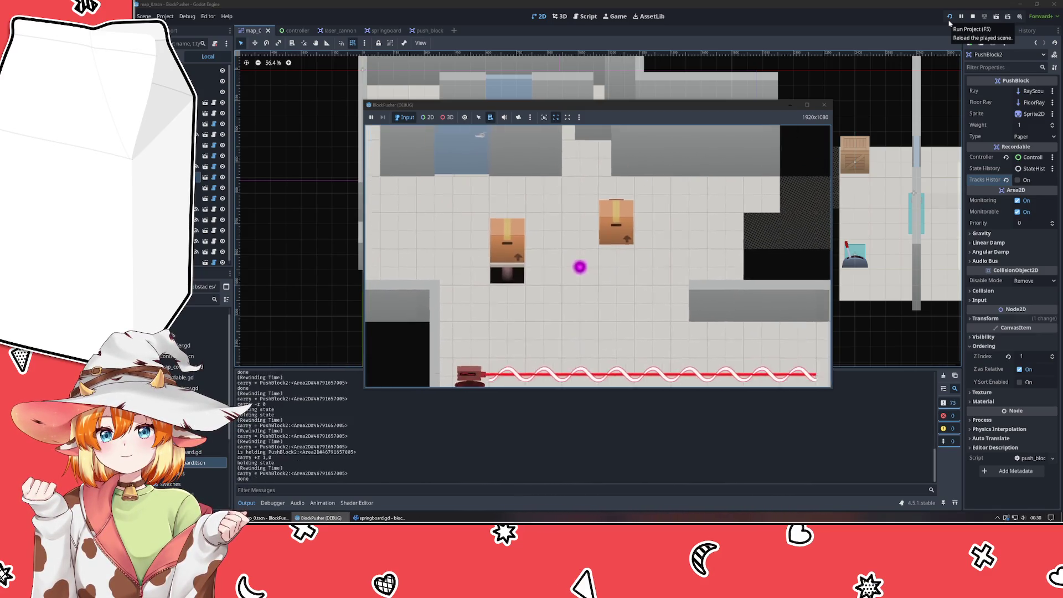
{"action": "key", "text": "Up"}
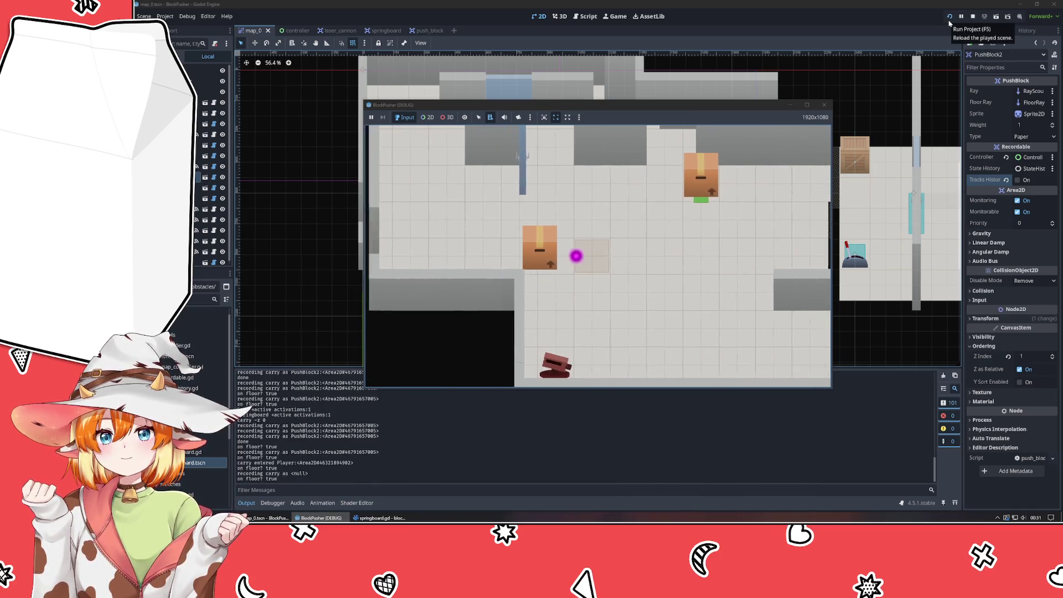
{"action": "key", "text": "Up"}
{"action": "key", "text": "z"}
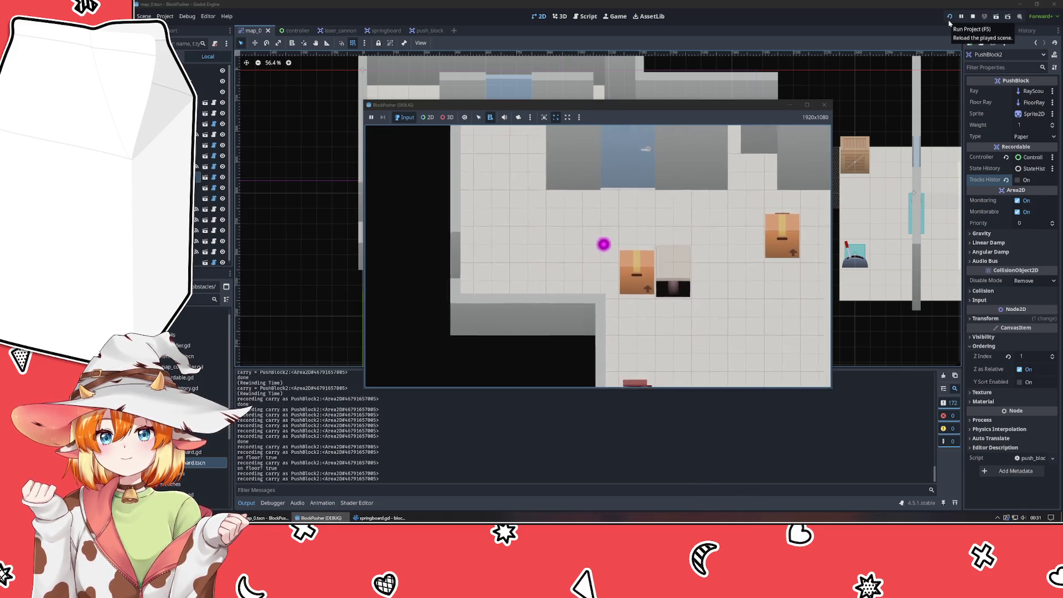
Move right and left, push the box one tile right, and step up until the debugger breaks.
{"action": "key", "text": "Right"}
{"action": "key", "text": "Right"}
{"action": "key", "text": "Right"}
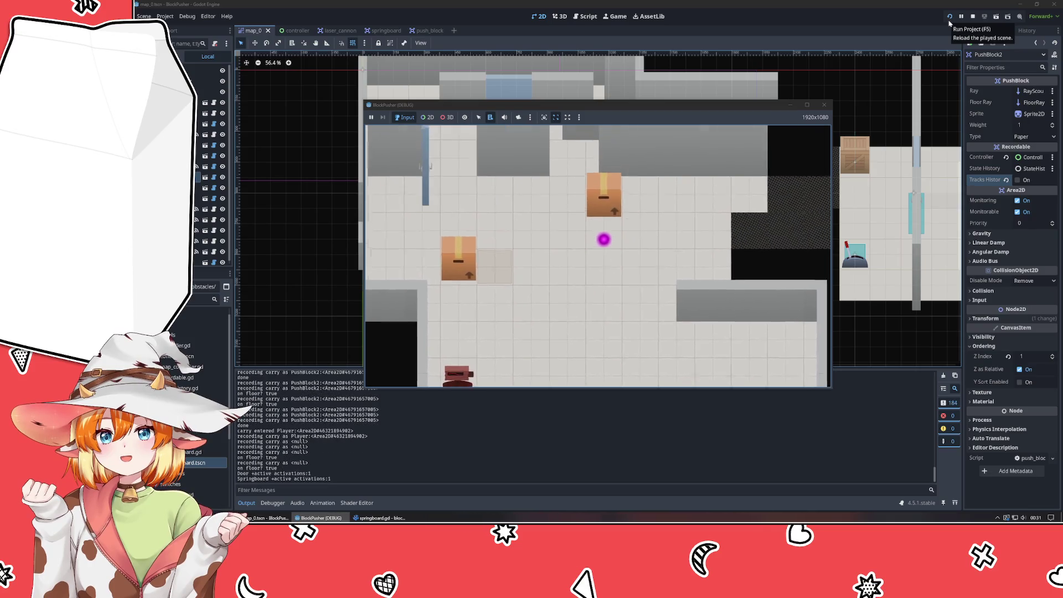
{"action": "key", "text": "Left"}
{"action": "key", "text": "Left"}
{"action": "key", "text": "Left"}
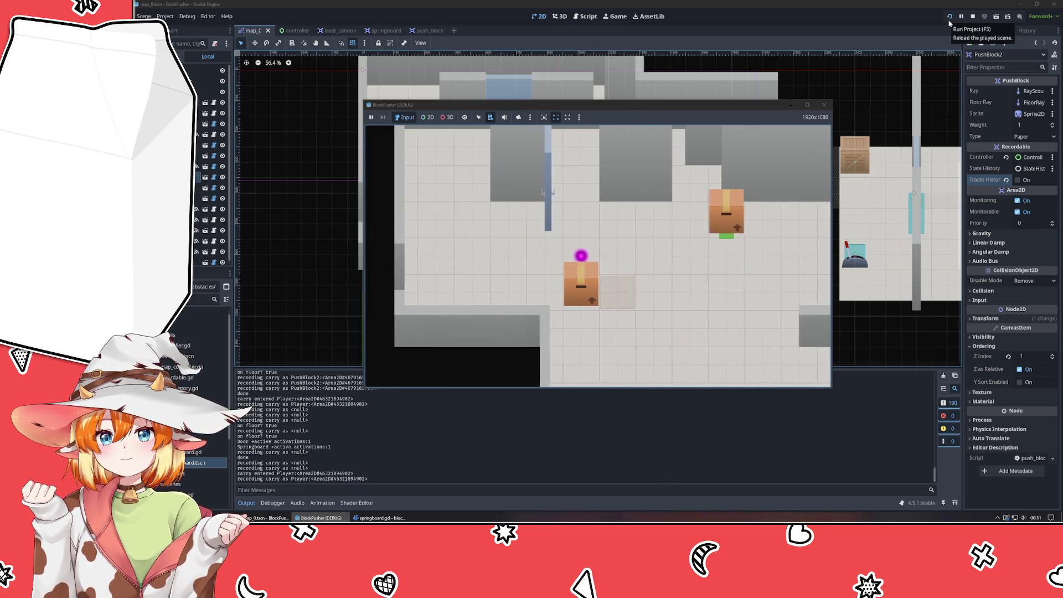
{"action": "key", "text": "Left"}
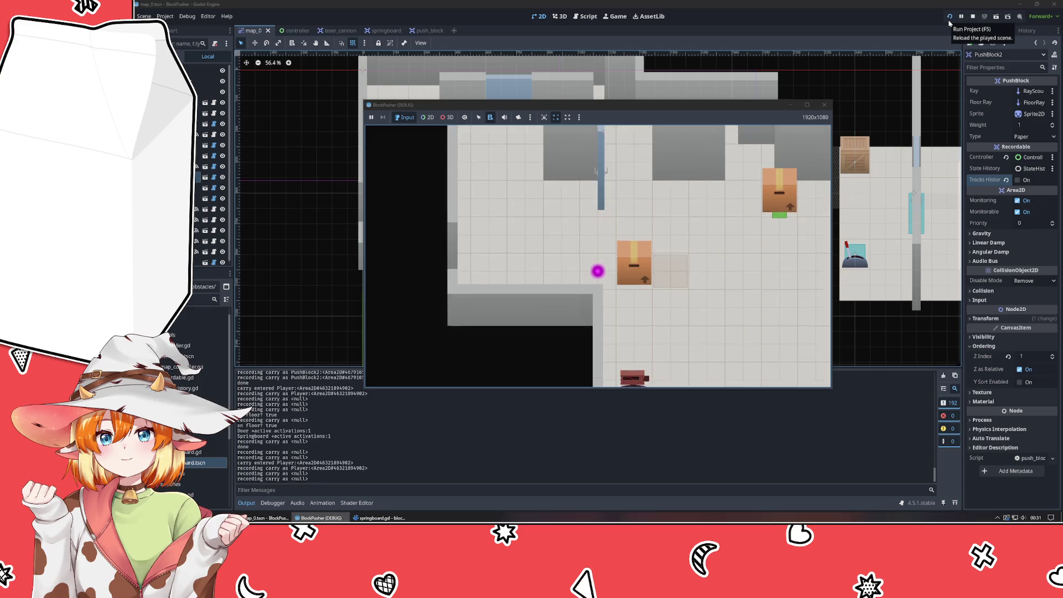
{"action": "key", "text": "Right"}
{"action": "key", "text": "Right"}
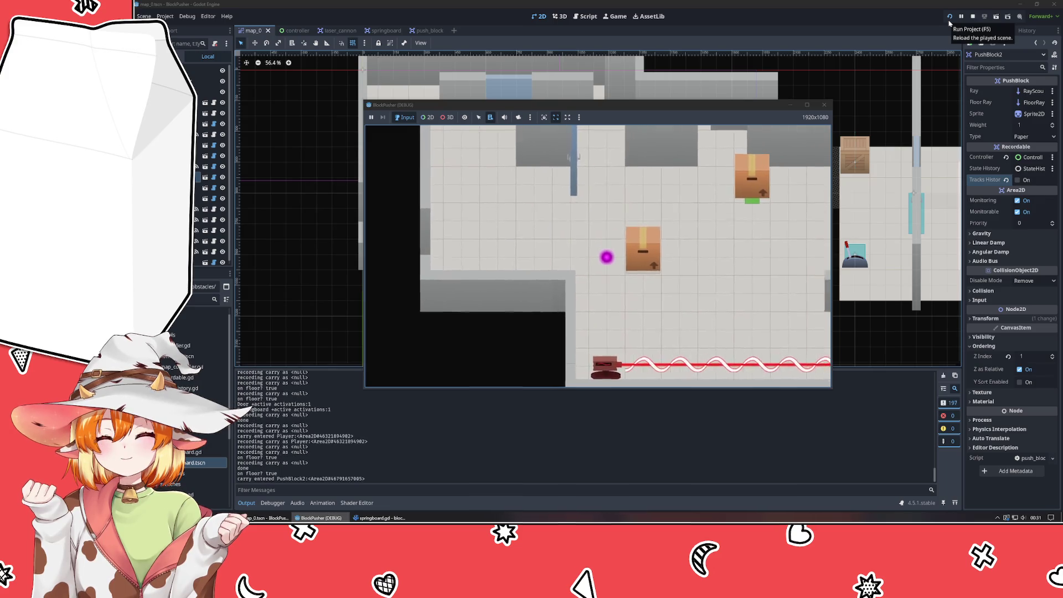
{"action": "key", "text": "Right"}
{"action": "key", "text": "Right"}
{"action": "key", "text": "Right"}
{"action": "key", "text": "Right"}
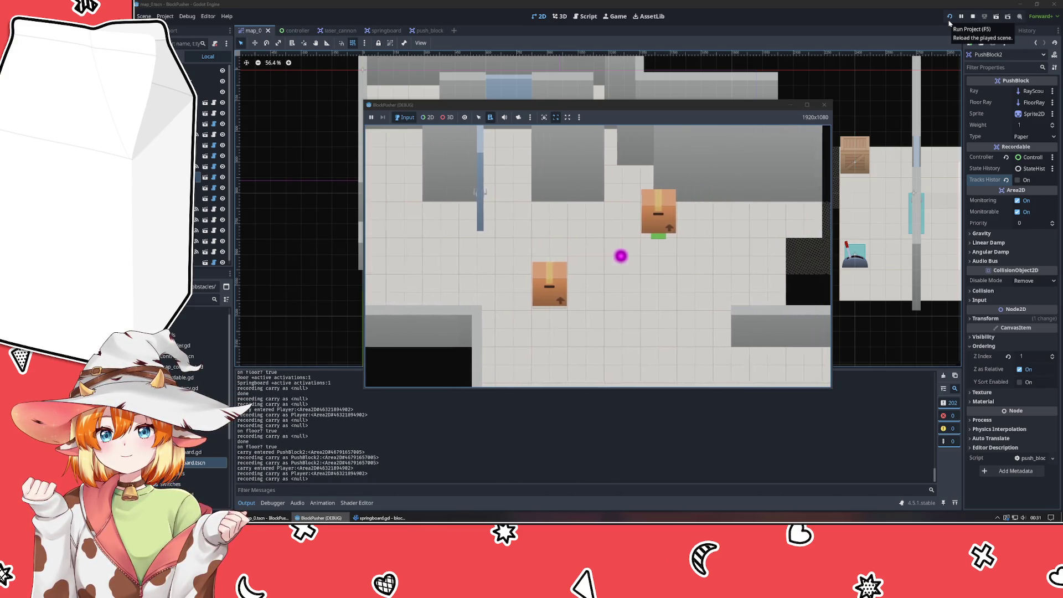
{"action": "key", "text": "Up"}
{"action": "key", "text": "Up"}
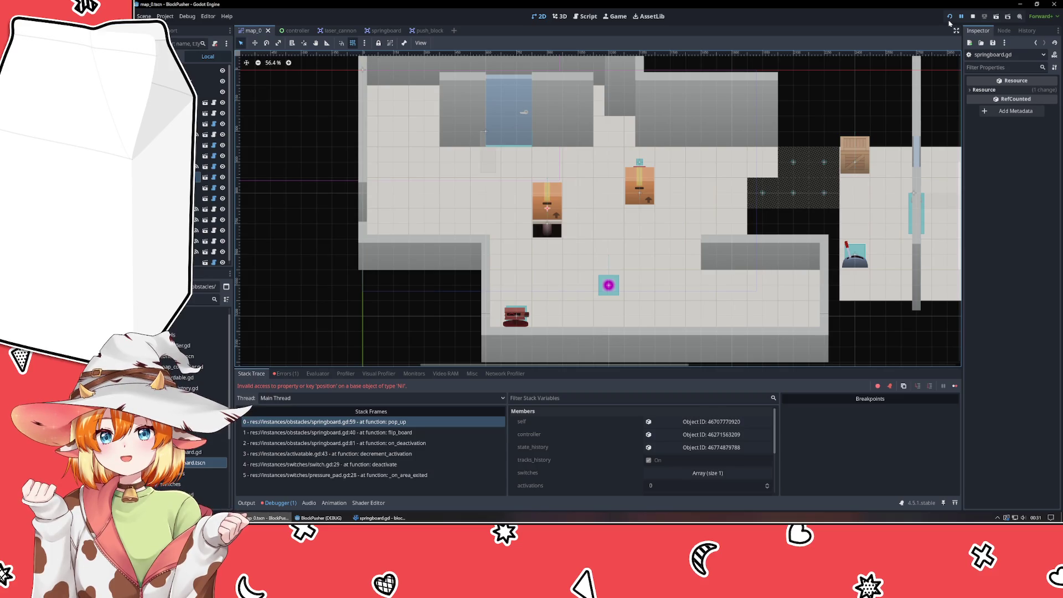
Inspect the Nil position error in pop_up via Stack Trace and Output, then view springboard.gd's pop functions.
{"action": "left_click", "coordinate": [379, 517]}
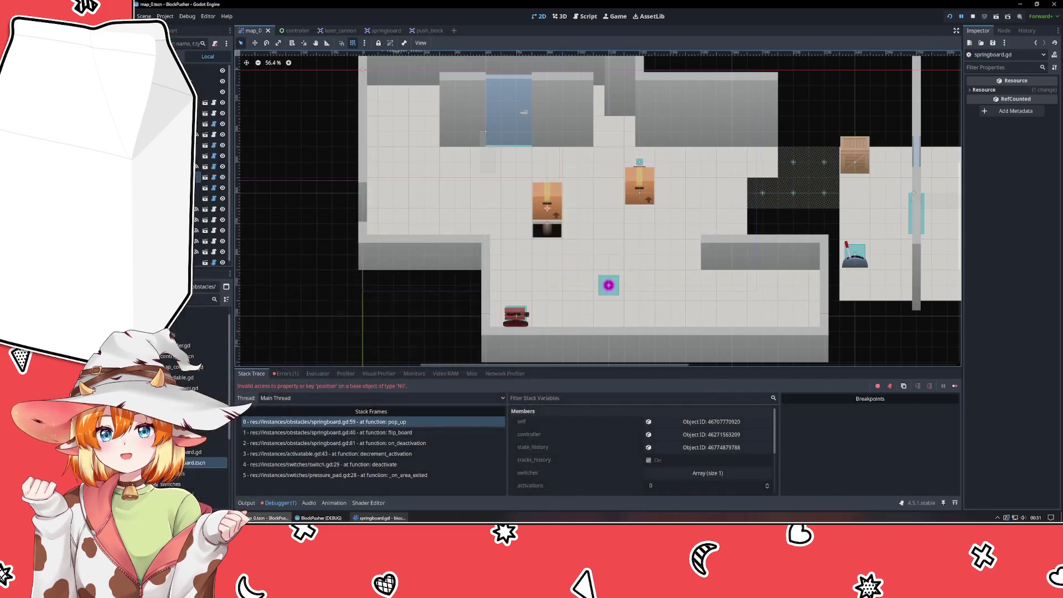
{"action": "left_click", "coordinate": [286, 374]}
{"action": "left_click", "coordinate": [253, 373]}
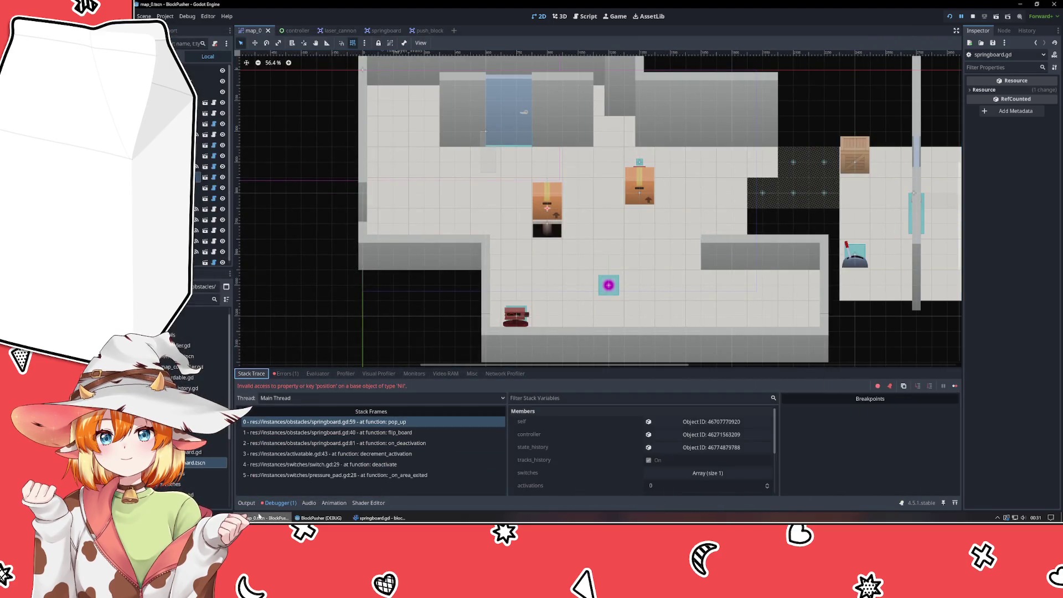
{"action": "left_click", "coordinate": [246, 503]}
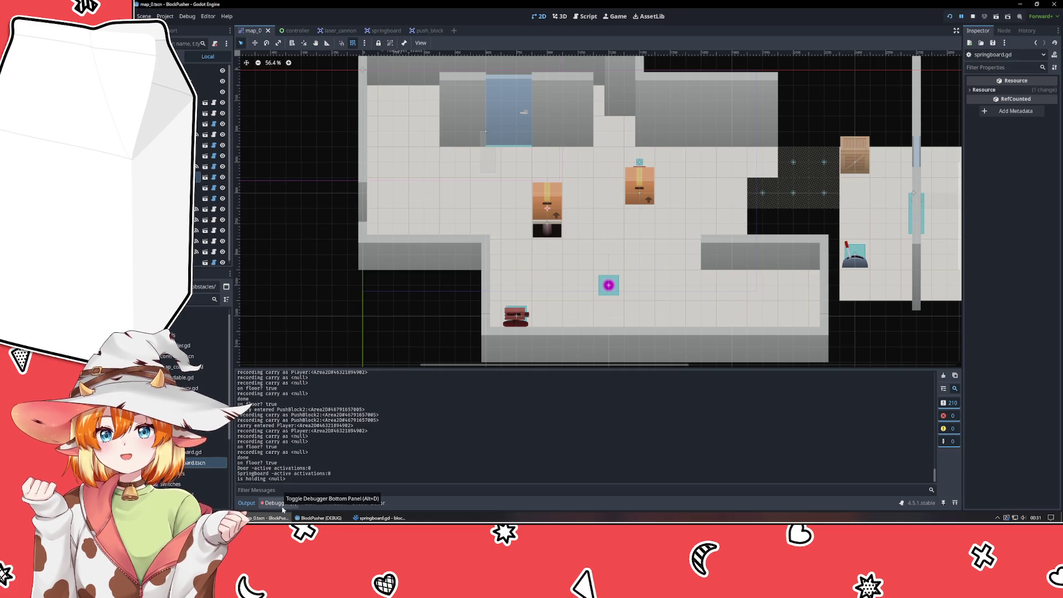
{"action": "left_click", "coordinate": [382, 518]}
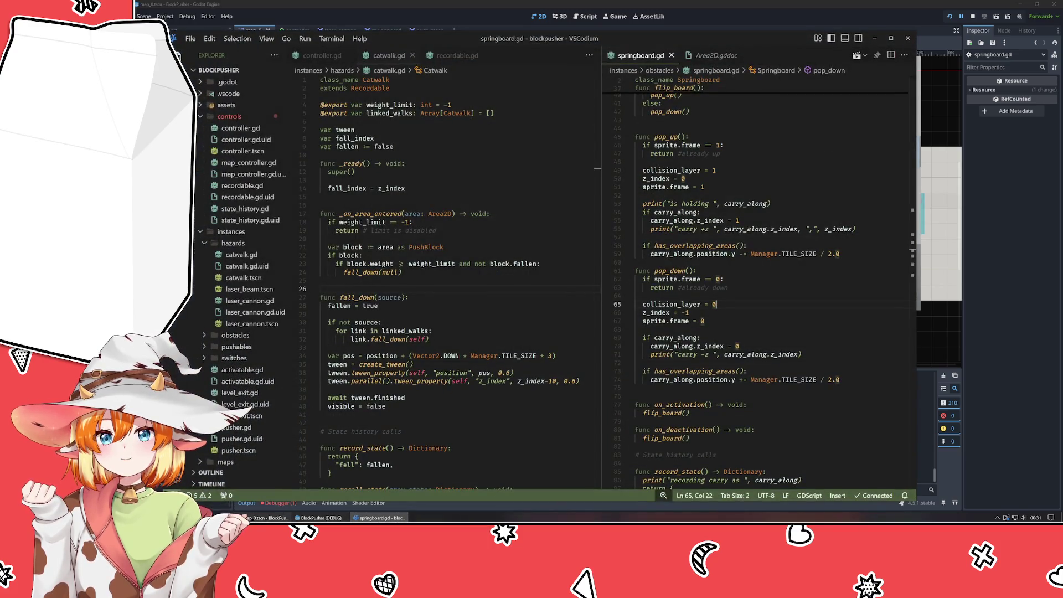
Re-examine the error message and its top stack frame in Godot's debugger.
{"action": "left_click", "coordinate": [267, 518]}
{"action": "left_click", "coordinate": [278, 503]}
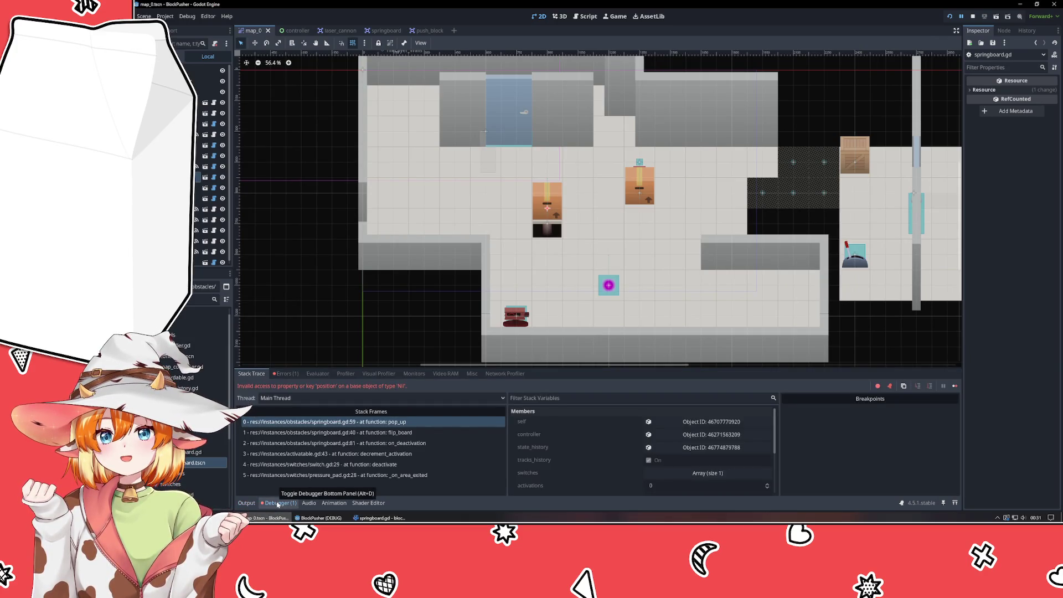
{"action": "mouse_move", "coordinate": [381, 518]}
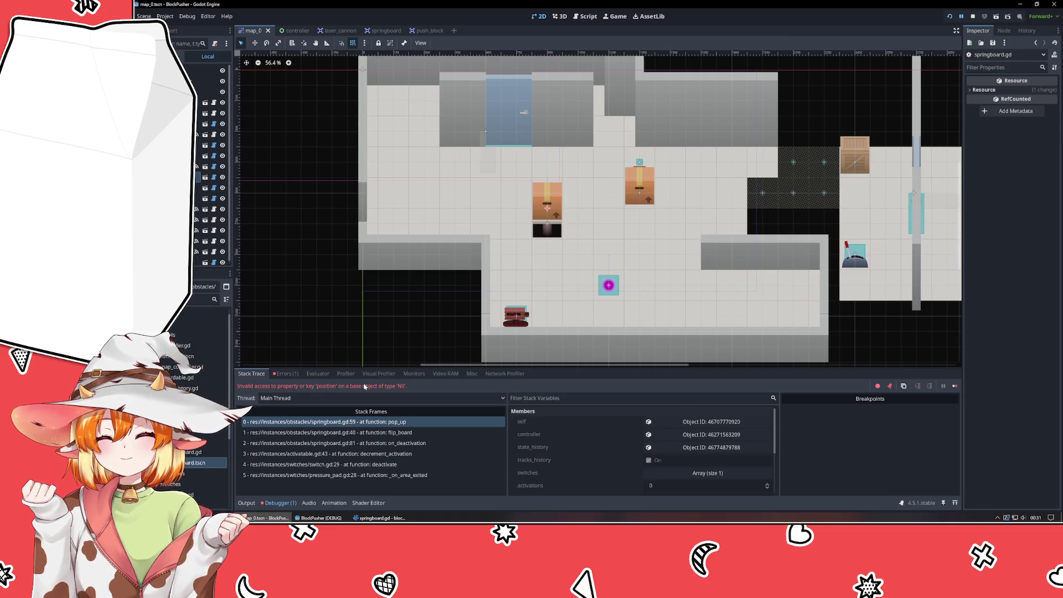
{"action": "double_click", "coordinate": [369, 386]}
{"action": "left_click", "coordinate": [300, 422]}
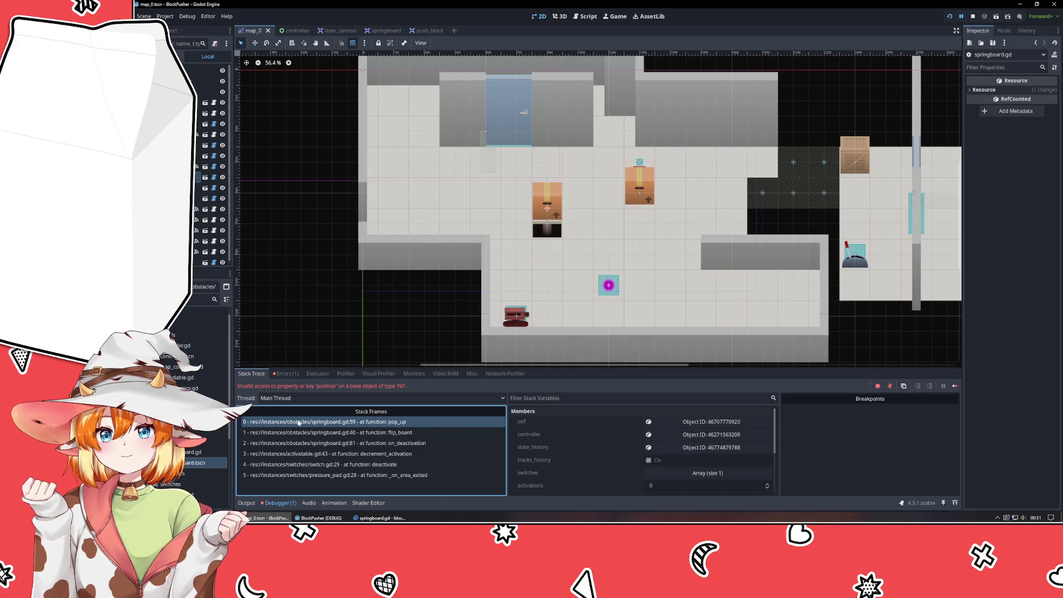
Indent pop_up's has_overlapping_areas check under 'if carry_along:' in springboard.gd.
{"action": "left_click", "coordinate": [382, 518]}
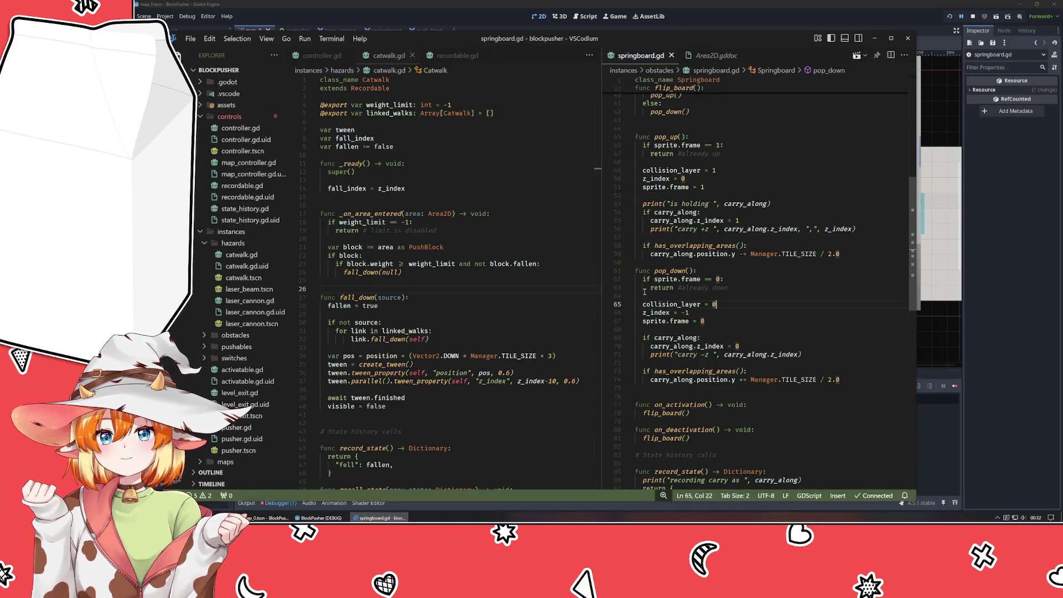
{"action": "left_click", "coordinate": [859, 254]}
{"action": "key", "text": "shift+Home"}
{"action": "key", "text": "shift+Home"}
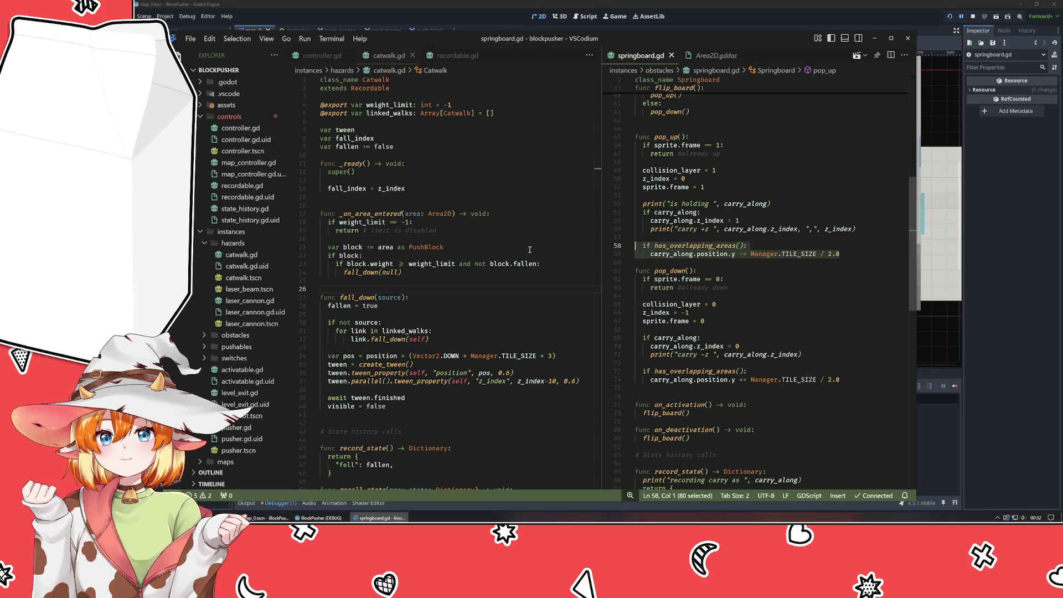
{"action": "scroll", "coordinate": [727, 283], "scroll_direction": "up", "scroll_amount": 2}
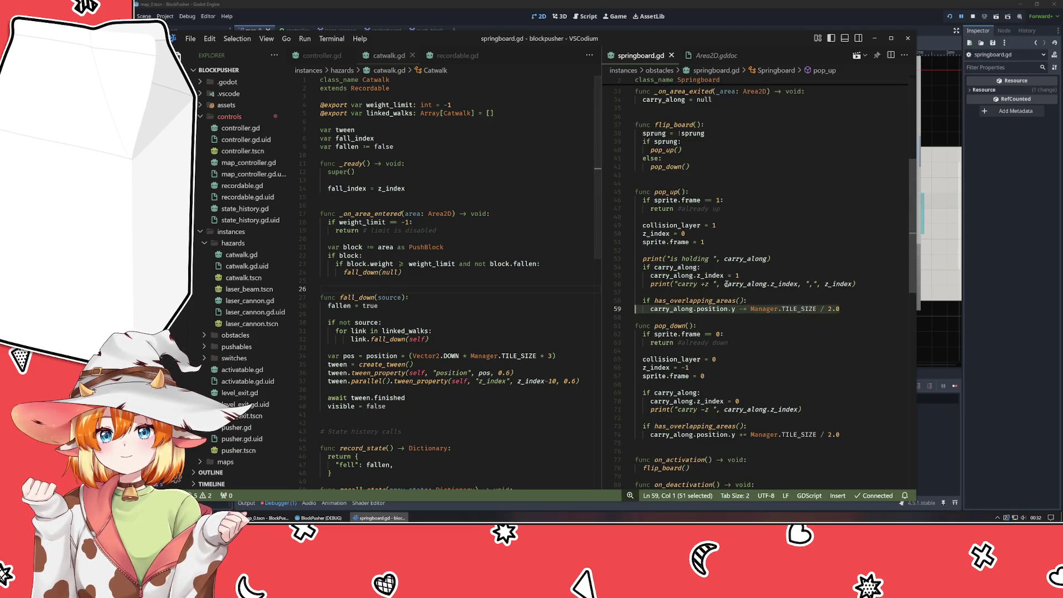
{"action": "left_click", "coordinate": [667, 309]}
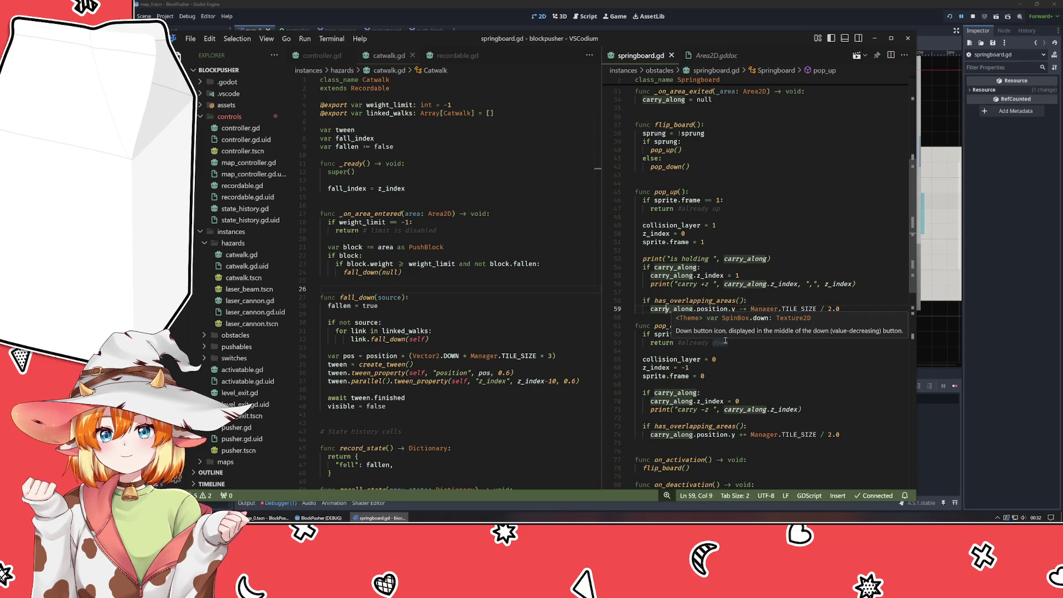
{"action": "key", "text": "Up"}
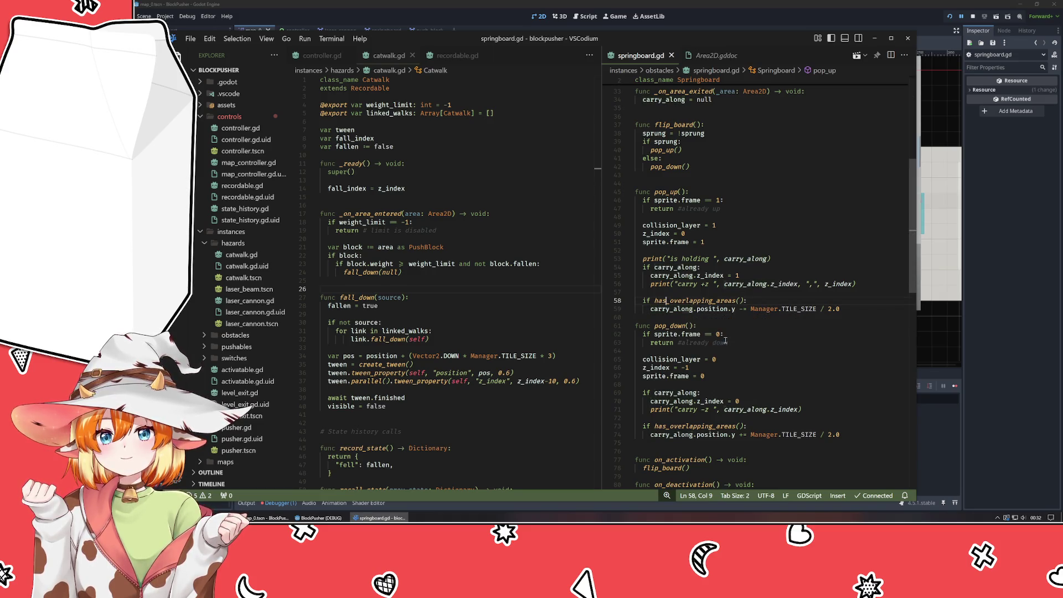
{"action": "key", "text": "shift+Down"}
{"action": "key", "text": "Tab"}
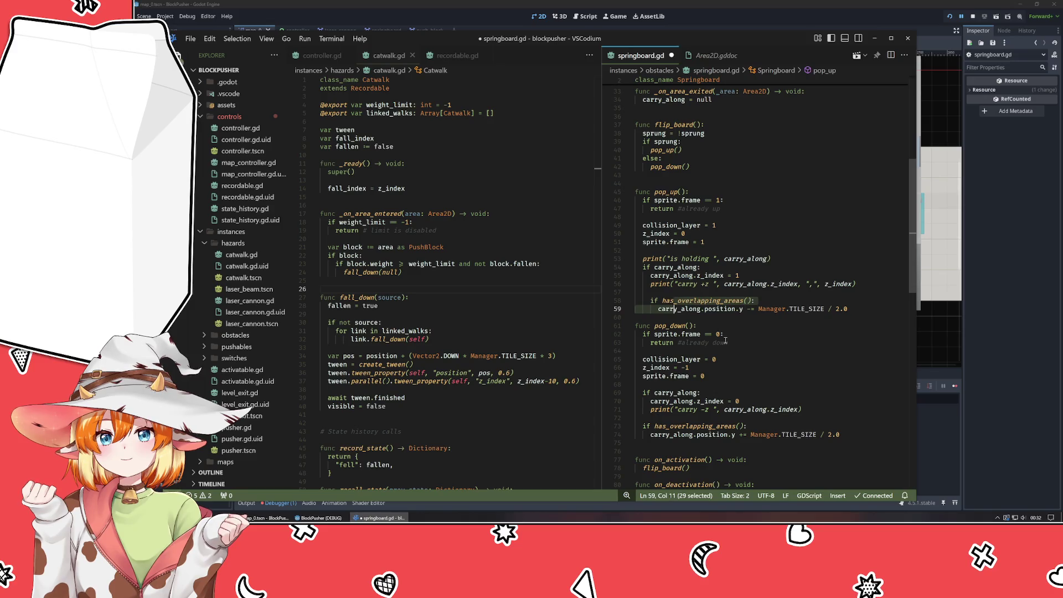
Indent pop_down's overlap check the same way, save springboard.gd, and relaunch the game with F5.
{"action": "key", "text": "Down"}
{"action": "key", "text": "Down"}
{"action": "key", "text": "Down"}
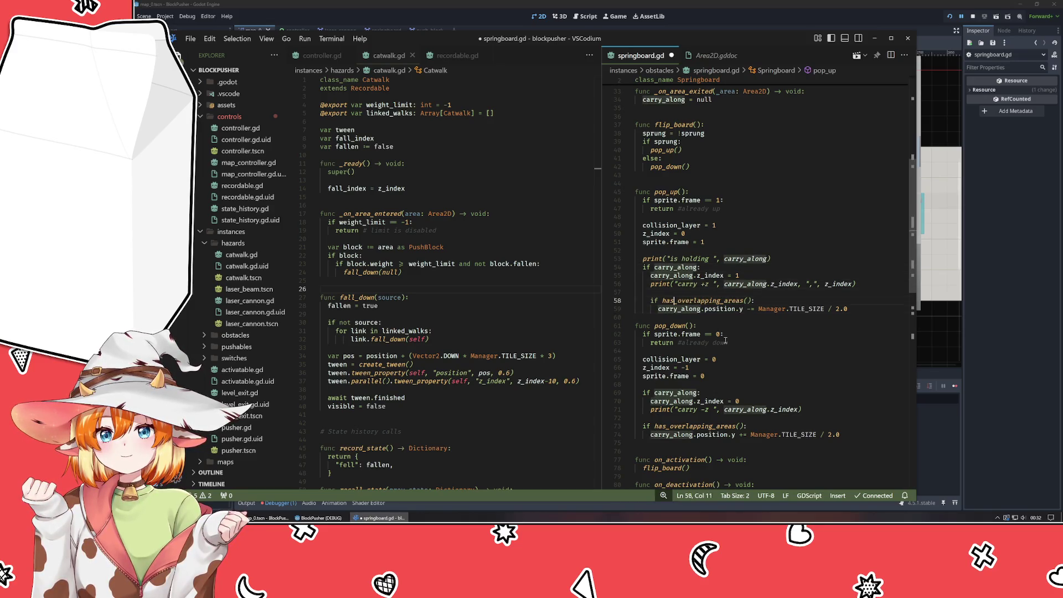
{"action": "key", "text": "shift+Down"}
{"action": "key", "text": "Tab"}
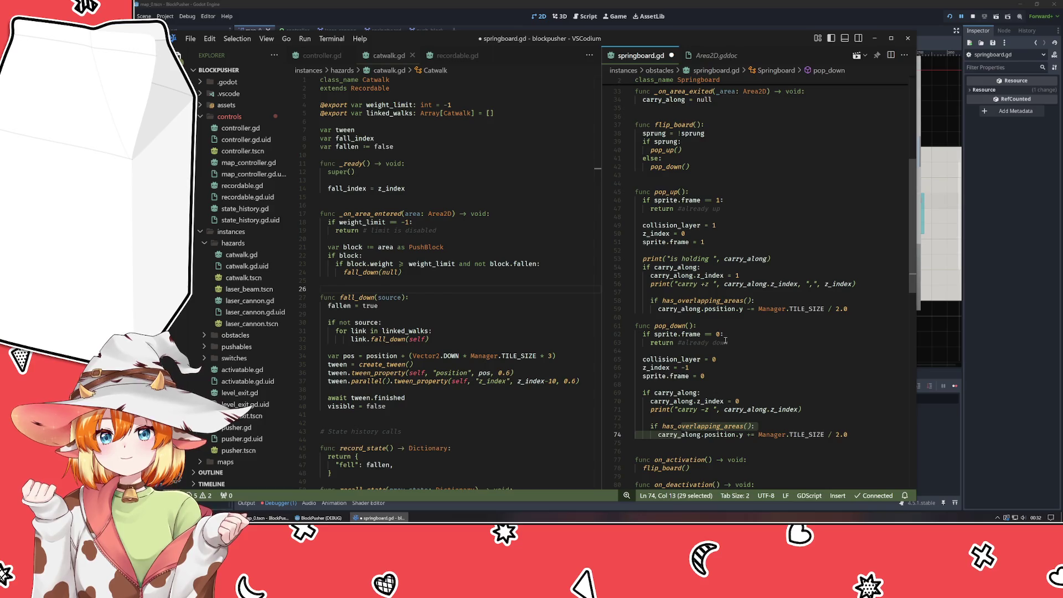
{"action": "key", "text": "Up"}
{"action": "key", "text": "Up"}
{"action": "key", "text": "ctrl+s"}
{"action": "left_click", "coordinate": [1011, 268]}
{"action": "key", "text": "F5"}
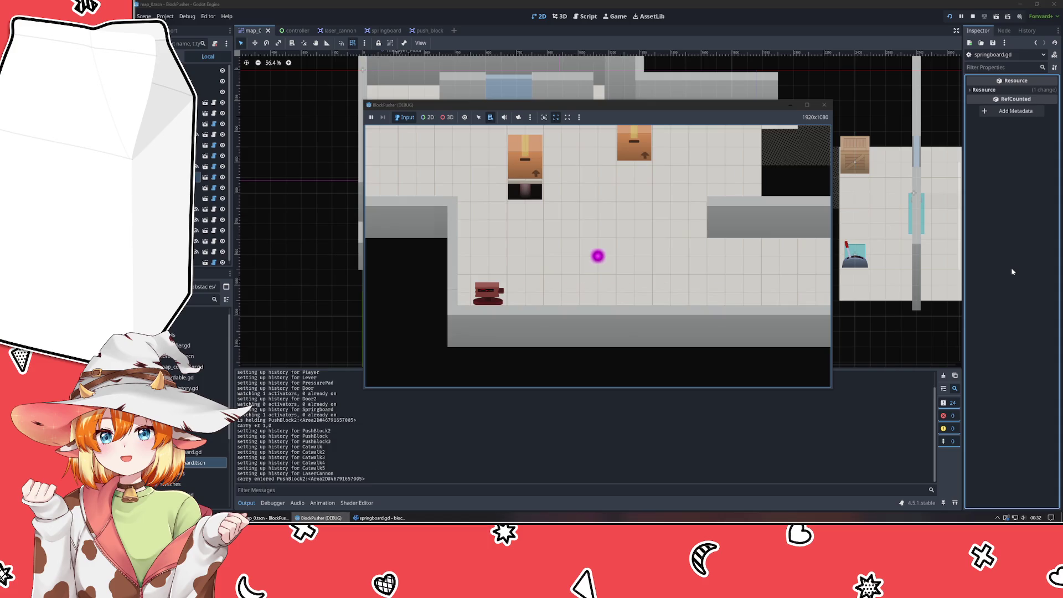
Move the player to push the carried box one tile left, then rewind time three steps.
{"action": "key", "text": "Up"}
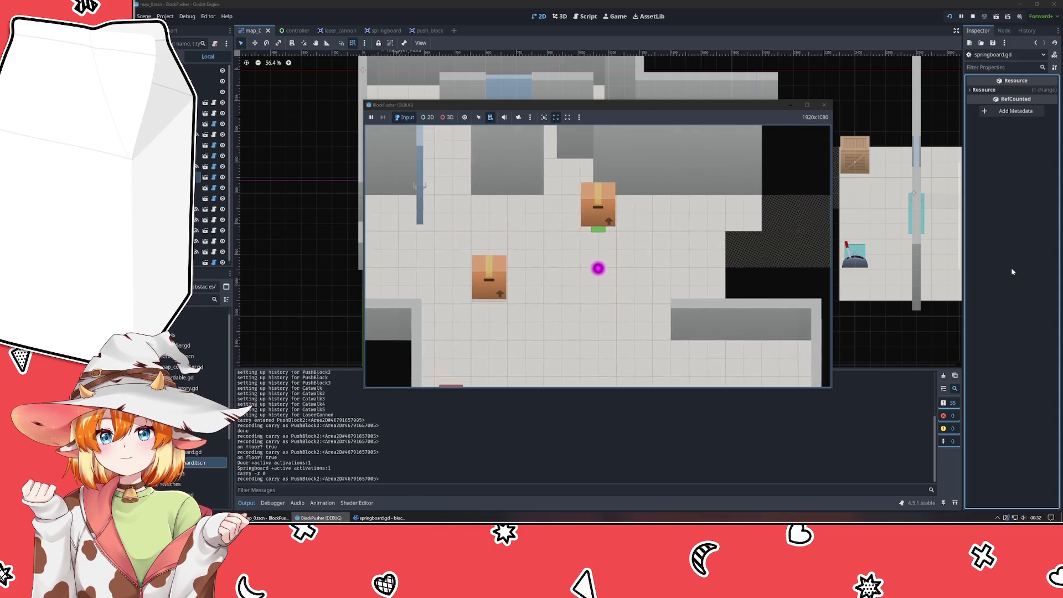
{"action": "key", "text": "Down"}
{"action": "key", "text": "Left"}
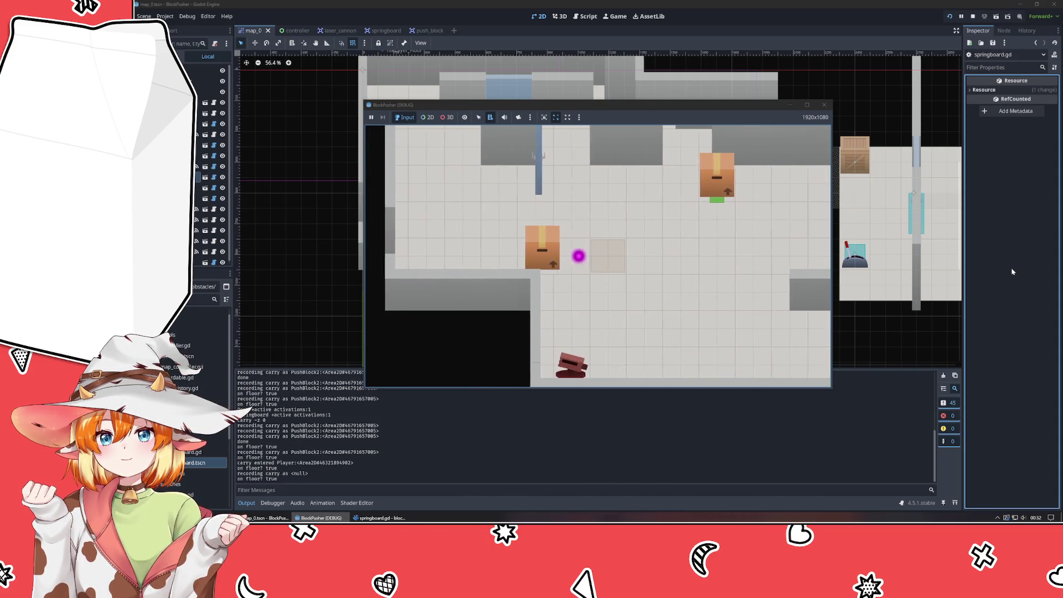
{"action": "key", "text": "Left"}
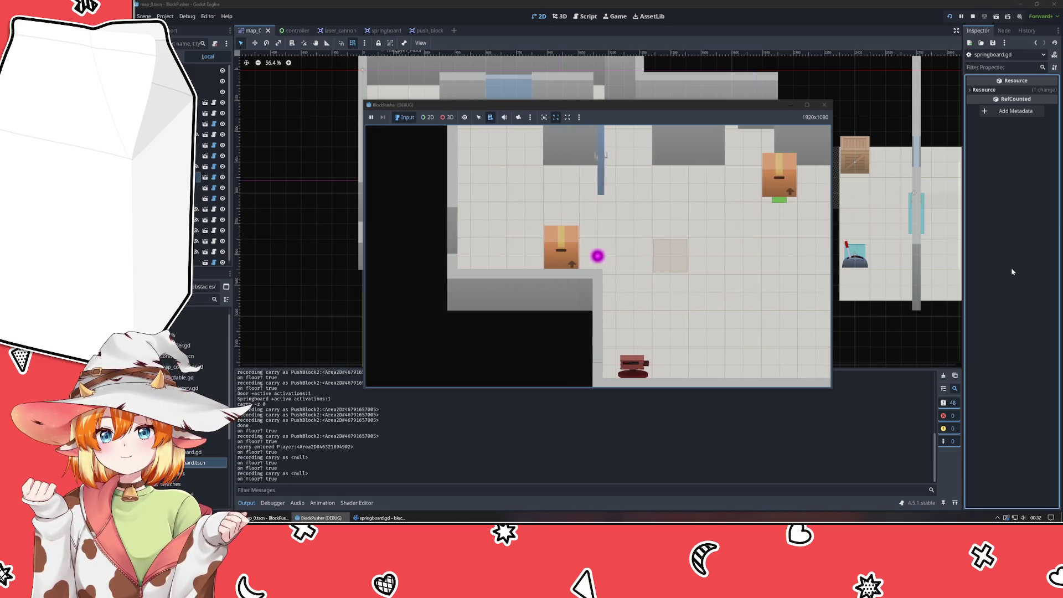
{"action": "key", "text": "z"}
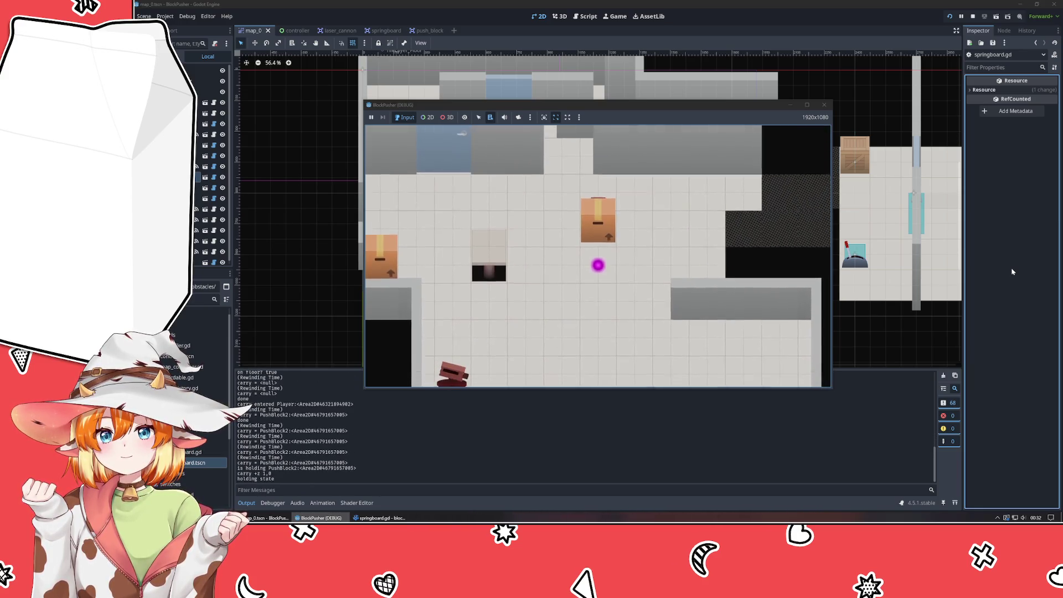
{"action": "key", "text": "z"}
{"action": "key", "text": "z"}
{"action": "key", "text": "z"}
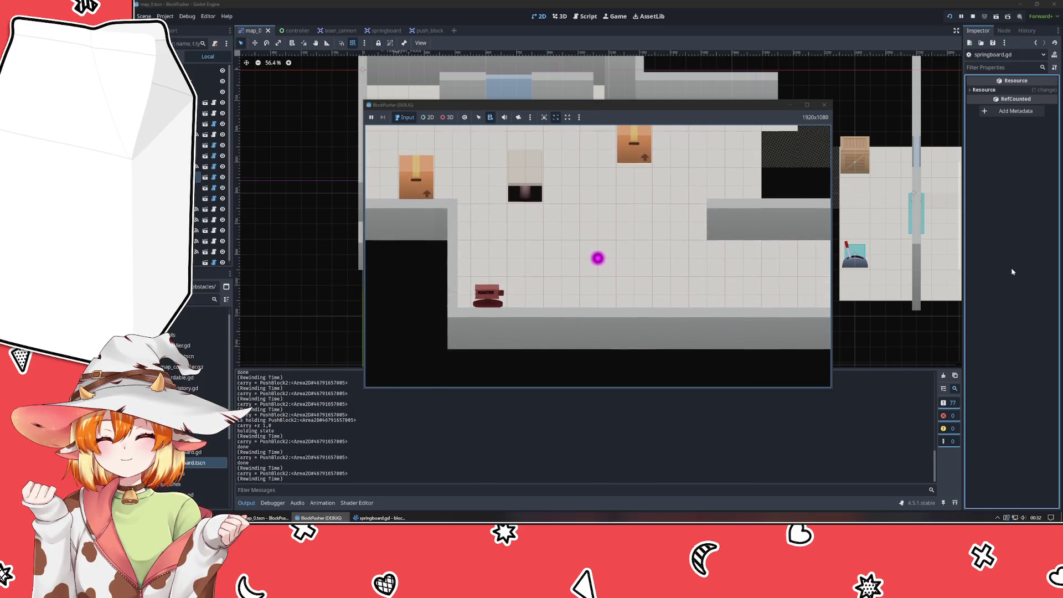
{"action": "key", "text": "z"}
{"action": "key", "text": "z"}
{"action": "key", "text": "z"}
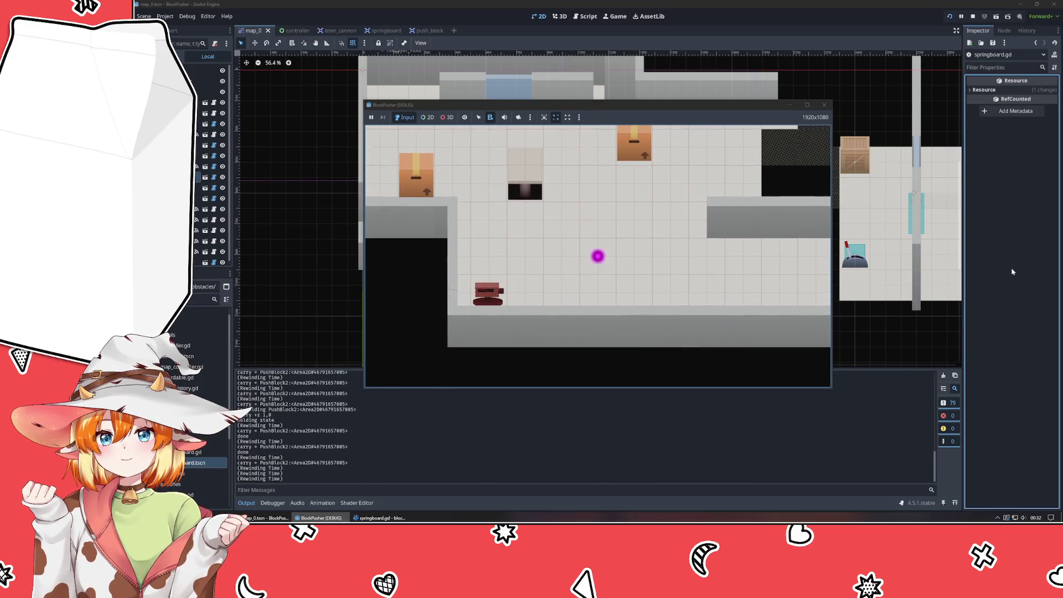
Walk the player back through the level and push the box several tiles right.
{"action": "key", "text": "Up"}
{"action": "key", "text": "Right"}
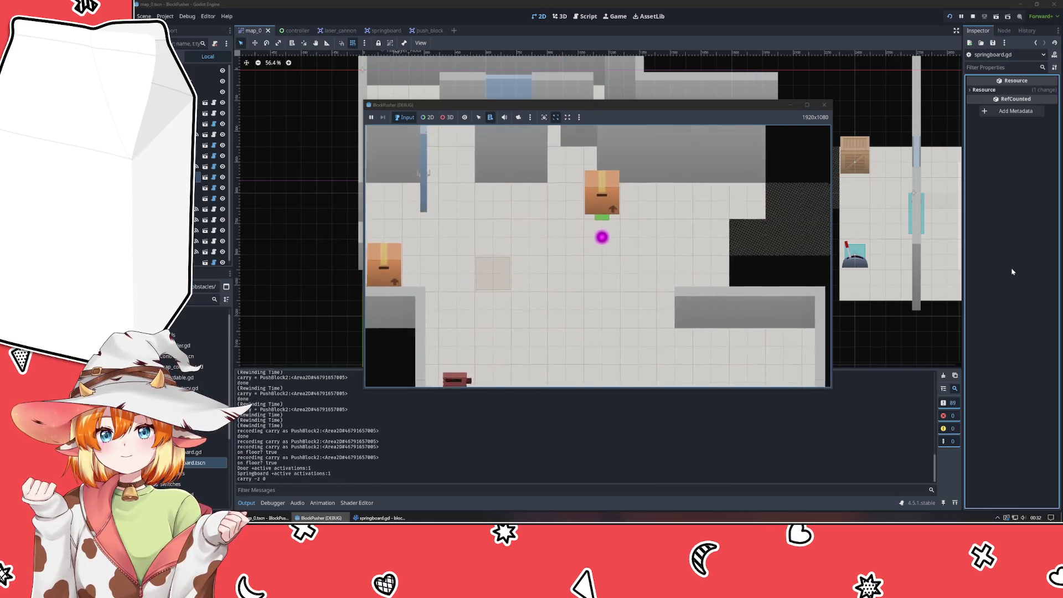
{"action": "key", "text": "Left"}
{"action": "key", "text": "Left"}
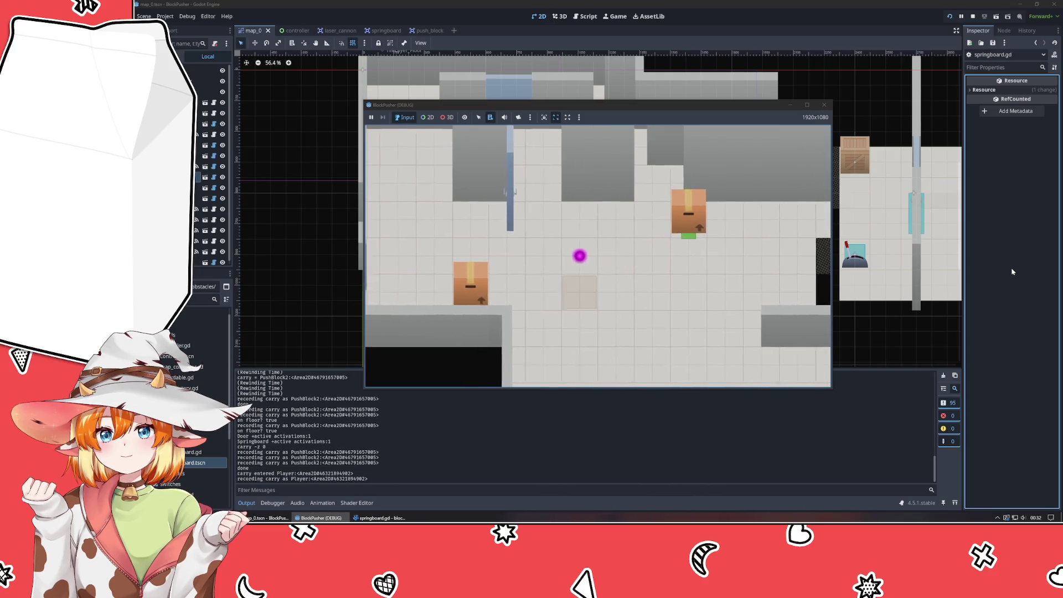
{"action": "key", "text": "Left"}
{"action": "key", "text": "Left"}
{"action": "key", "text": "Left"}
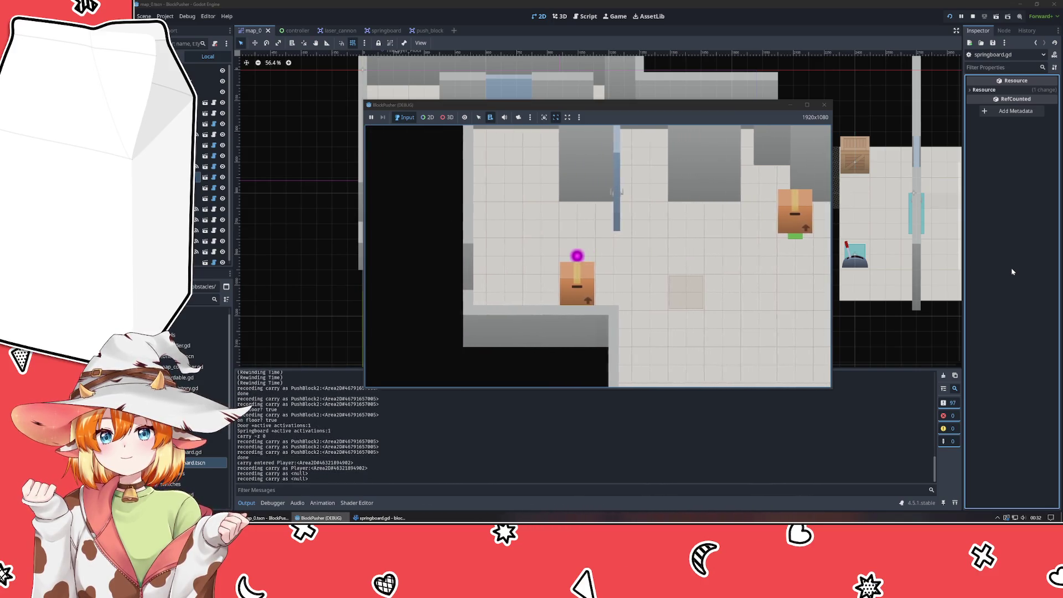
{"action": "key", "text": "Down"}
{"action": "key", "text": "Right"}
{"action": "key", "text": "Right"}
{"action": "key", "text": "Up"}
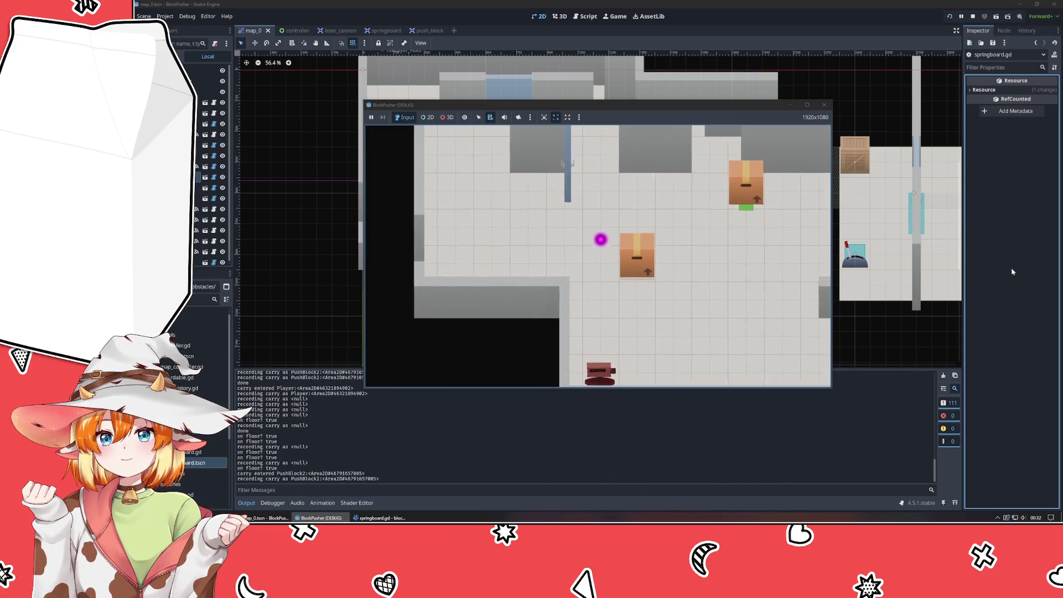
{"action": "key", "text": "Right"}
{"action": "key", "text": "Right"}
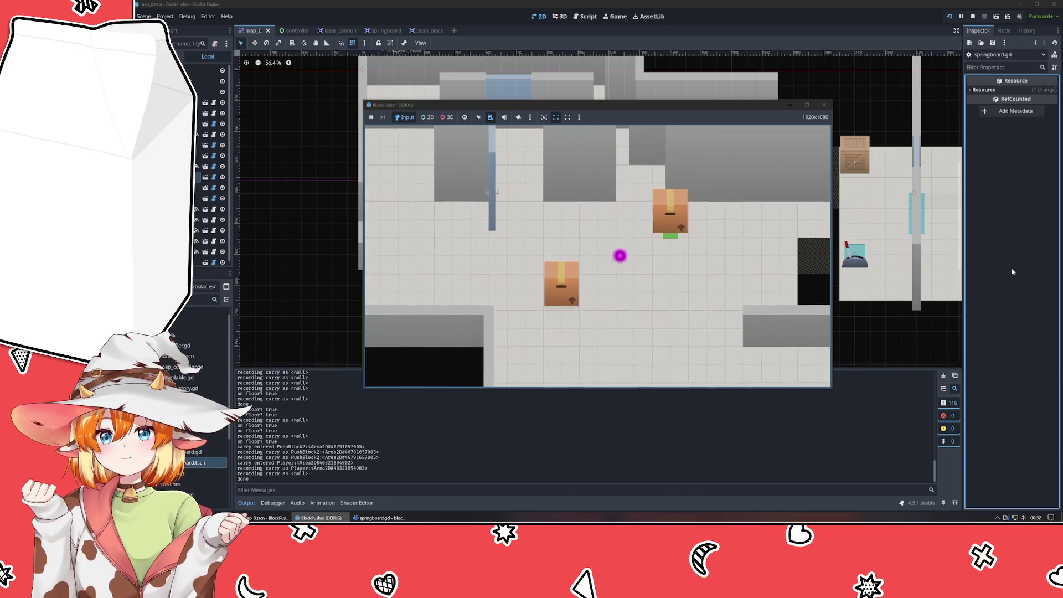
{"action": "key", "text": "Up"}
{"action": "key", "text": "Right"}
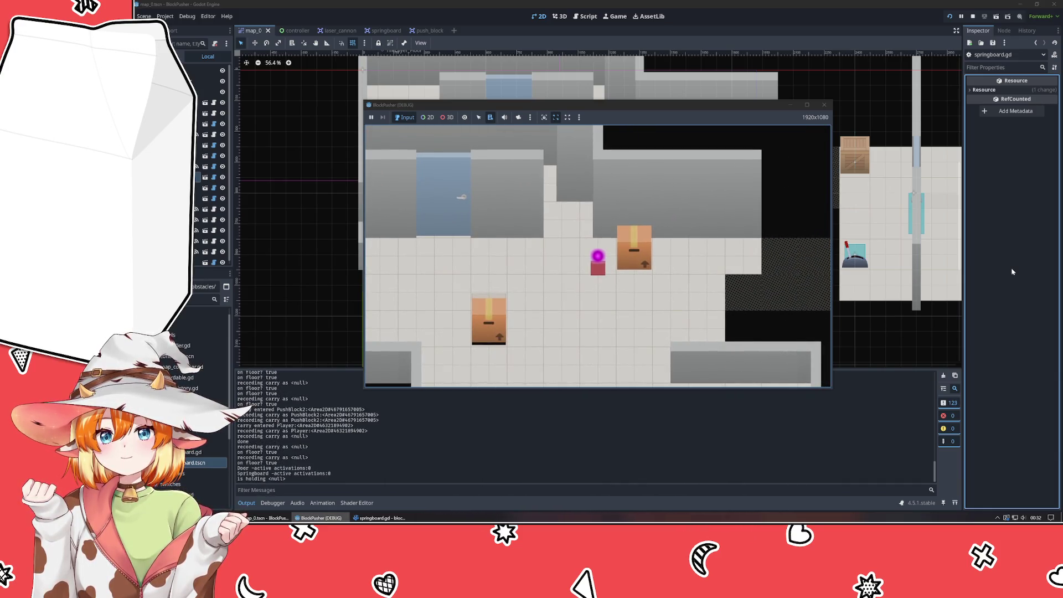
Rewind, push the box right and rewind it again, then push a box left.
{"action": "key", "text": "z"}
{"action": "key", "text": "z"}
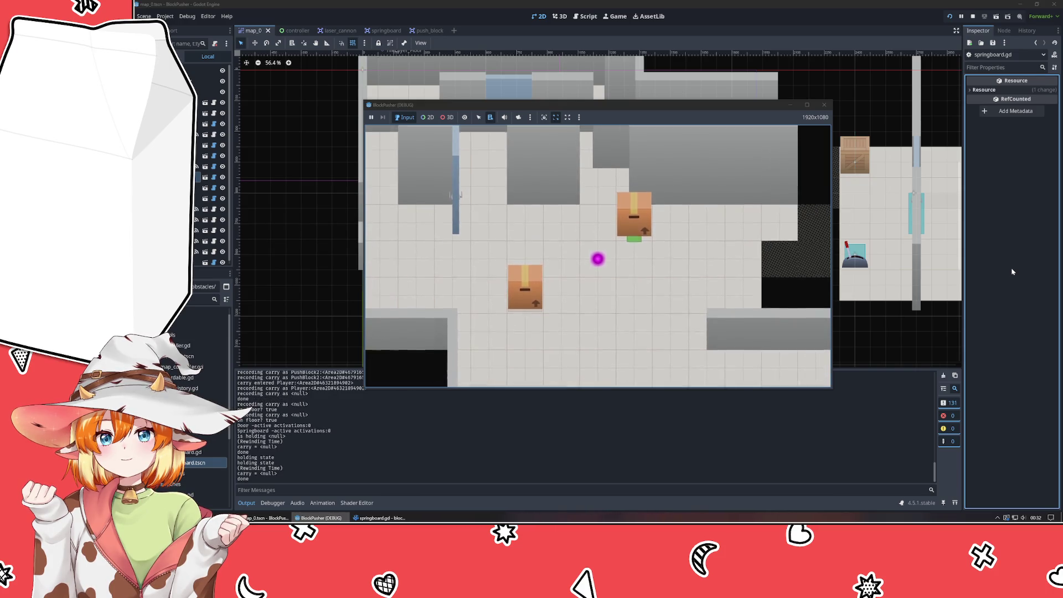
{"action": "key", "text": "Right"}
{"action": "key", "text": "z"}
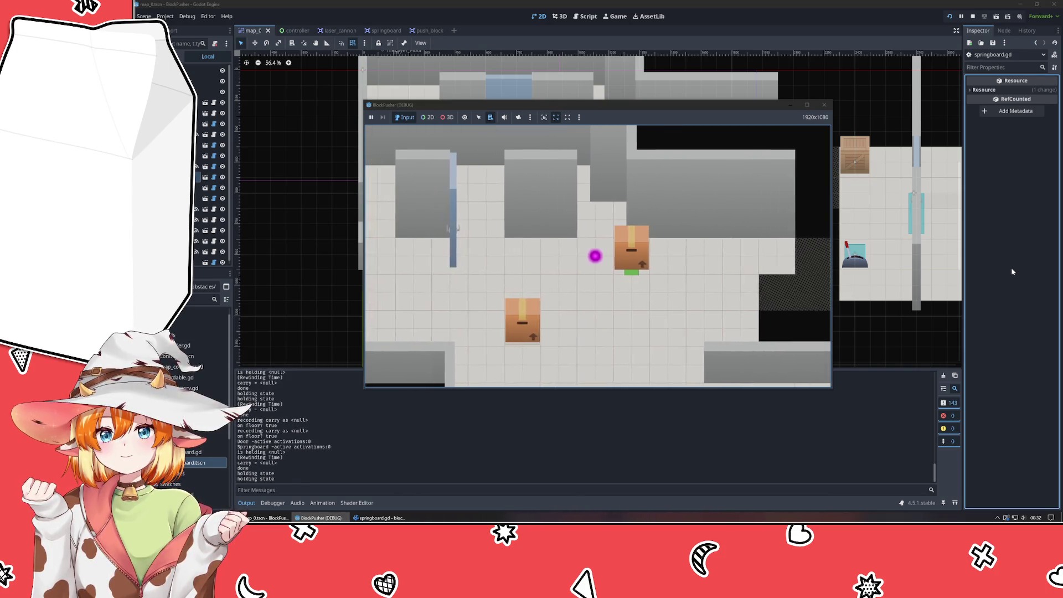
{"action": "key", "text": "Down"}
{"action": "key", "text": "Down"}
{"action": "key", "text": "Left"}
{"action": "key", "text": "Left"}
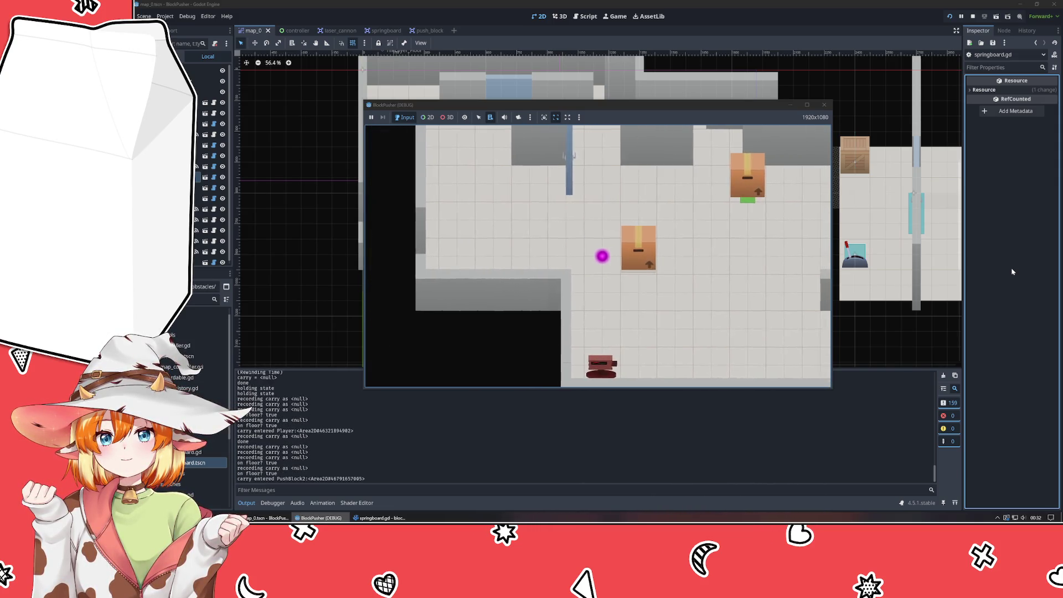
Step the player onto the box, then rewind twice to earlier positions.
{"action": "key", "text": "Up"}
{"action": "key", "text": "Right"}
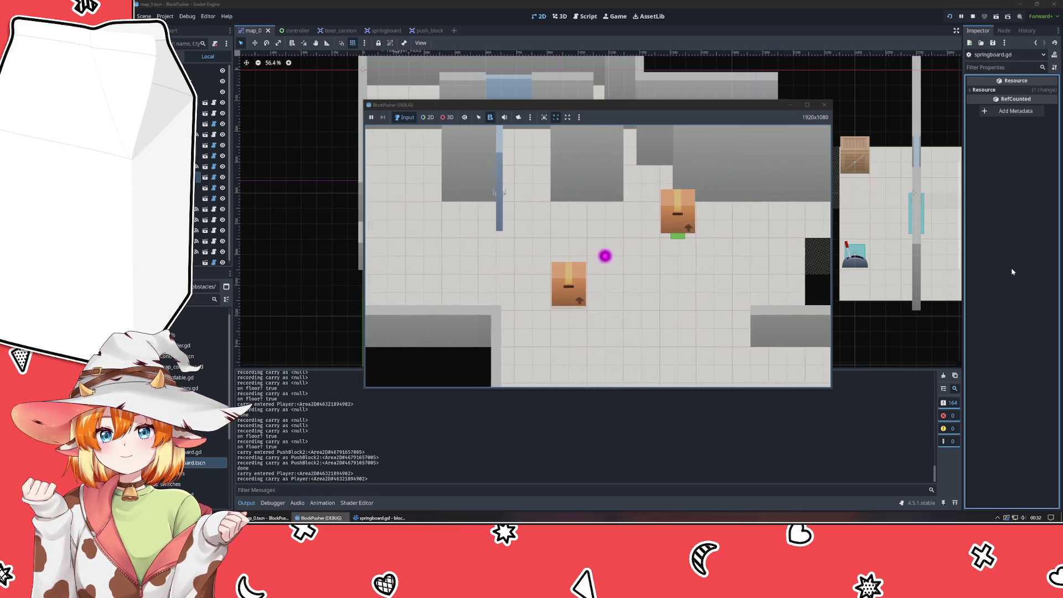
{"action": "key", "text": "z"}
{"action": "key", "text": "z"}
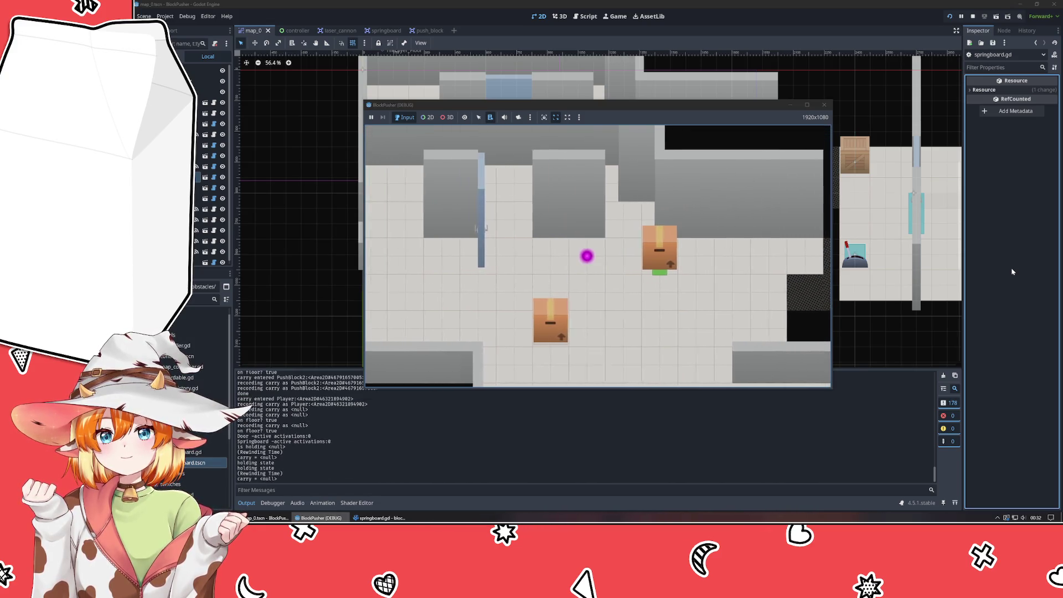
{"action": "key", "text": "z"}
{"action": "key", "text": "z"}
{"action": "key", "text": "z"}
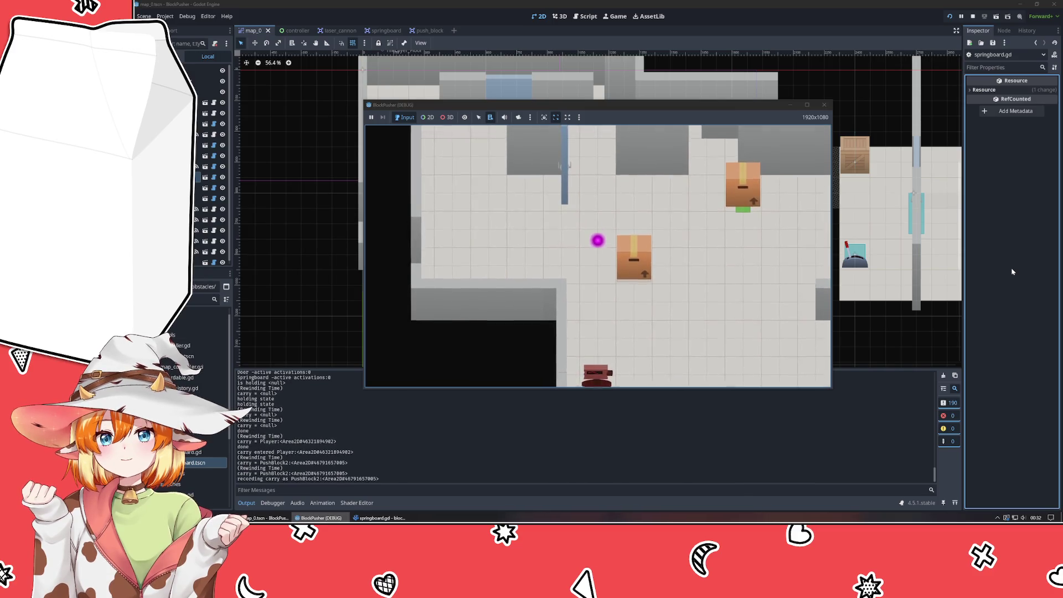
Push the adjacent box one tile left and rewind to confirm the boxes restore.
{"action": "key", "text": "Up"}
{"action": "key", "text": "Right"}
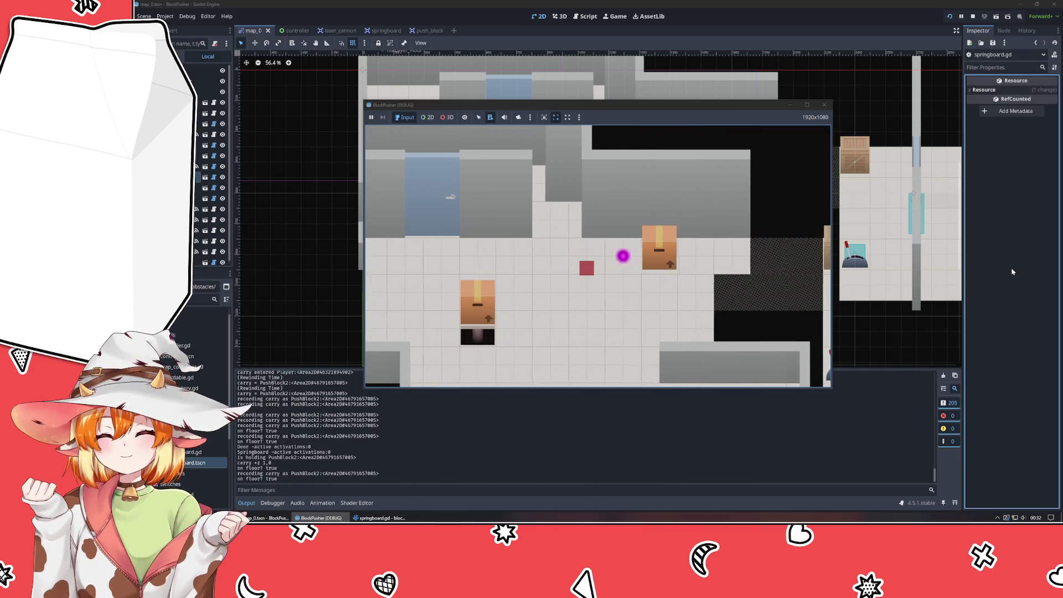
{"action": "key", "text": "z"}
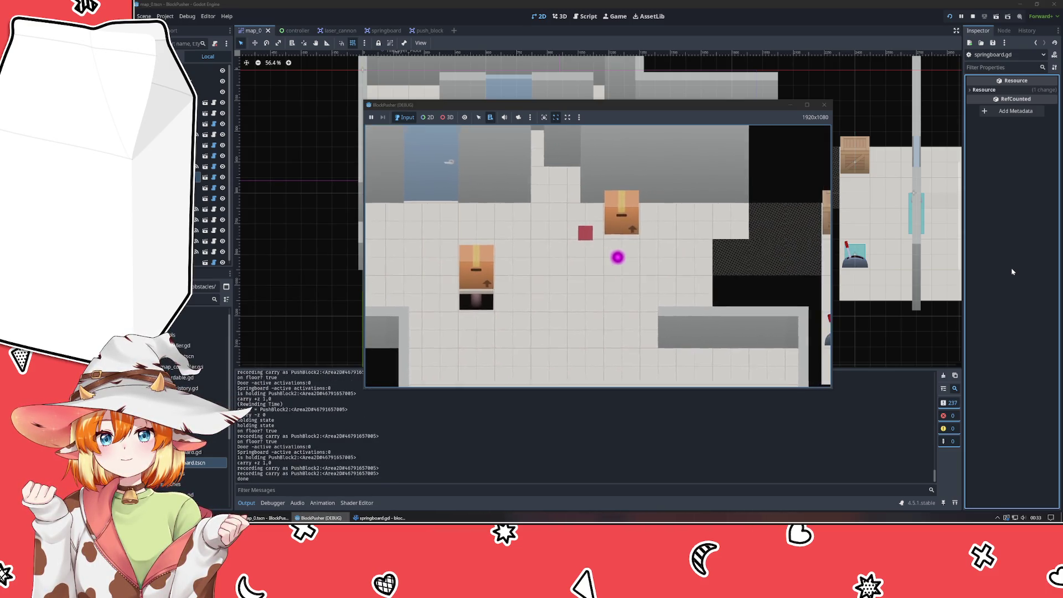
{"action": "key", "text": "Left"}
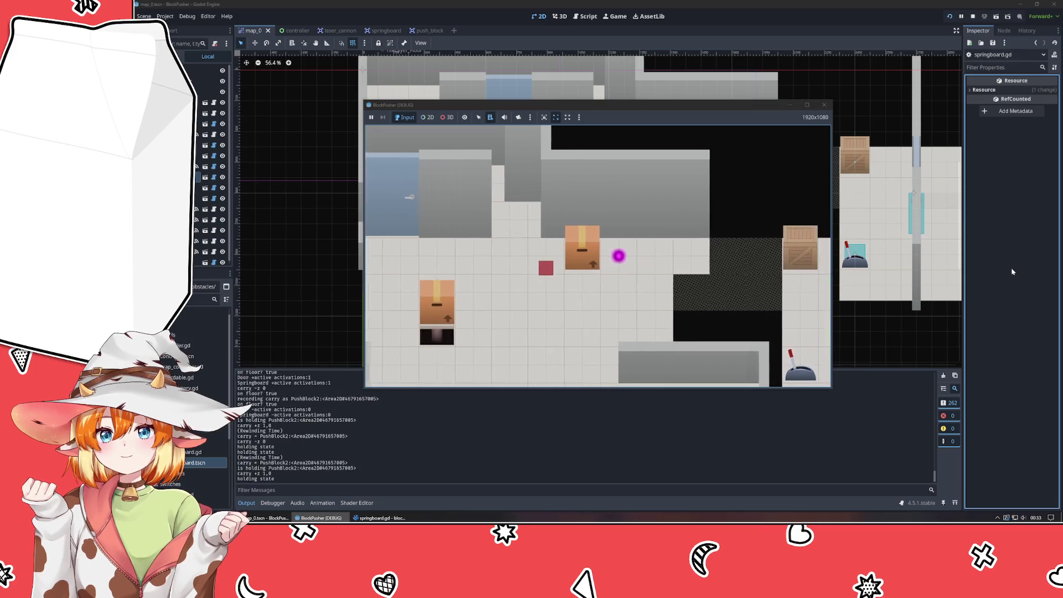
{"action": "key", "text": "z"}
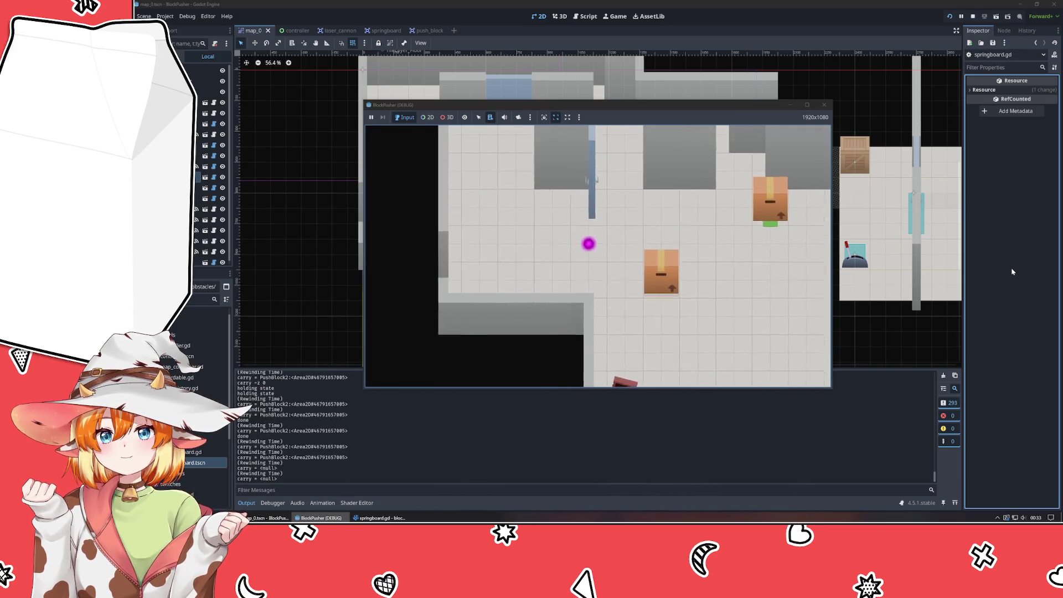